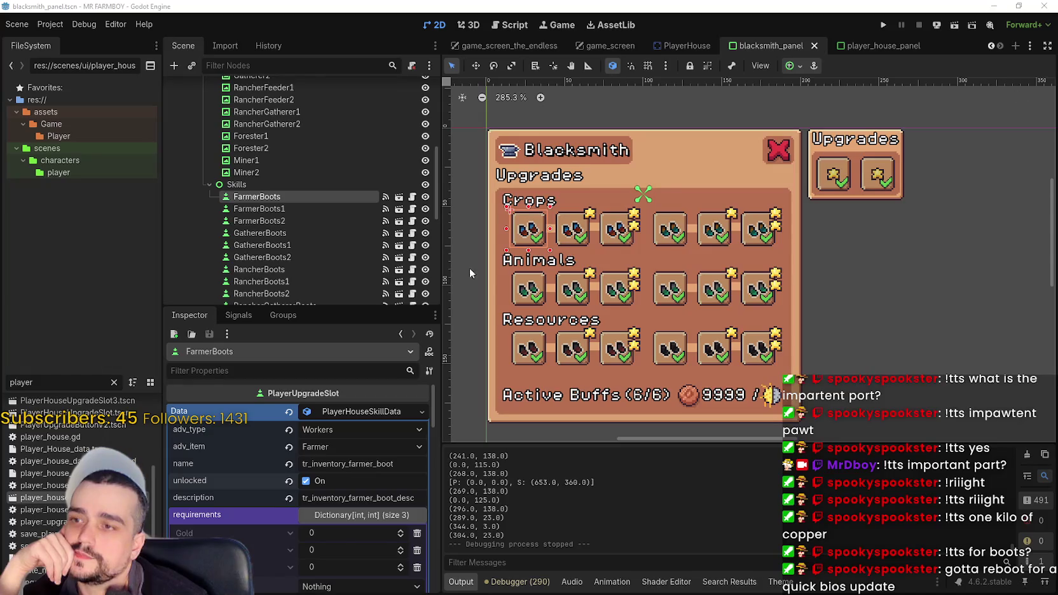
# Lock FarmerBoots, remove its Gold and Silver requirements, set Copper to 100, and save.
pyautogui.click(310, 485)
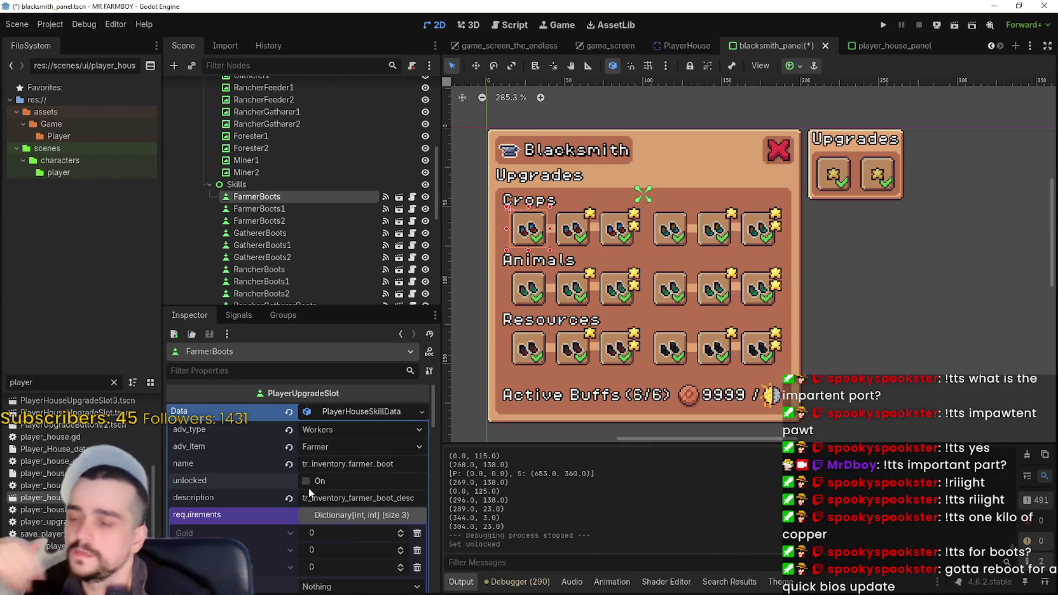
pyautogui.hotkey('ctrl', 's')
pyautogui.scroll(-3, 363, 525)
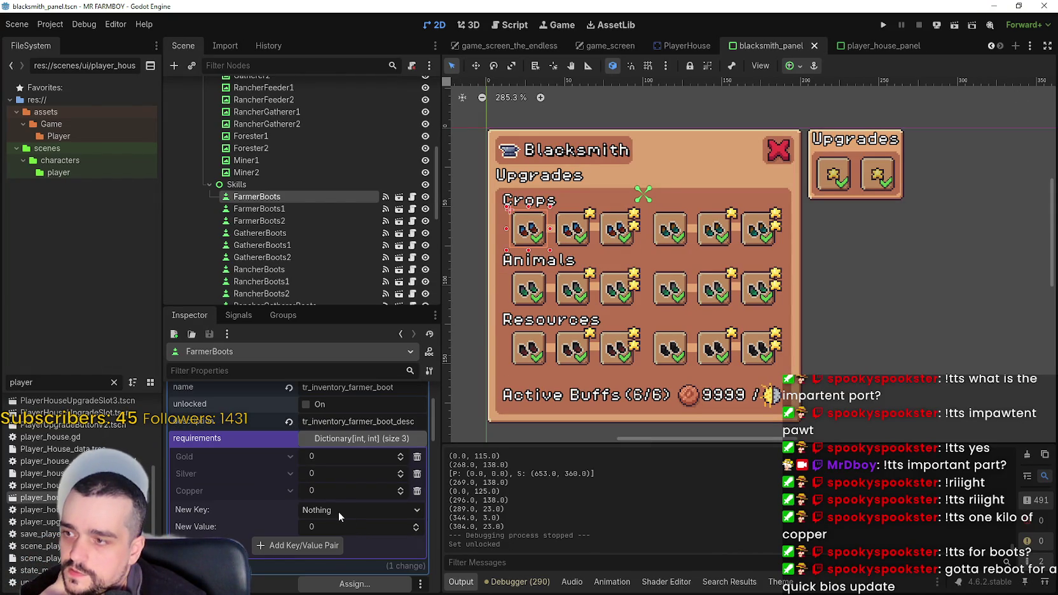
pyautogui.click(417, 462)
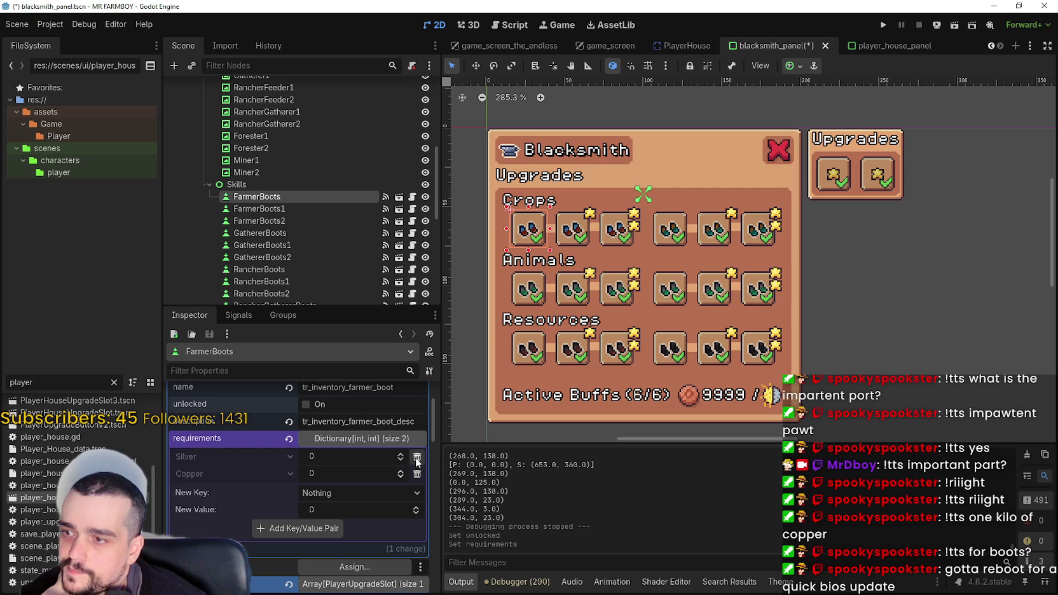
pyautogui.click(417, 457)
pyautogui.write('100')
pyautogui.press('Return')
pyautogui.hotkey('ctrl', 's')
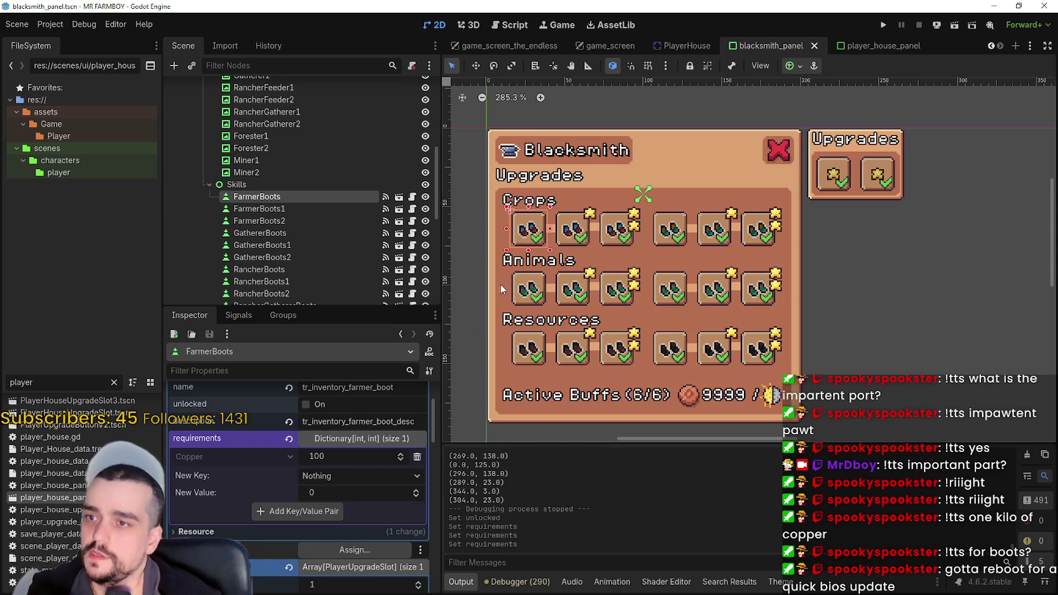
pyautogui.moveTo(294, 199); pyautogui.dragTo(267, 198)
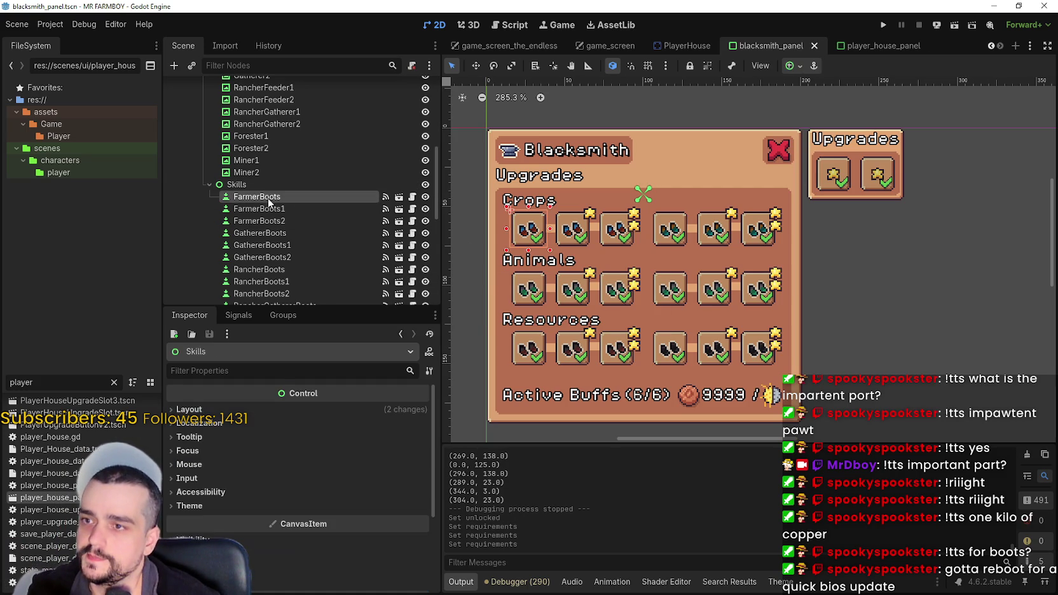
# Duplicate FarmerBoots, put the copy at the top of Skills, and rename it StartingPoint.
pyautogui.hotkey('ctrl', 'd')
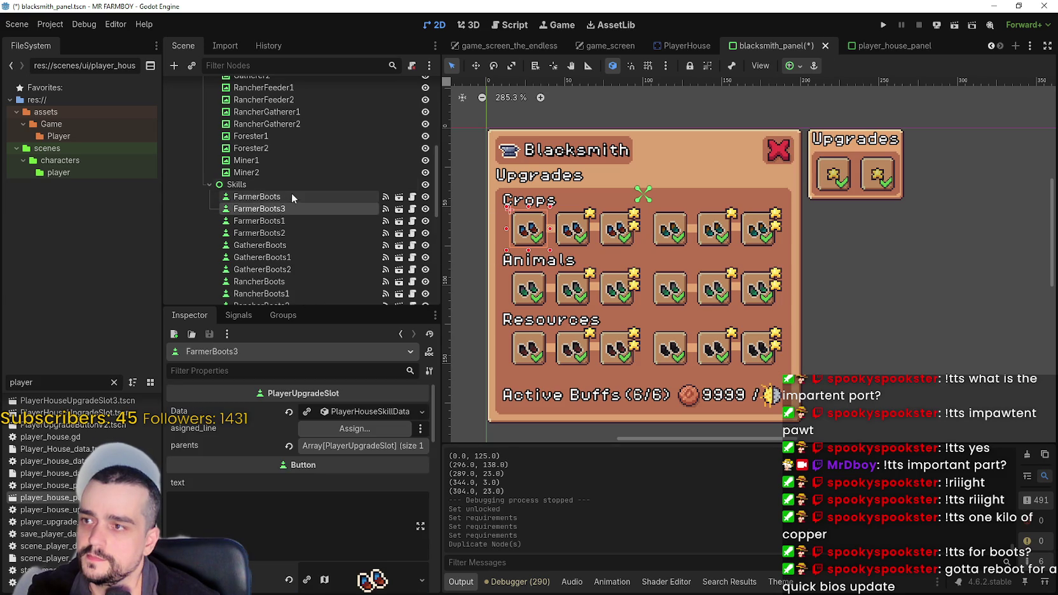
pyautogui.moveTo(282, 207); pyautogui.dragTo(276, 192)
pyautogui.doubleClick(283, 198)
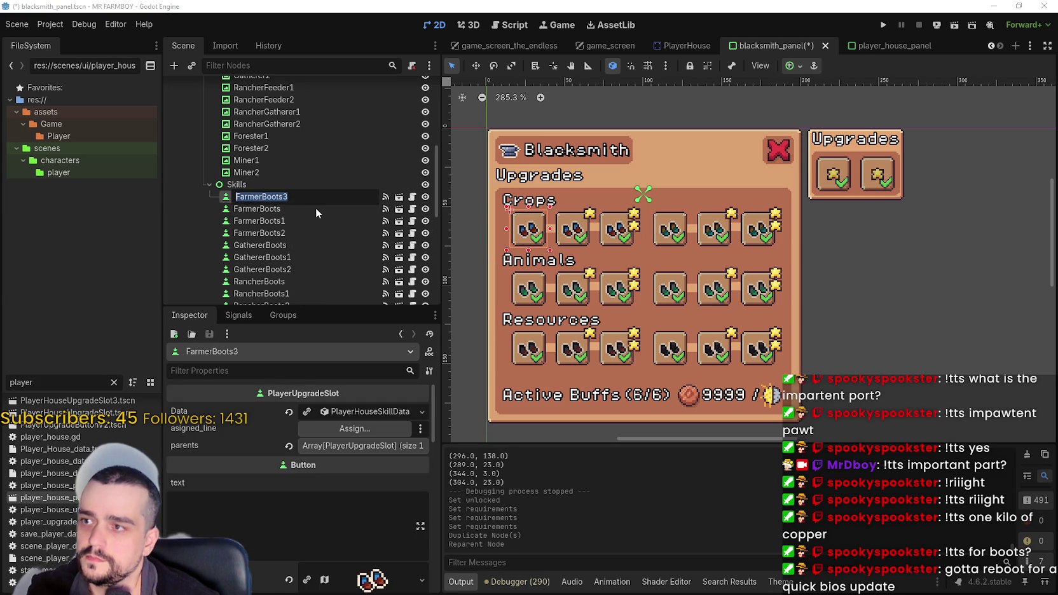
pyautogui.write('StartingPoint')
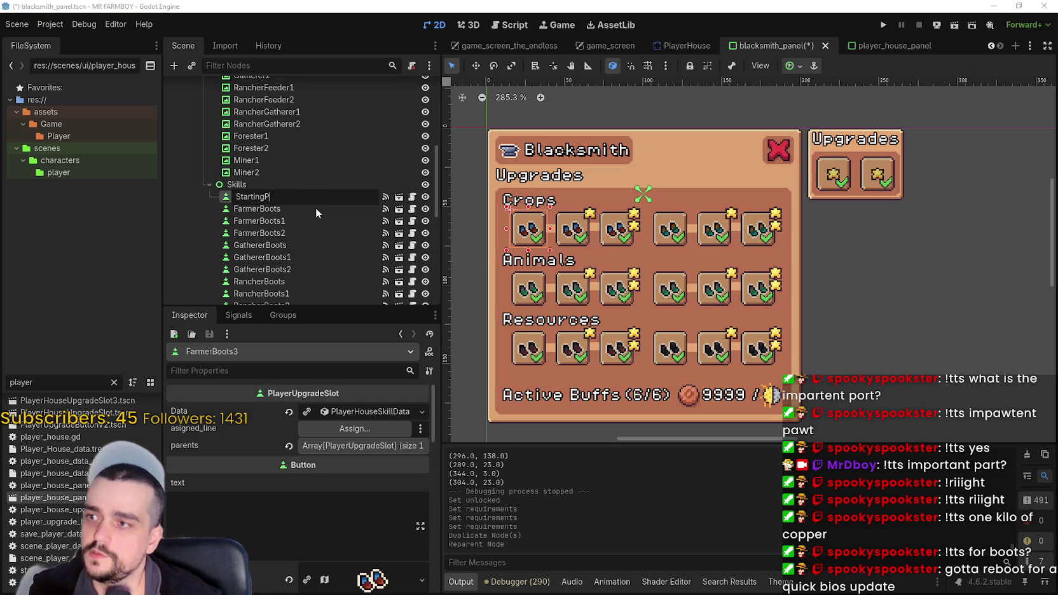
pyautogui.press('Return')
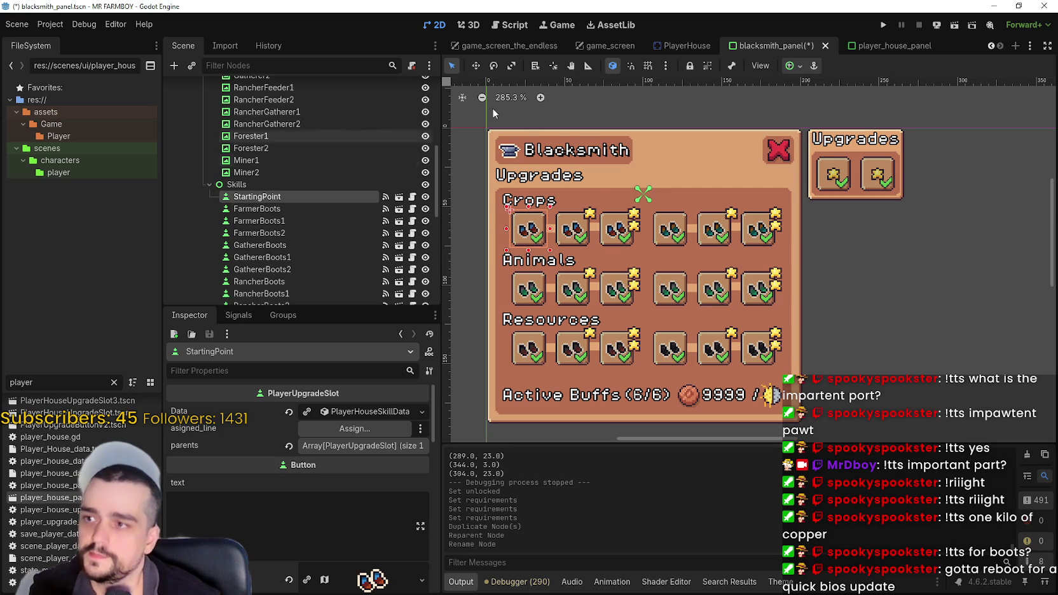
# Move the StartingPoint slot on the canvas to sit above the Crops row.
pyautogui.scroll(-2, 598, 187)
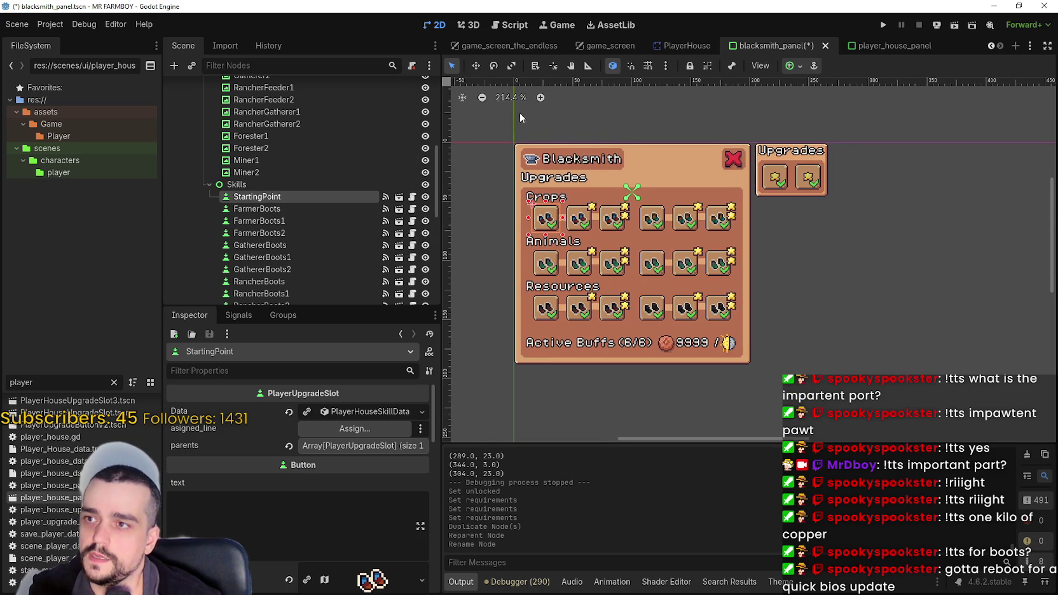
pyautogui.scroll(2, 556, 146)
pyautogui.click(478, 66)
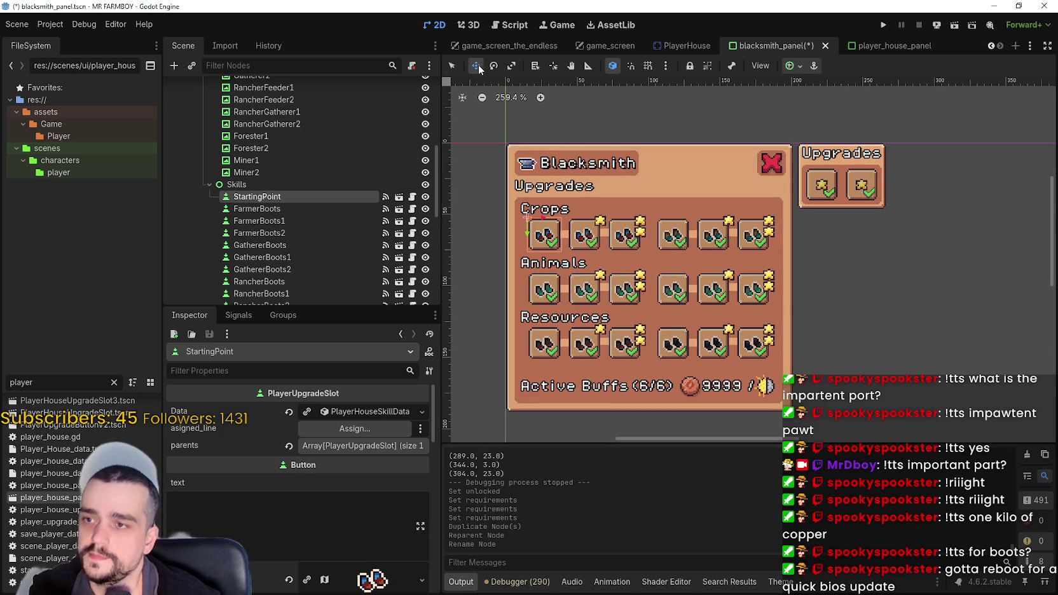
pyautogui.moveTo(546, 228)
pyautogui.mouseDown()
pyautogui.moveTo(566, 194)
pyautogui.moveTo(663, 184)
pyautogui.mouseUp()
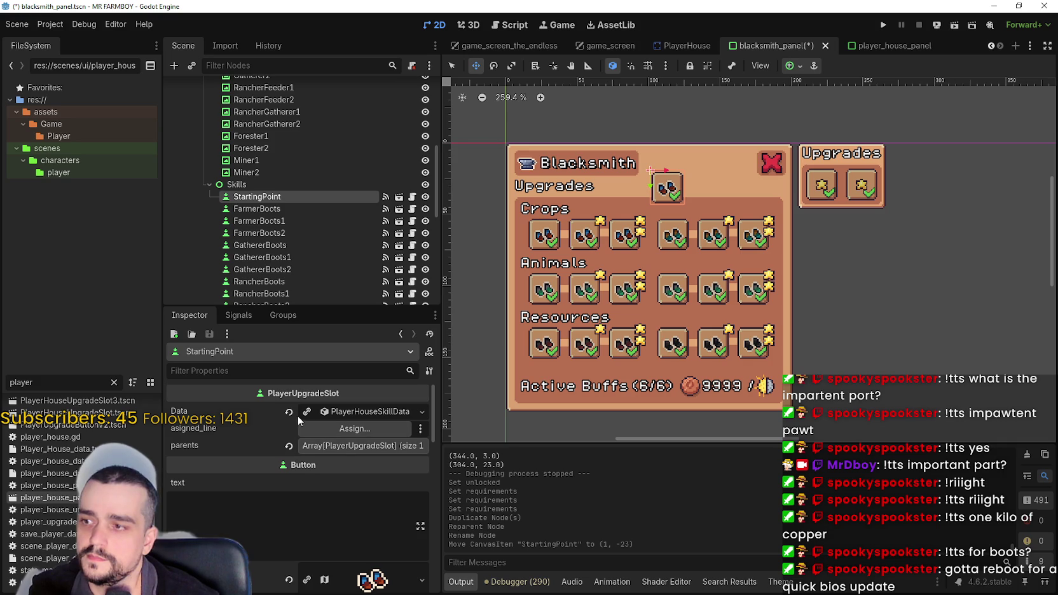
# Make StartingPoint's skill data unique and set its advancement item to Nothing.
pyautogui.click(363, 412)
pyautogui.rightClick(363, 415)
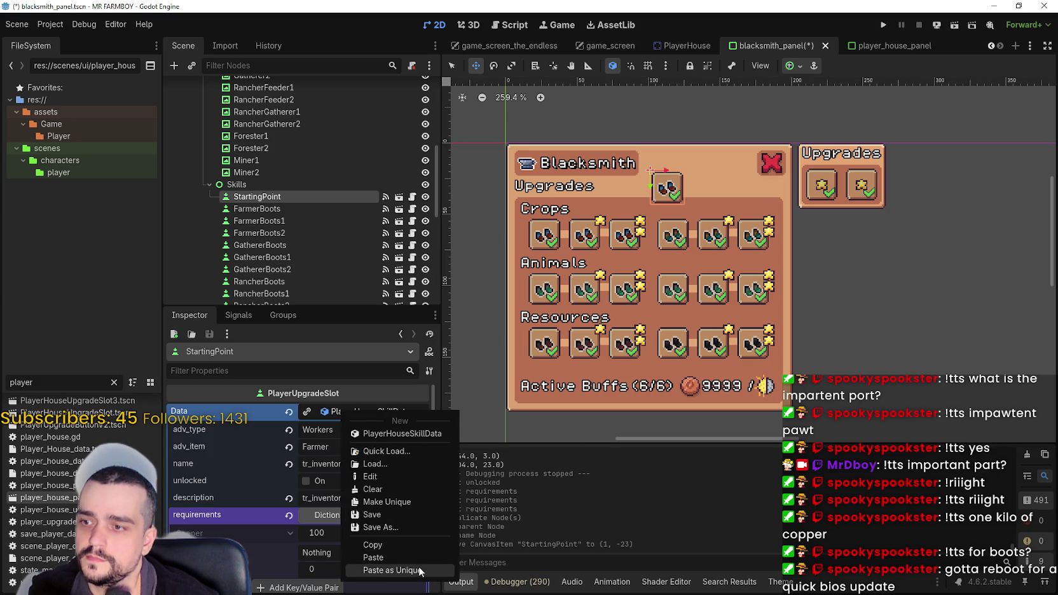
pyautogui.click(306, 413)
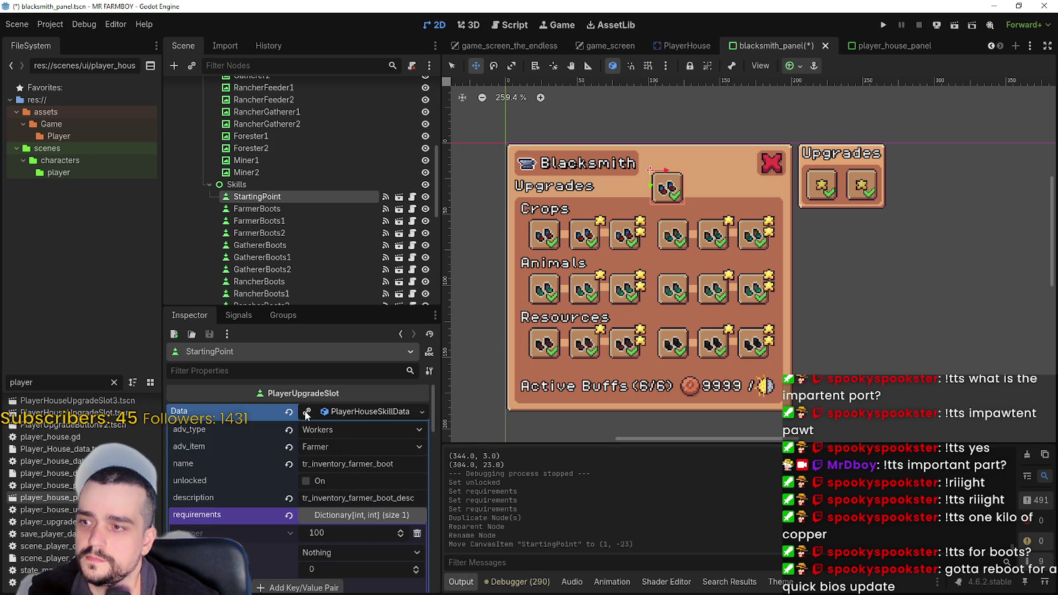
pyautogui.click(306, 413)
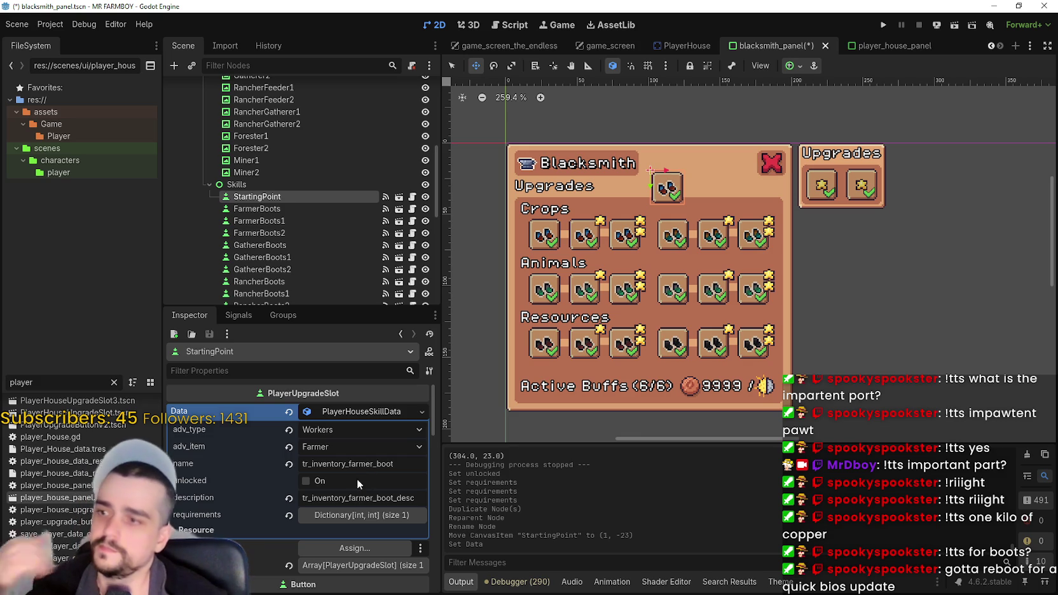
pyautogui.click(343, 448)
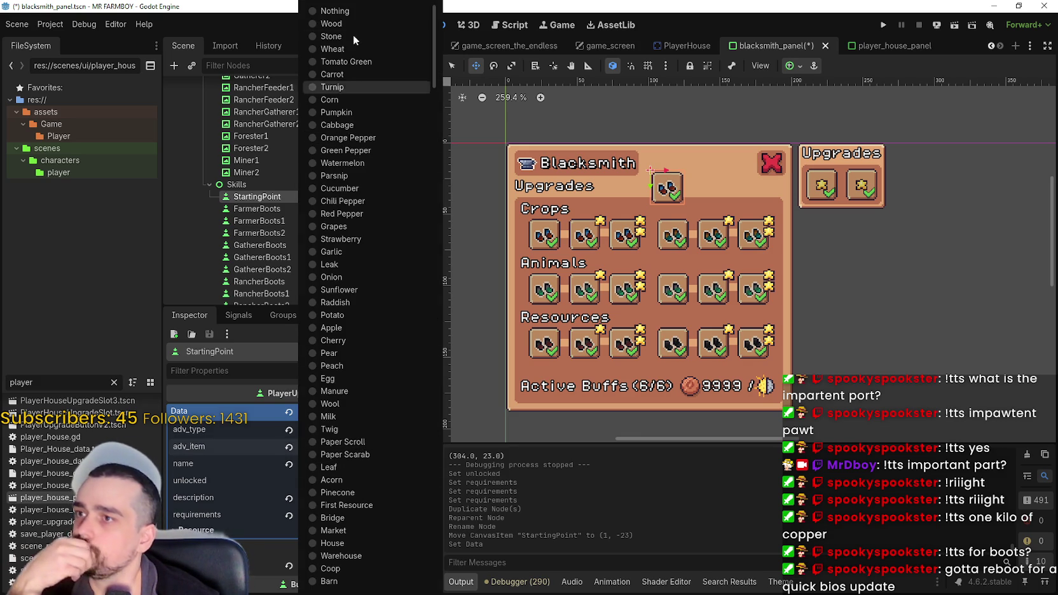
pyautogui.click(337, 11)
# Clear the name, mark unlocked, empty description and requirements, save, and nudge StartingPoint up.
pyautogui.click(363, 466)
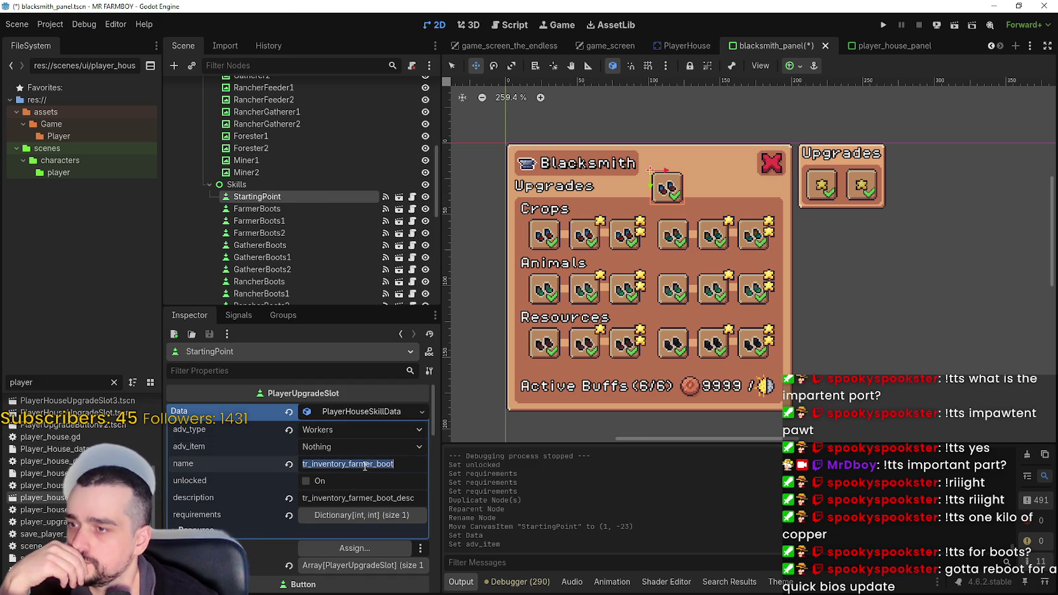
pyautogui.press('BackSpace')
pyautogui.click(306, 480)
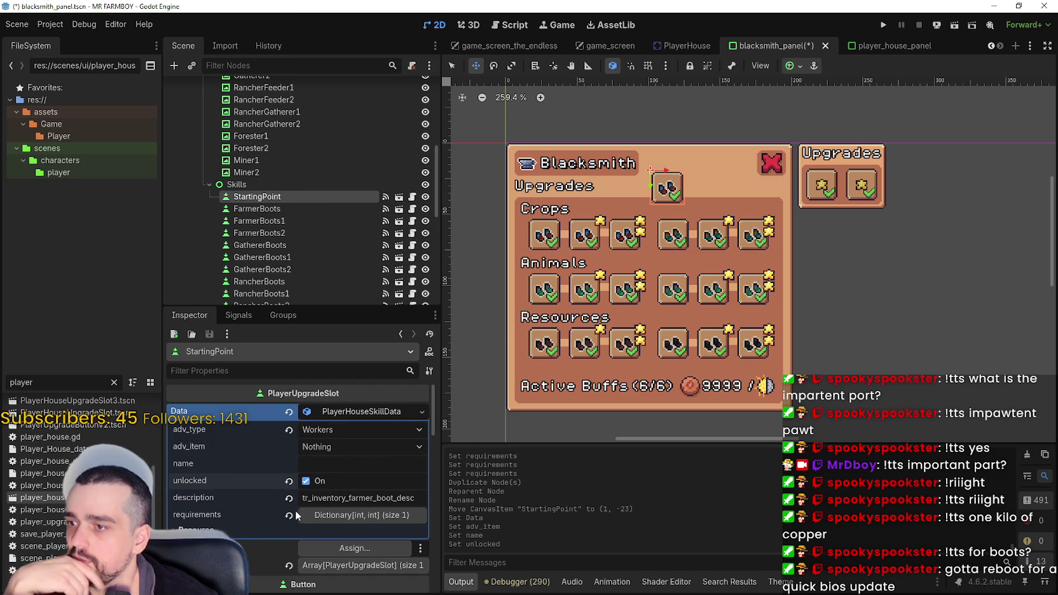
pyautogui.click(290, 499)
pyautogui.click(289, 515)
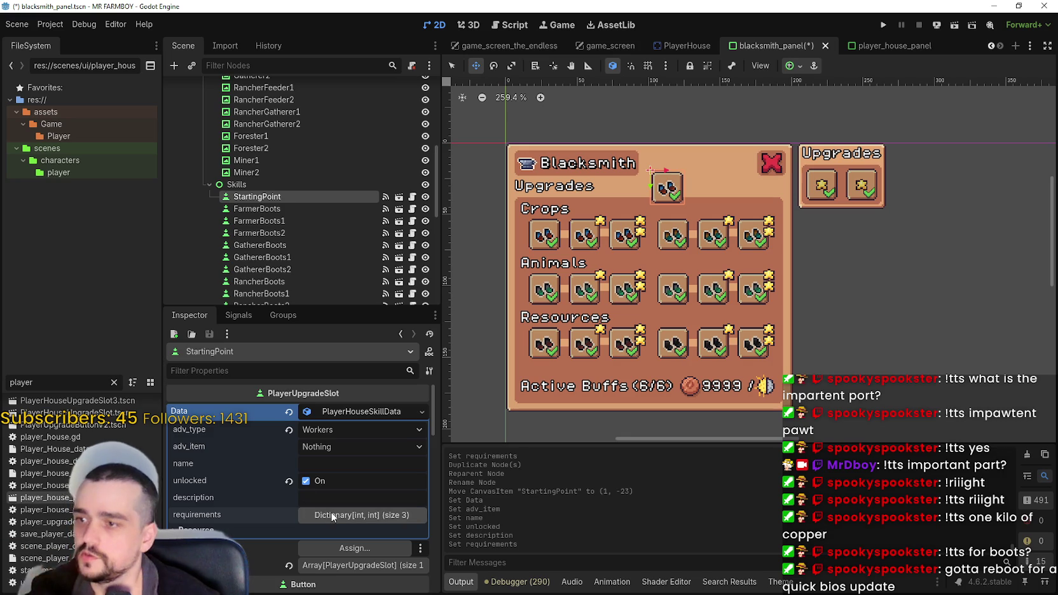
pyautogui.click(354, 515)
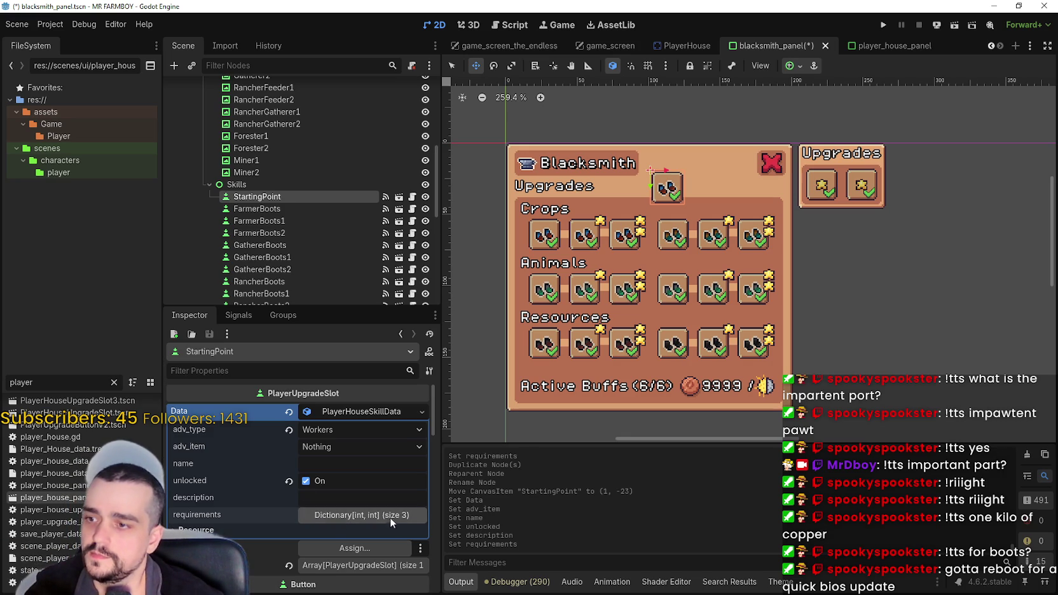
pyautogui.click(416, 534)
pyautogui.click(417, 534)
pyautogui.hotkey('ctrl', 's')
pyautogui.scroll(2, 660, 178)
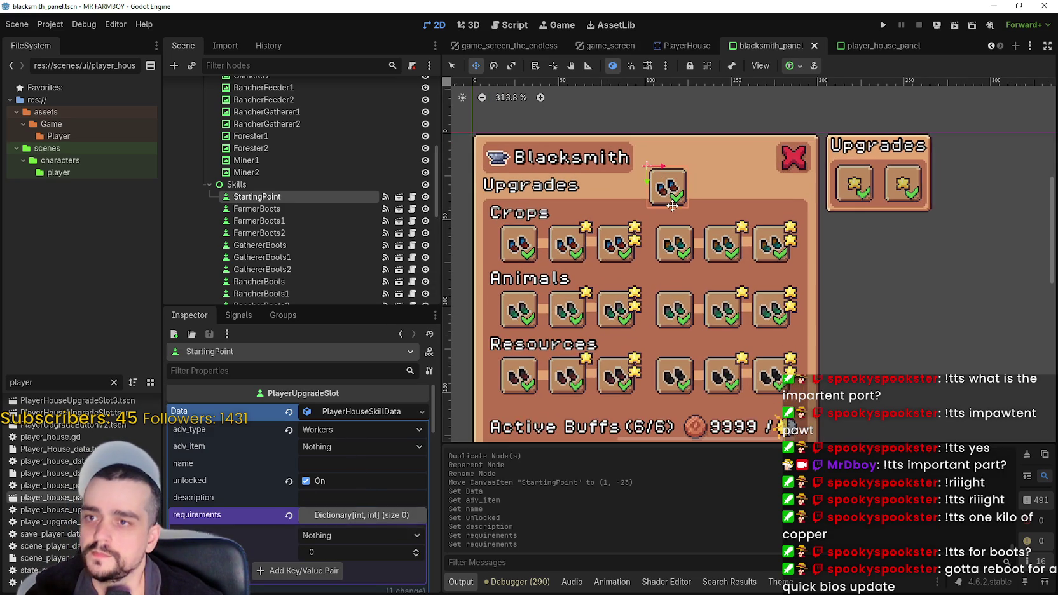
pyautogui.moveTo(660, 178); pyautogui.dragTo(660, 169)
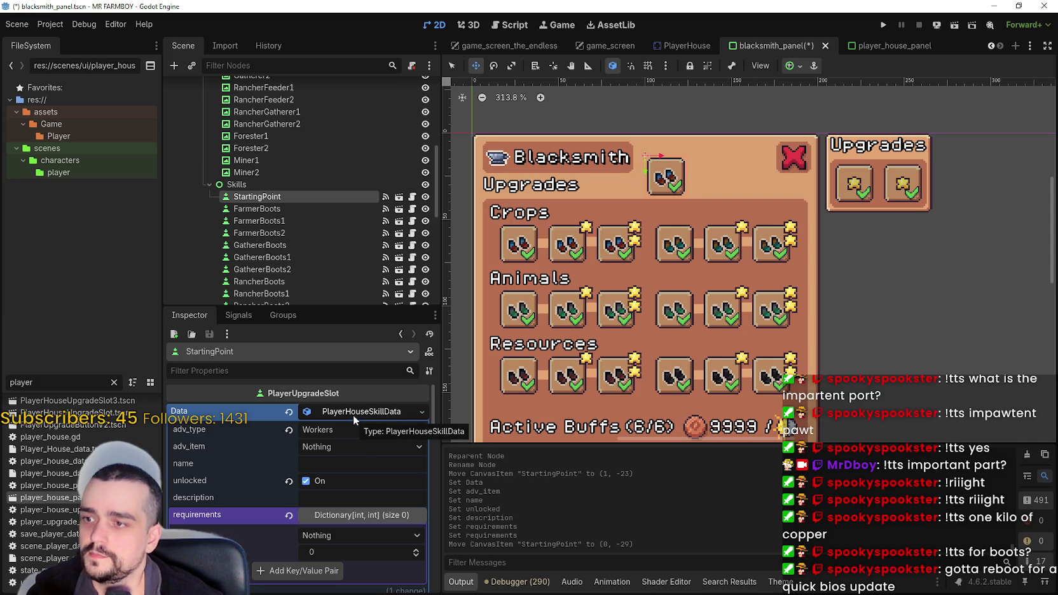
# Disable StartingPoint, turn off its toggle mode, and remove it from the button group.
pyautogui.scroll(-5, 337, 449)
pyautogui.scroll(-5, 335, 464)
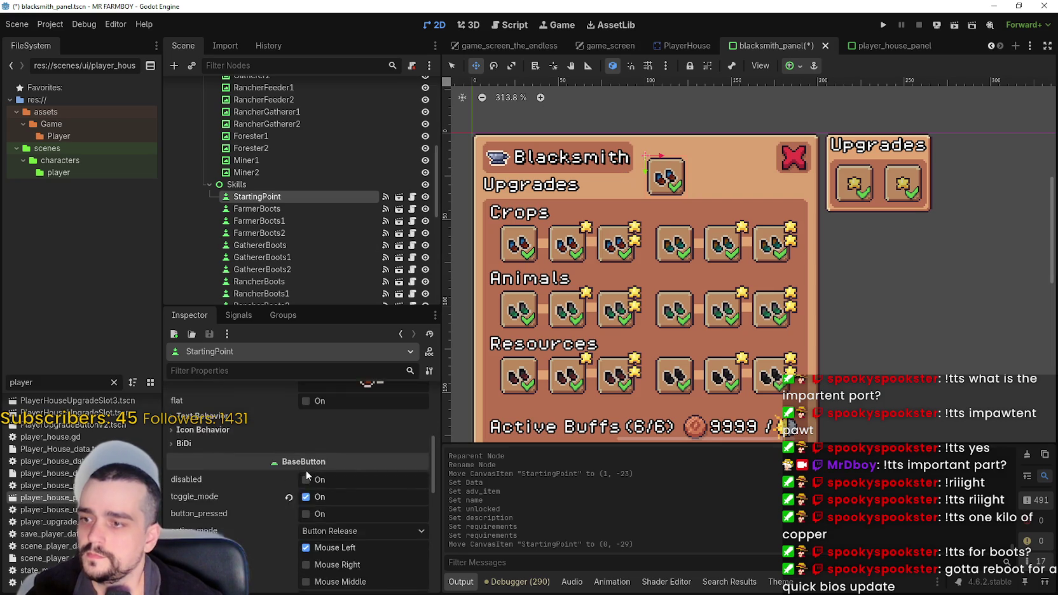
pyautogui.scroll(2, 309, 459)
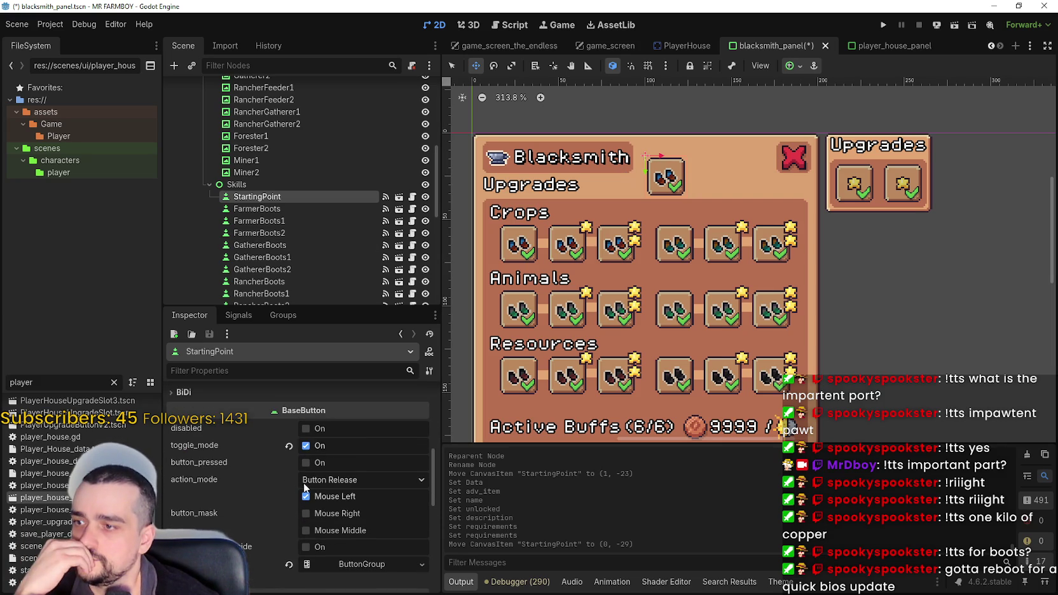
pyautogui.click(303, 428)
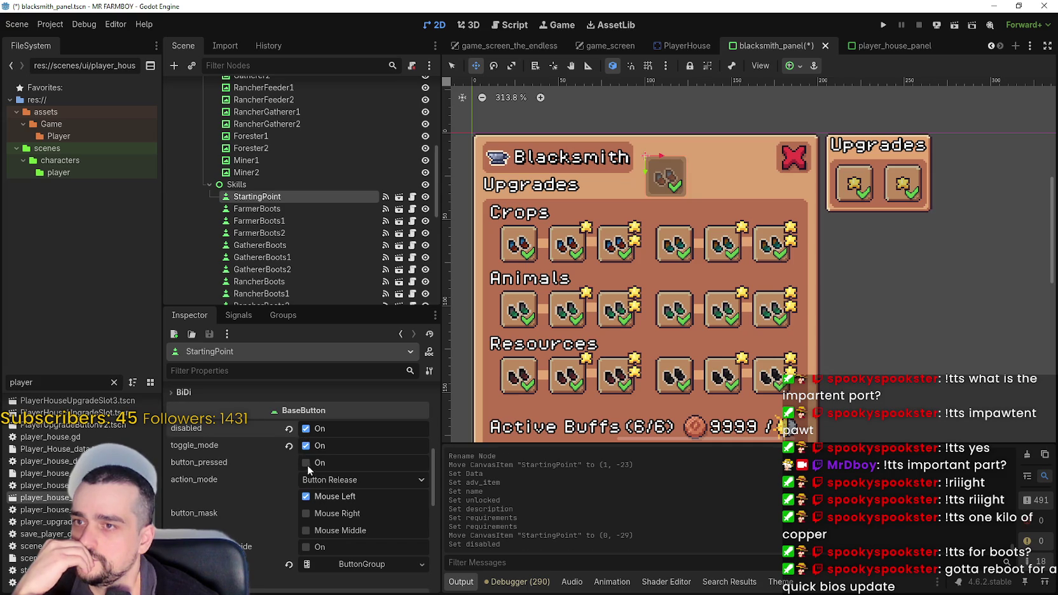
pyautogui.click(305, 445)
pyautogui.scroll(-2, 306, 540)
pyautogui.click(288, 512)
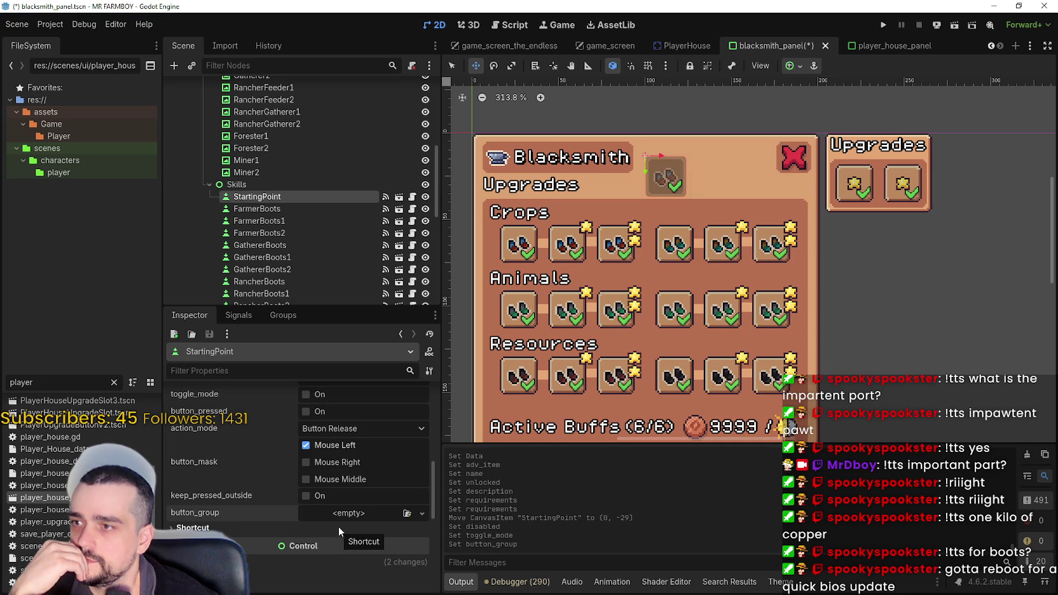
# Compare against the FarmerBoots1 slot's settings, then reselect StartingPoint.
pyautogui.click(261, 221)
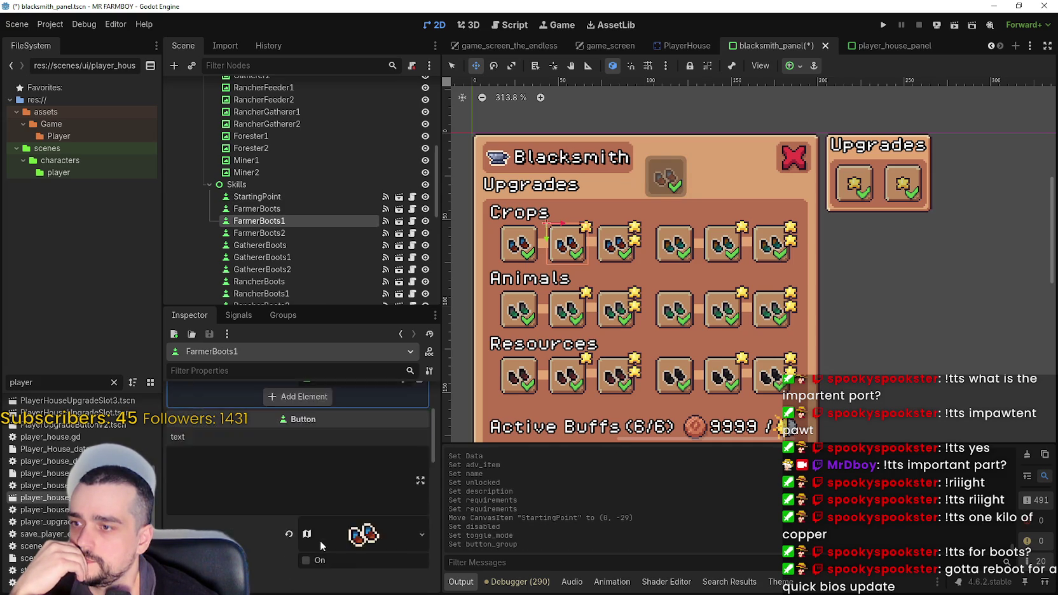
pyautogui.scroll(-5, 319, 541)
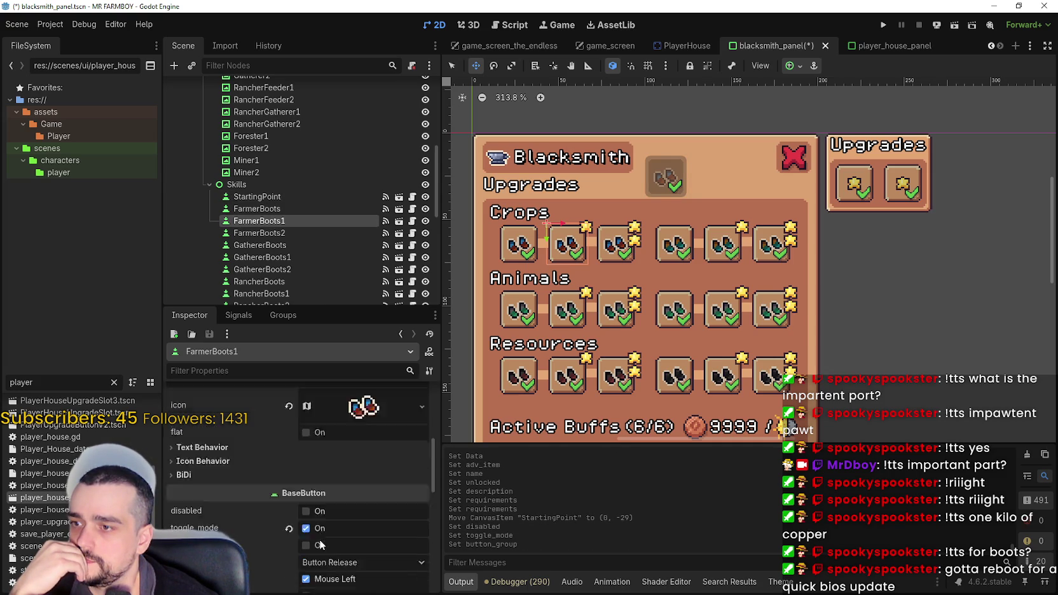
pyautogui.click(266, 196)
pyautogui.scroll(2, 372, 540)
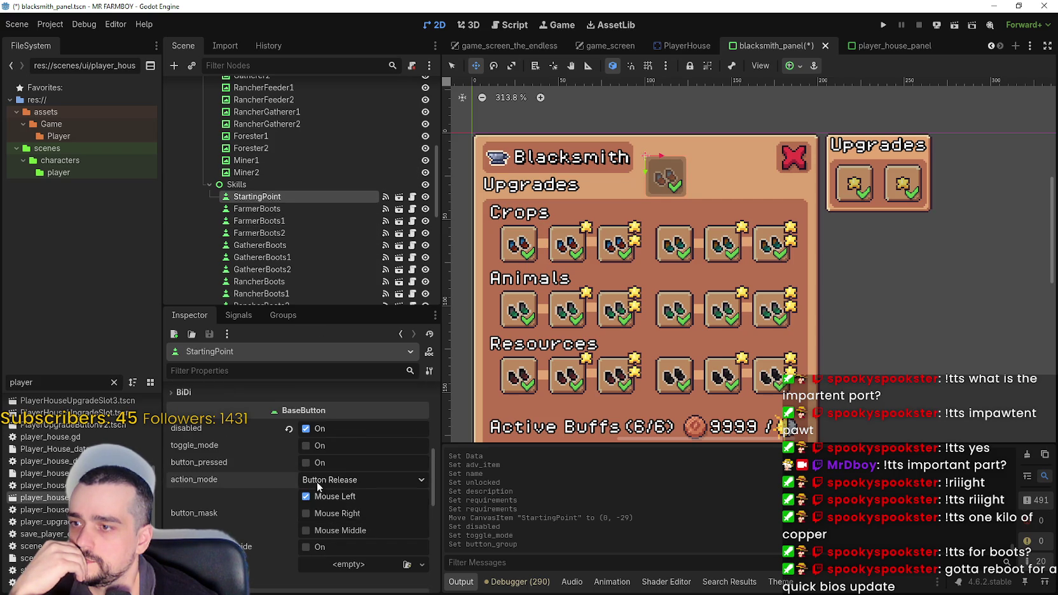
pyautogui.scroll(-5, 351, 519)
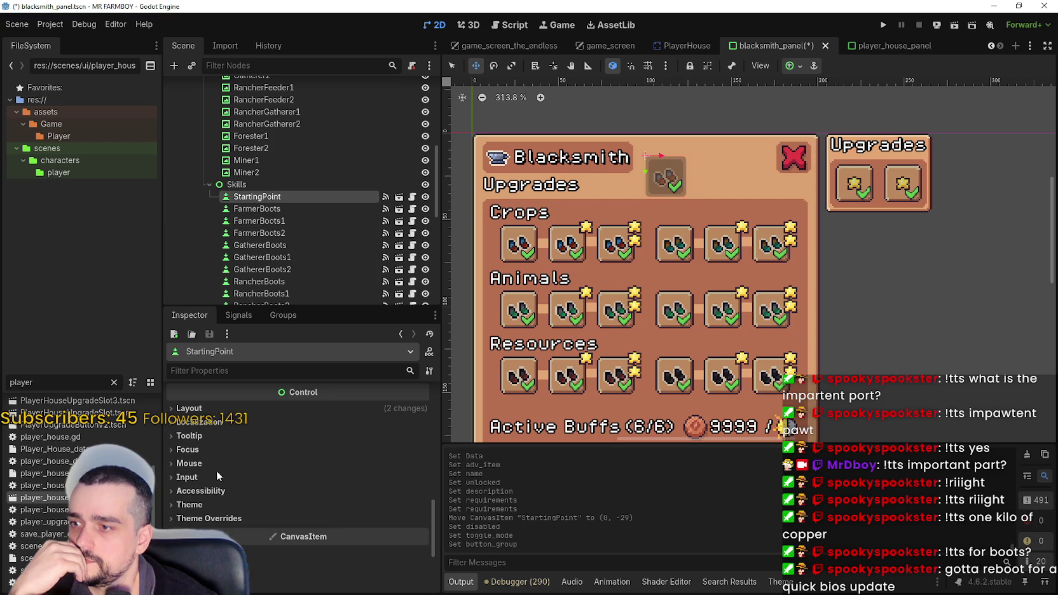
# Set StartingPoint's Mouse Filter to Ignore and Focus Mode to None, then save.
pyautogui.click(226, 465)
pyautogui.click(345, 478)
pyautogui.click(334, 523)
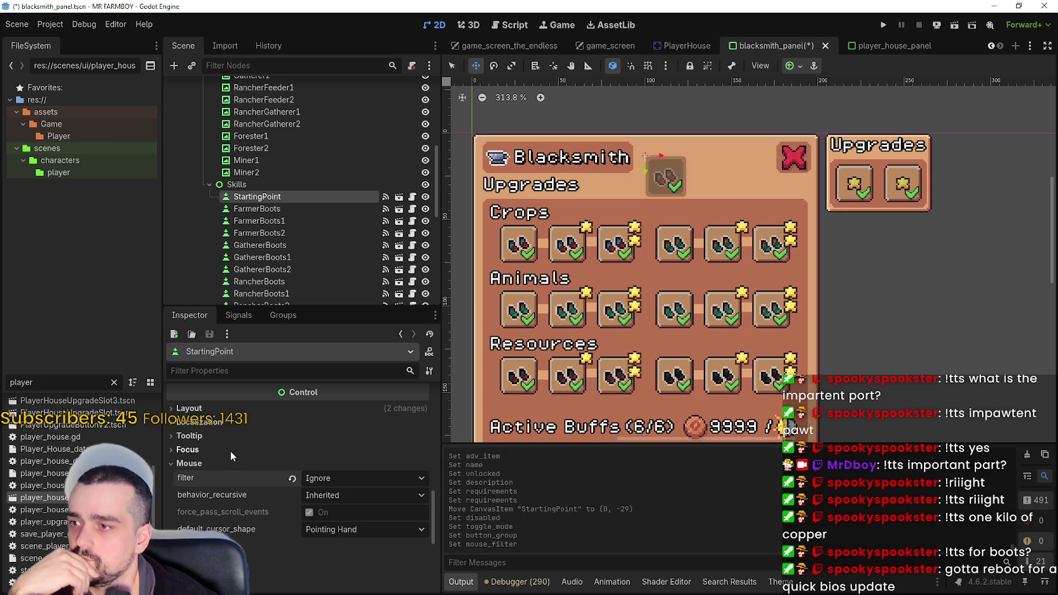
pyautogui.click(229, 450)
pyautogui.scroll(-1, 340, 547)
pyautogui.click(335, 548)
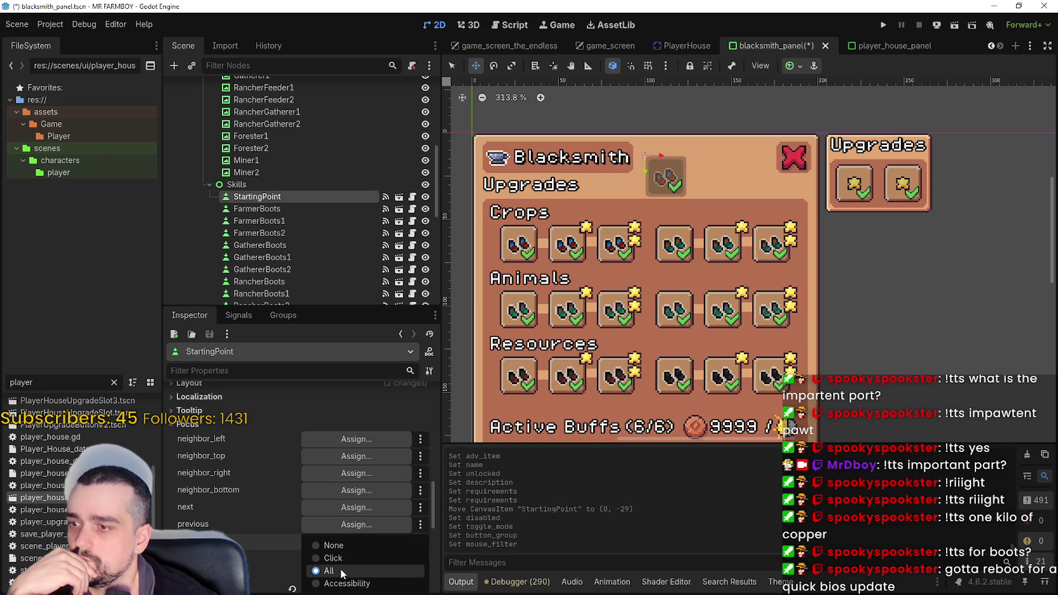
pyautogui.click(333, 546)
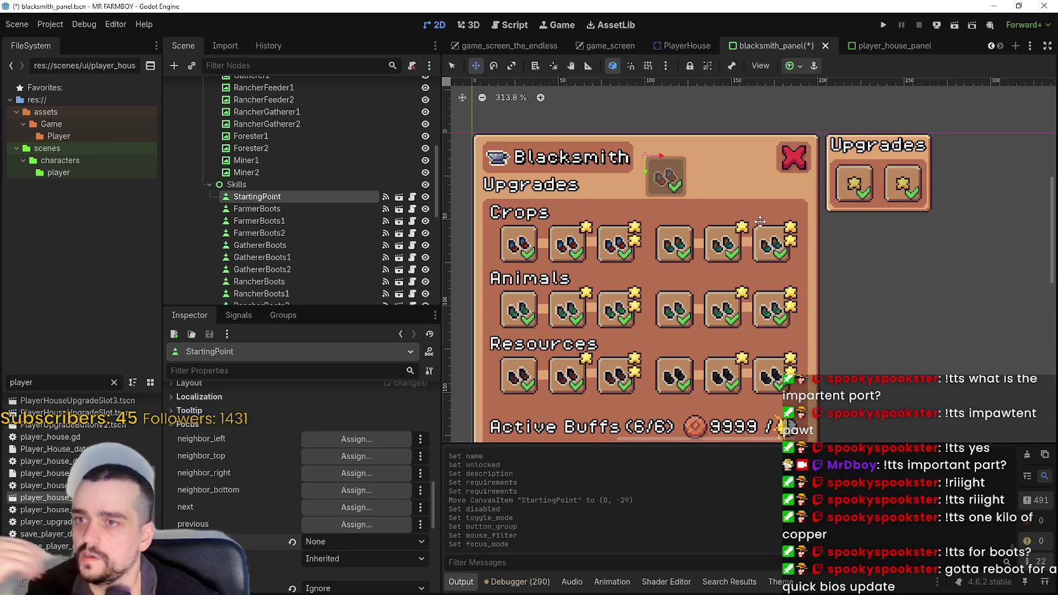
pyautogui.scroll(-2, 768, 215)
pyautogui.hotkey('ctrl', 's')
pyautogui.scroll(4, 672, 161)
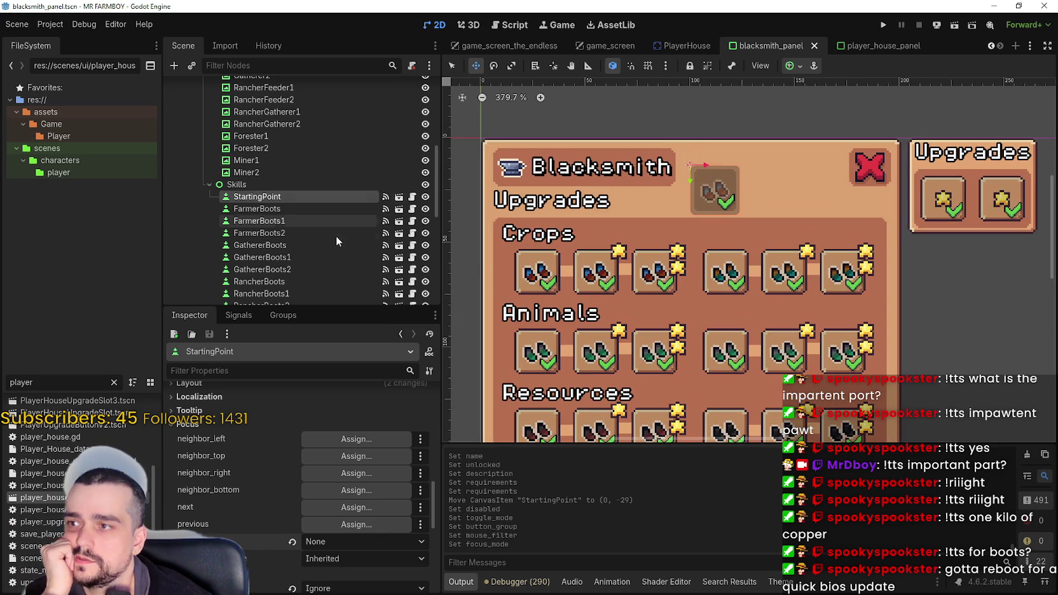
# Hide the StartingPoint slot, save, and inspect its PlayerHouseSkillData properties.
pyautogui.scroll(-3, 316, 490)
pyautogui.scroll(-3, 316, 490)
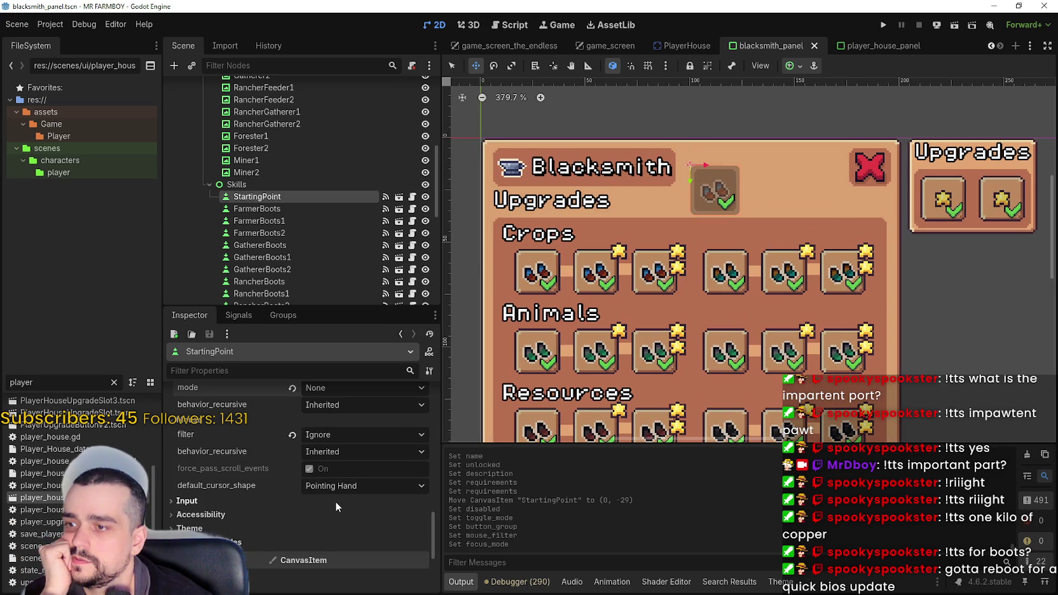
pyautogui.scroll(2, 334, 501)
pyautogui.scroll(5, 334, 501)
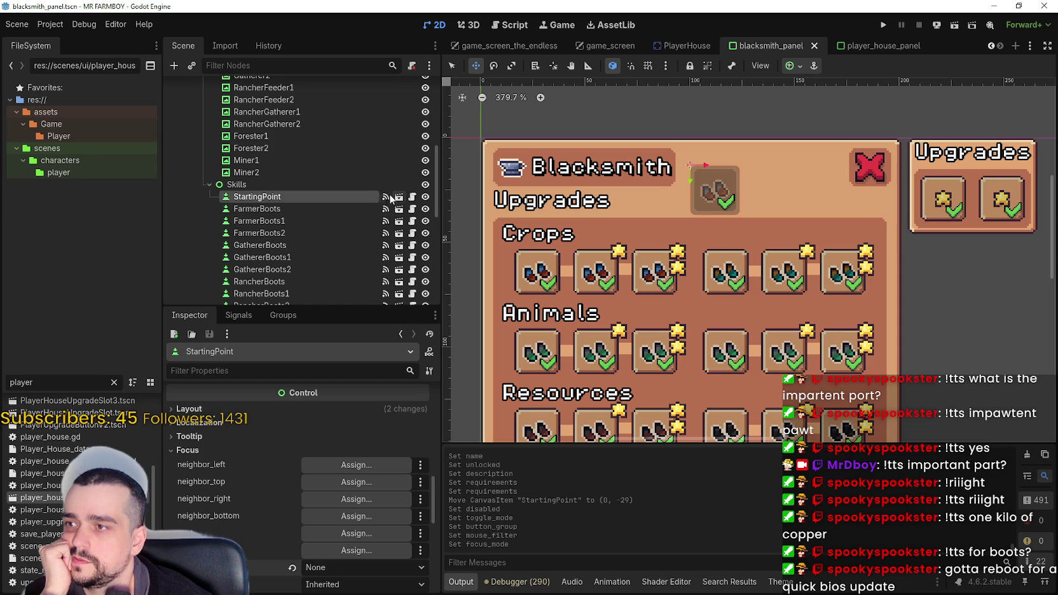
pyautogui.click(425, 197)
pyautogui.scroll(-2, 685, 230)
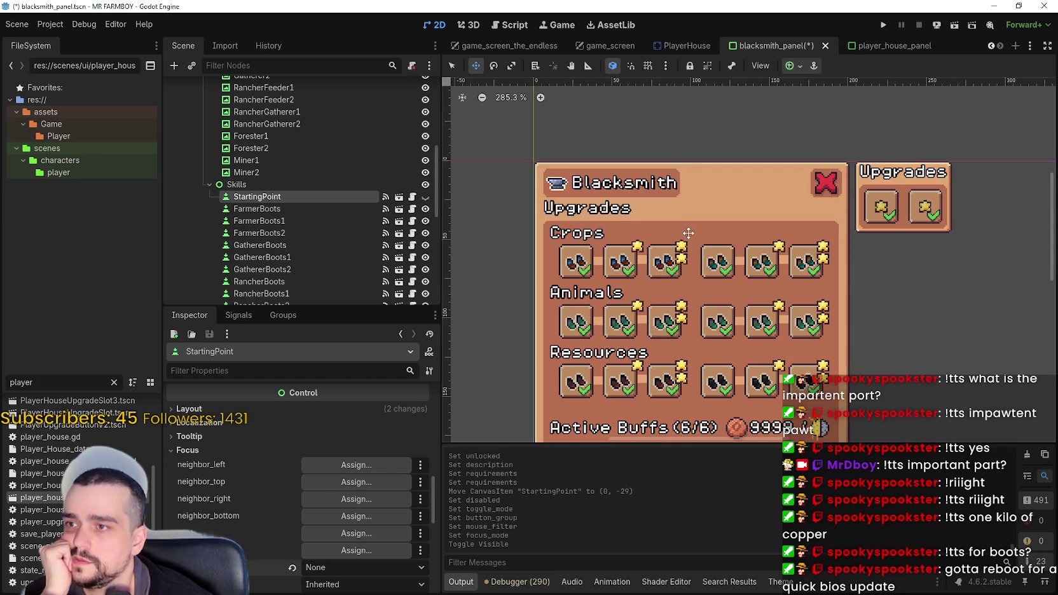
pyautogui.hotkey('ctrl', 's')
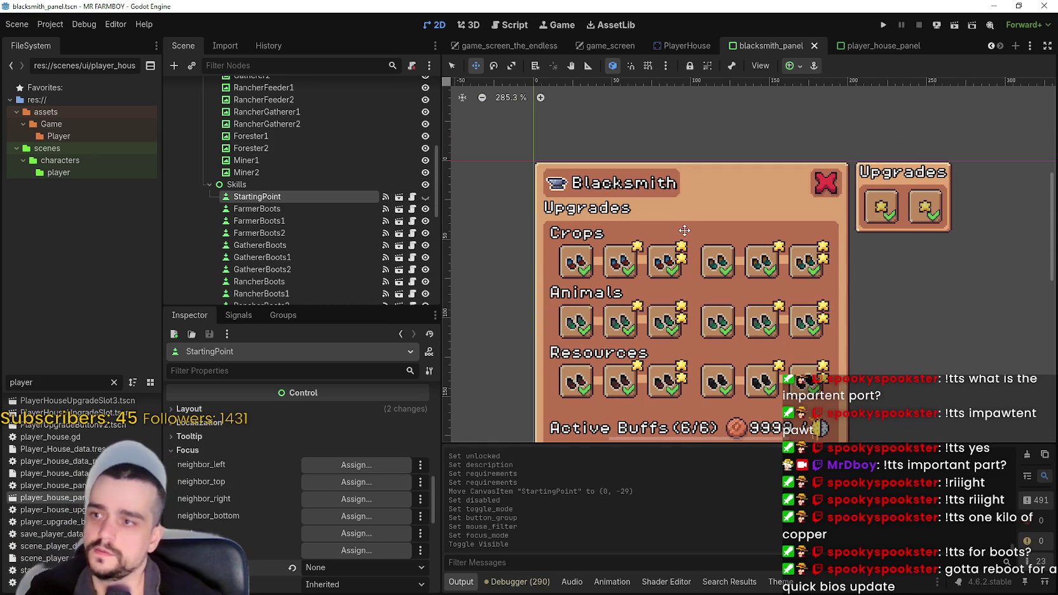
pyautogui.scroll(7, 388, 460)
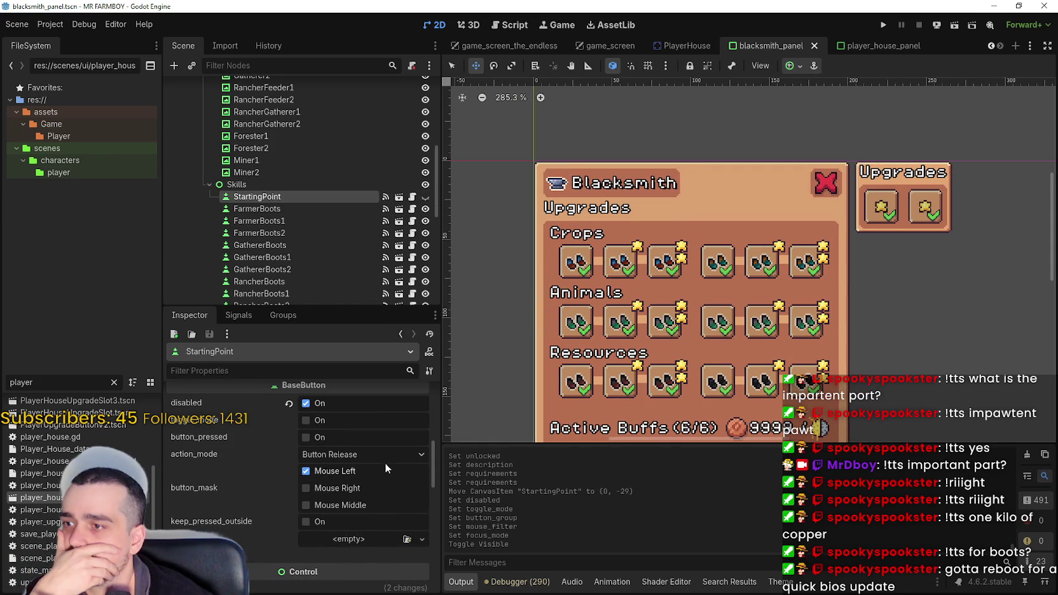
pyautogui.scroll(6, 385, 467)
pyautogui.scroll(3, 386, 461)
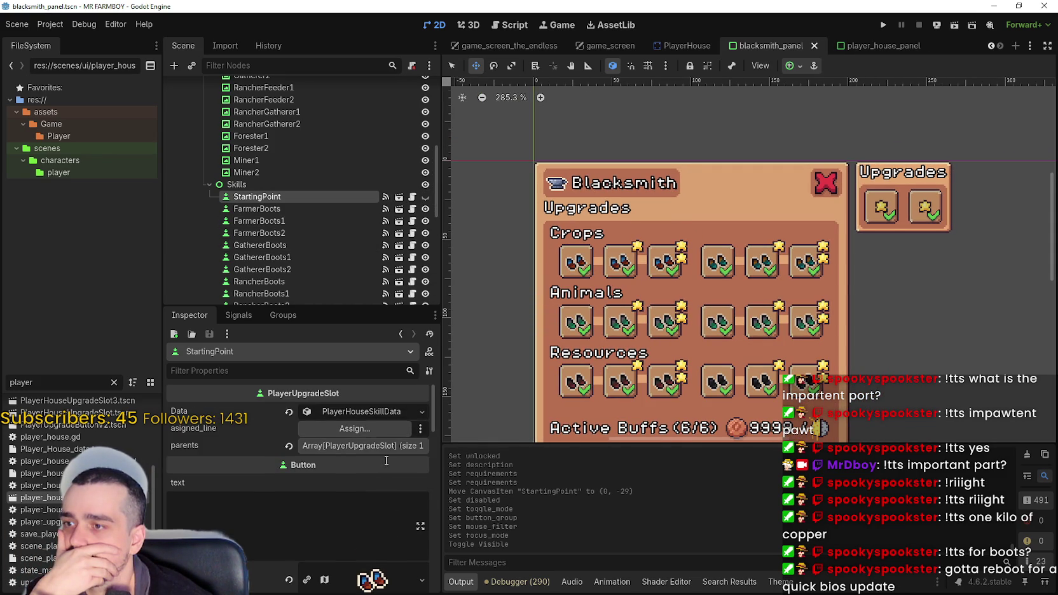
pyautogui.click(357, 413)
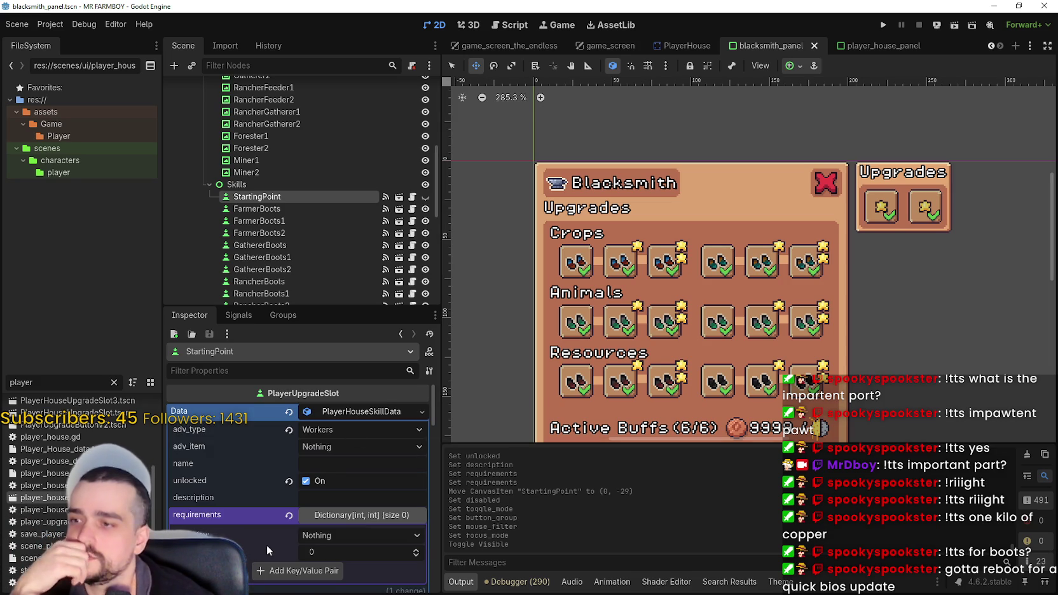
pyautogui.scroll(-4, 407, 445)
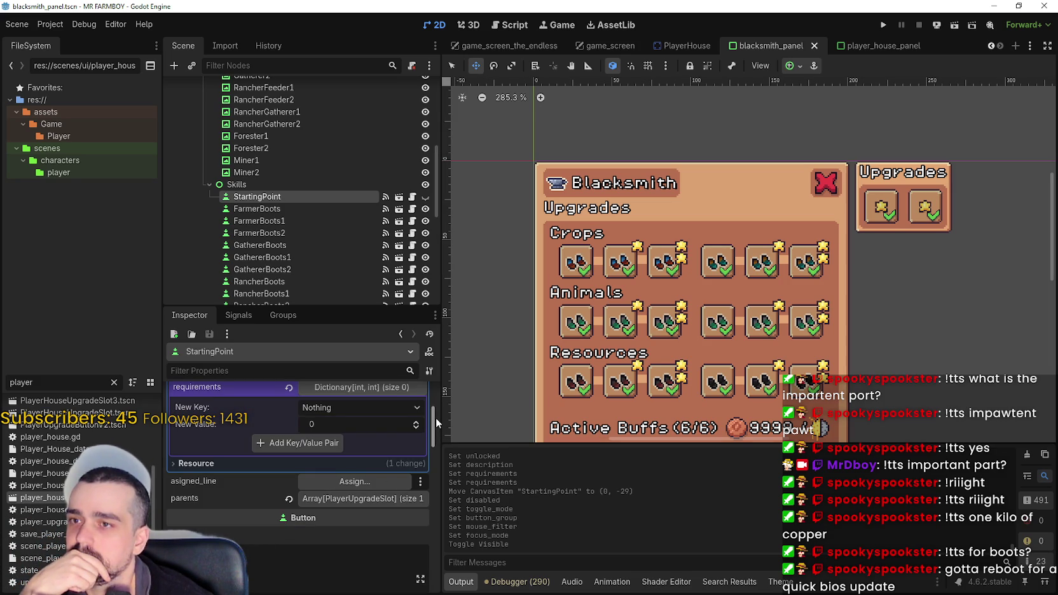
# Show StartingPoint again and move it down into the Animals row.
pyautogui.click(426, 196)
pyautogui.moveTo(708, 200); pyautogui.dragTo(696, 316)
pyautogui.scroll(4, 691, 318)
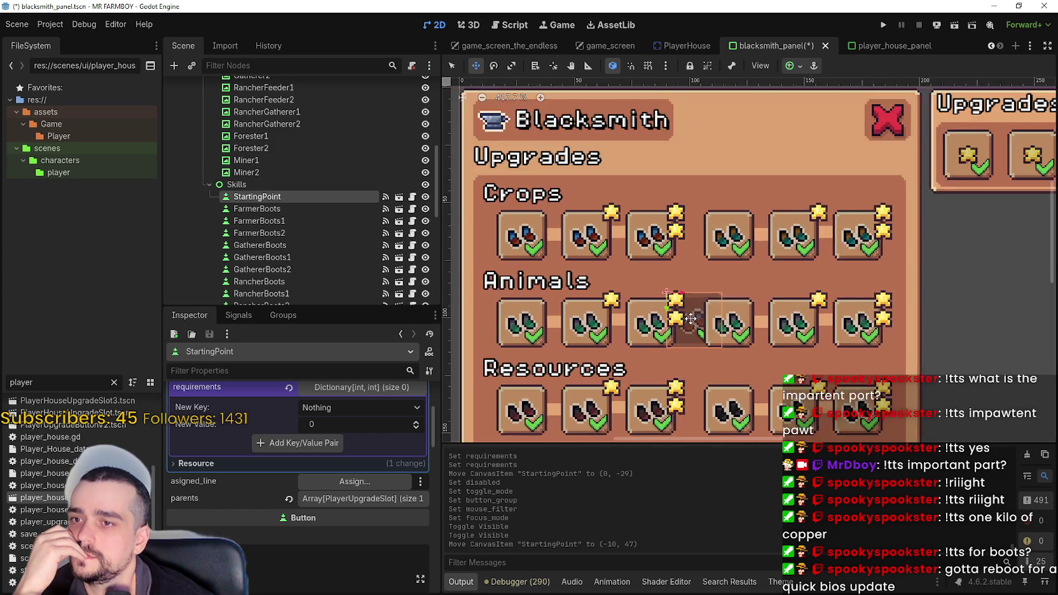
pyautogui.scroll(-2, 691, 319)
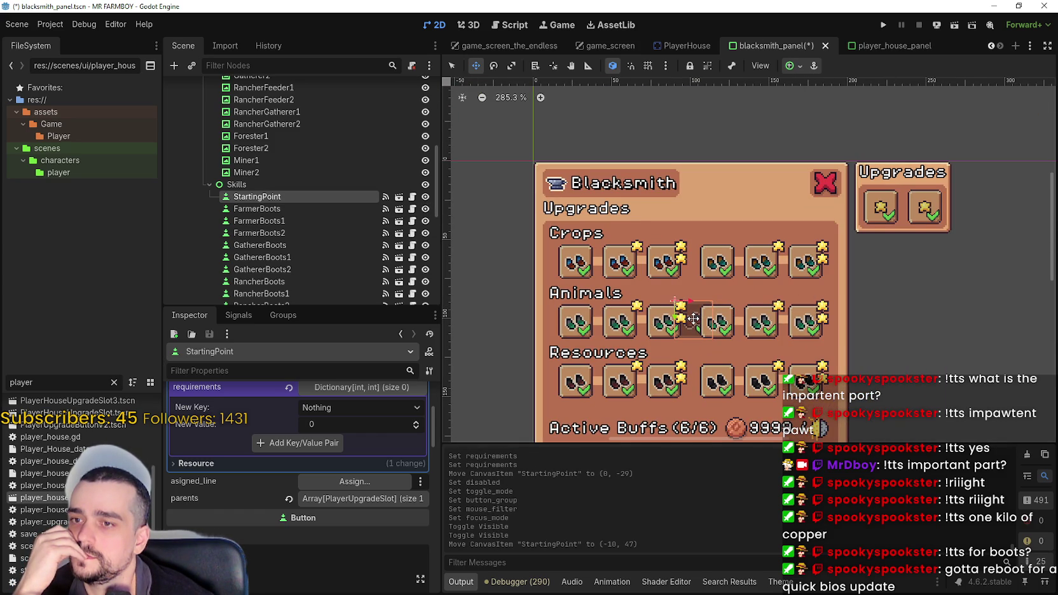
pyautogui.moveTo(693, 317); pyautogui.dragTo(689, 322)
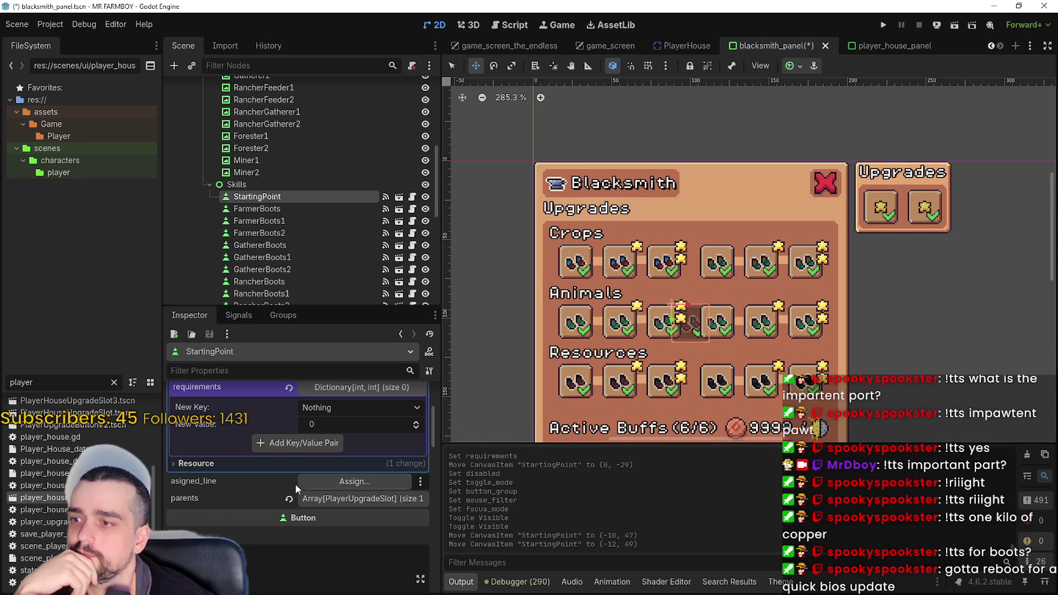
pyautogui.scroll(3, 315, 479)
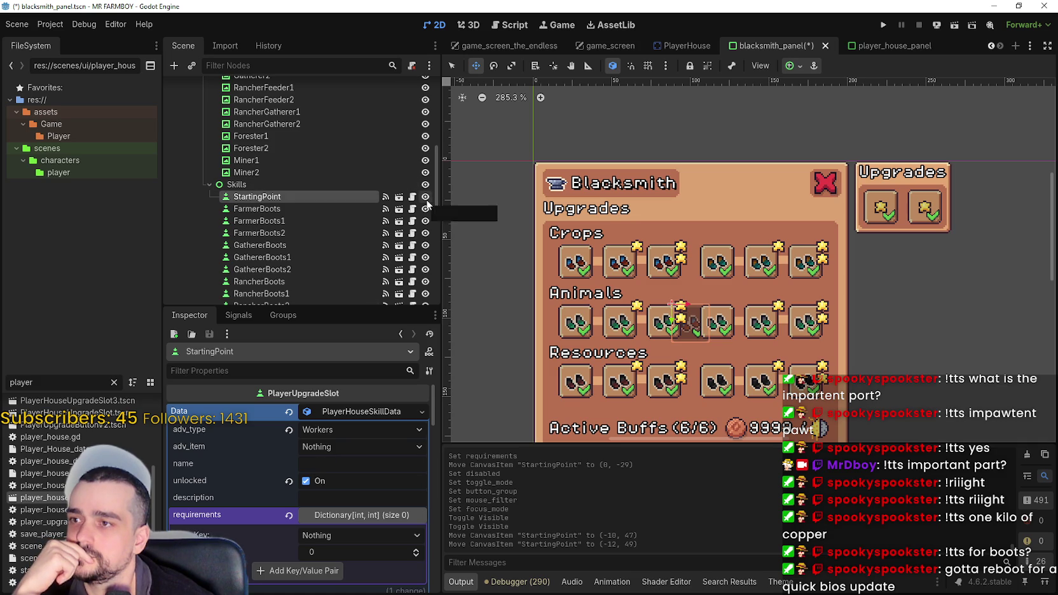
pyautogui.scroll(-10, 356, 487)
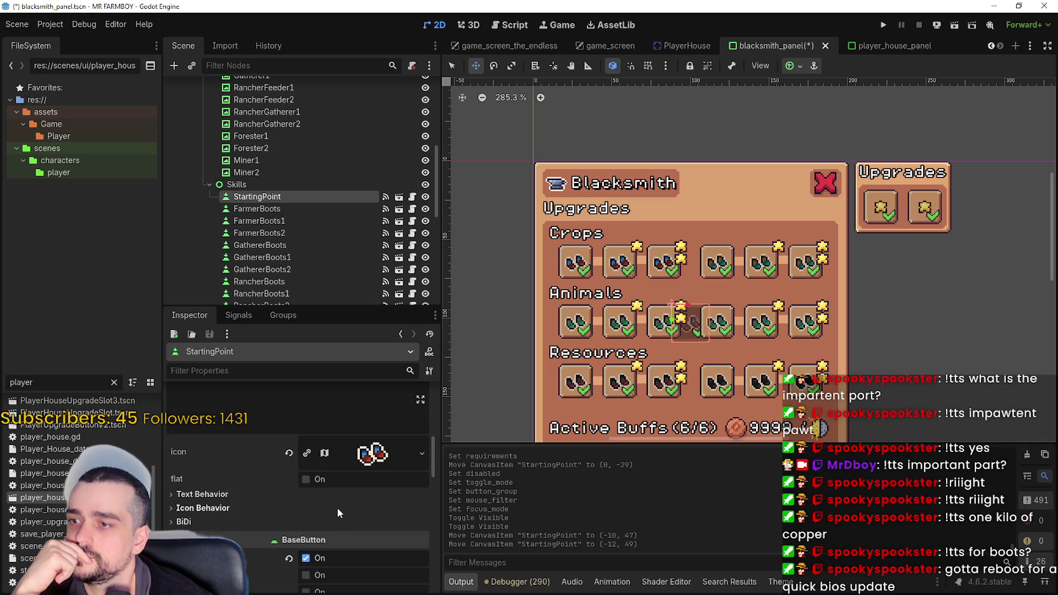
pyautogui.scroll(-8, 336, 508)
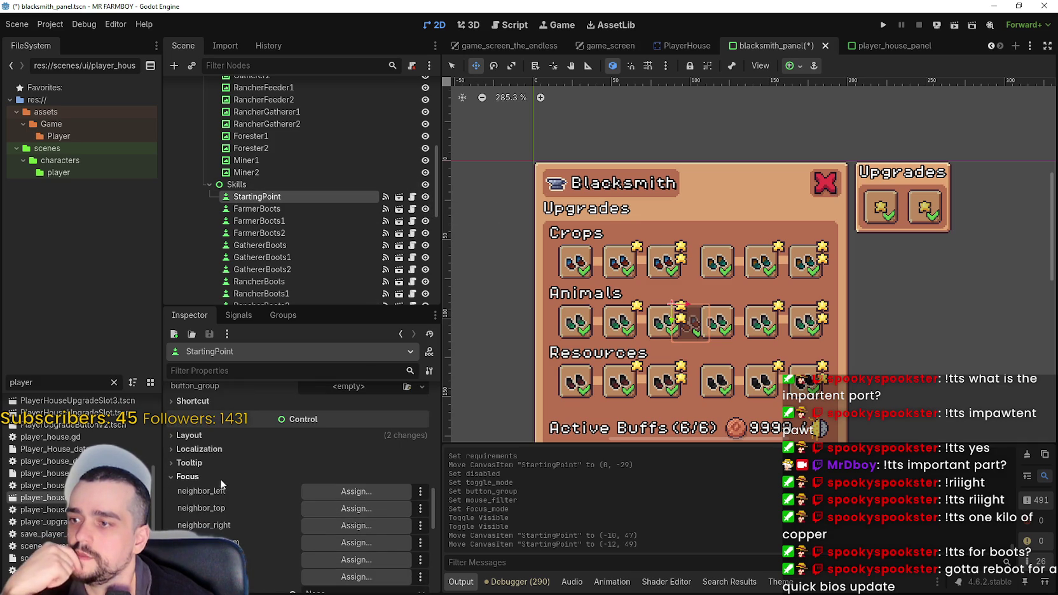
# Browse StartingPoint's Layout, Theme Overrides, Theme and Accessibility inspector sections.
pyautogui.click(189, 435)
pyautogui.scroll(-2, 210, 484)
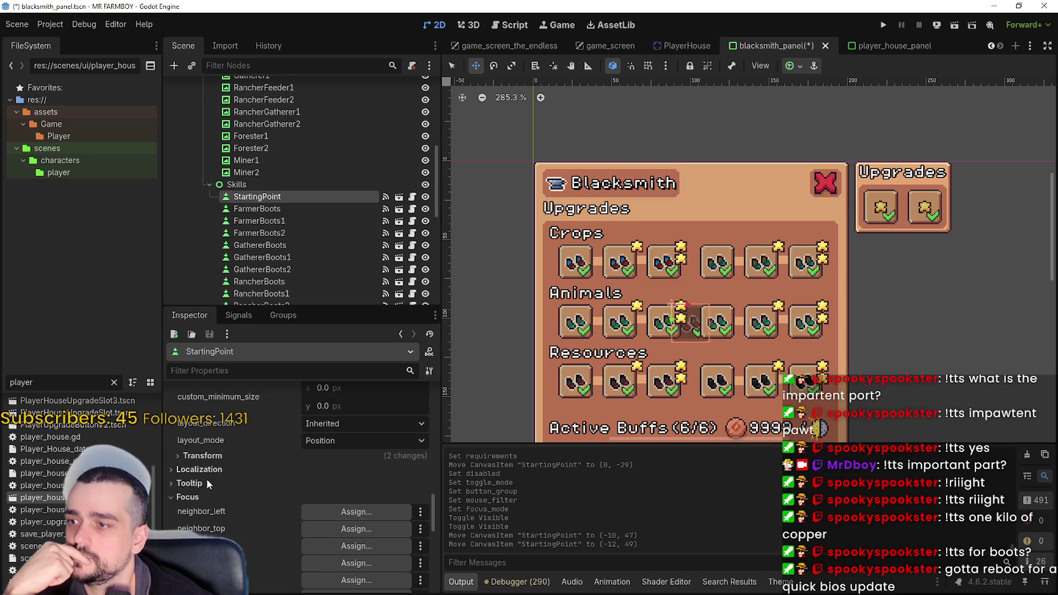
pyautogui.scroll(-6, 245, 491)
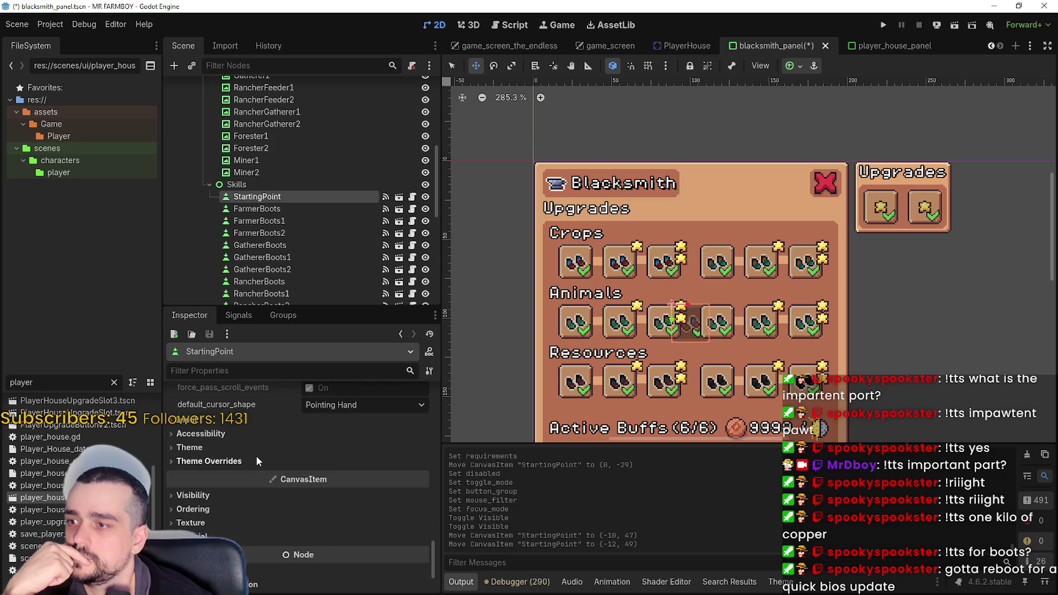
pyautogui.click(255, 457)
pyautogui.click(247, 448)
pyautogui.click(243, 433)
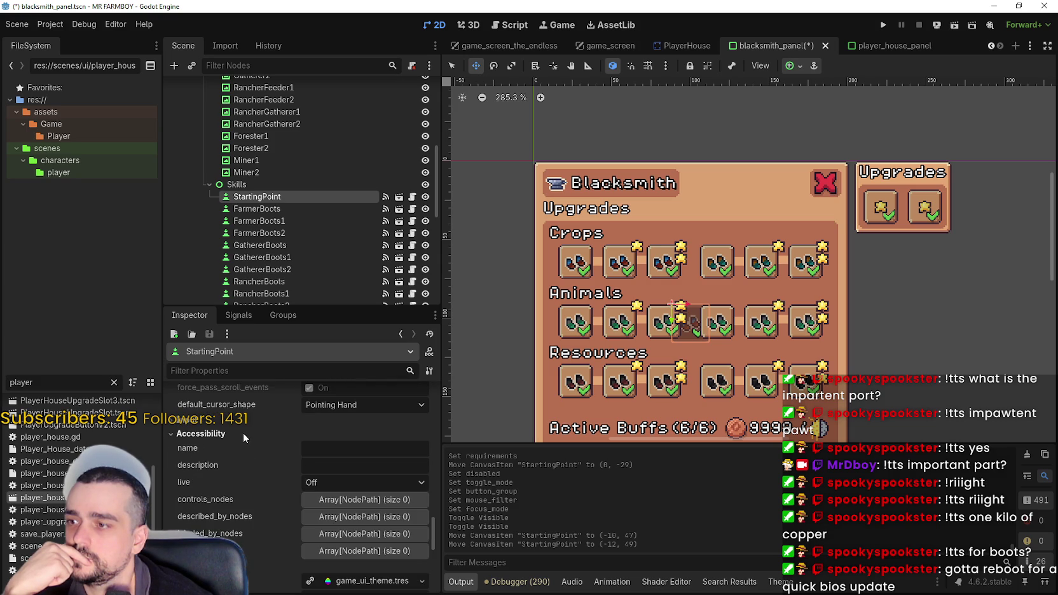
pyautogui.click(239, 431)
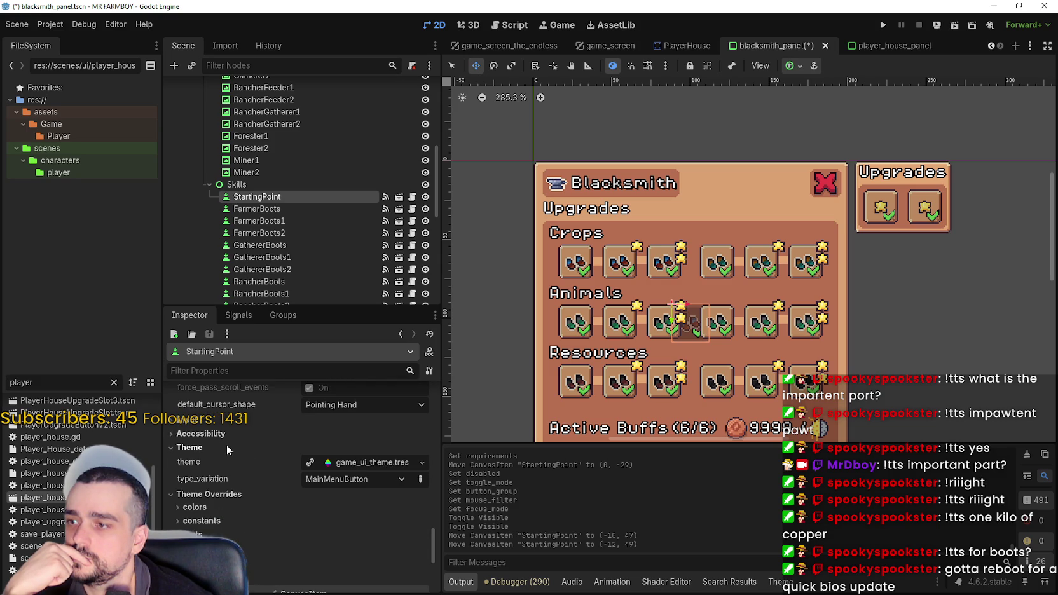
pyautogui.scroll(-3, 228, 447)
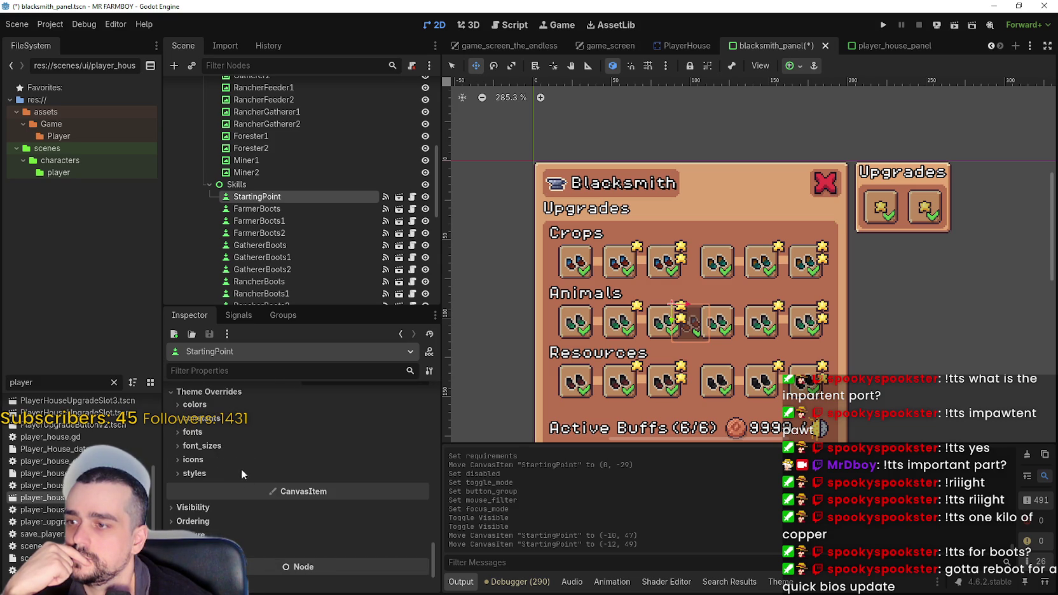
# Try show_behind_parent, top_level and visible toggles, leaving StartingPoint visible with both off.
pyautogui.click(253, 506)
pyautogui.scroll(-3, 267, 502)
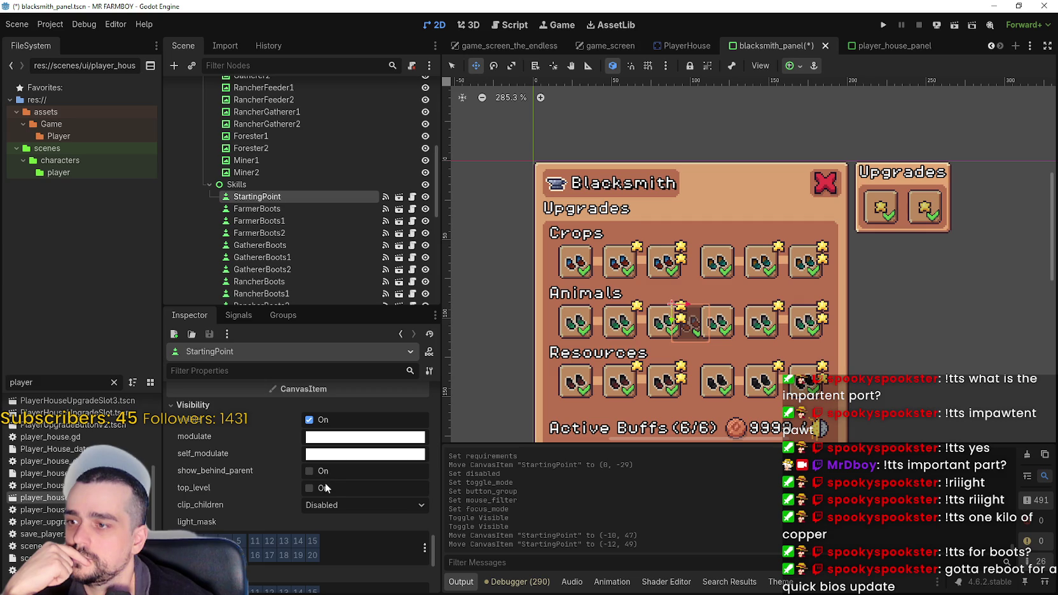
pyautogui.click(314, 471)
pyautogui.click(314, 471)
pyautogui.click(310, 488)
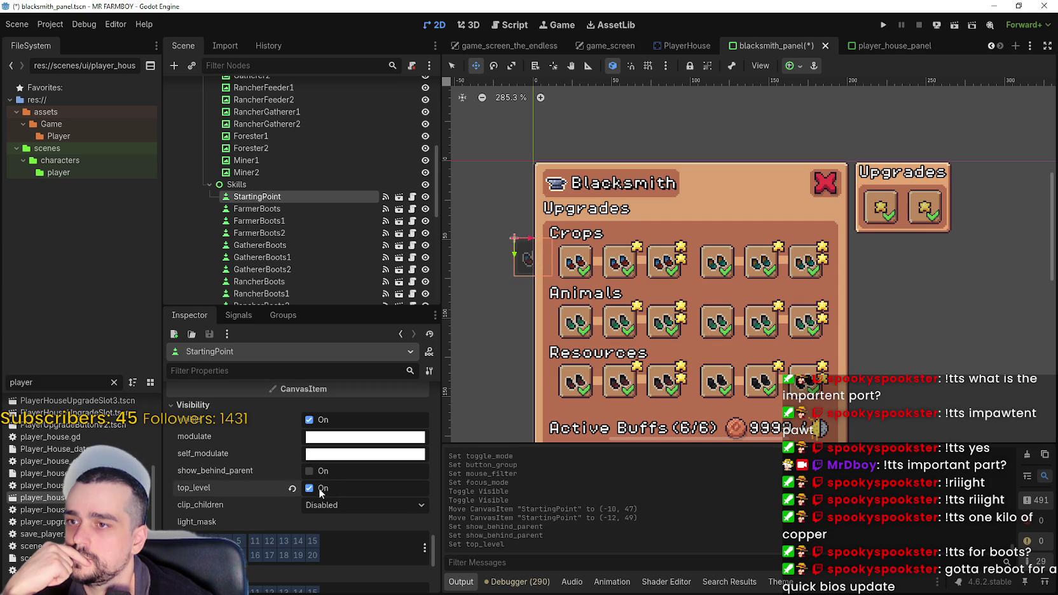
pyautogui.click(318, 488)
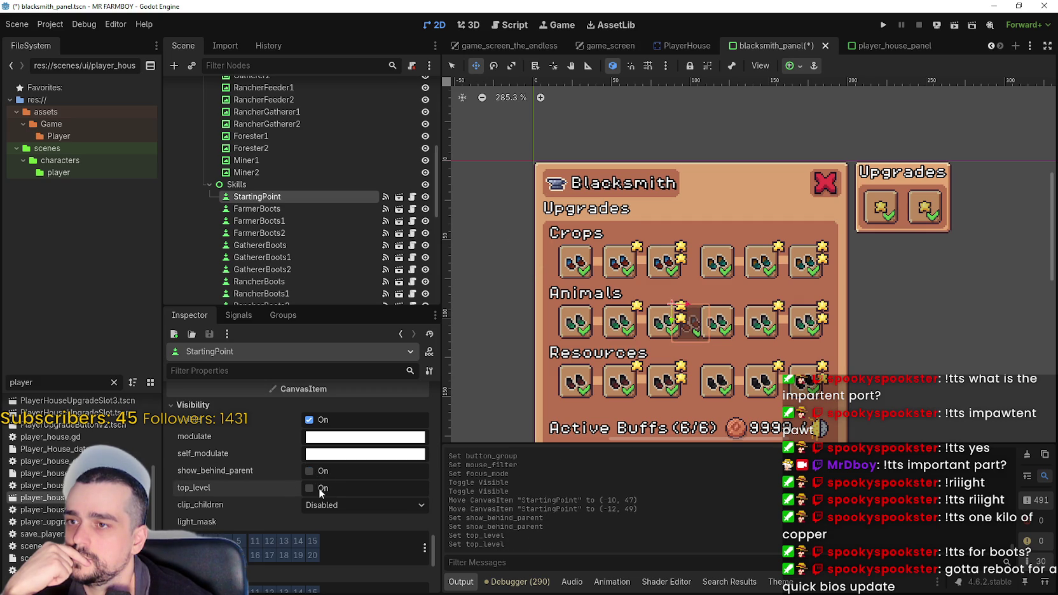
pyautogui.click(310, 420)
pyautogui.click(310, 420)
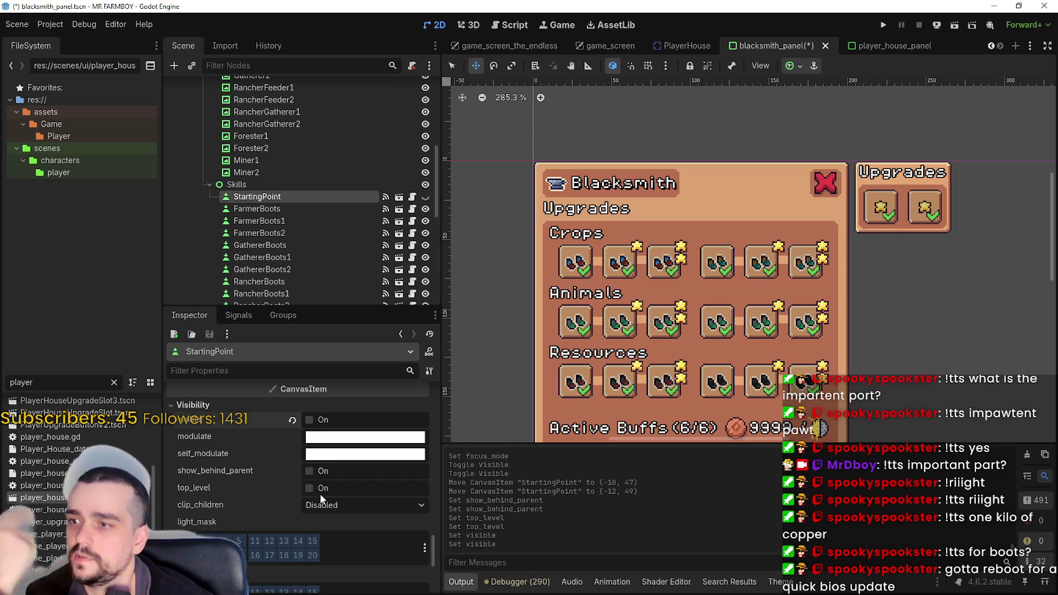
pyautogui.click(310, 420)
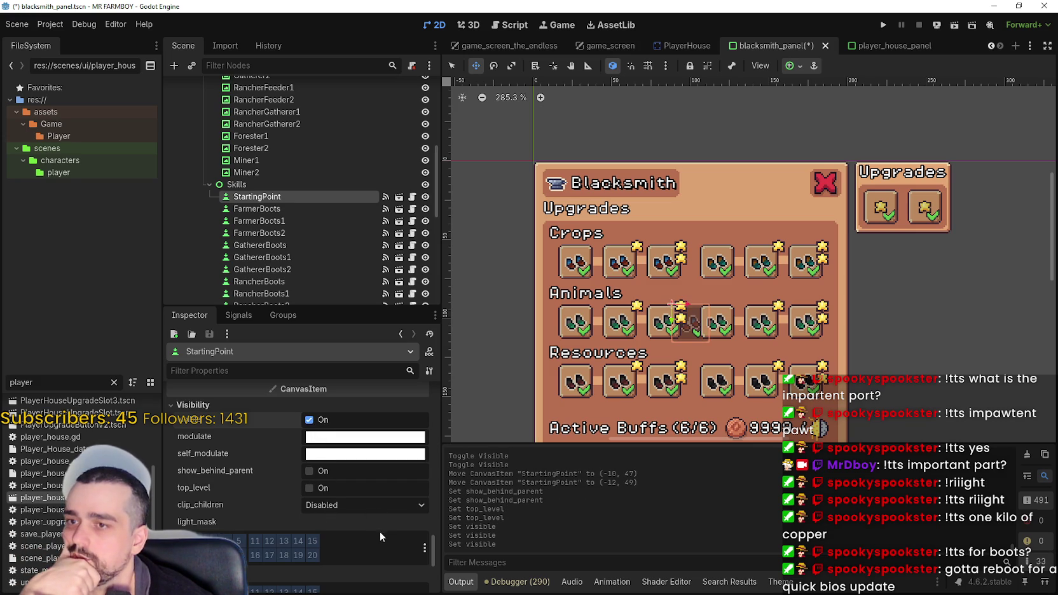
pyautogui.scroll(-3, 391, 537)
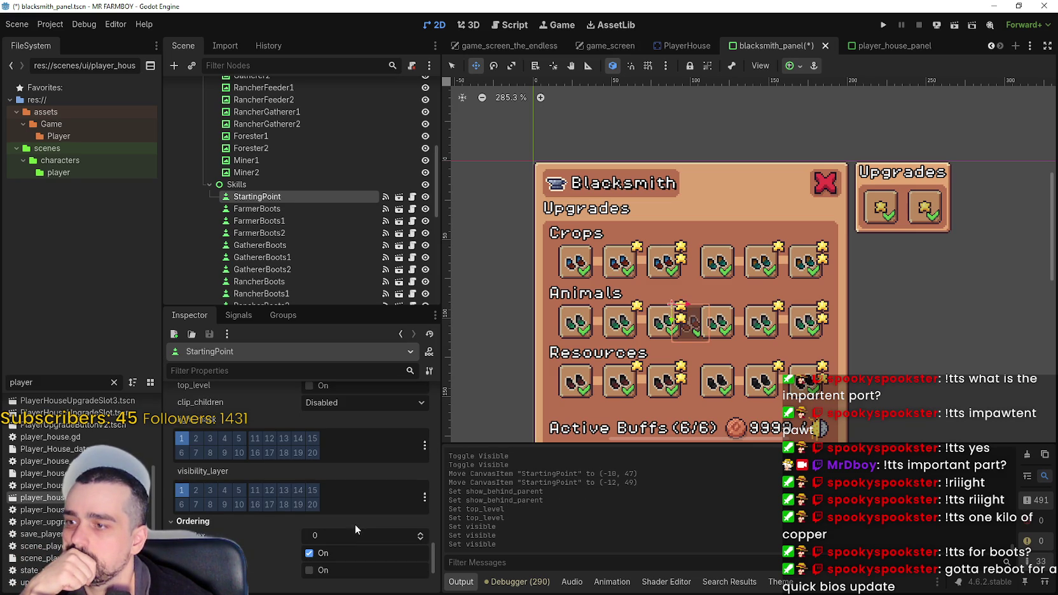
# Change StartingPoint's z_index under Ordering and toggle its visible checkbox.
pyautogui.click(354, 522)
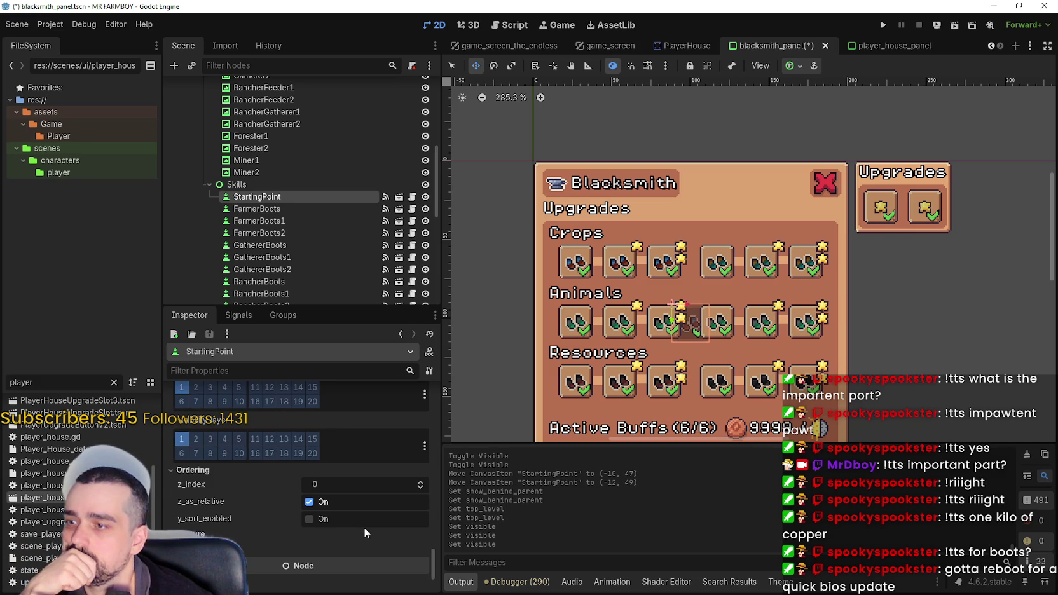
pyautogui.click(419, 488)
pyautogui.scroll(5, 386, 508)
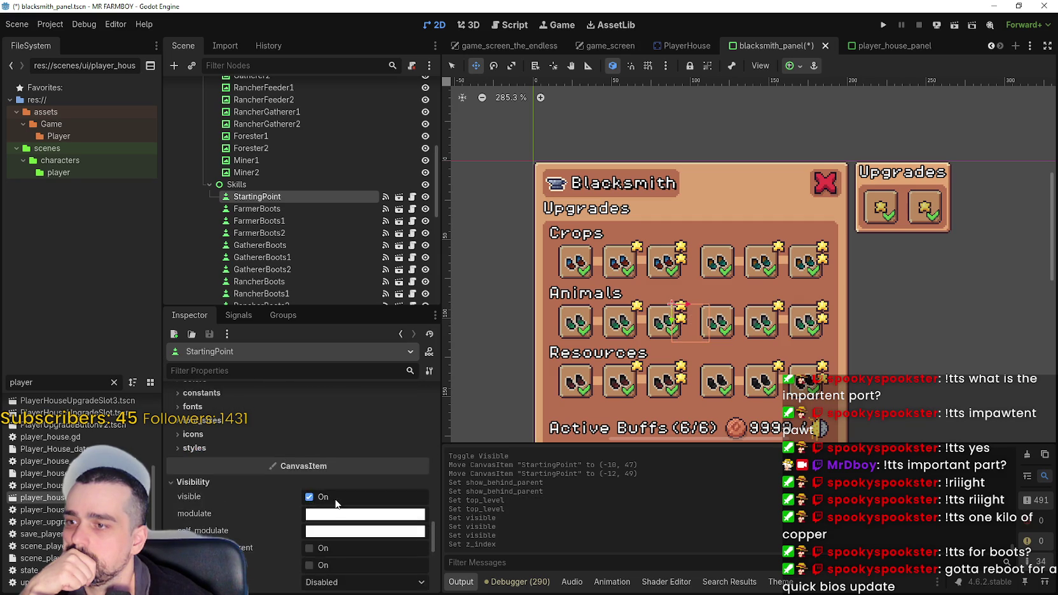
pyautogui.scroll(2, 335, 498)
pyautogui.click(312, 573)
pyautogui.scroll(3, 657, 253)
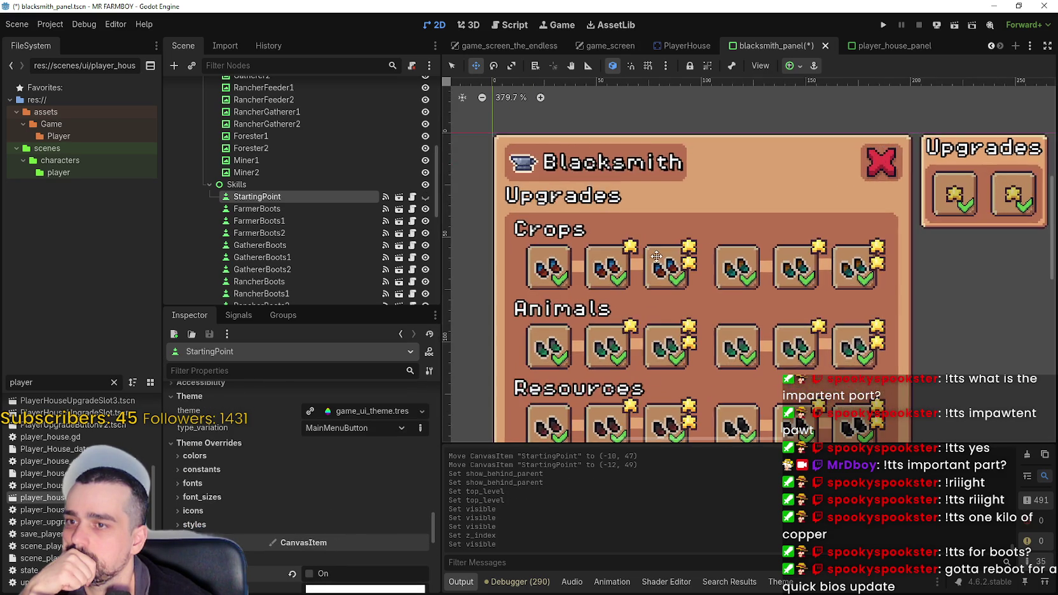
pyautogui.scroll(-3, 657, 253)
# Save blacksmith_panel.tscn, run the project to test the panel, then close the game window.
pyautogui.hotkey('ctrl', 's')
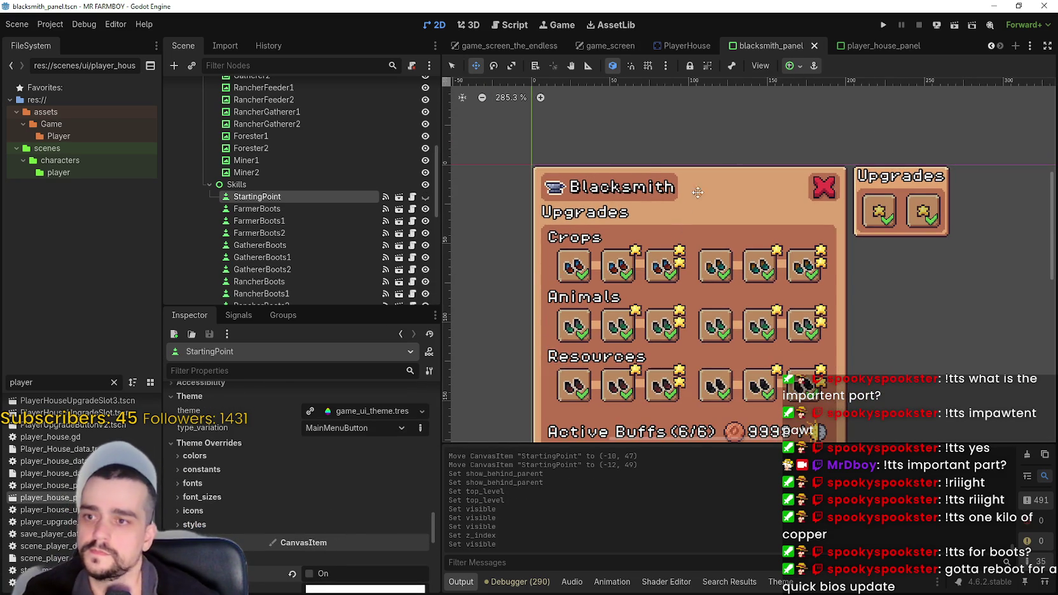
pyautogui.click(884, 24)
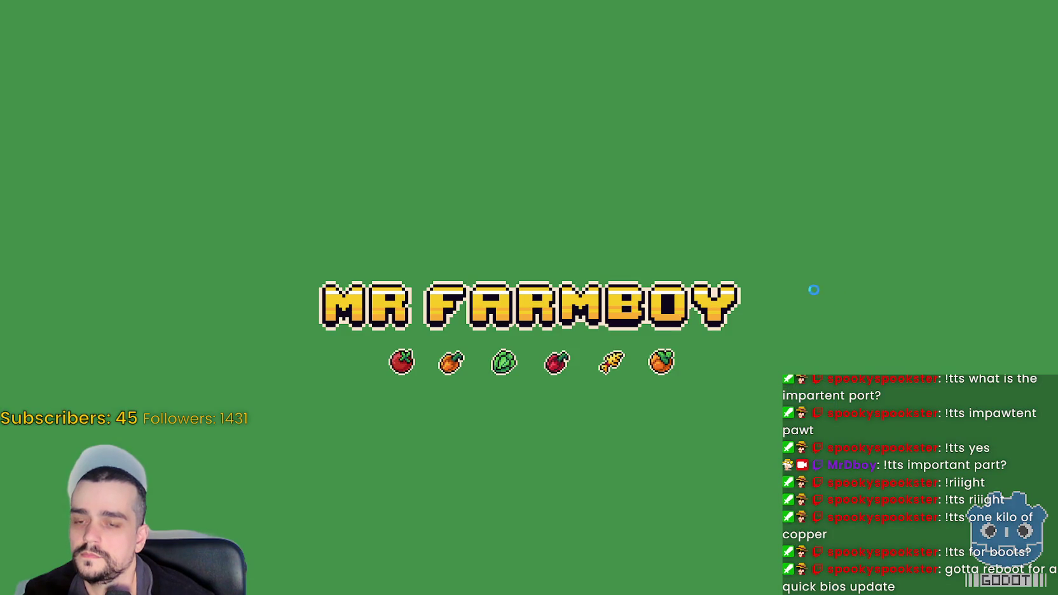
pyautogui.hotkey('alt', 'F4')
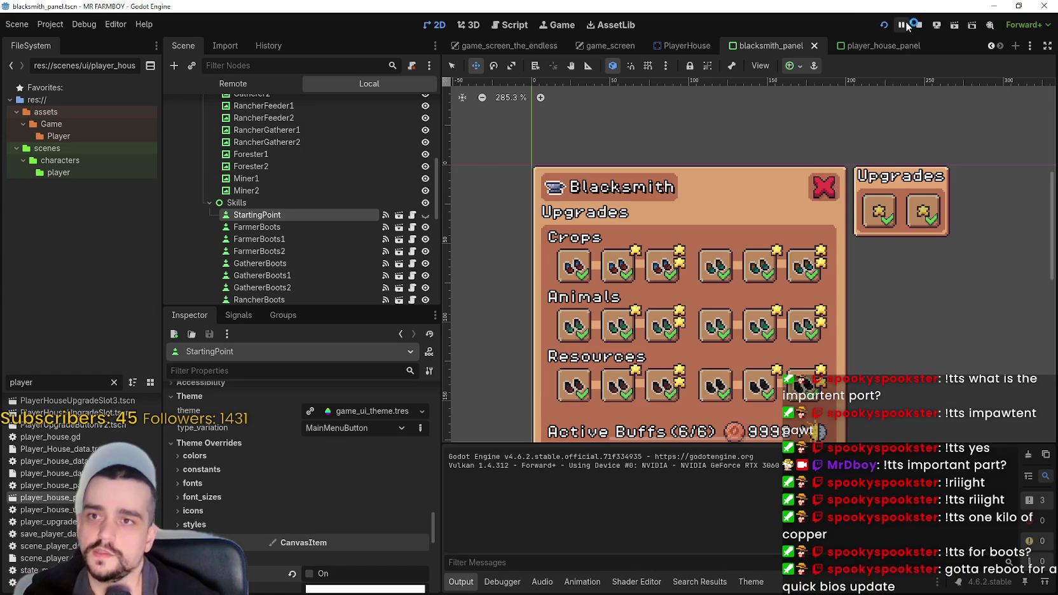
# Set StartingPoint as FarmerBoots' parent and save the scene.
pyautogui.click(257, 208)
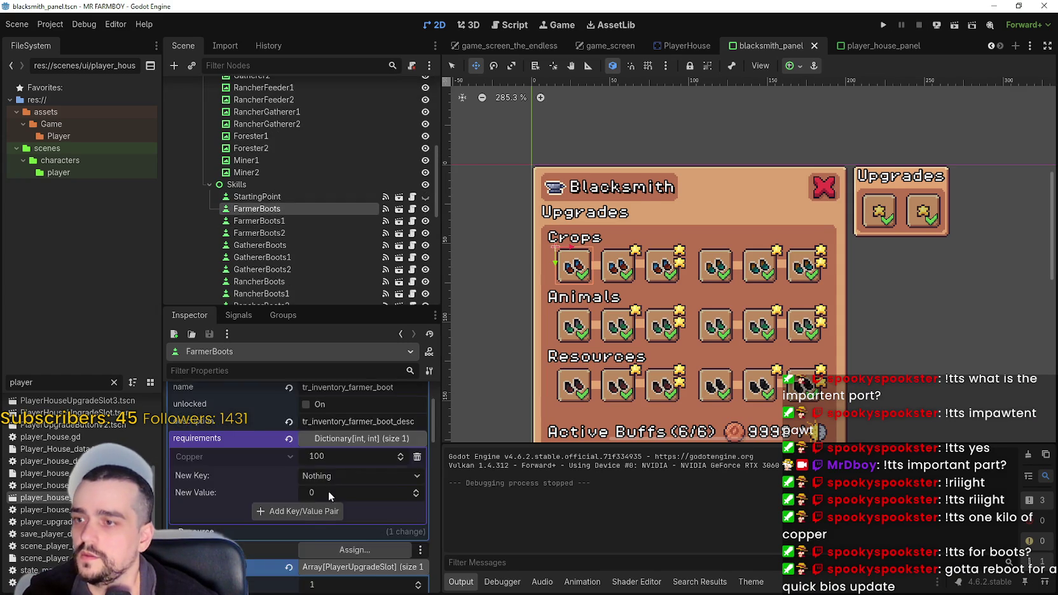
pyautogui.scroll(3, 324, 477)
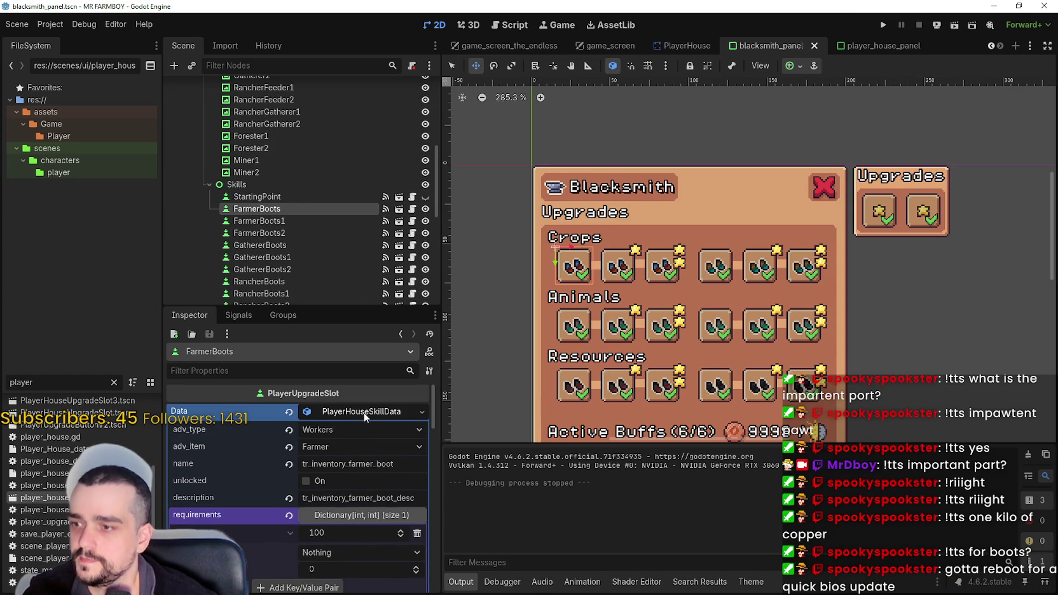
pyautogui.click(364, 412)
pyautogui.click(342, 480)
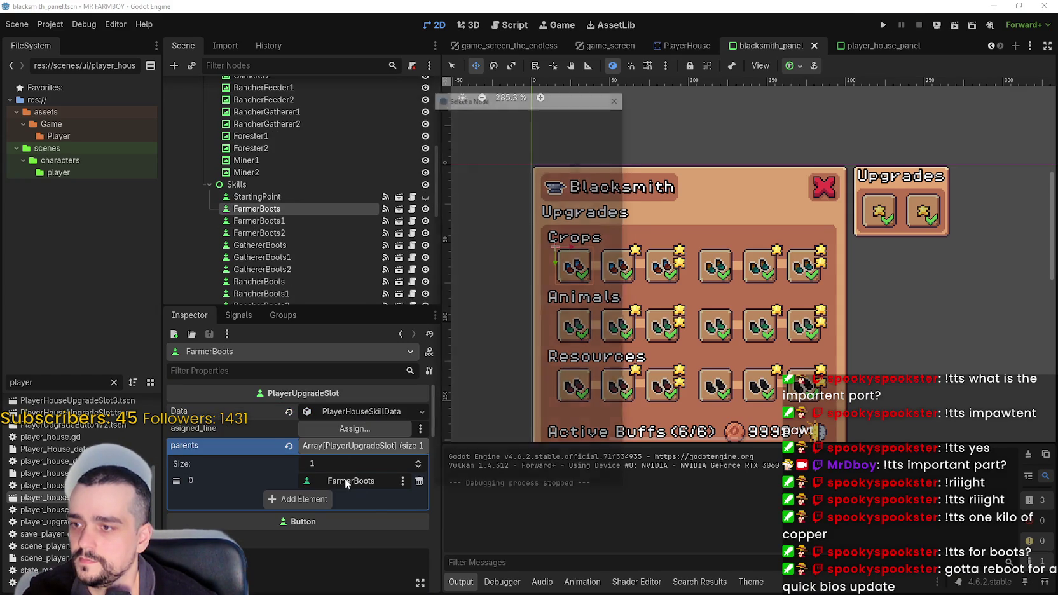
pyautogui.write('Star')
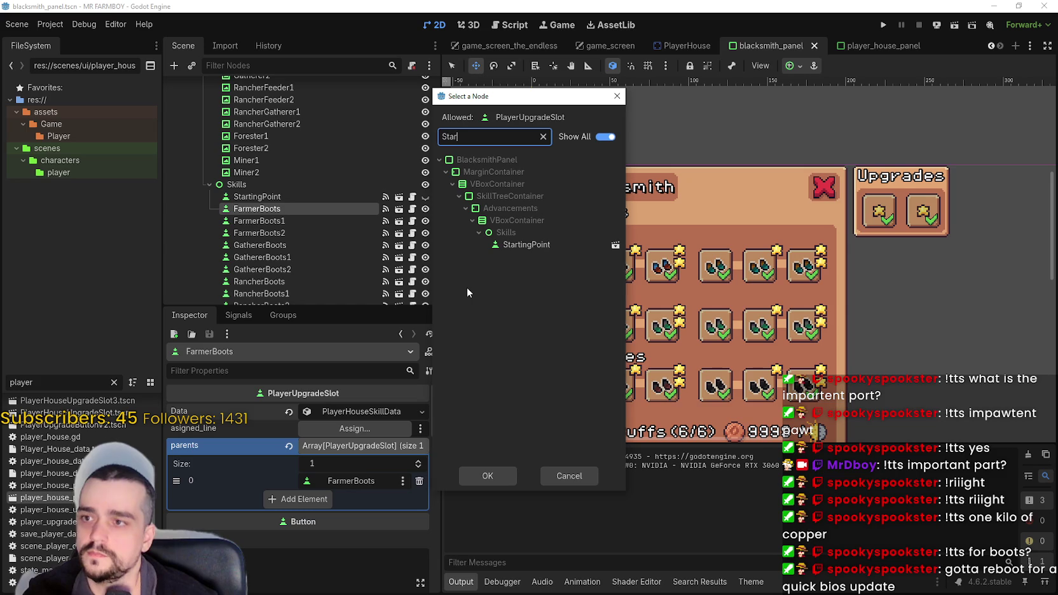
pyautogui.doubleClick(544, 244)
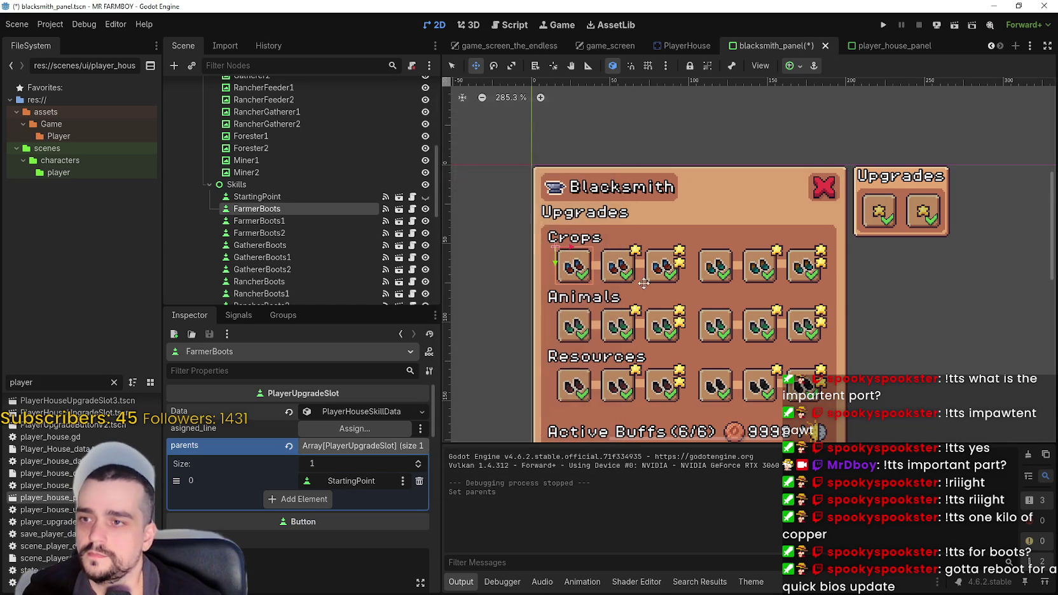
pyautogui.hotkey('ctrl', 's')
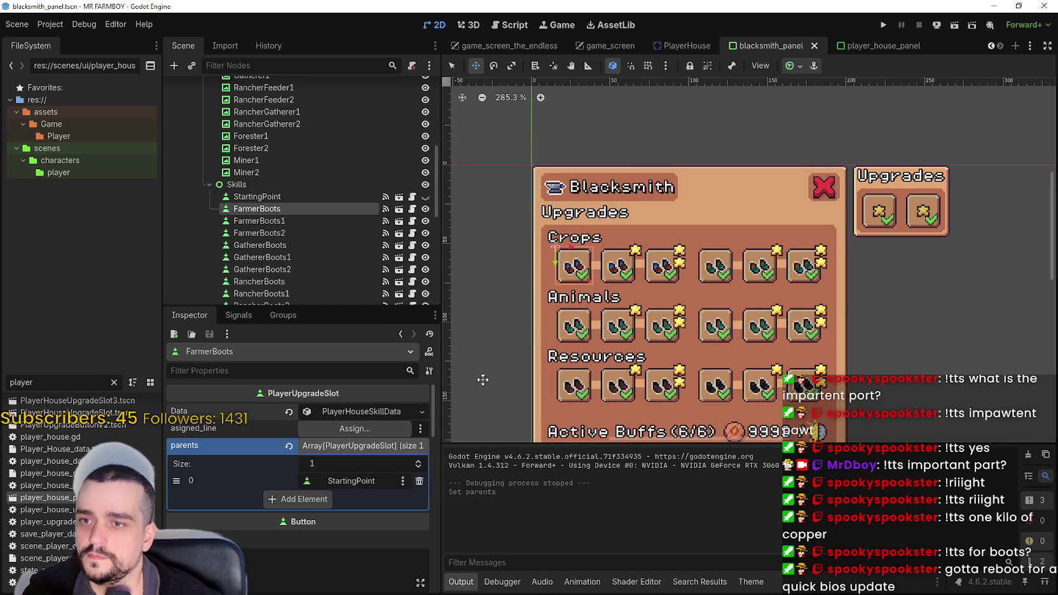
# Set StartingPoint as GathererBoots' parent and save.
pyautogui.press('q')
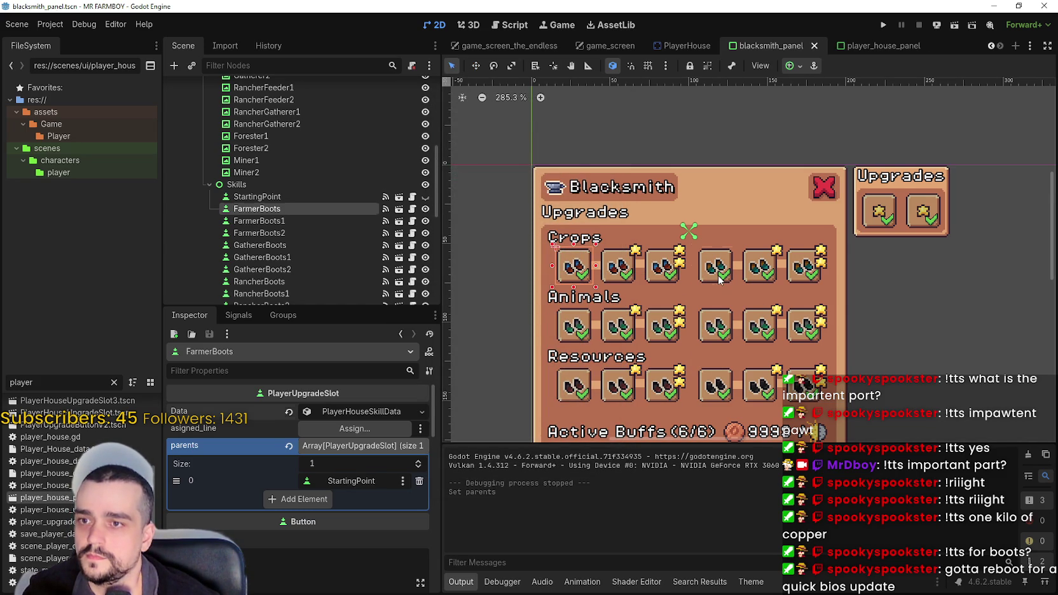
pyautogui.click(717, 274)
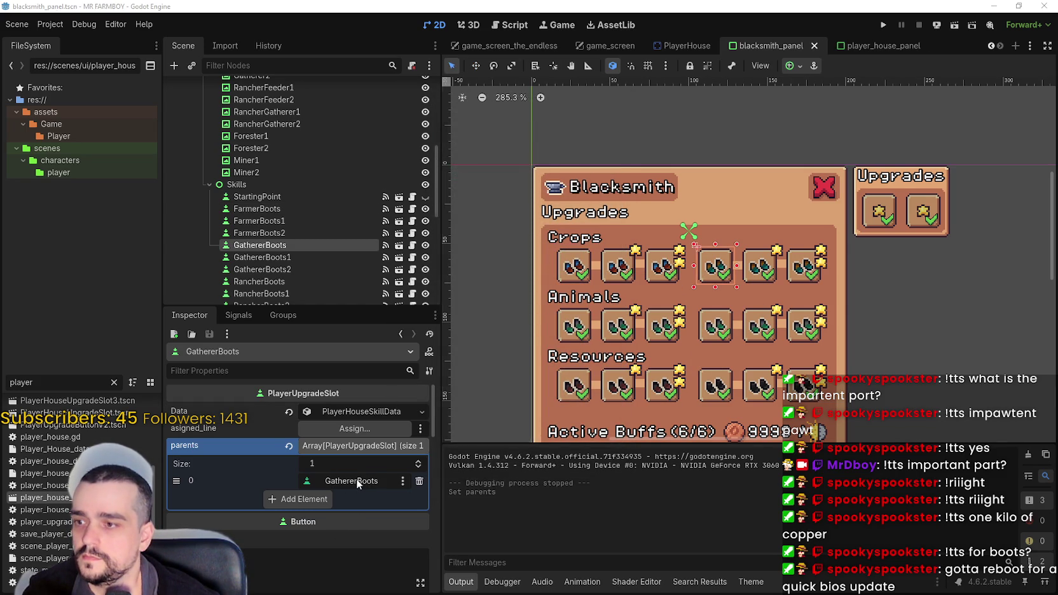
pyautogui.click(356, 480)
pyautogui.write('sta')
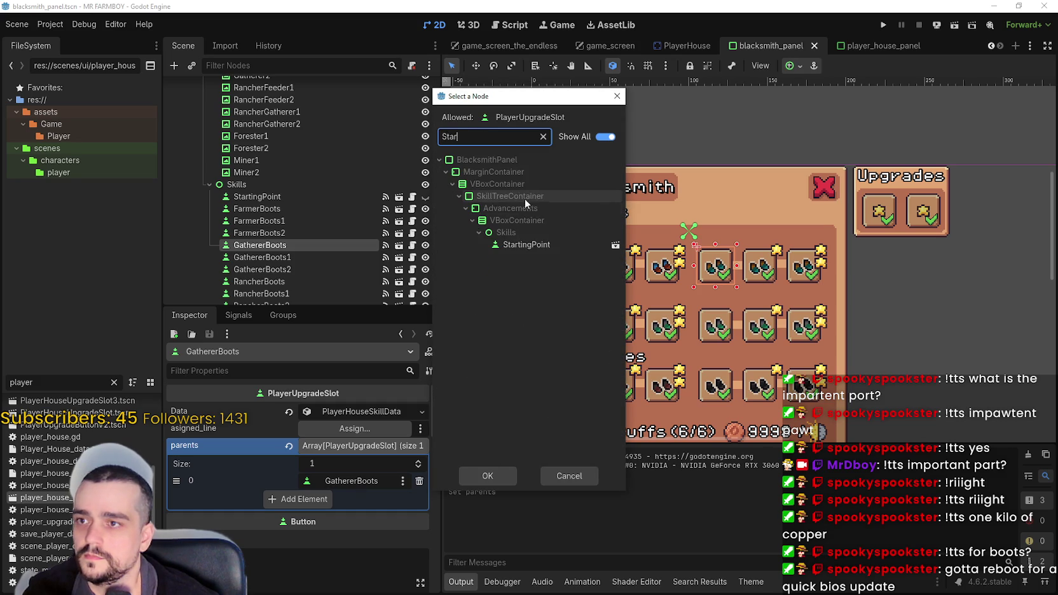
pyautogui.doubleClick(523, 246)
pyautogui.hotkey('ctrl', 's')
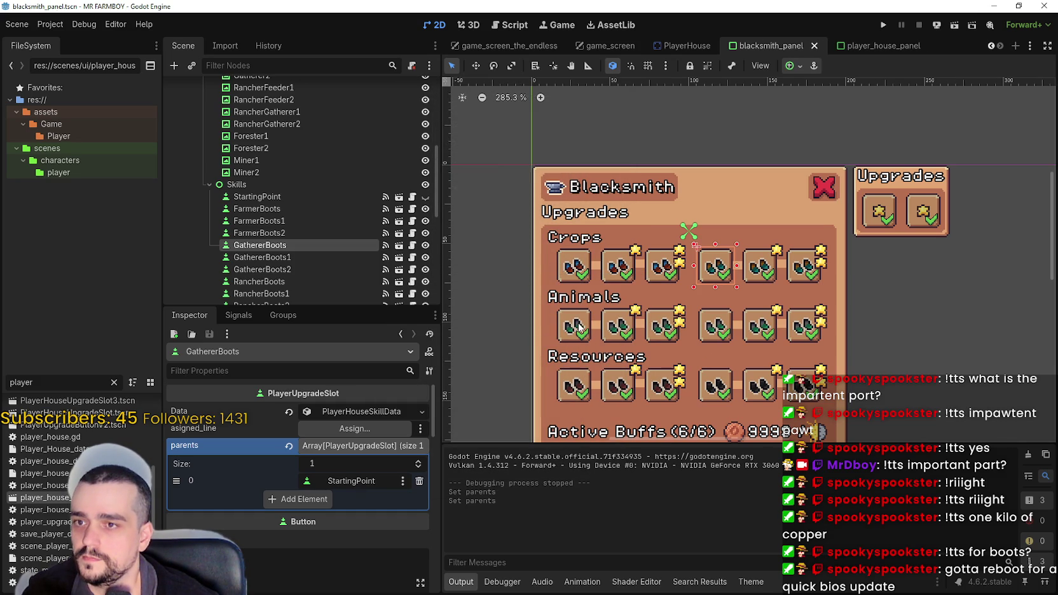
# Set StartingPoint as RancherBoots' parent and save.
pyautogui.click(354, 411)
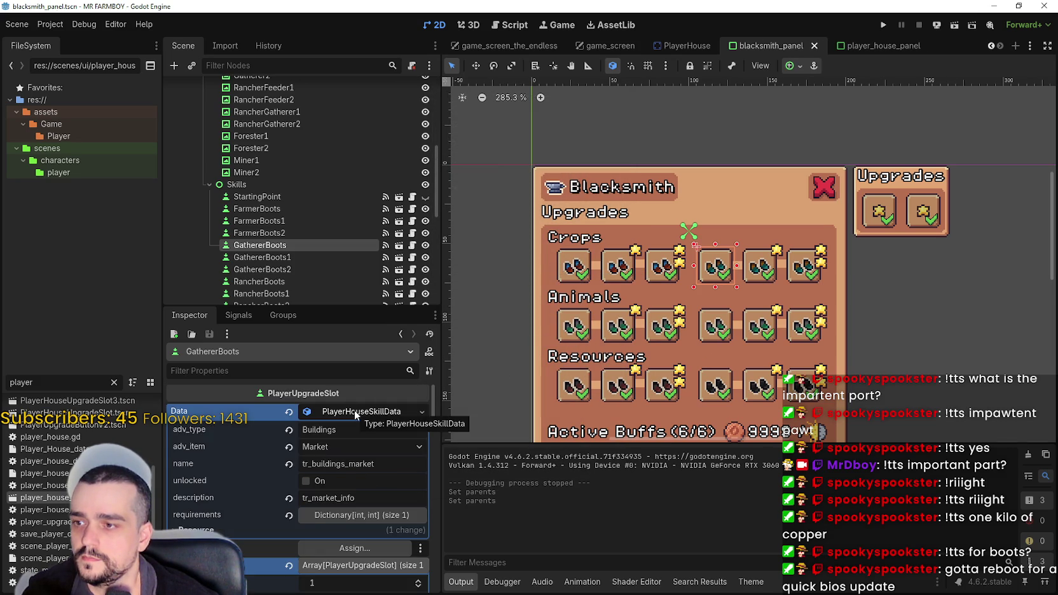
pyautogui.click(355, 411)
pyautogui.click(578, 337)
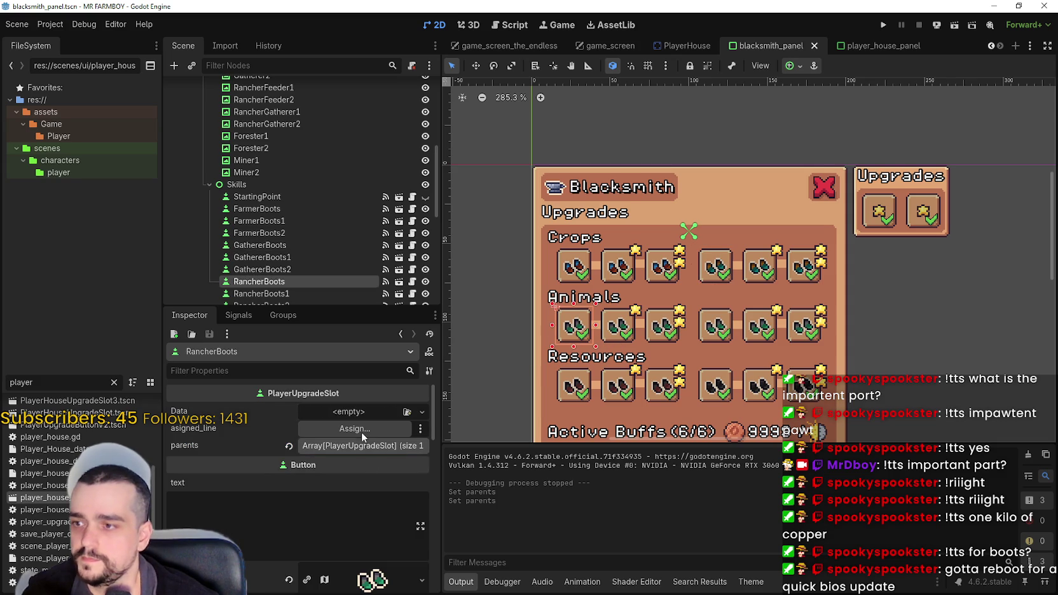
pyautogui.click(320, 444)
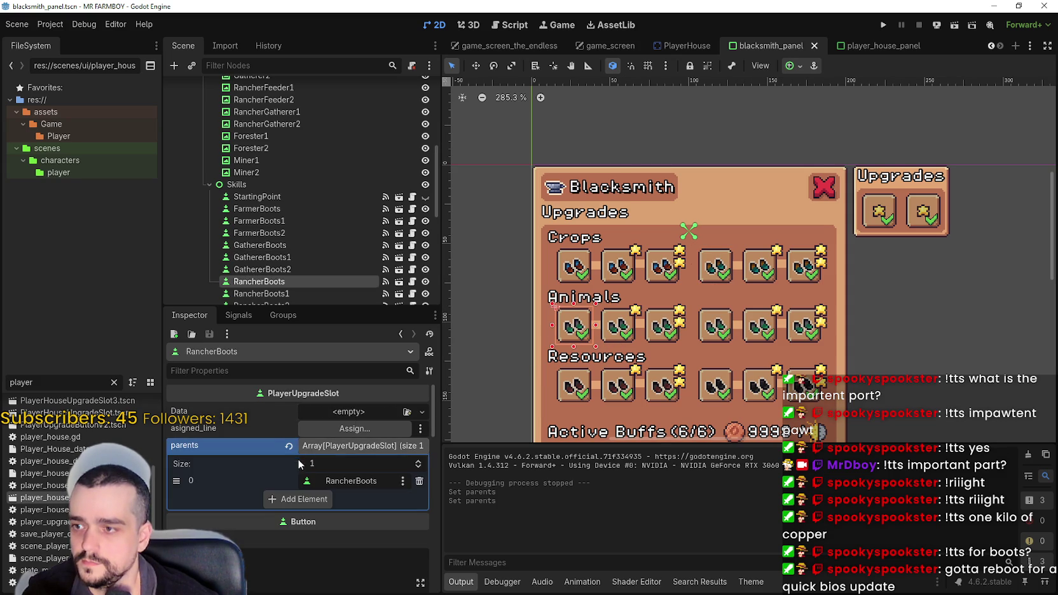
pyautogui.click(329, 481)
pyautogui.write('Start')
pyautogui.doubleClick(524, 246)
pyautogui.hotkey('ctrl', 's')
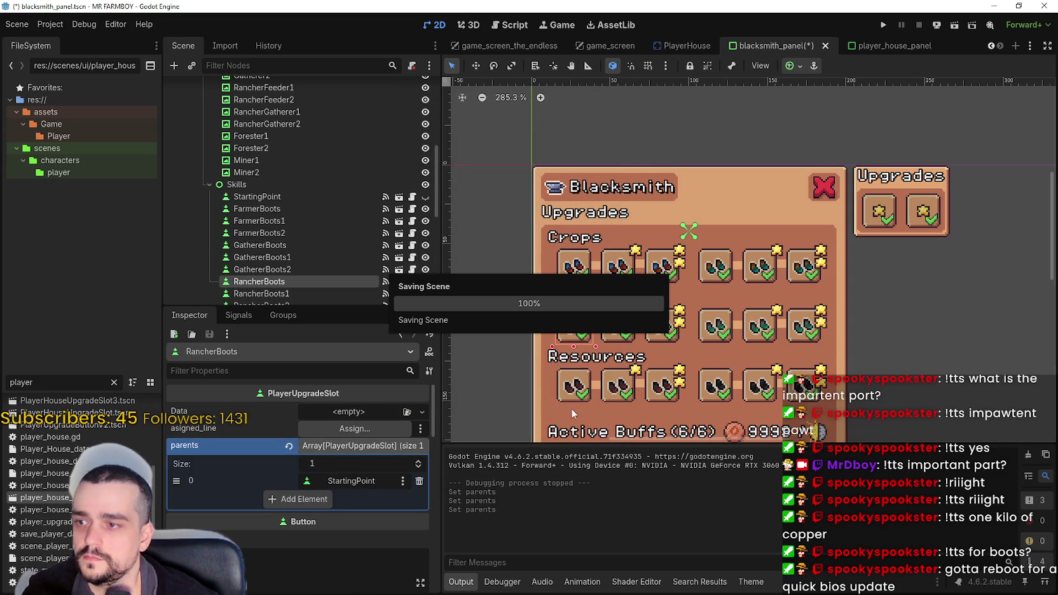
# Set StartingPoint as the parent of RancherGathererBoots and ForesterBoots, then save.
pyautogui.click(708, 336)
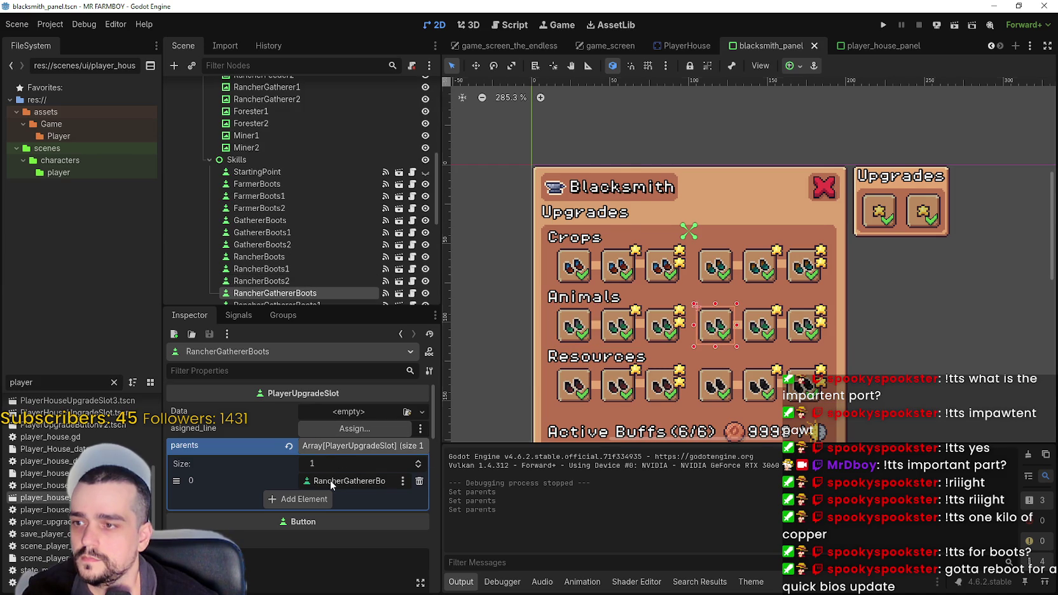
pyautogui.click(336, 481)
pyautogui.write('Start')
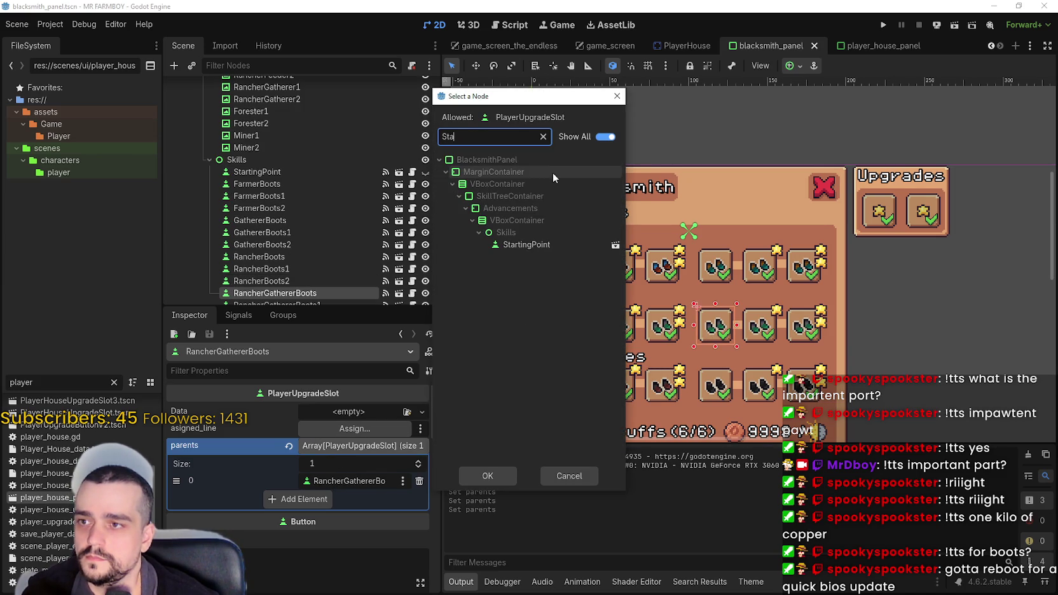
pyautogui.doubleClick(523, 244)
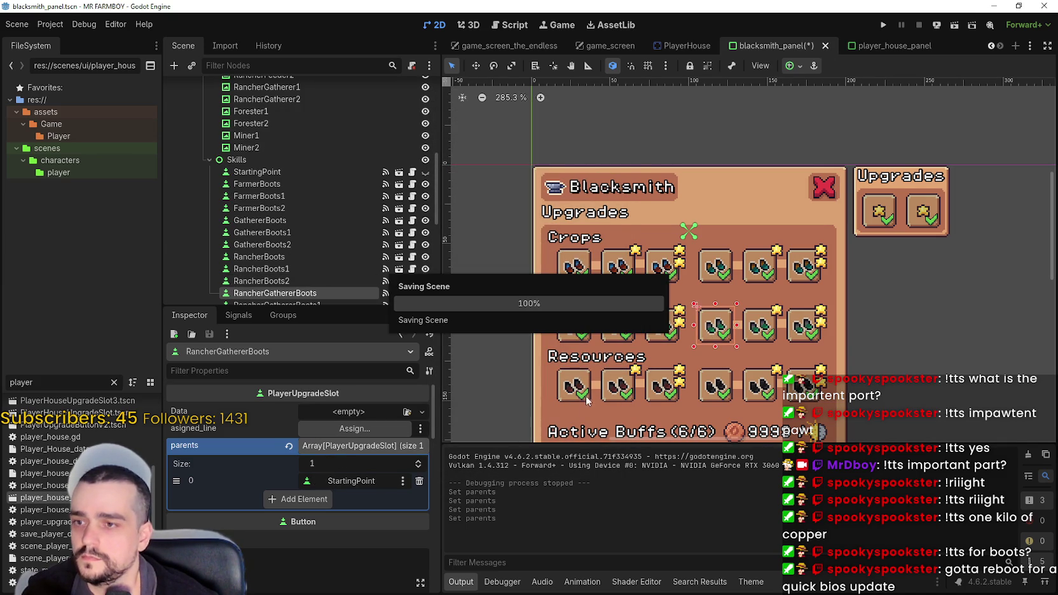
pyautogui.click(574, 389)
pyautogui.click(379, 482)
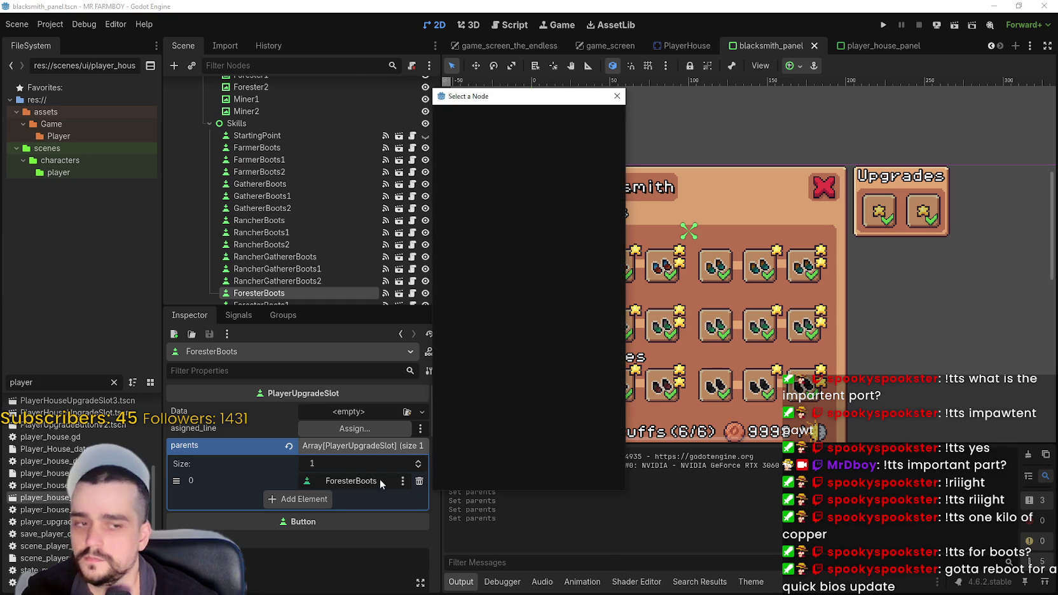
pyautogui.write('Start')
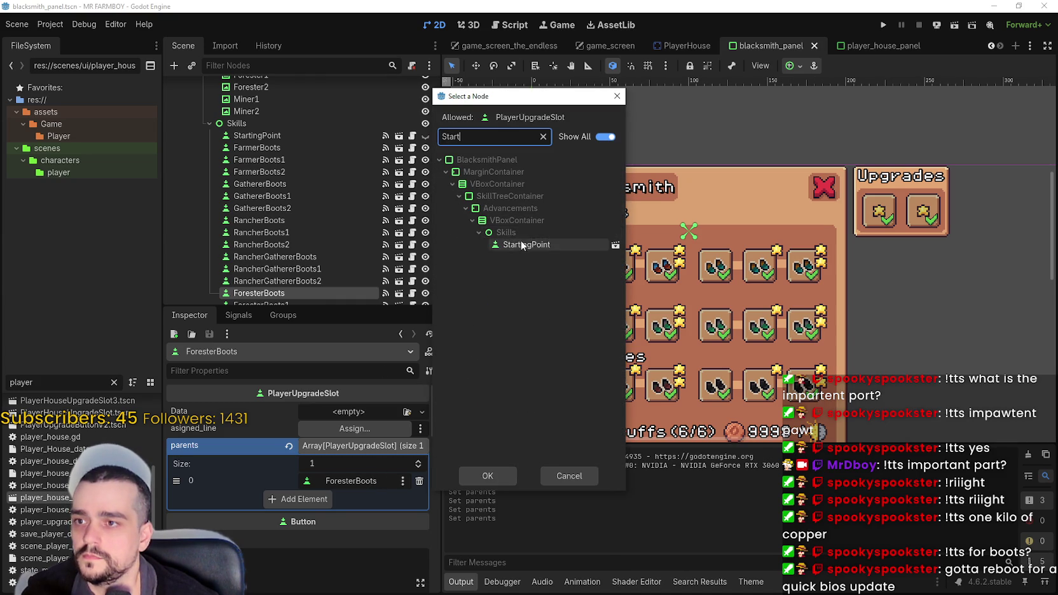
pyautogui.doubleClick(522, 244)
pyautogui.hotkey('ctrl', 's')
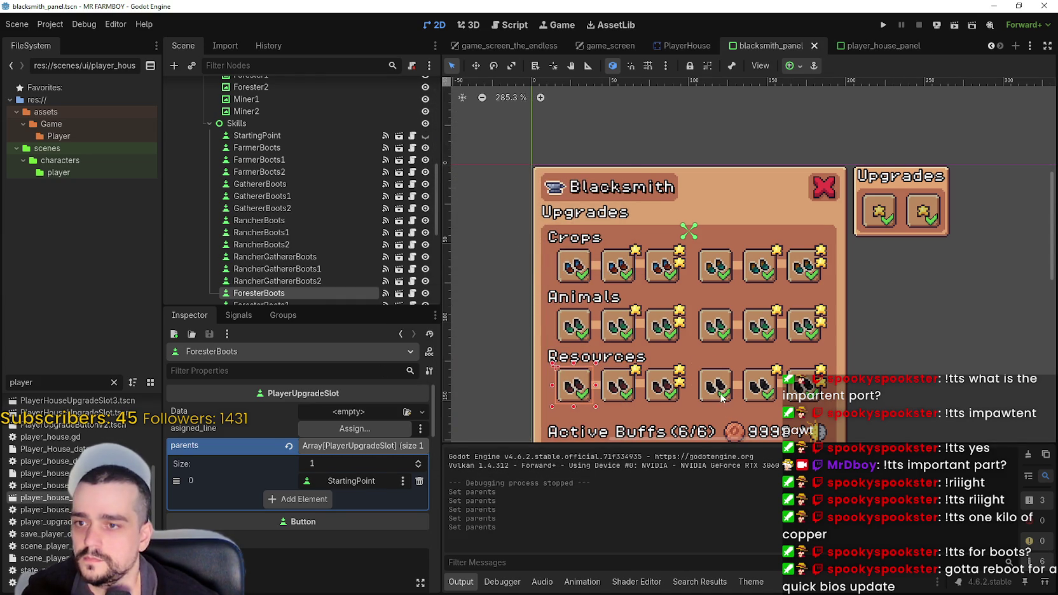
# Set StartingPoint as MinerBoots' parent, save, and check the MinerBoots1 slot.
pyautogui.click(721, 397)
pyautogui.click(348, 481)
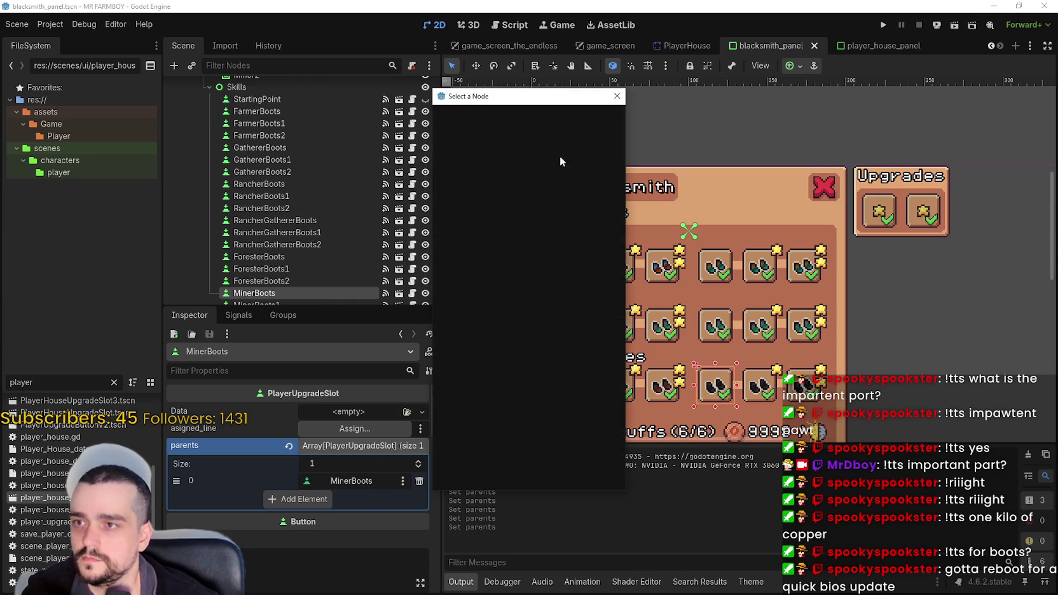
pyautogui.write('Start')
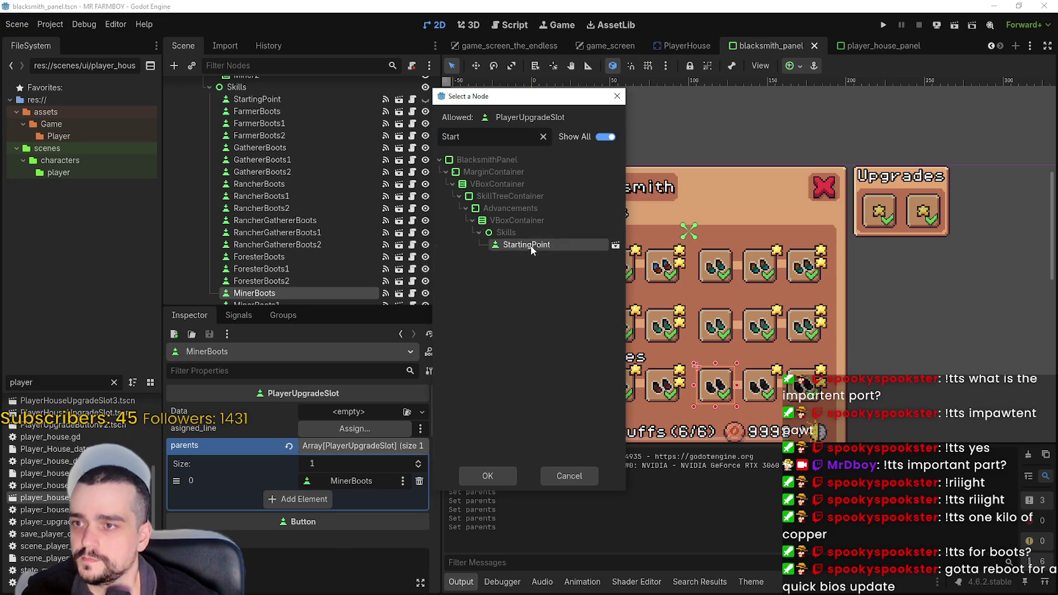
pyautogui.doubleClick(526, 245)
pyautogui.hotkey('ctrl', 's')
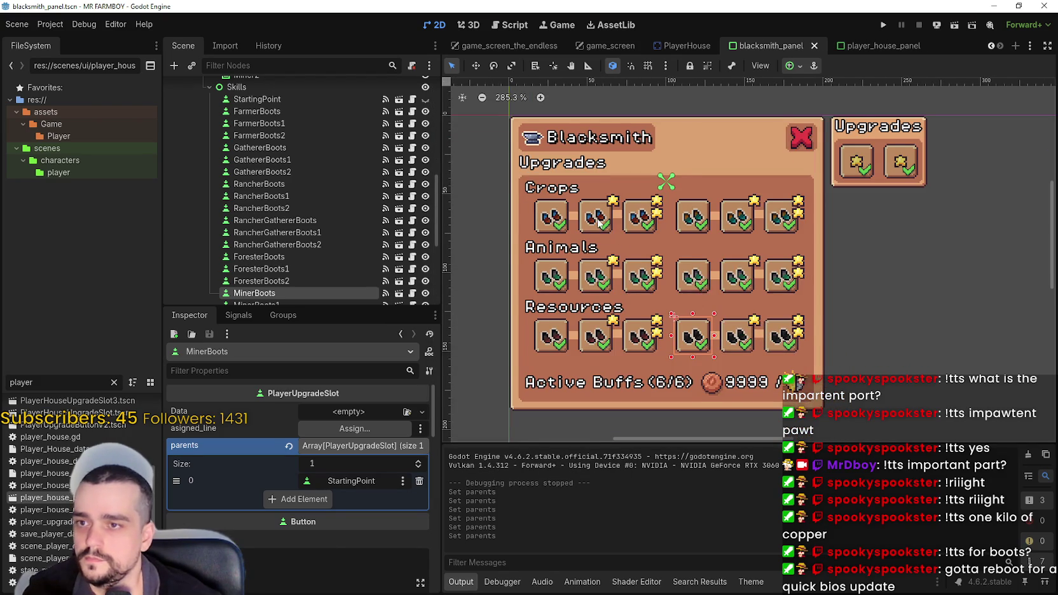
pyautogui.scroll(1, 601, 224)
pyautogui.scroll(-3, 294, 280)
pyautogui.click(286, 254)
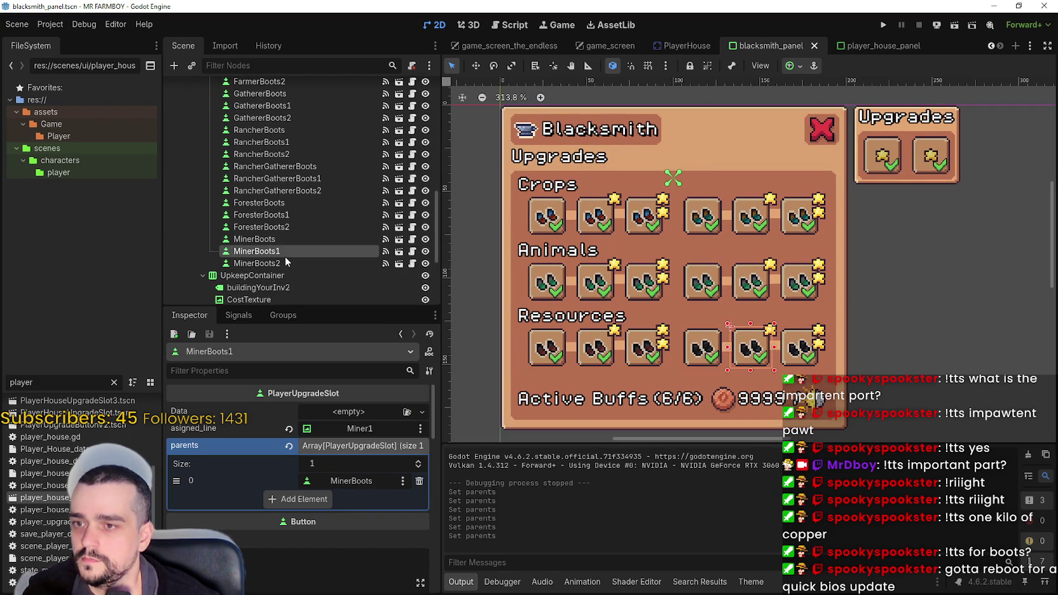
# Inspect the MinerBoots2 and FarmerBoots1 slots' data.
pyautogui.click(275, 263)
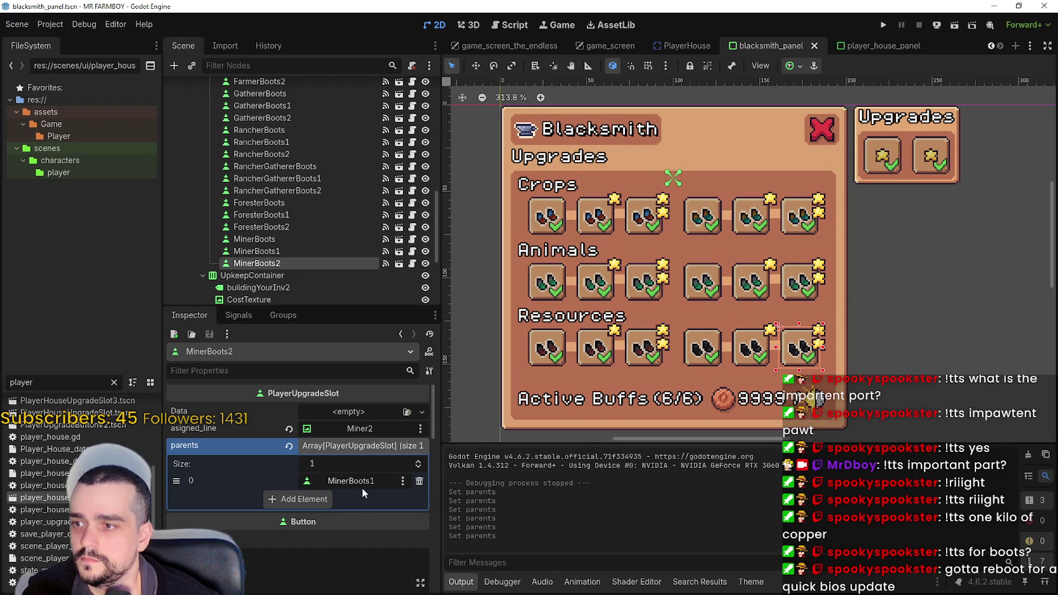
pyautogui.click(597, 227)
pyautogui.scroll(-8, 397, 435)
pyautogui.scroll(5, 384, 465)
pyautogui.scroll(5, 384, 463)
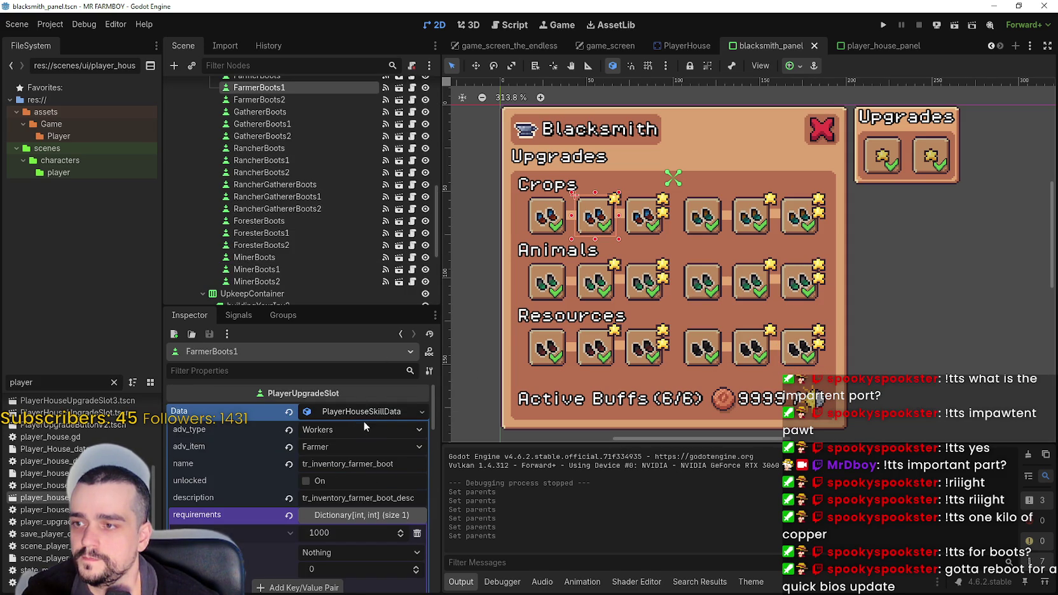
# Copy the FarmerBoots skill data resource for reuse in GathererBoots.
pyautogui.click(550, 221)
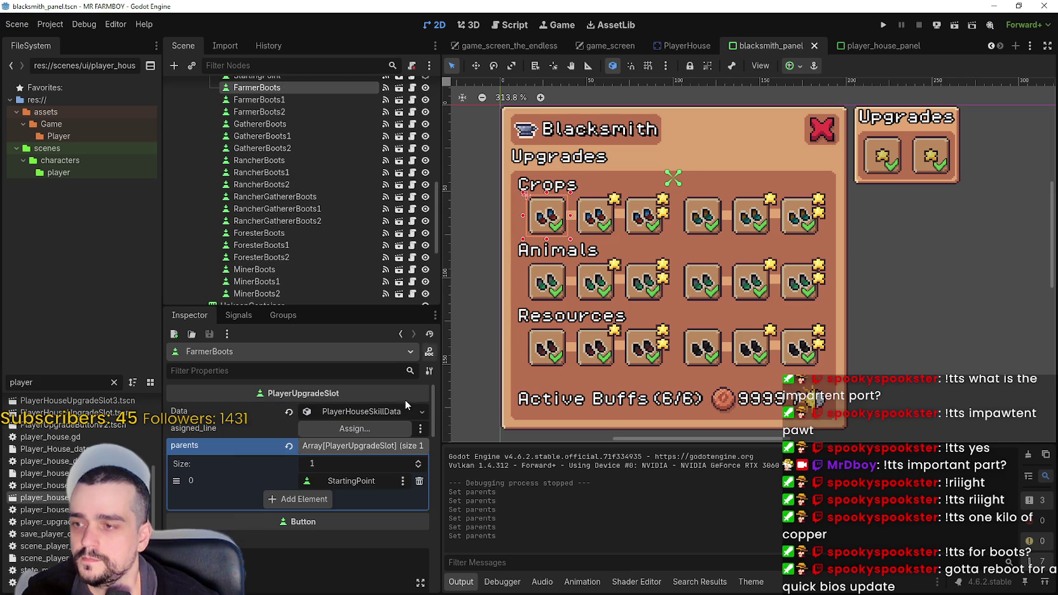
pyautogui.click(348, 410)
pyautogui.rightClick(349, 412)
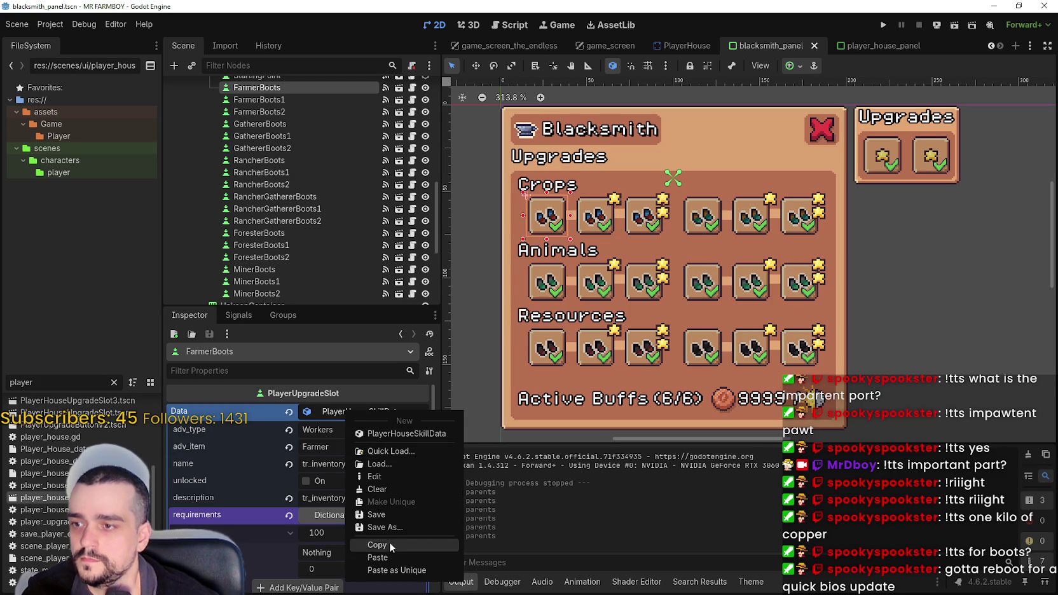
pyautogui.click(391, 544)
pyautogui.click(711, 228)
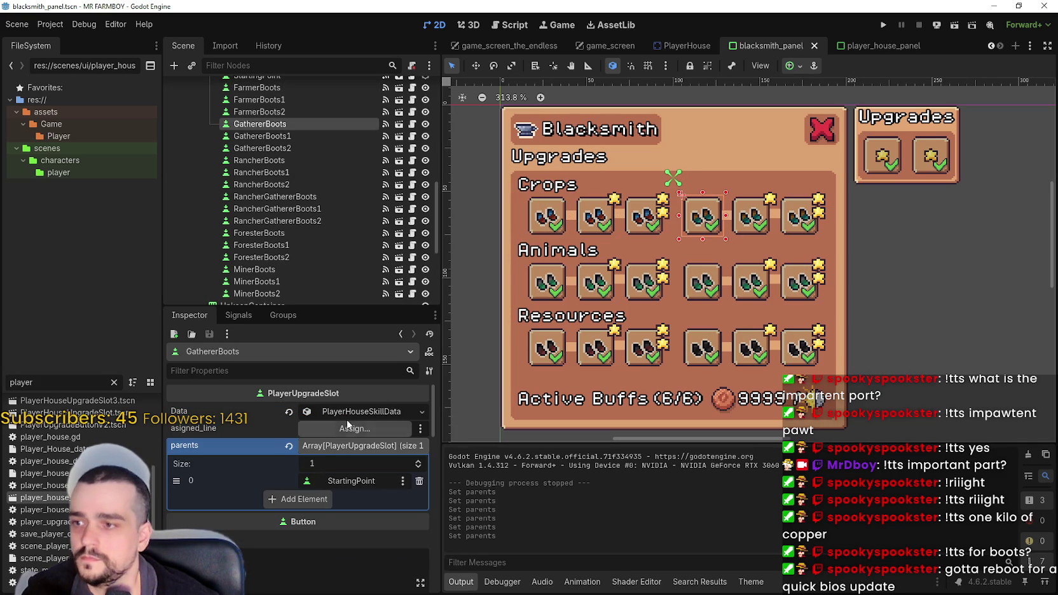
# Paste the copied skill data into GathererBoots and set its advancement item to Gatherer.
pyautogui.click(347, 411)
pyautogui.click(347, 411)
pyautogui.rightClick(324, 410)
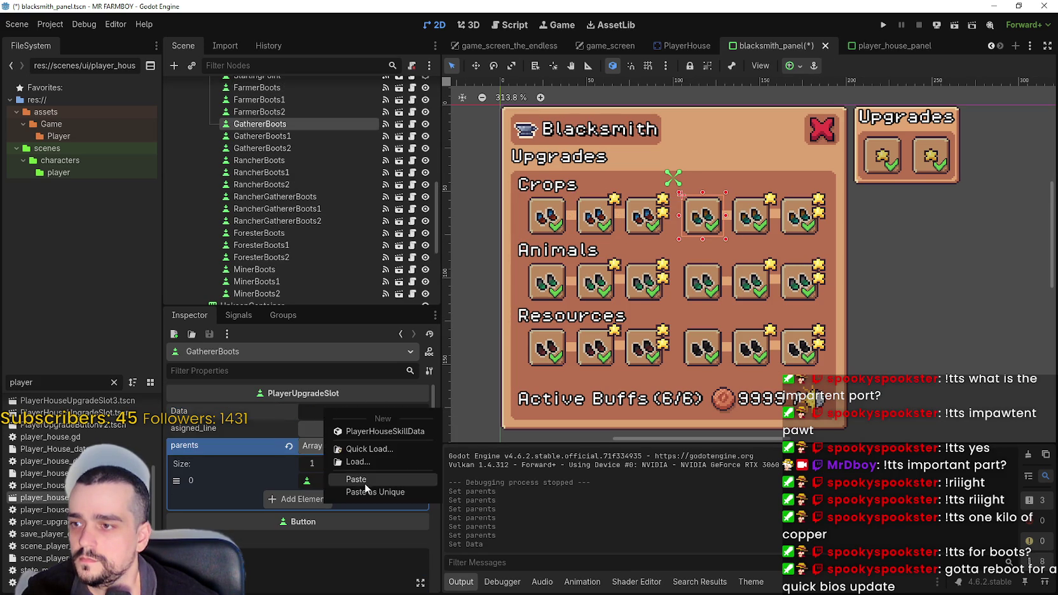
pyautogui.click(373, 490)
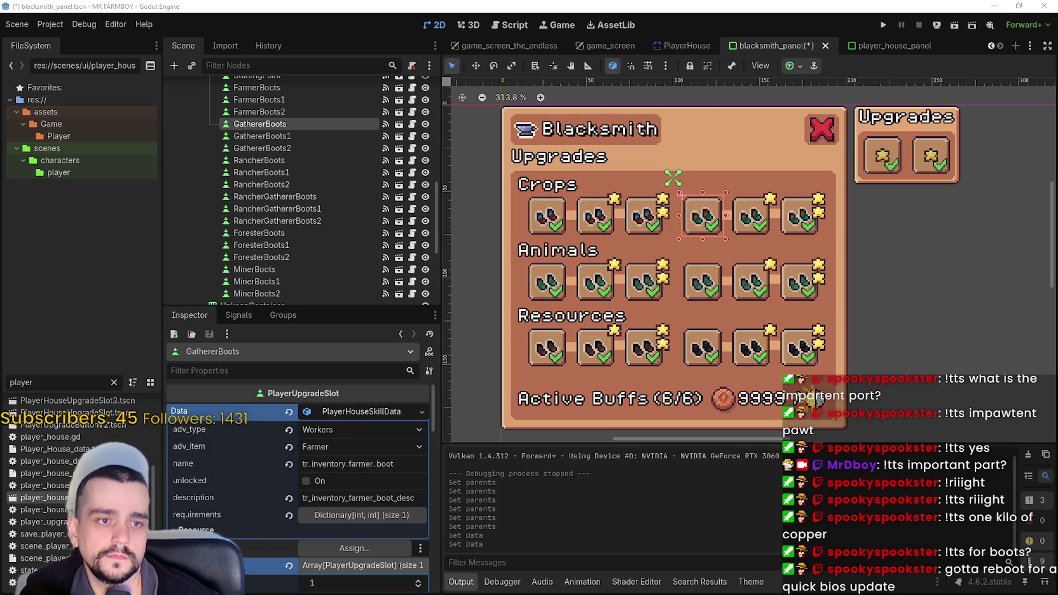
pyautogui.click(330, 448)
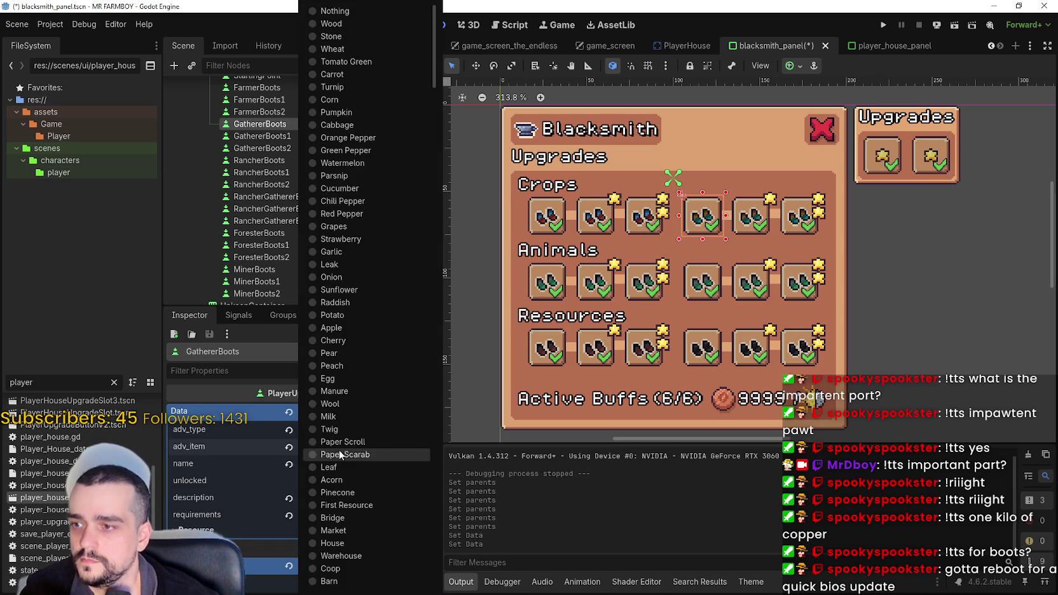
pyautogui.scroll(-10, 353, 215)
pyautogui.click(354, 234)
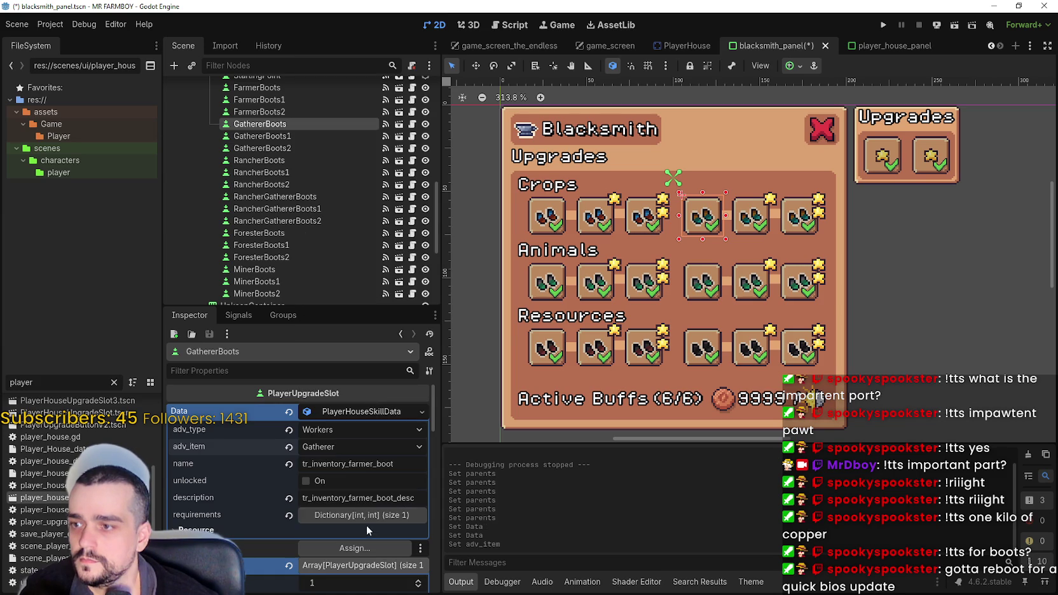
# Rename the keys to tr_inventory_gatherer_boot and tr_inventory_gatherer_boot_desc, then save.
pyautogui.doubleClick(353, 463)
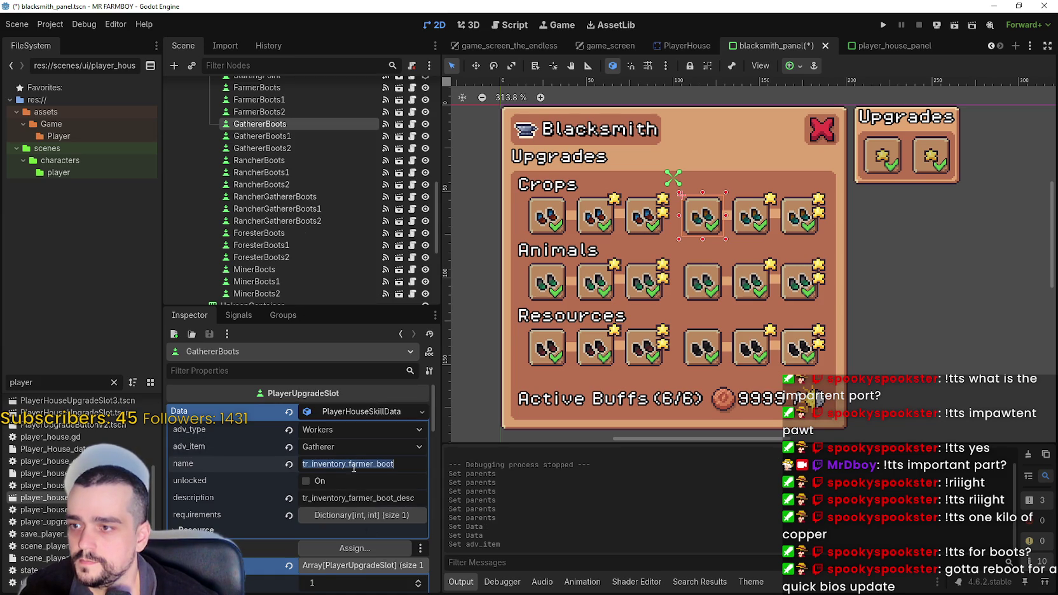
pyautogui.write('tr_inventory_gatherer_boot')
pyautogui.press('Return')
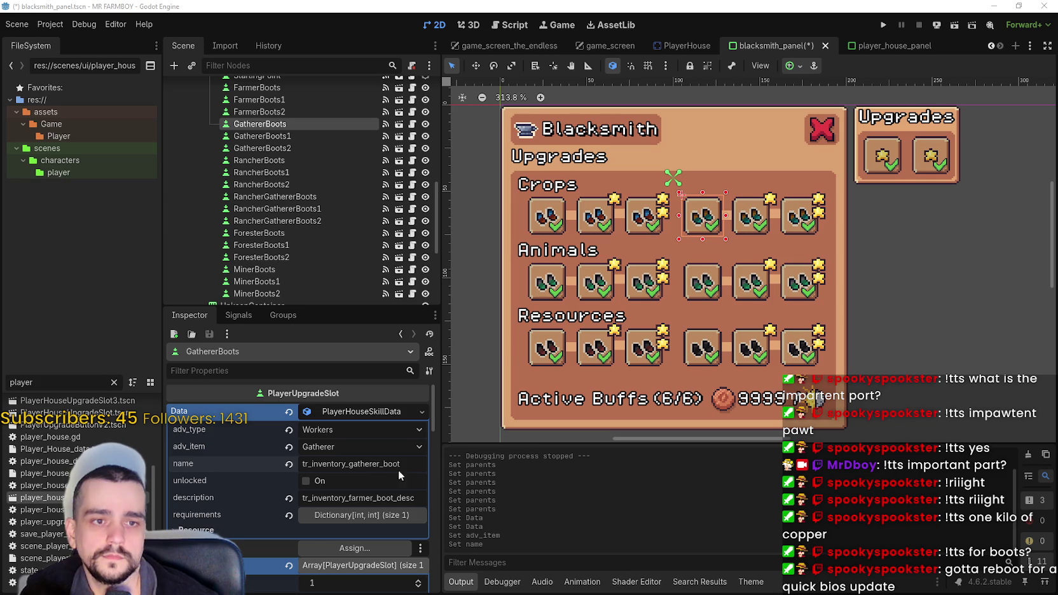
pyautogui.doubleClick(354, 499)
pyautogui.write('gatherer')
pyautogui.press('Return')
pyautogui.hotkey('ctrl', 's')
# Copy the GathererBoots skill data for reuse in GathererBoots1.
pyautogui.click(360, 518)
pyautogui.click(360, 516)
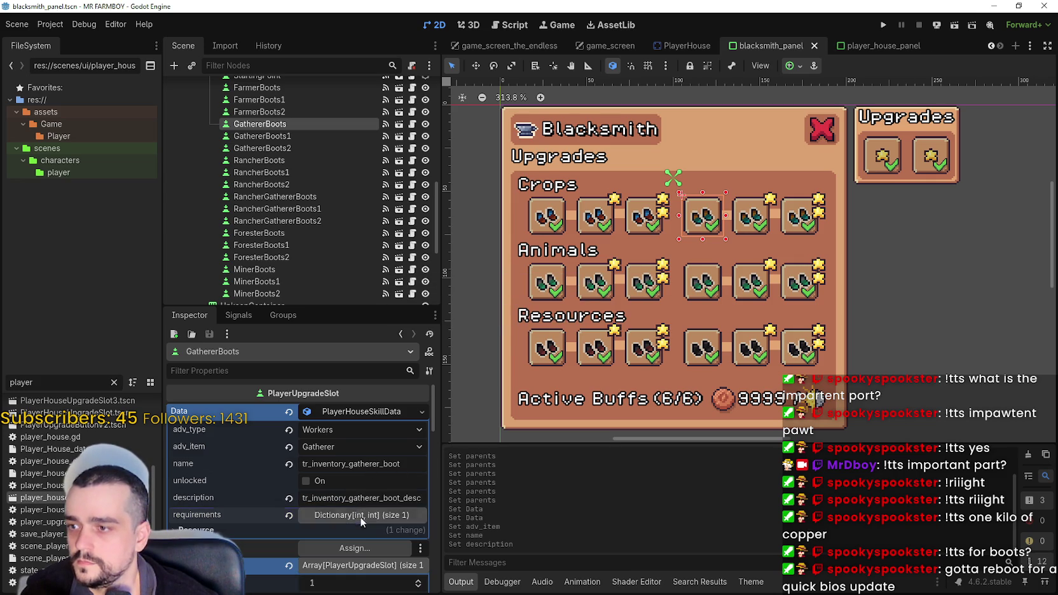
pyautogui.rightClick(348, 415)
pyautogui.click(390, 548)
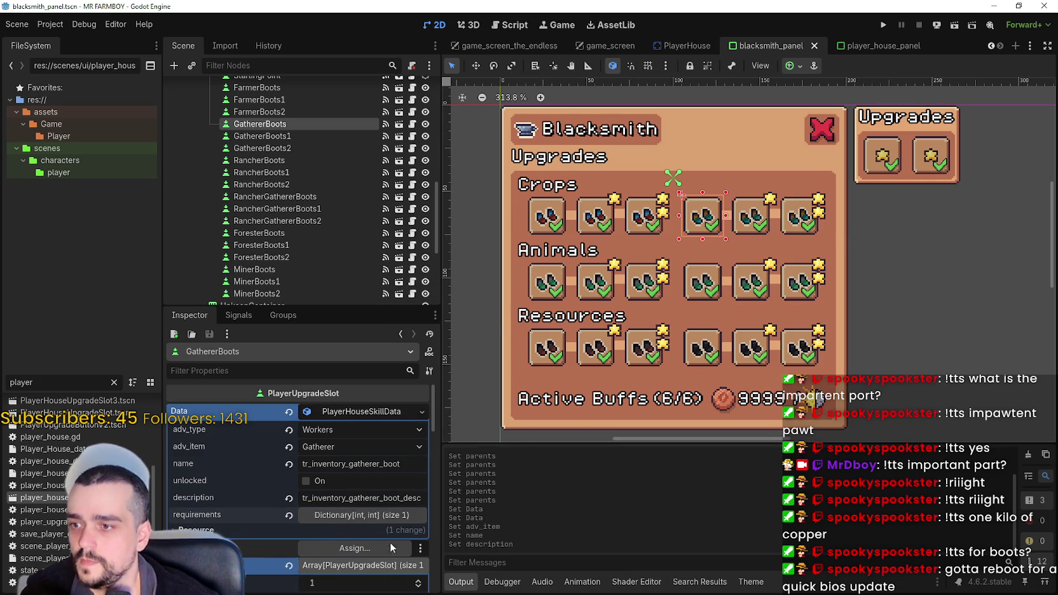
pyautogui.click(750, 224)
pyautogui.rightClick(337, 417)
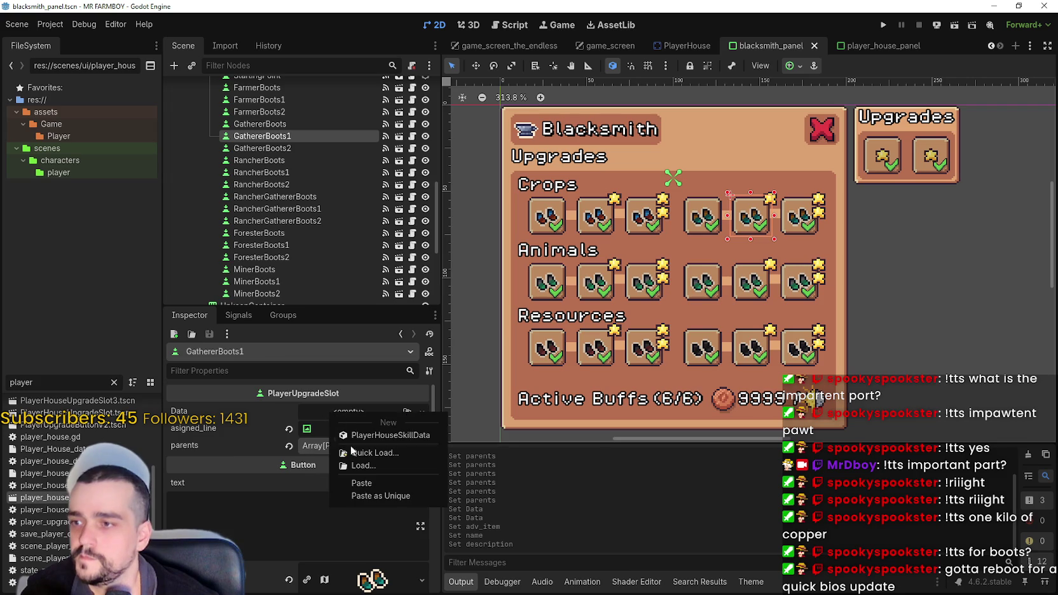
# Paste a unique gatherer skill data copy into GathererBoots1 costing 1000 Copper, and save.
pyautogui.click(371, 499)
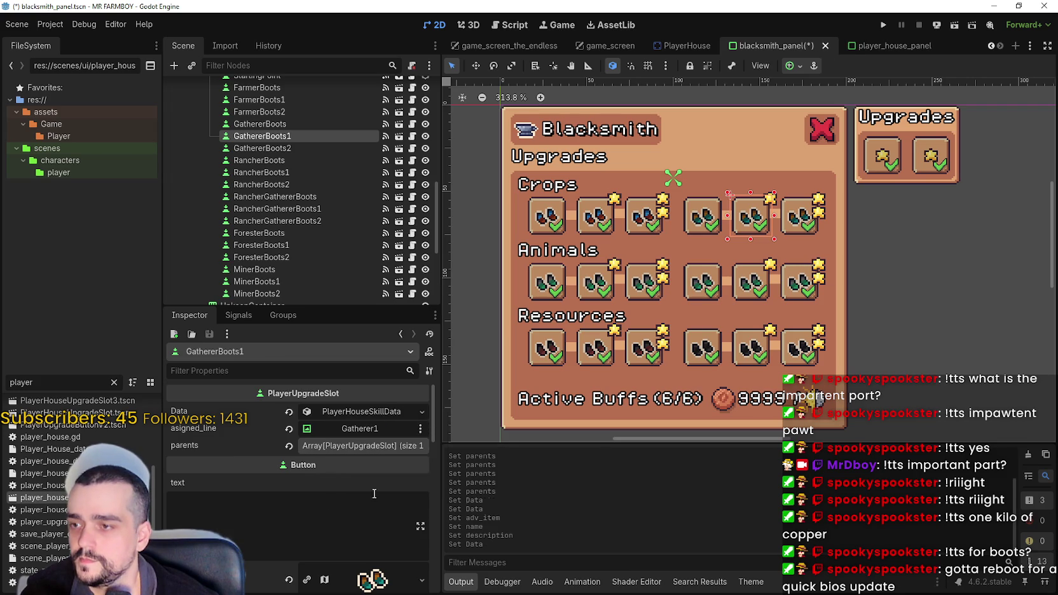
pyautogui.click(351, 413)
pyautogui.click(347, 470)
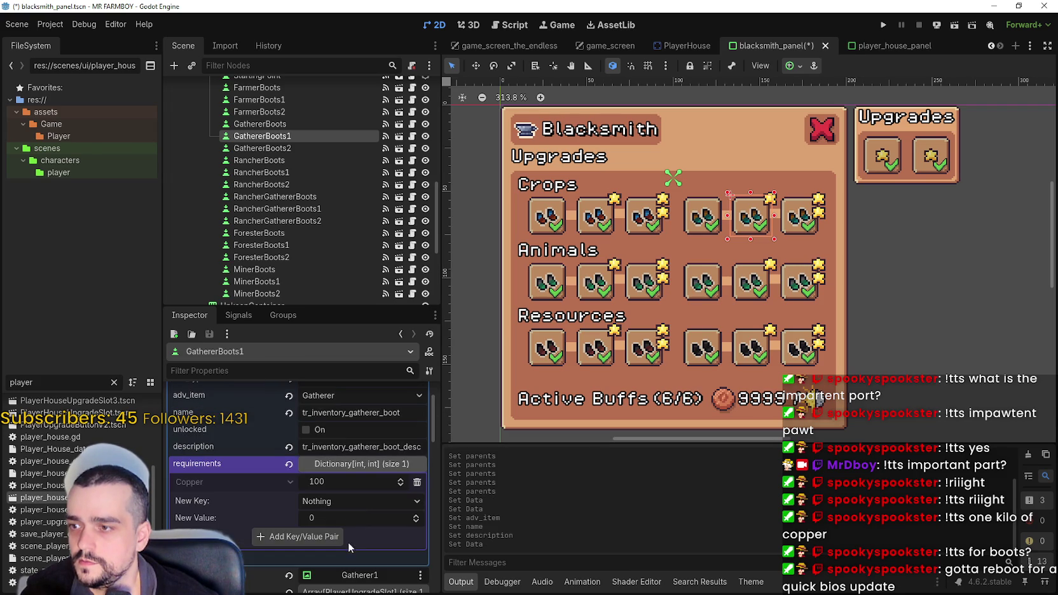
pyautogui.click(350, 481)
pyautogui.write('1000')
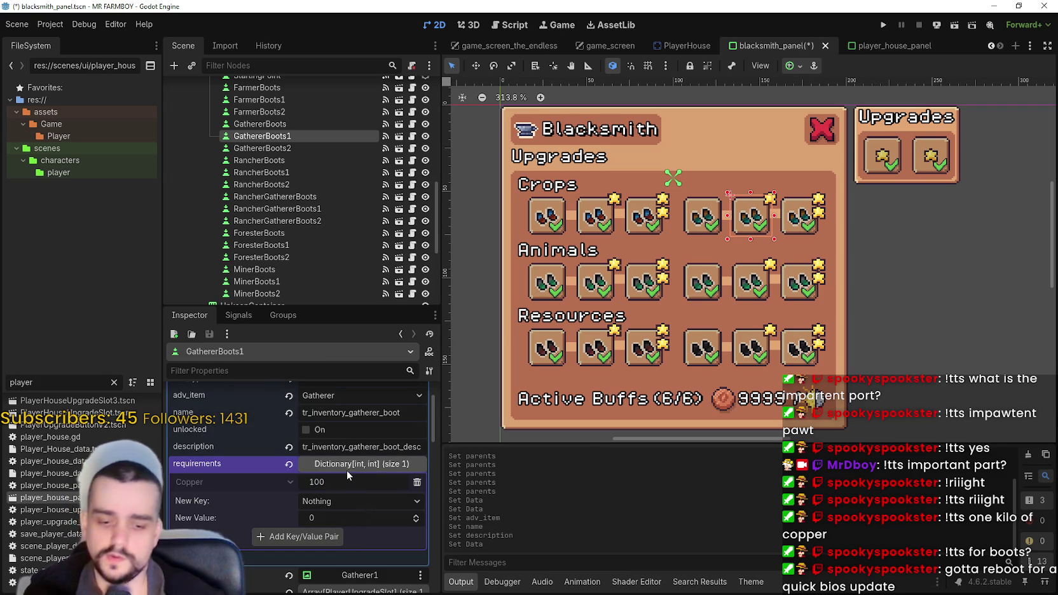
pyautogui.press('Return')
pyautogui.hotkey('ctrl', 's')
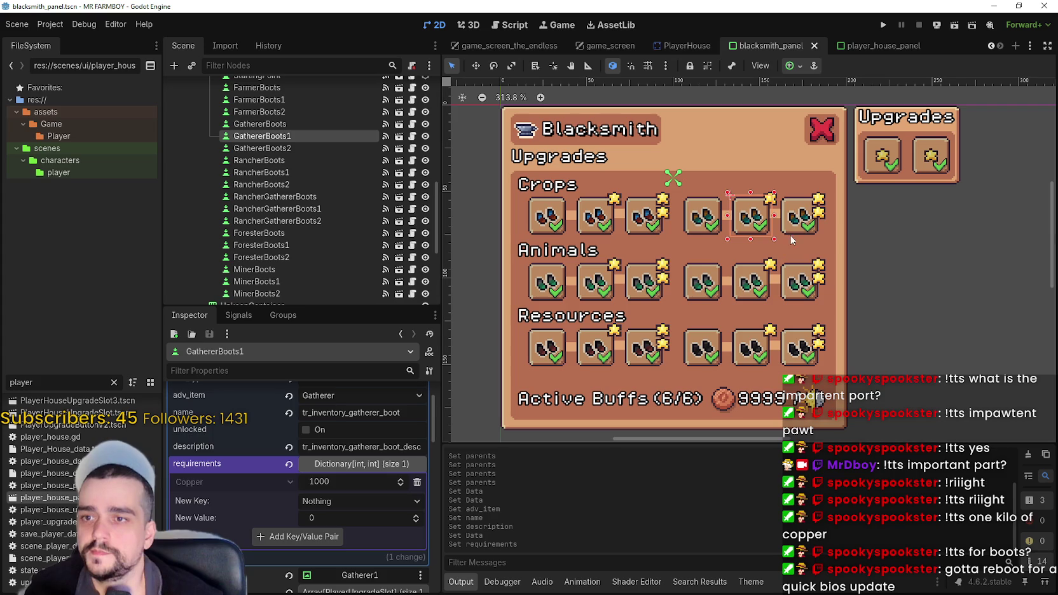
# Paste a unique gatherer skill data copy into GathererBoots2 costing 10000 Copper, and save.
pyautogui.click(792, 231)
pyautogui.scroll(2, 304, 462)
pyautogui.click(336, 420)
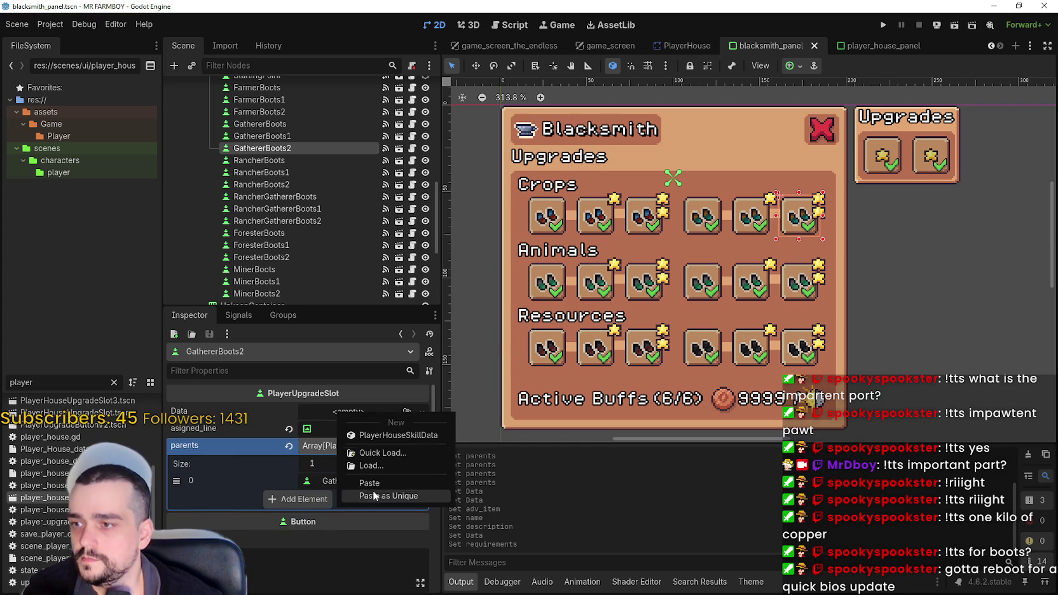
pyautogui.click(373, 491)
pyautogui.scroll(-1, 339, 476)
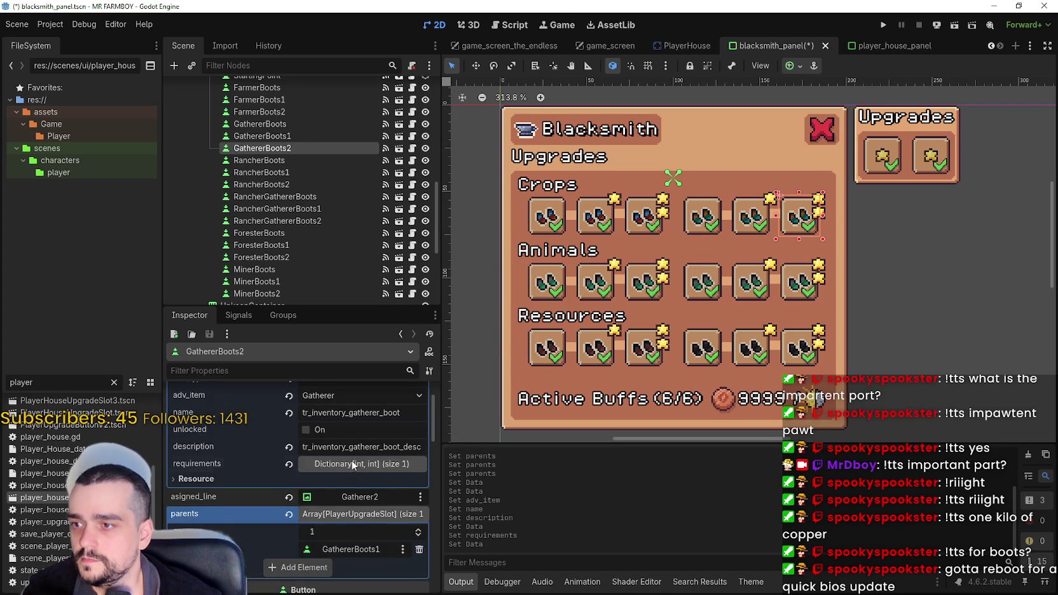
pyautogui.click(347, 465)
pyautogui.doubleClick(343, 481)
pyautogui.write('10000')
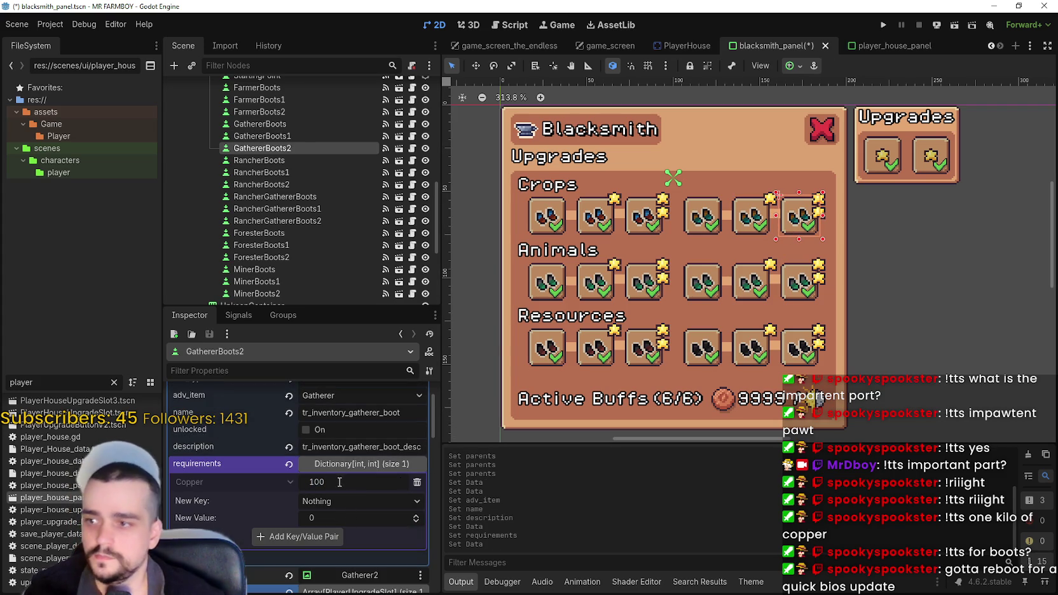
pyautogui.hotkey('ctrl', 's')
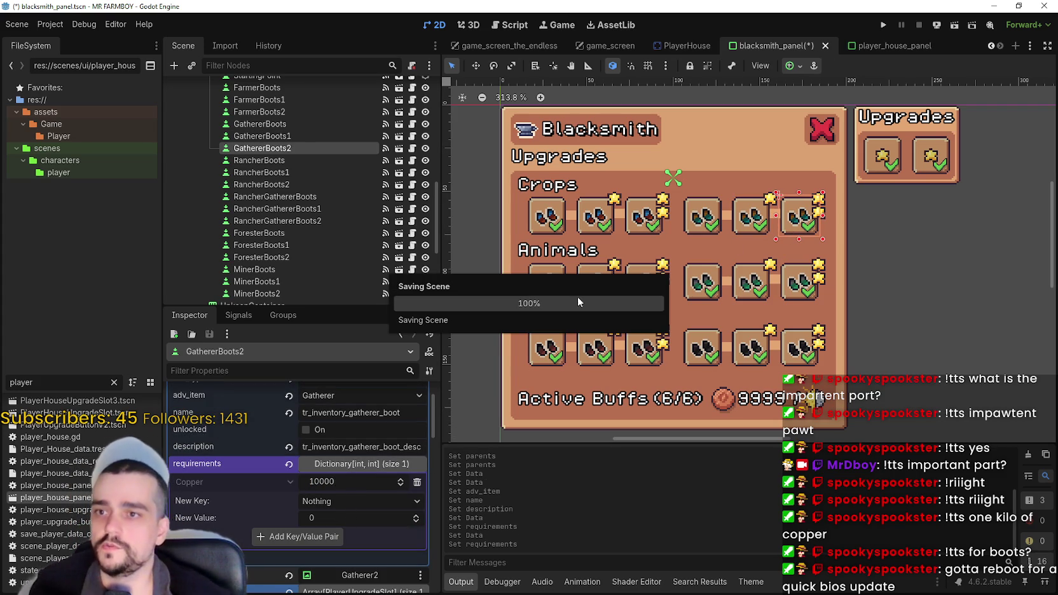
pyautogui.click(551, 278)
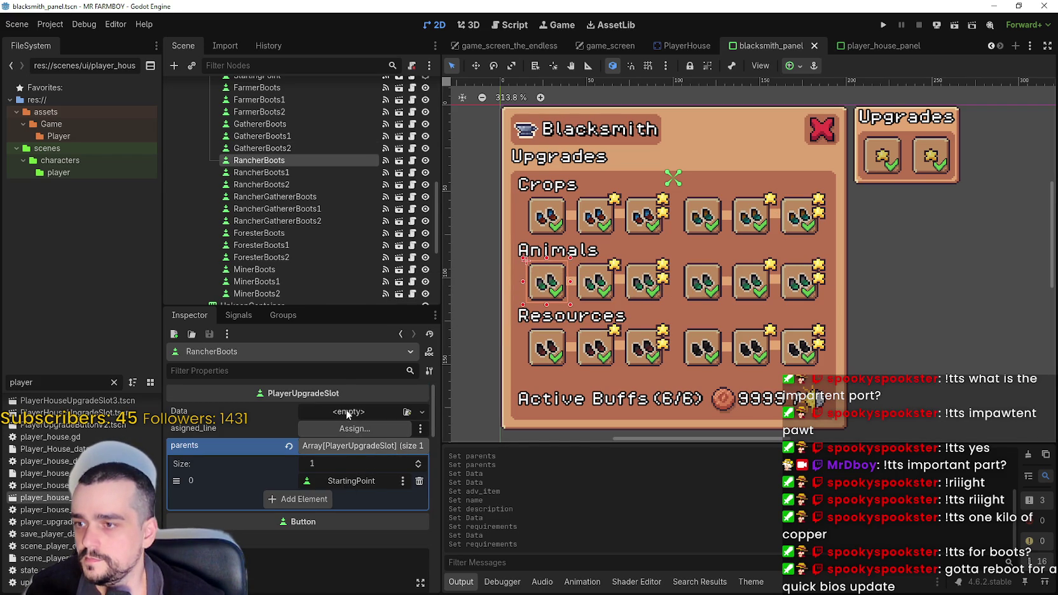
# Paste skill data into RancherBoots with advancement item Rancher and name tr_inventory_rancher_boot.
pyautogui.click(347, 414)
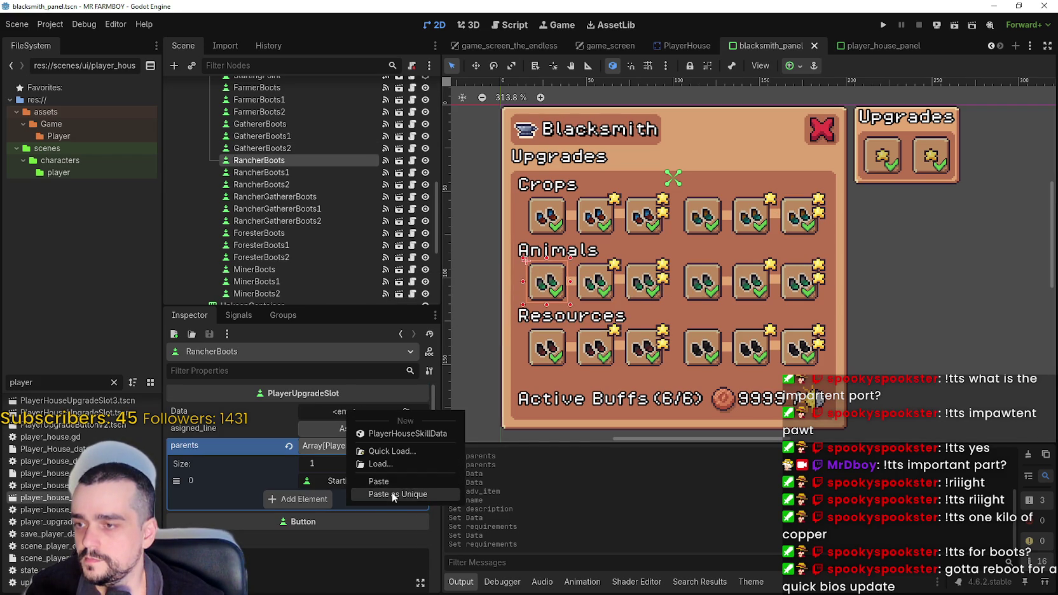
pyautogui.click(392, 493)
pyautogui.click(357, 413)
pyautogui.click(355, 443)
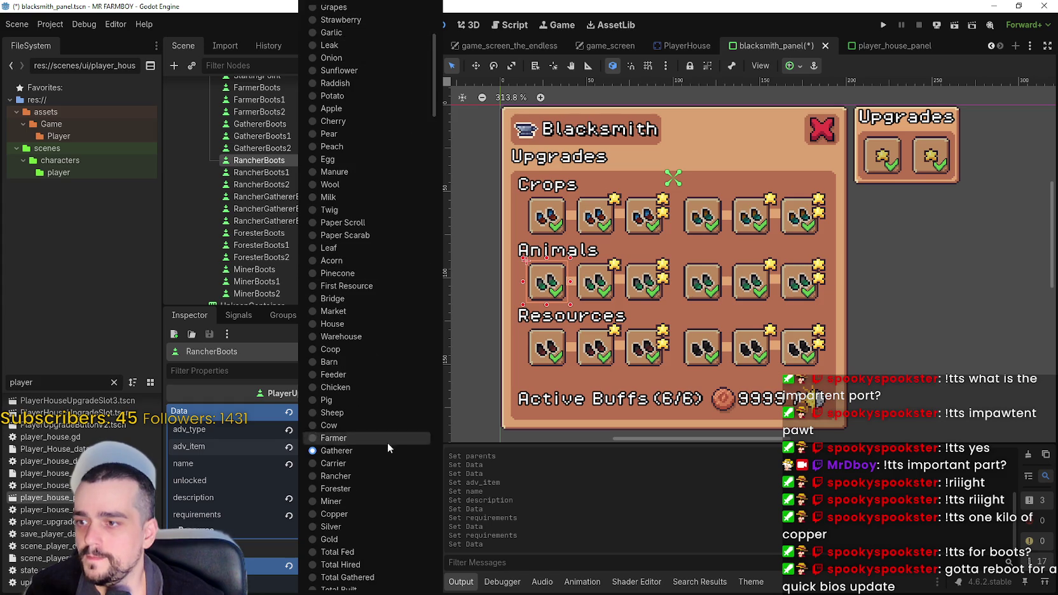
pyautogui.click(370, 476)
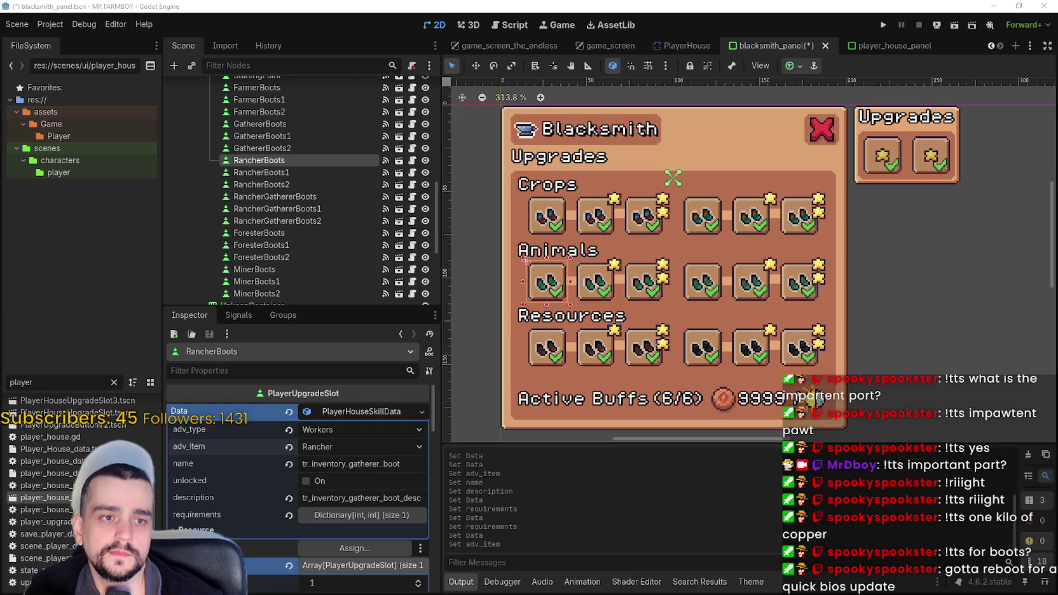
pyautogui.doubleClick(340, 463)
pyautogui.write('tr_inventory_rancher_boot')
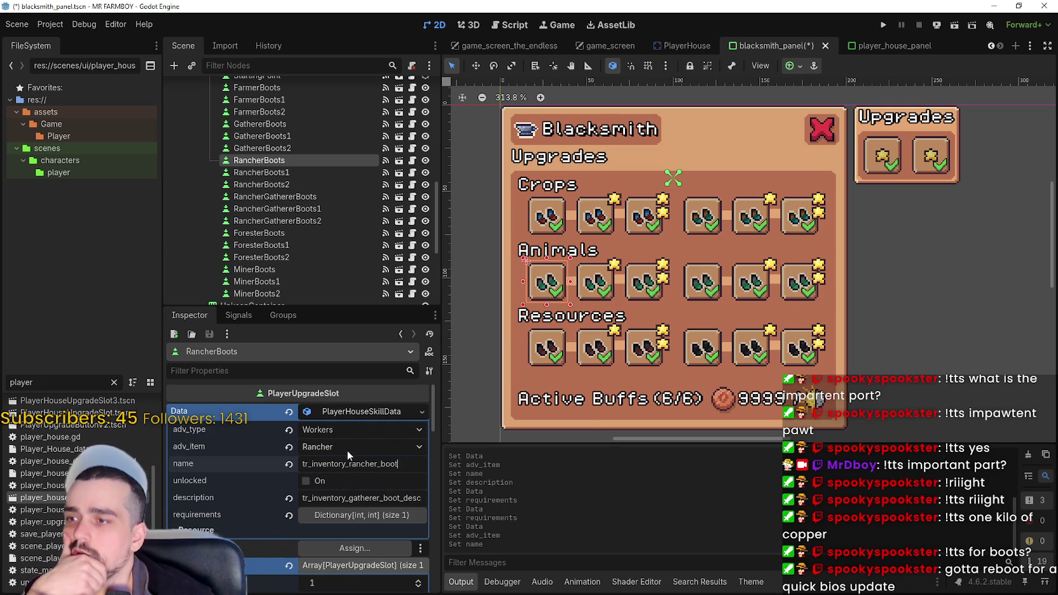
pyautogui.click(347, 450)
pyautogui.scroll(-15, 423, 227)
pyautogui.scroll(15, 348, 349)
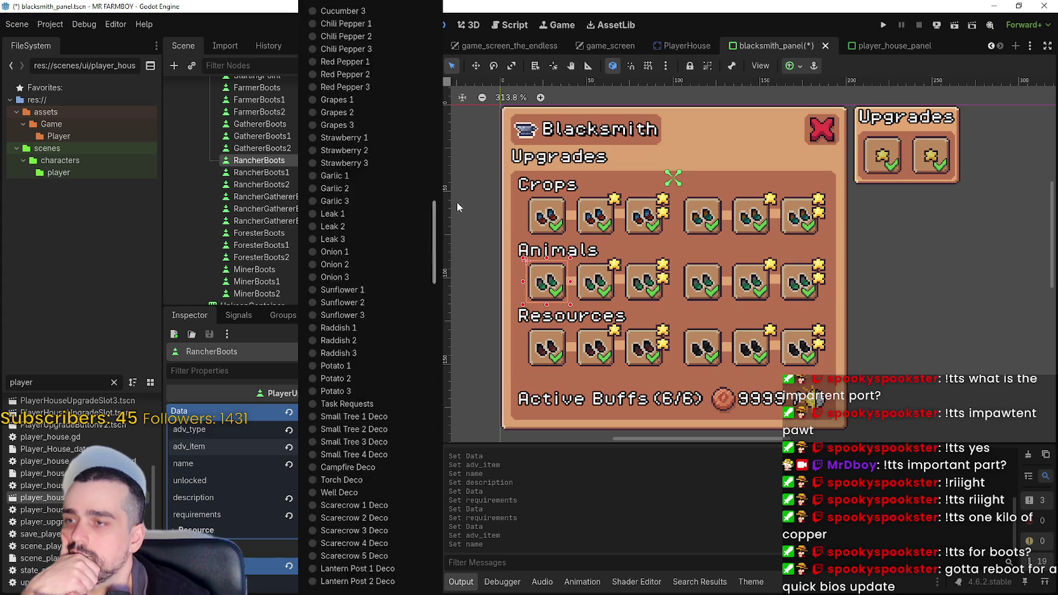
pyautogui.click(348, 337)
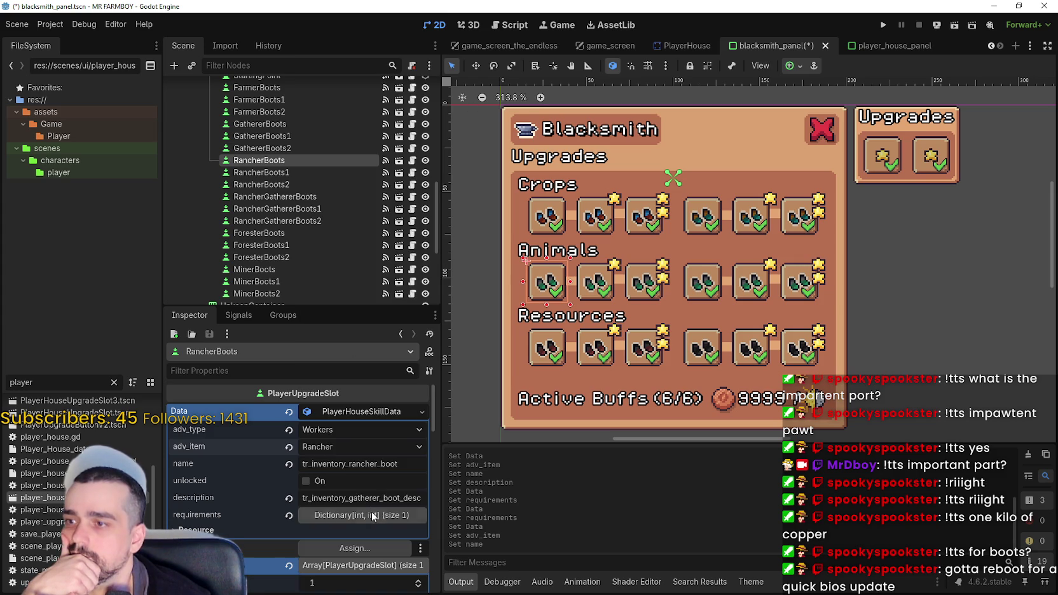
# Set the RancherBoots description to tr_inventory_rancher_boot_desc and save.
pyautogui.doubleClick(369, 467)
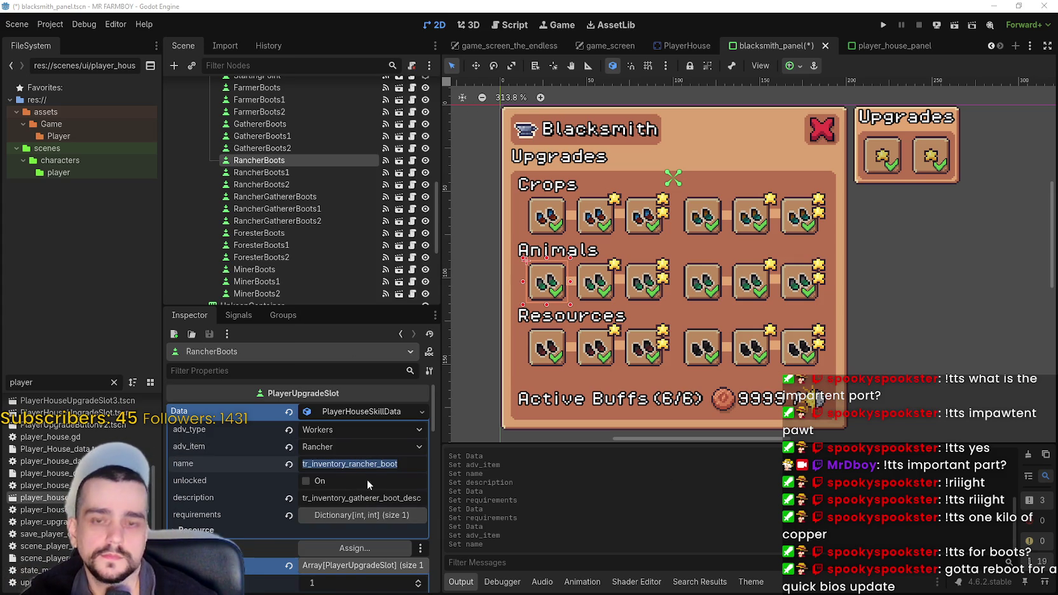
pyautogui.press('End')
pyautogui.write('_desc')
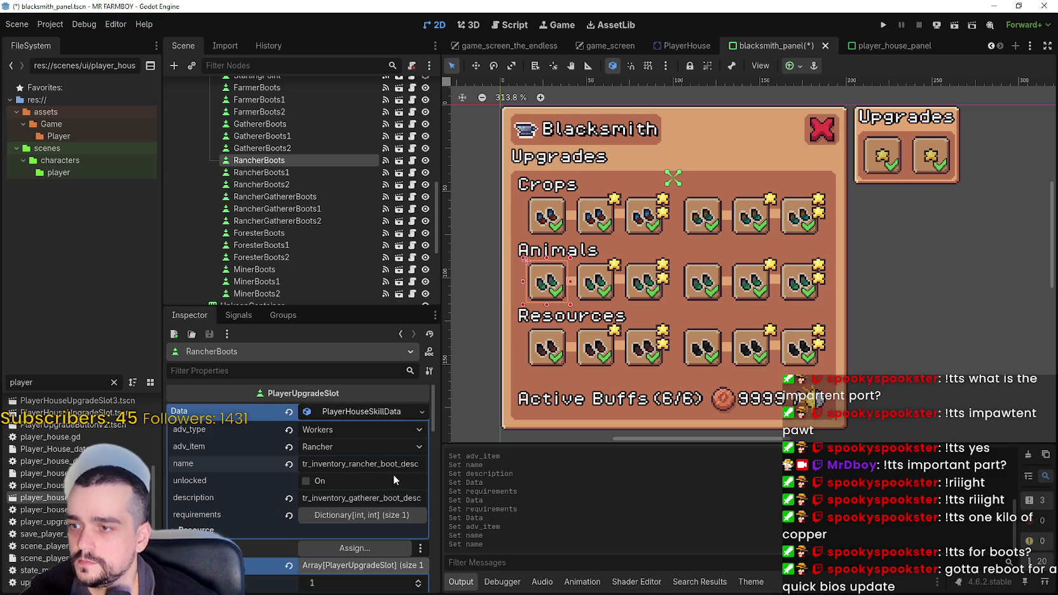
pyautogui.press('Return')
pyautogui.hotkey('ctrl', 'z')
pyautogui.tripleClick(368, 499)
pyautogui.write('tr_inventory_rancher_boot_desc')
pyautogui.hotkey('ctrl', 's')
# Copy the RancherBoots skill data resource for reuse in RancherBoots1.
pyautogui.click(370, 514)
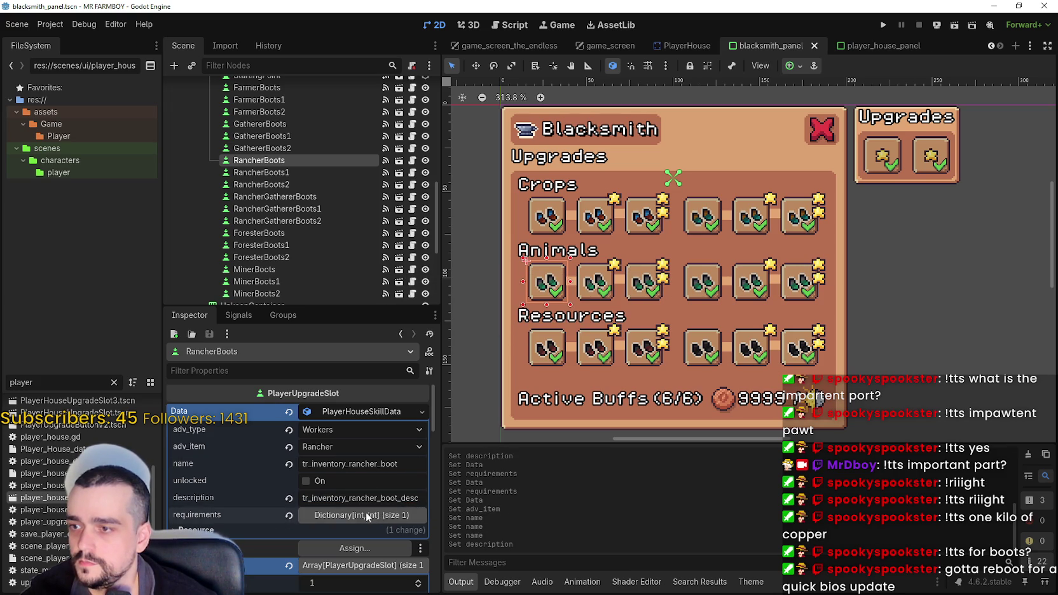
pyautogui.rightClick(359, 413)
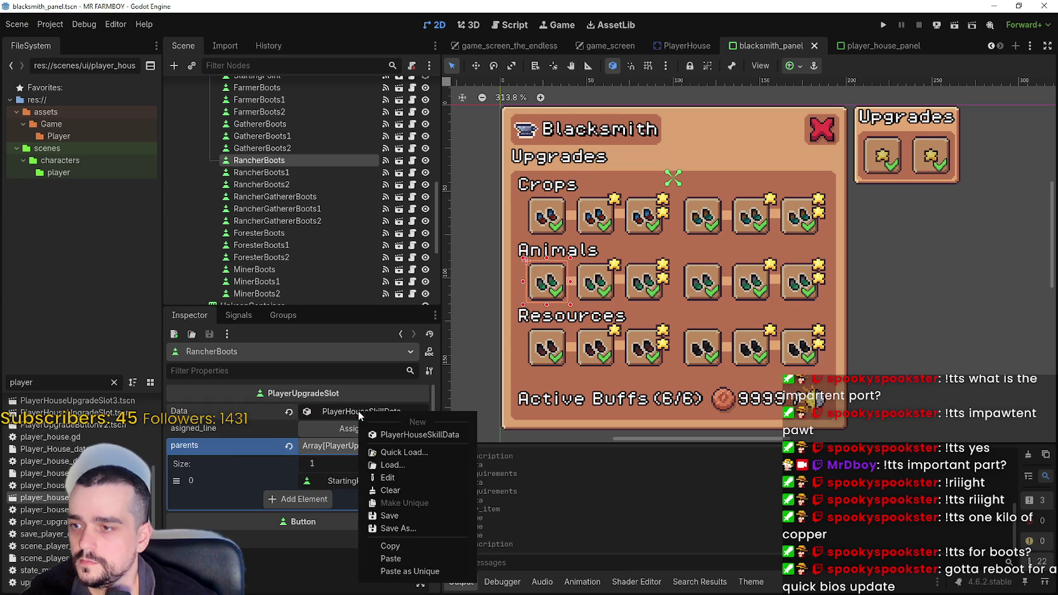
pyautogui.click(398, 551)
pyautogui.click(598, 298)
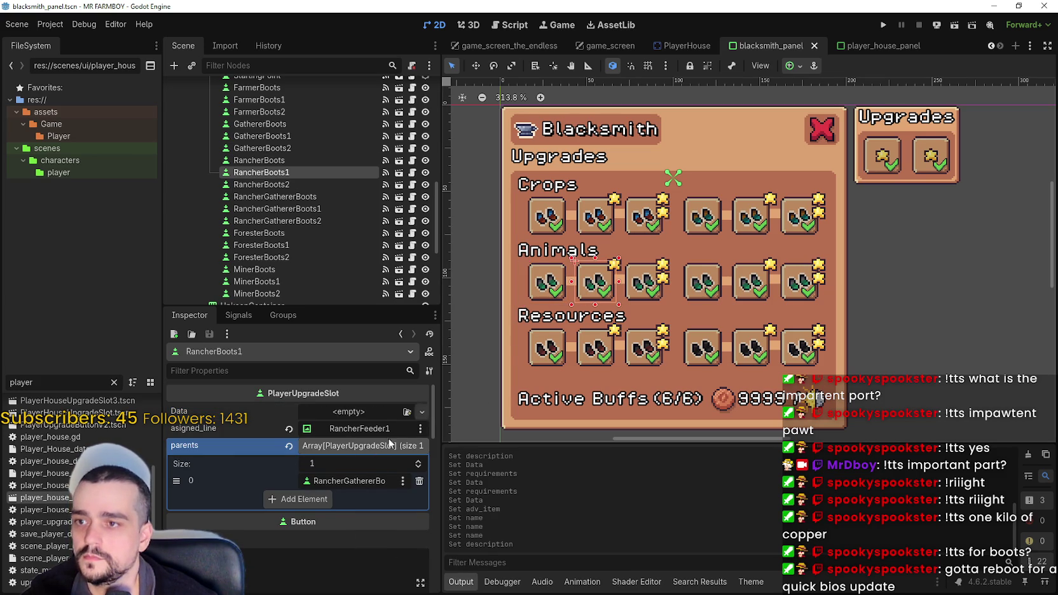
# Paste rancher skill data into RancherBoots1 with a 1000 requirement, and save.
pyautogui.rightClick(358, 414)
pyautogui.click(399, 499)
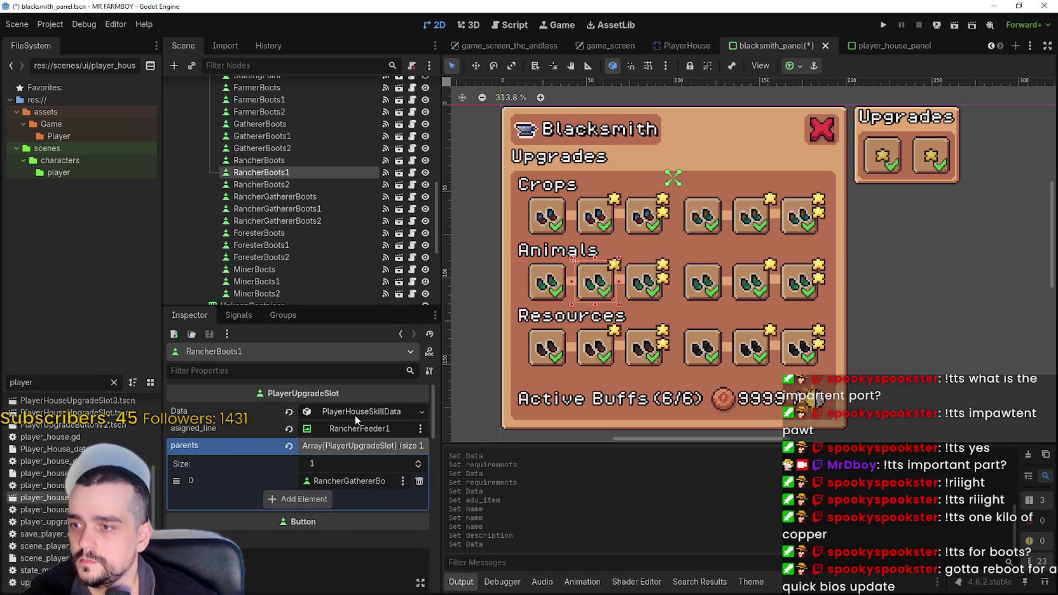
pyautogui.click(355, 415)
pyautogui.click(353, 488)
pyautogui.click(353, 509)
pyautogui.write('1000')
pyautogui.press('Return')
pyautogui.hotkey('ctrl', 's')
# Paste a unique rancher skill data copy into RancherBoots2 with a 10000 requirement, and save.
pyautogui.click(647, 293)
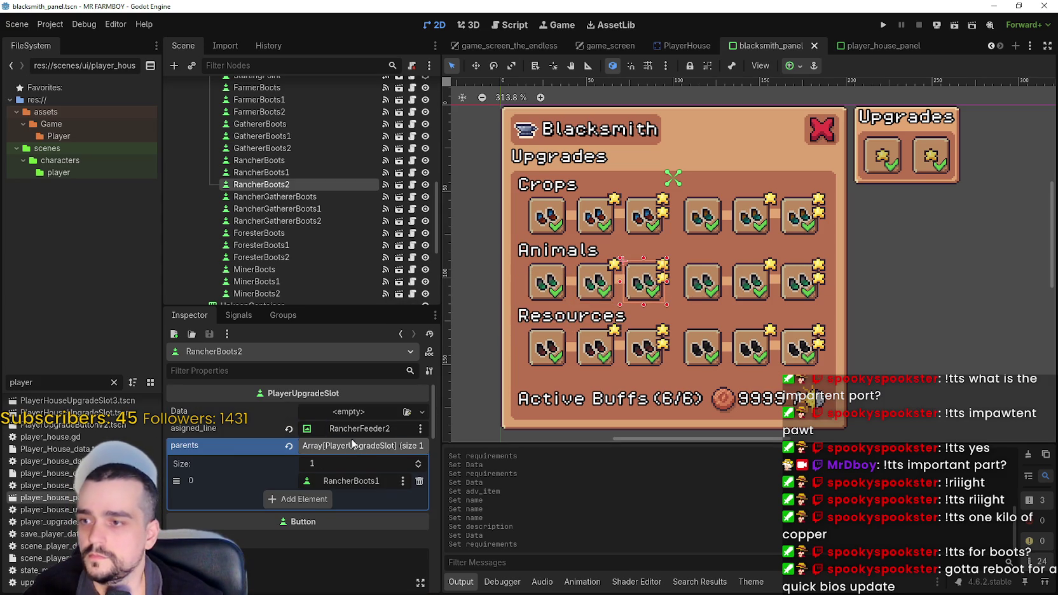
pyautogui.click(351, 412)
pyautogui.click(397, 494)
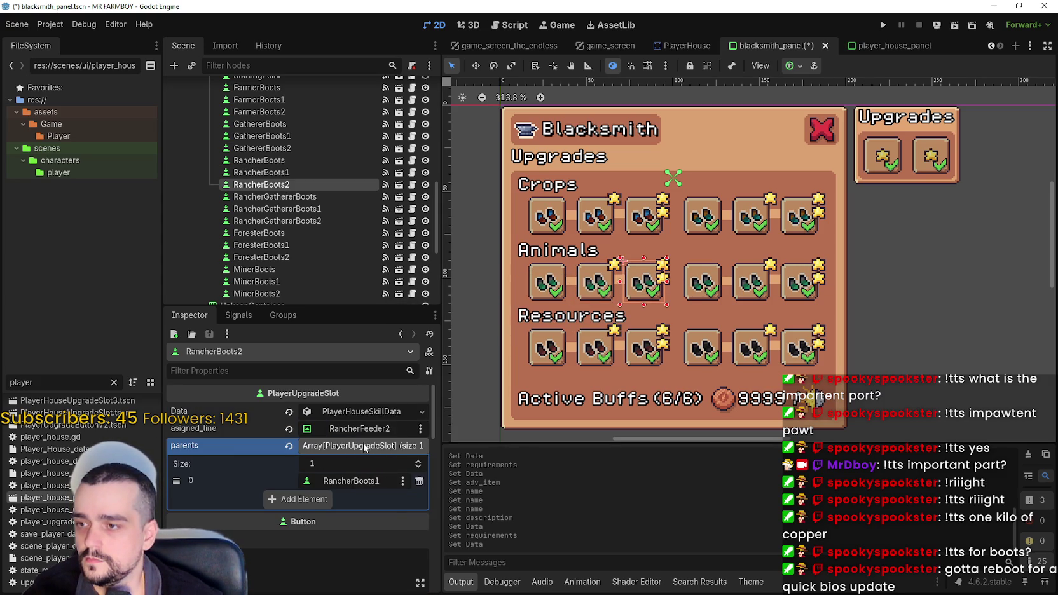
pyautogui.click(344, 412)
pyautogui.click(387, 515)
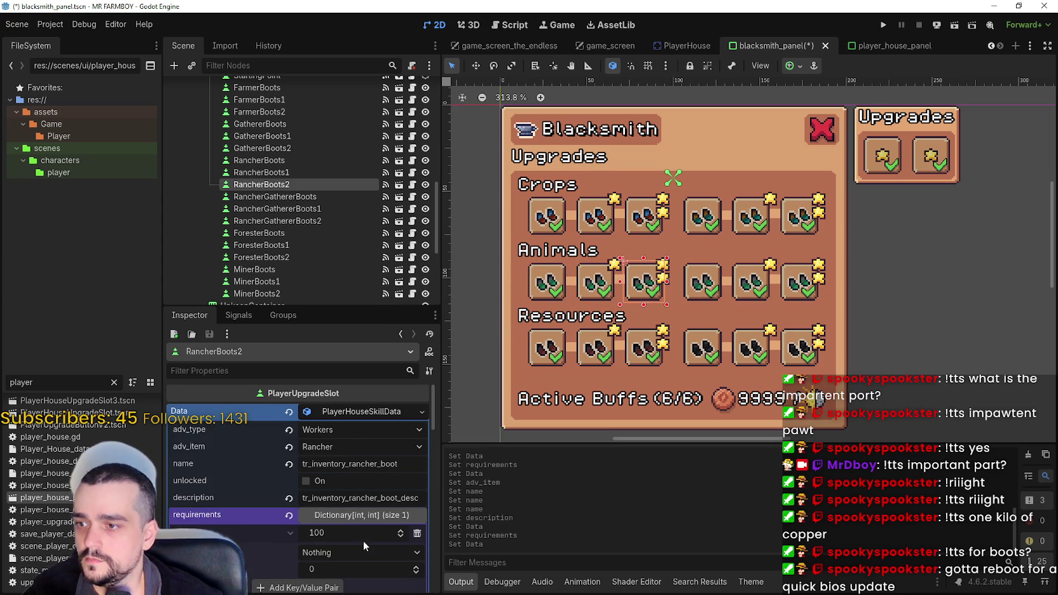
pyautogui.click(346, 532)
pyautogui.write('10000')
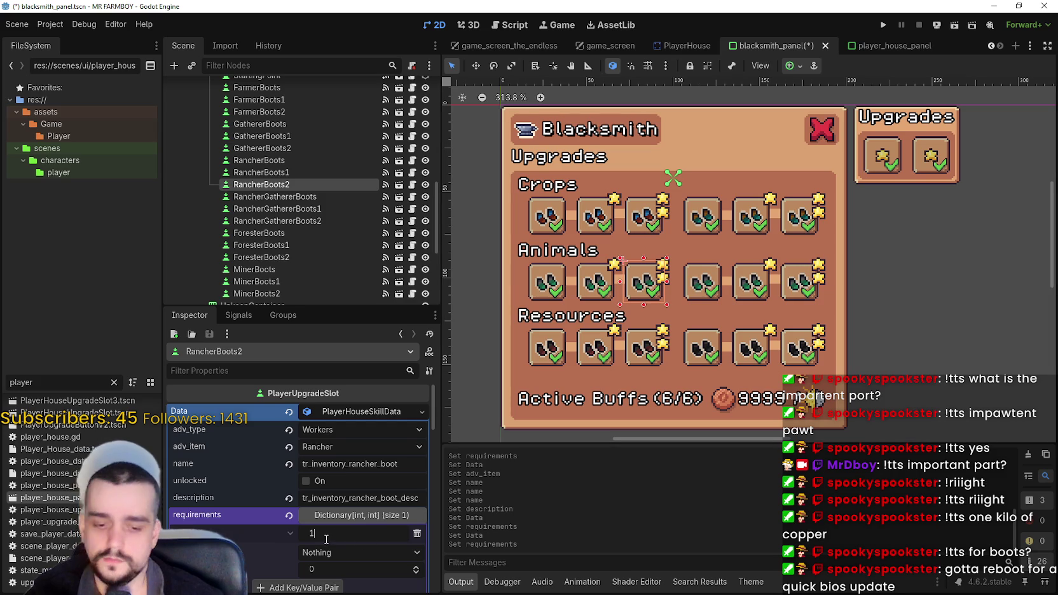
pyautogui.press('Return')
pyautogui.hotkey('ctrl', 's')
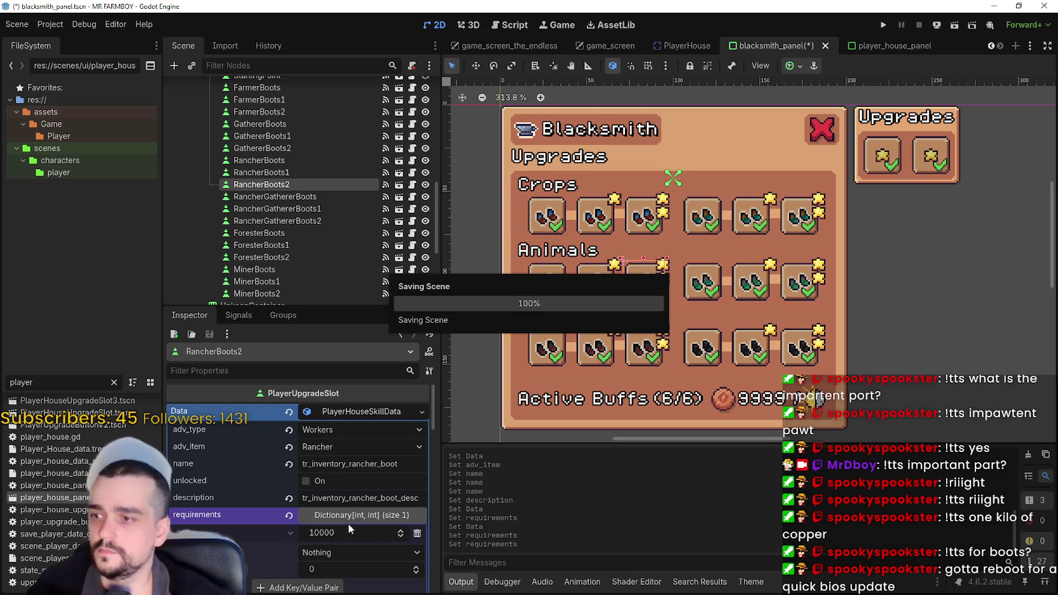
pyautogui.click(708, 291)
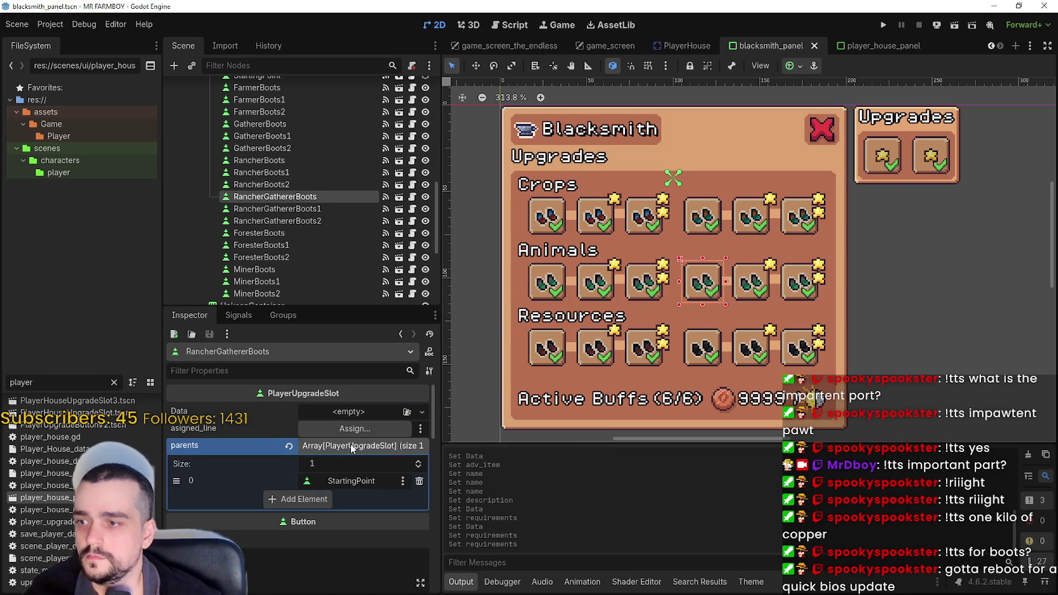
# Paste unique skill data into RancherGathererBoots, set its advancement item to Rancher 2, and save.
pyautogui.click(343, 413)
pyautogui.click(378, 500)
pyautogui.click(349, 414)
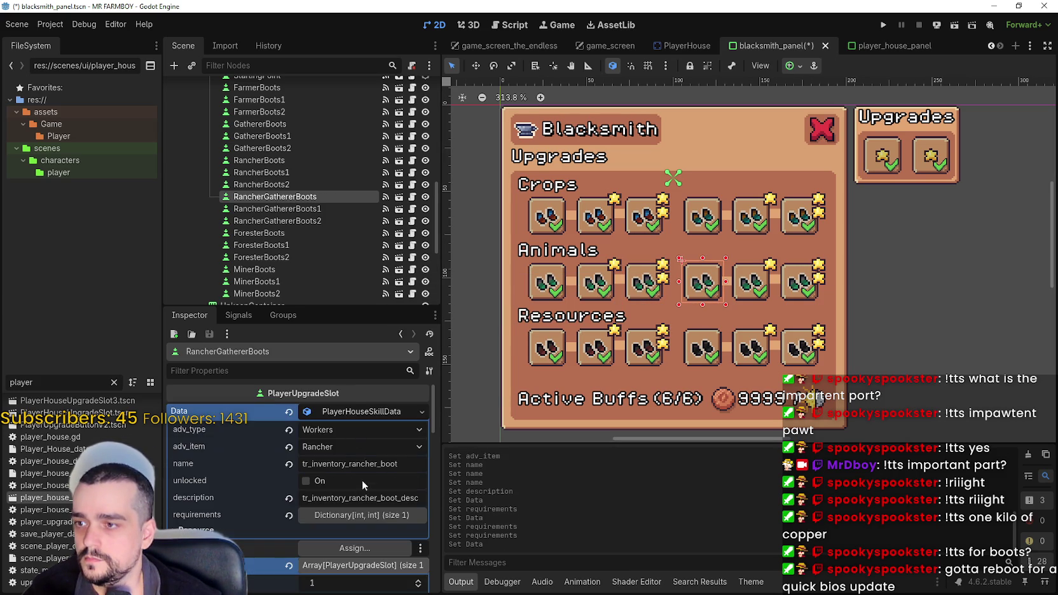
pyautogui.click(360, 446)
pyautogui.scroll(-5, 369, 318)
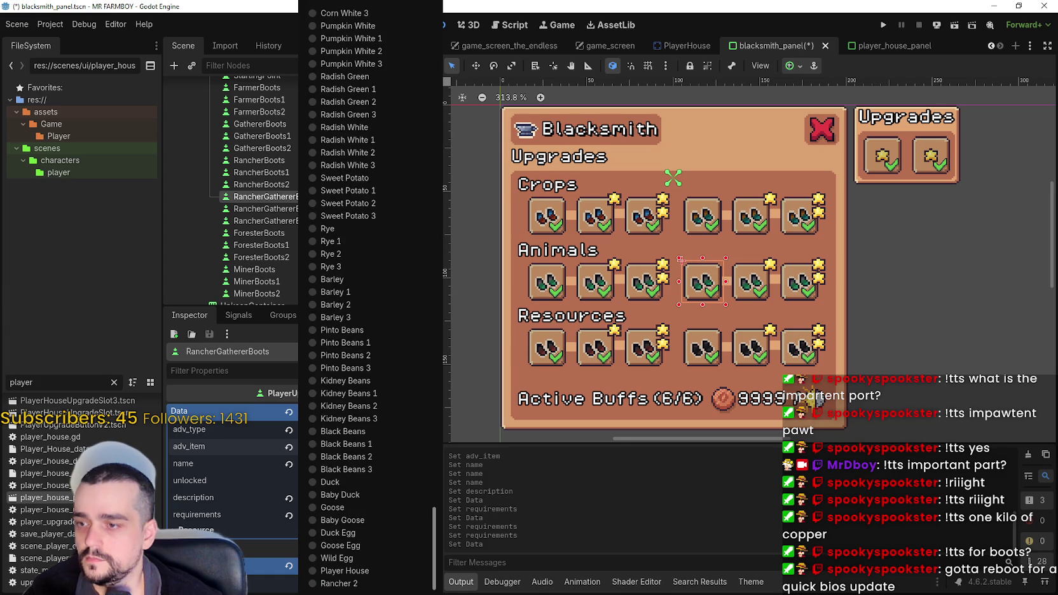
pyautogui.click(385, 586)
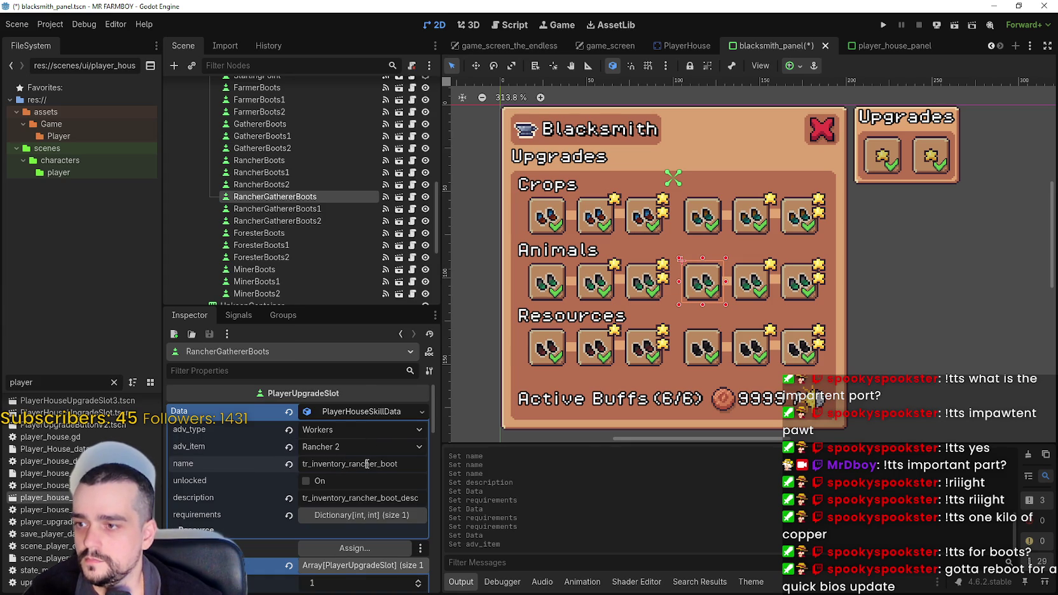
pyautogui.click(355, 517)
pyautogui.hotkey('ctrl', 's')
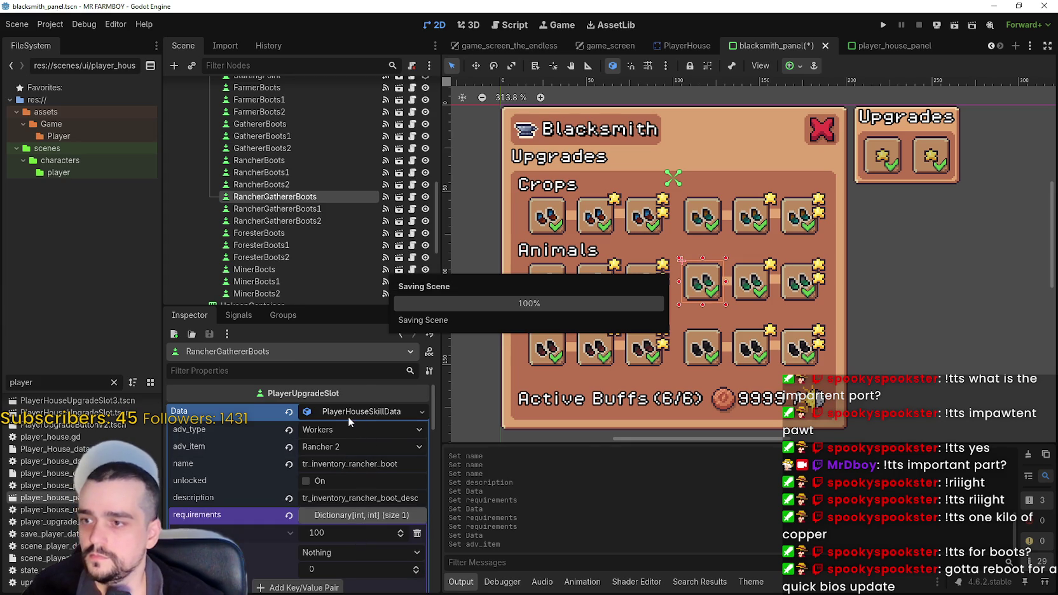
# Copy the Rancher 2 skill data into RancherGathererBoots1 as unique, with a 1000 requirement.
pyautogui.rightClick(343, 413)
pyautogui.click(384, 548)
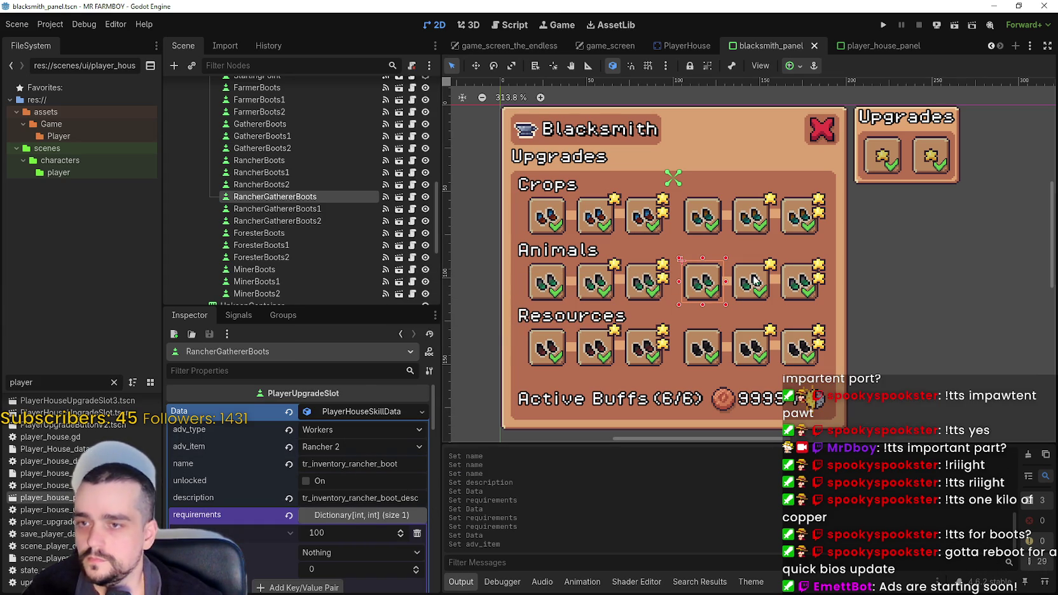
pyautogui.click(748, 293)
pyautogui.rightClick(362, 415)
pyautogui.click(407, 490)
pyautogui.click(379, 411)
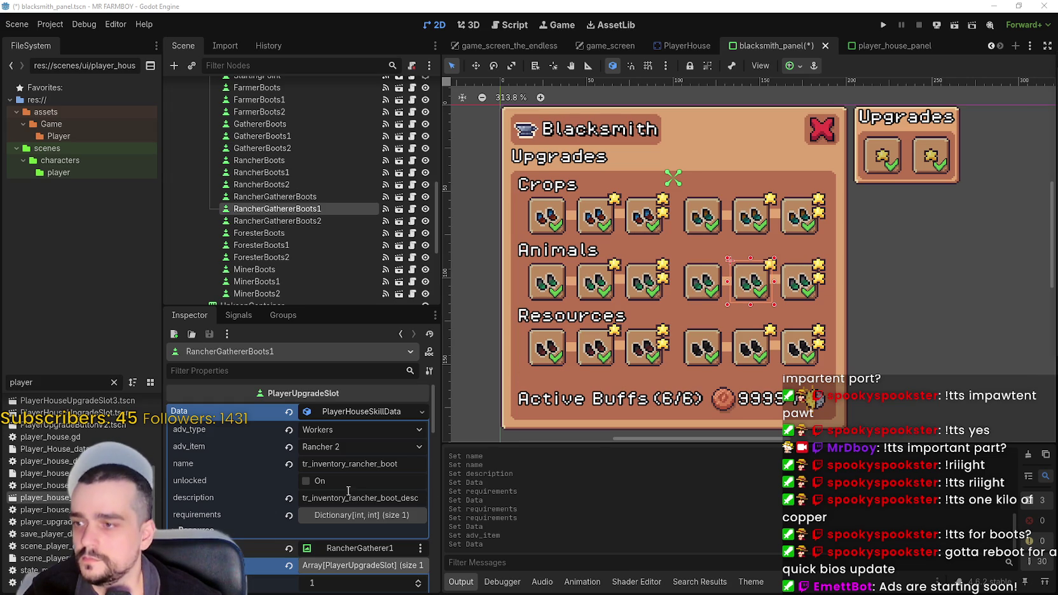
pyautogui.click(362, 514)
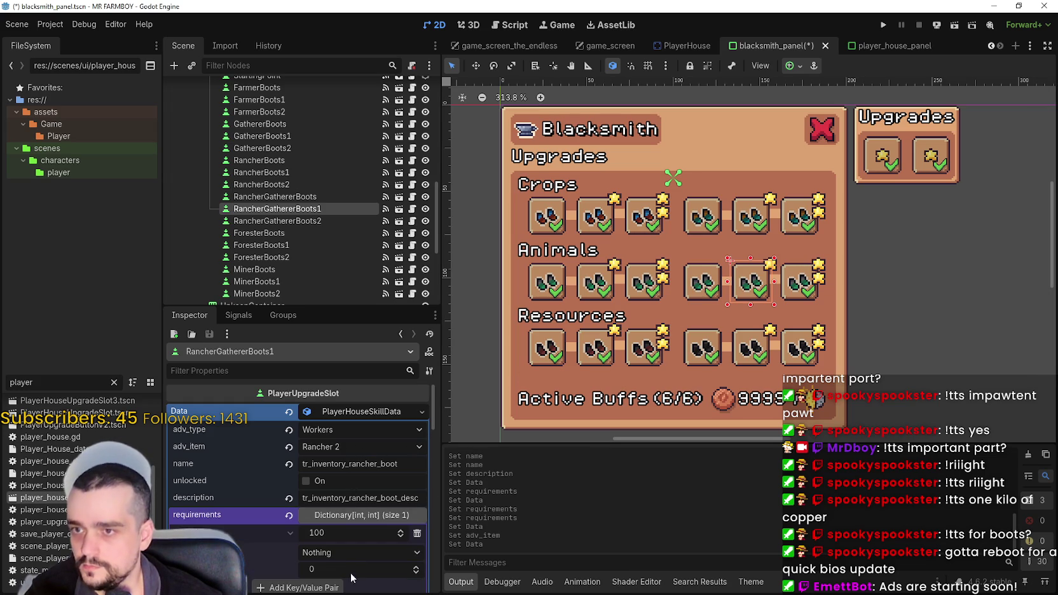
pyautogui.write('0')
pyautogui.press('Return')
# Give RancherGathererBoots2 its own Rancher 2 skill data requiring 10000, saving the scene.
pyautogui.rightClick(358, 412)
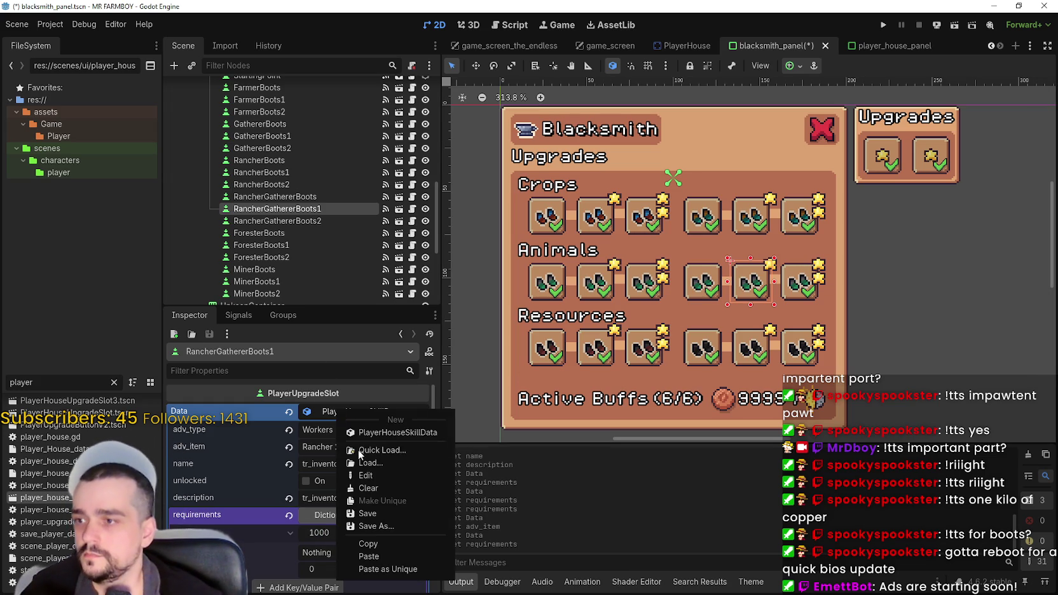
pyautogui.click(384, 545)
pyautogui.hotkey('ctrl', 's')
pyautogui.click(795, 299)
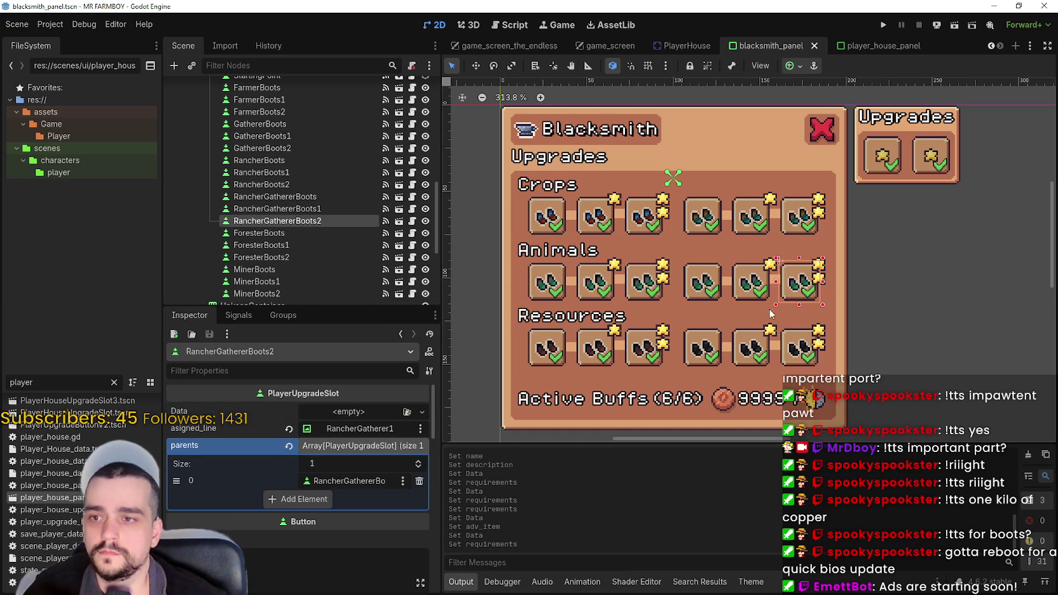
pyautogui.rightClick(337, 412)
pyautogui.click(362, 484)
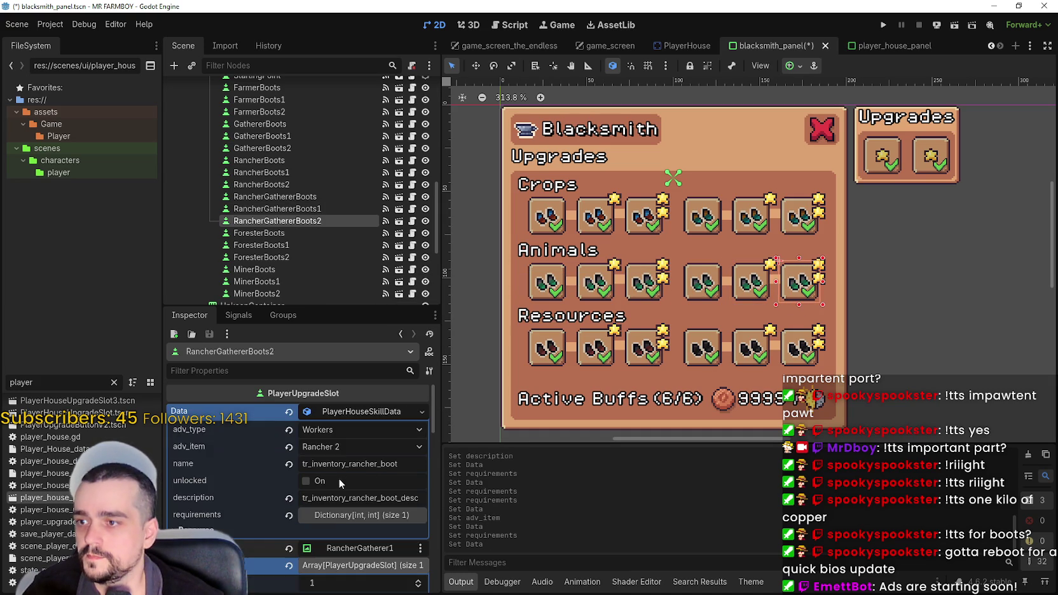
pyautogui.click(346, 515)
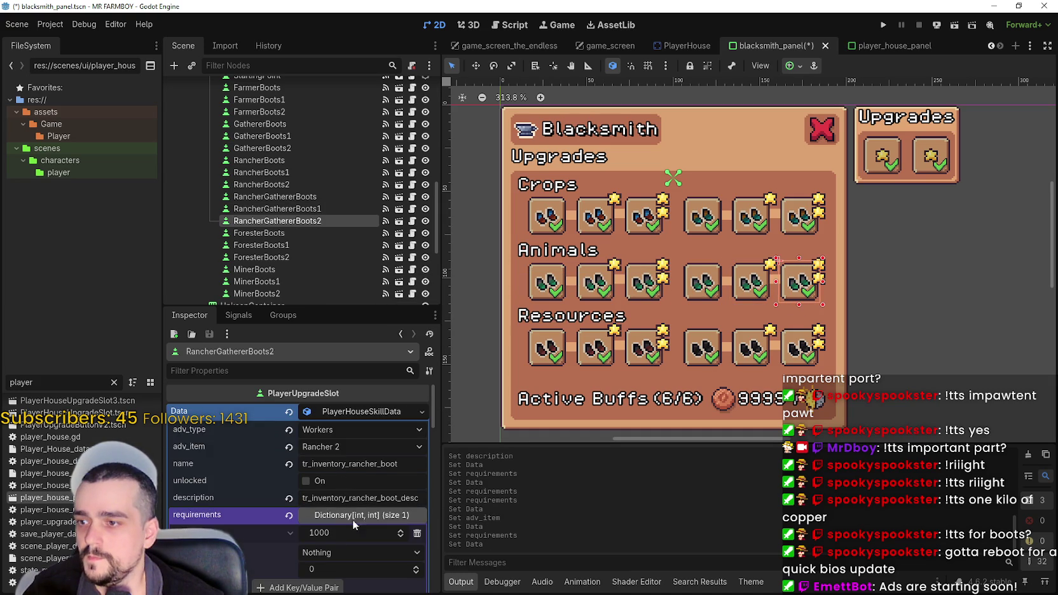
pyautogui.click(344, 532)
pyautogui.write('0')
pyautogui.press('Return')
pyautogui.hotkey('ctrl', 's')
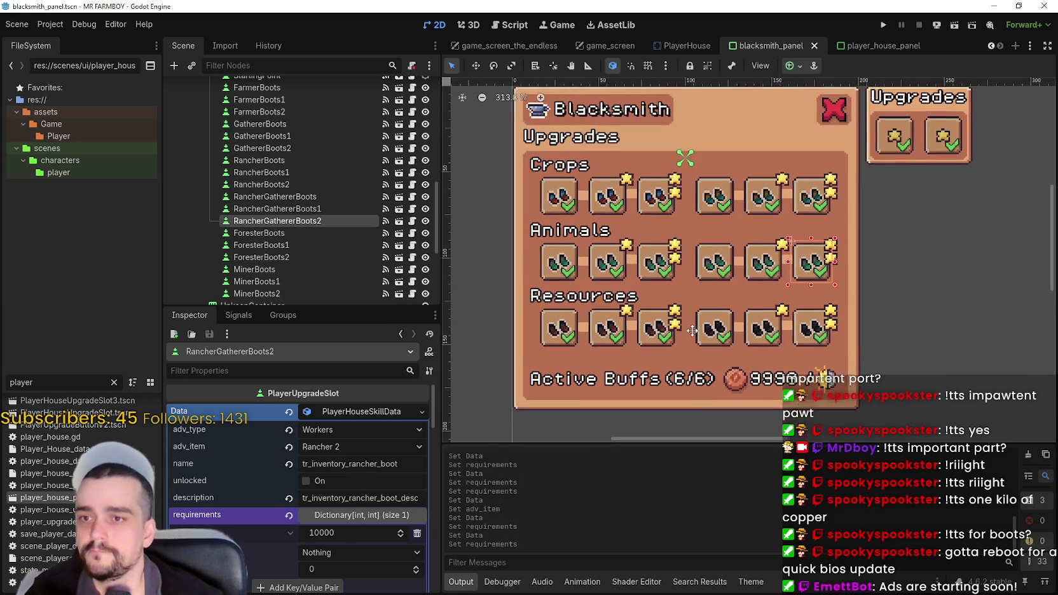
pyautogui.click(558, 337)
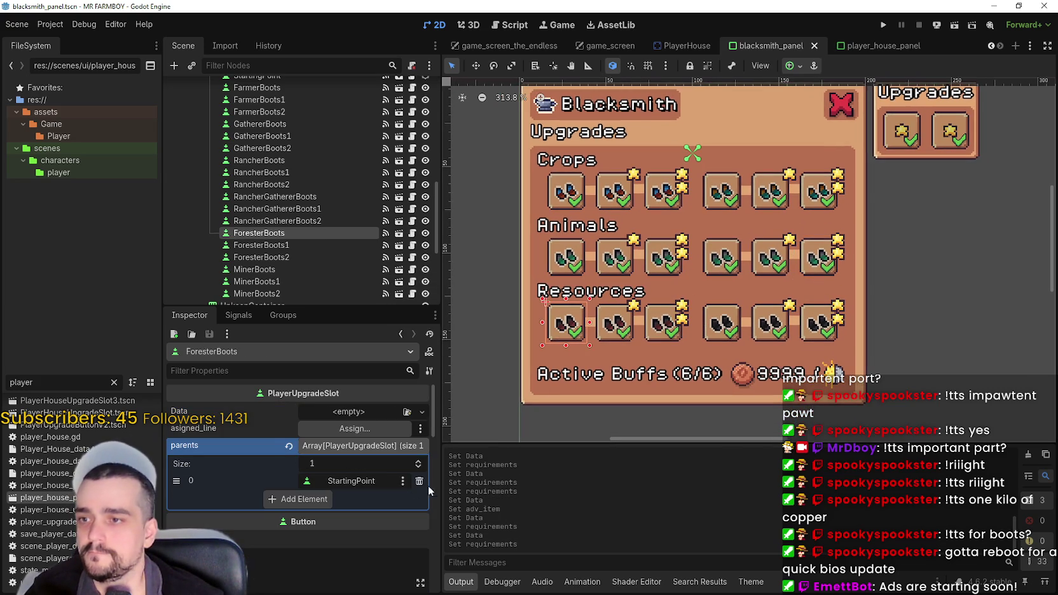
# Paste skill data into ForesterBoots and set its advancement item to Forester.
pyautogui.click(344, 413)
pyautogui.click(384, 485)
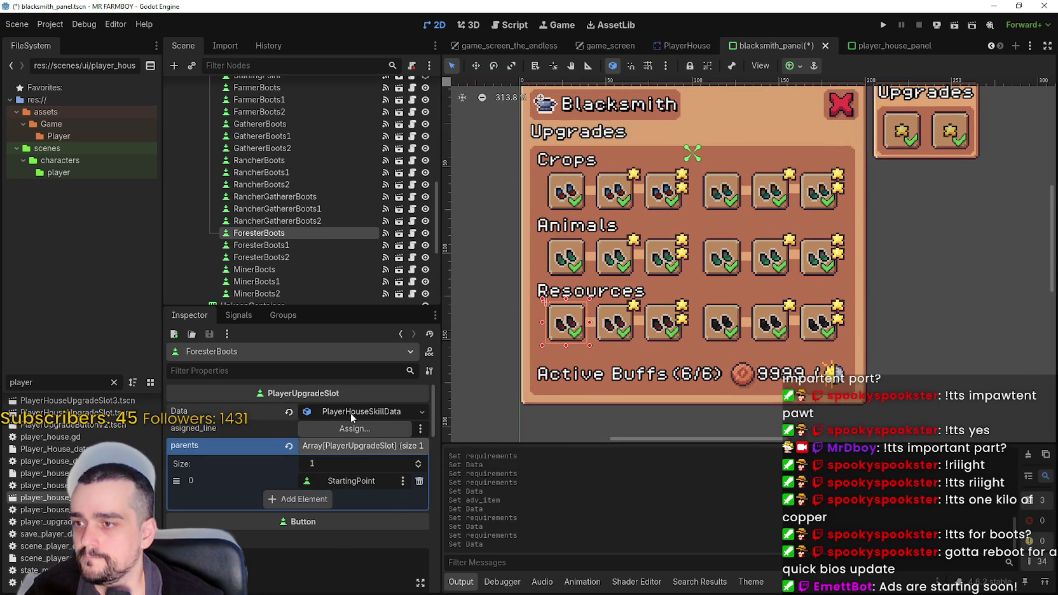
pyautogui.click(349, 410)
pyautogui.click(351, 446)
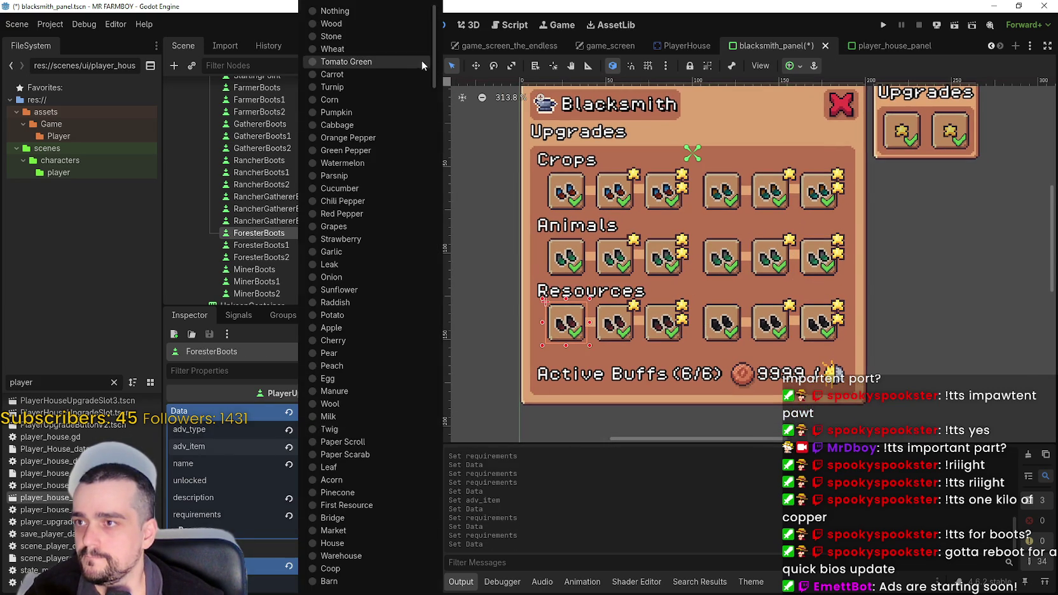
pyautogui.moveTo(432, 64)
pyautogui.mouseDown()
pyautogui.moveTo(443, 193)
pyautogui.moveTo(446, 132)
pyautogui.mouseUp()
pyautogui.click(351, 211)
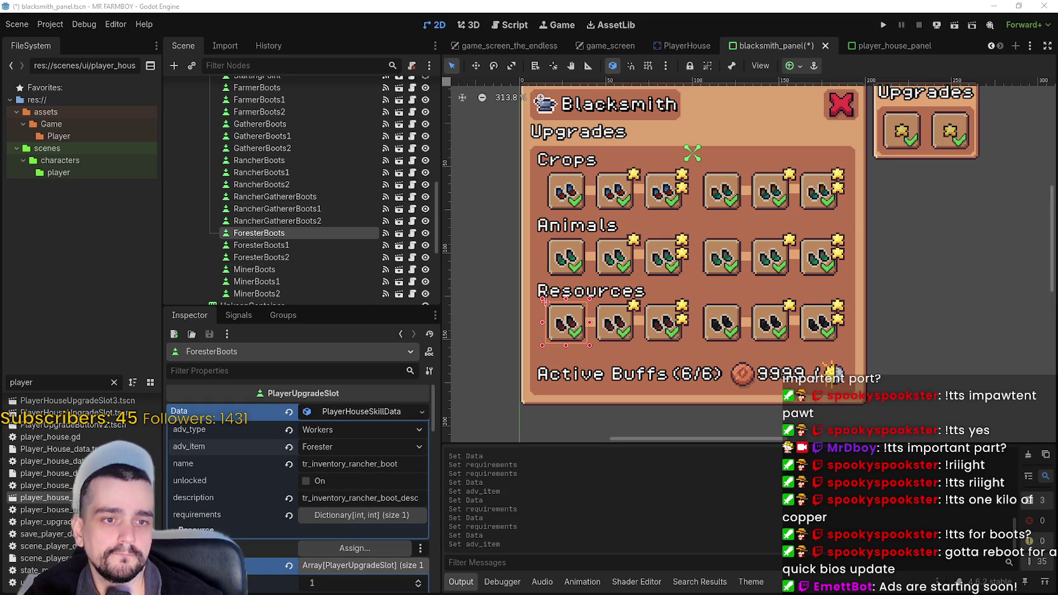
pyautogui.click(359, 446)
pyautogui.click(294, 460)
# Change 'rancher' to 'forester' in the skill data's name and description, saving the scene.
pyautogui.doubleClick(364, 464)
pyautogui.write('forester')
pyautogui.hotkey('ctrl', 's')
pyautogui.click(398, 463)
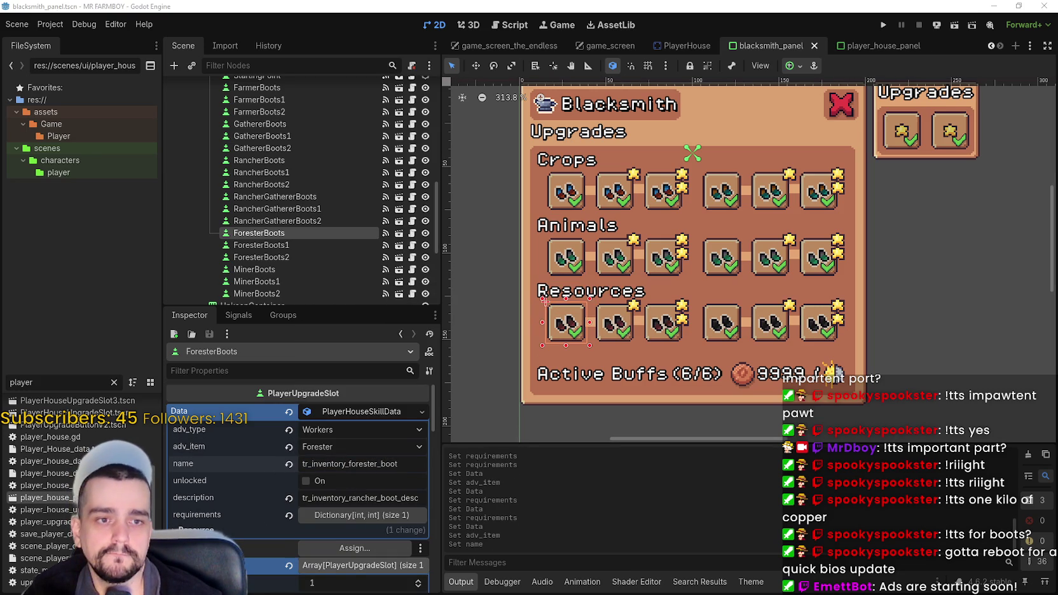
pyautogui.doubleClick(352, 498)
pyautogui.write('forester')
pyautogui.hotkey('ctrl', 's')
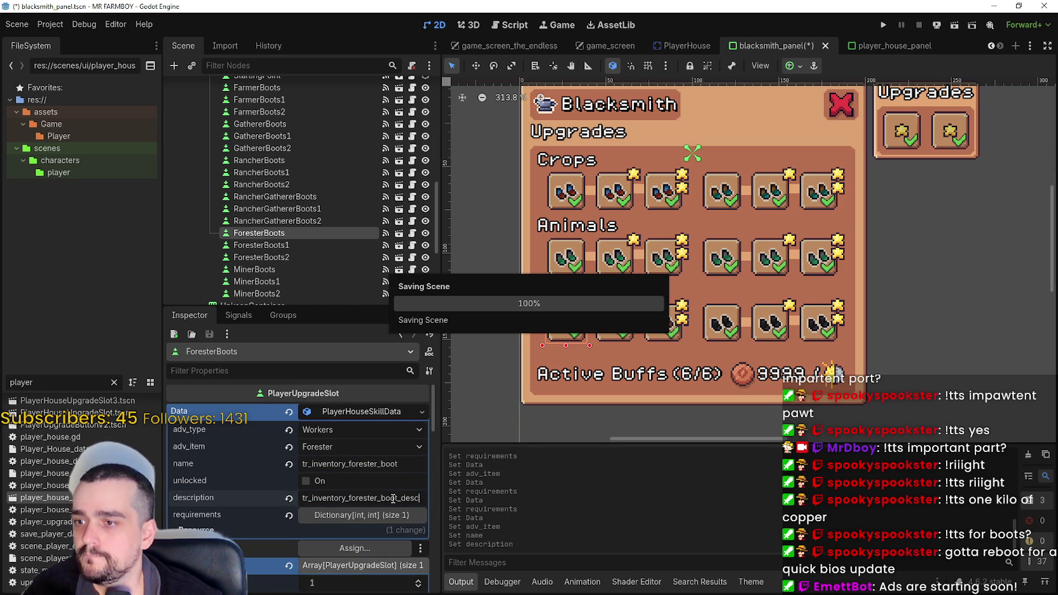
# Paste the Forester skill data into ForesterBoots1, leaving the copper amount unchanged.
pyautogui.rightClick(358, 413)
pyautogui.click(404, 546)
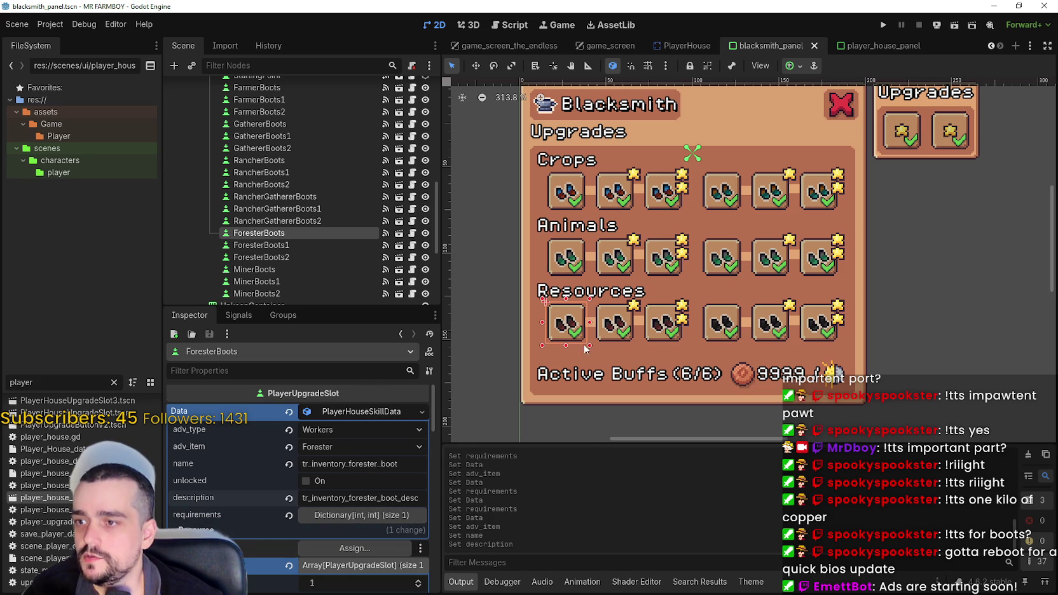
pyautogui.click(628, 330)
pyautogui.click(349, 412)
pyautogui.click(410, 501)
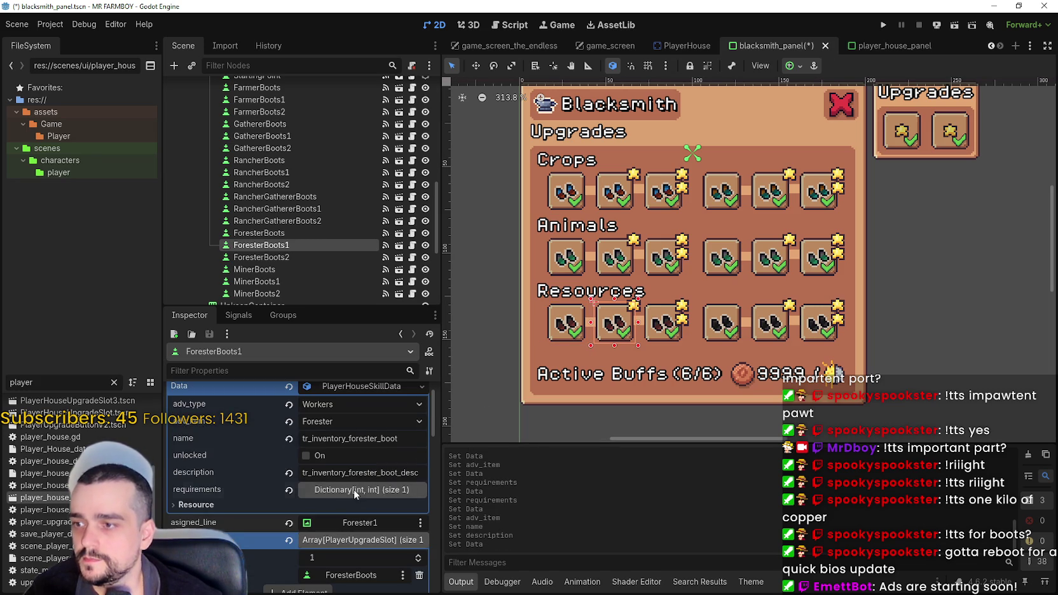
pyautogui.click(354, 490)
pyautogui.click(346, 511)
pyautogui.press('Return')
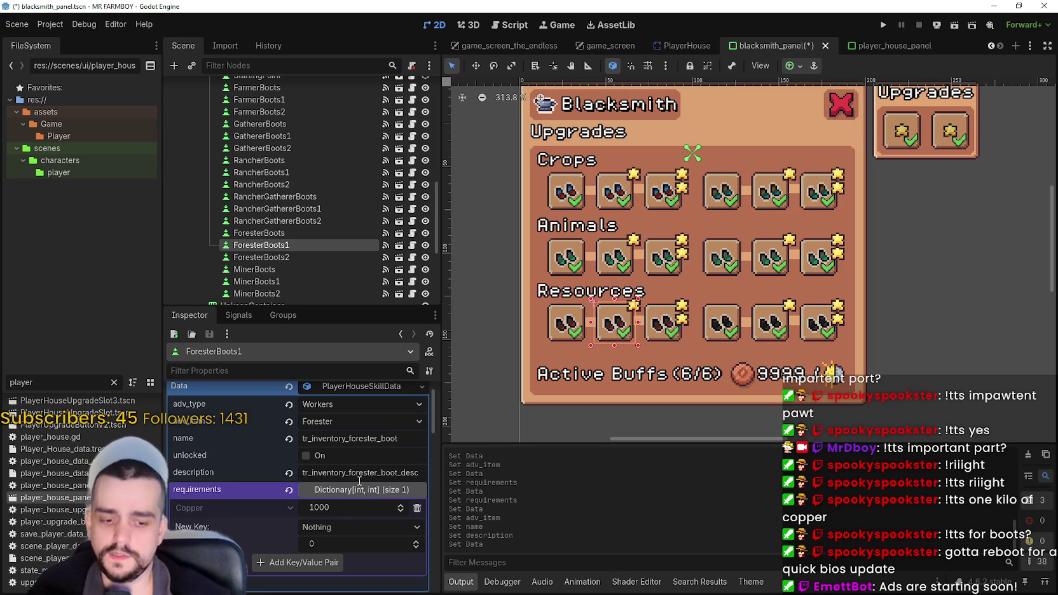
# Cut the first Forester boots slot's copper cost to 100, save, and review the Rancher slots' requirements.
pyautogui.click(569, 327)
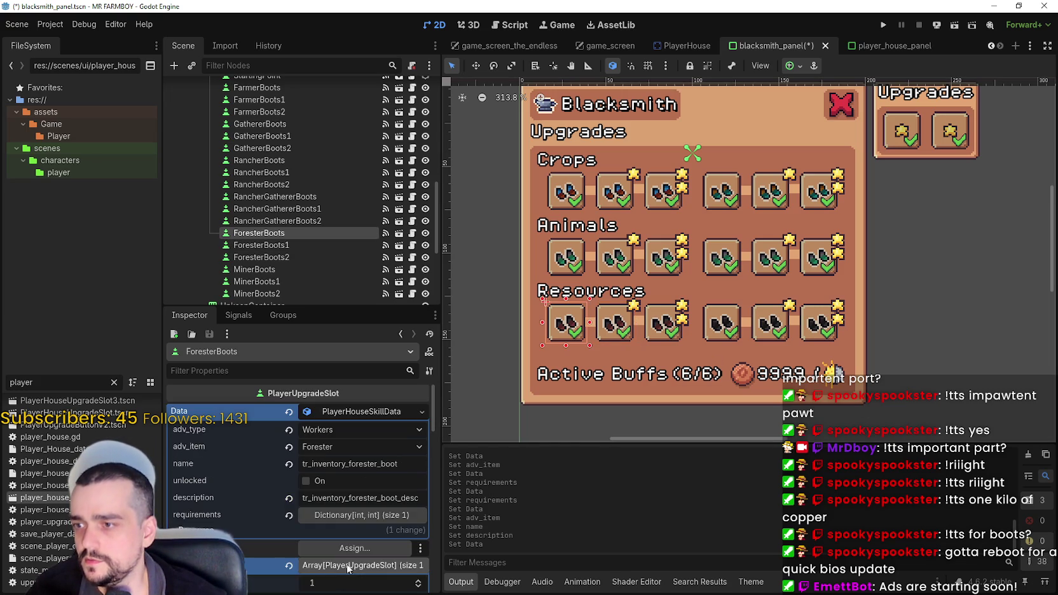
pyautogui.click(354, 532)
pyautogui.click(354, 533)
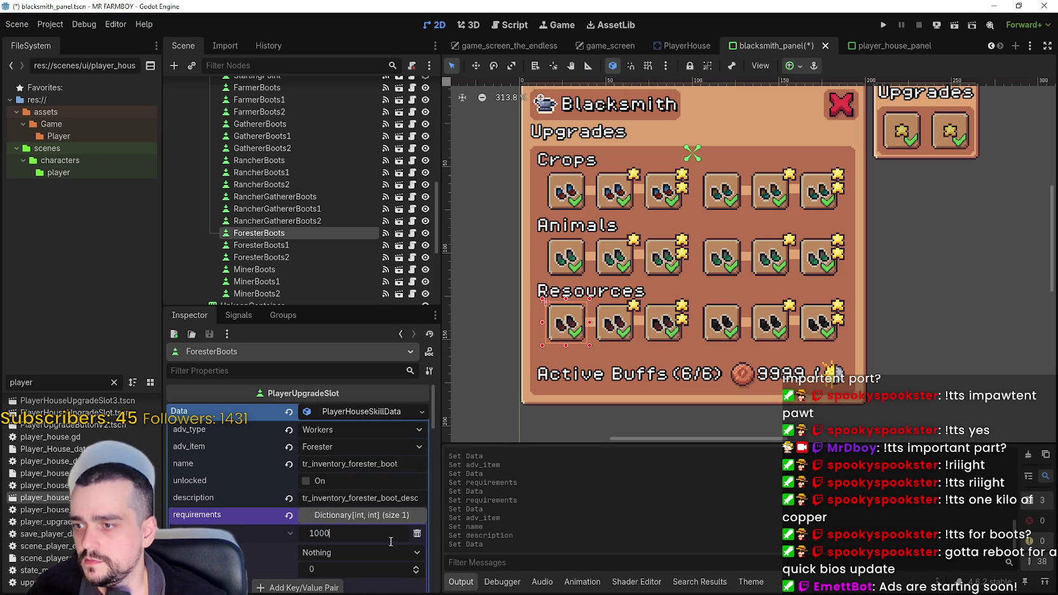
pyautogui.press('Return')
pyautogui.hotkey('ctrl', 's')
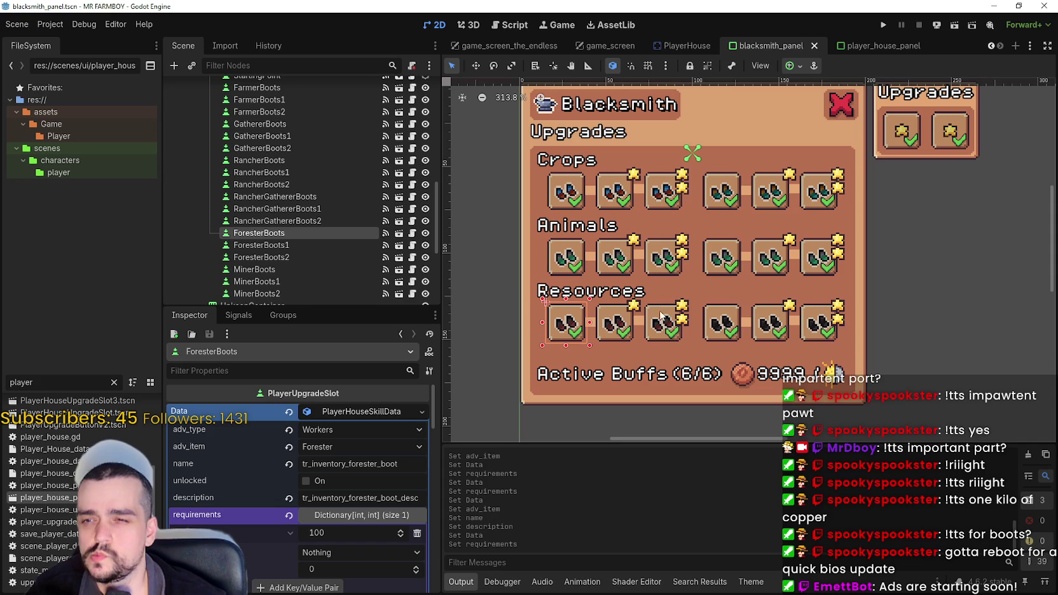
pyautogui.click(774, 275)
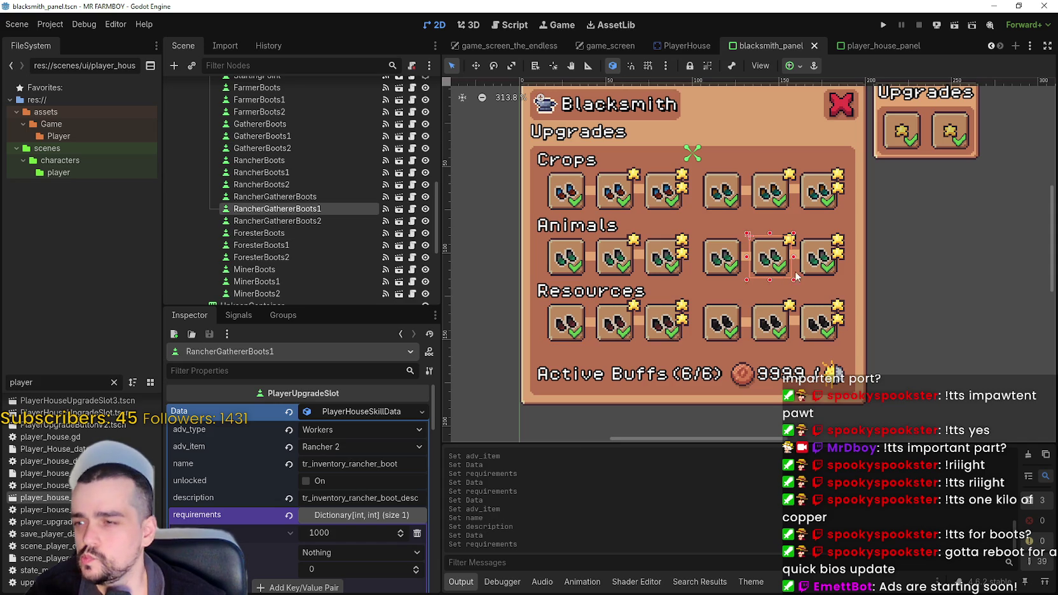
pyautogui.click(729, 272)
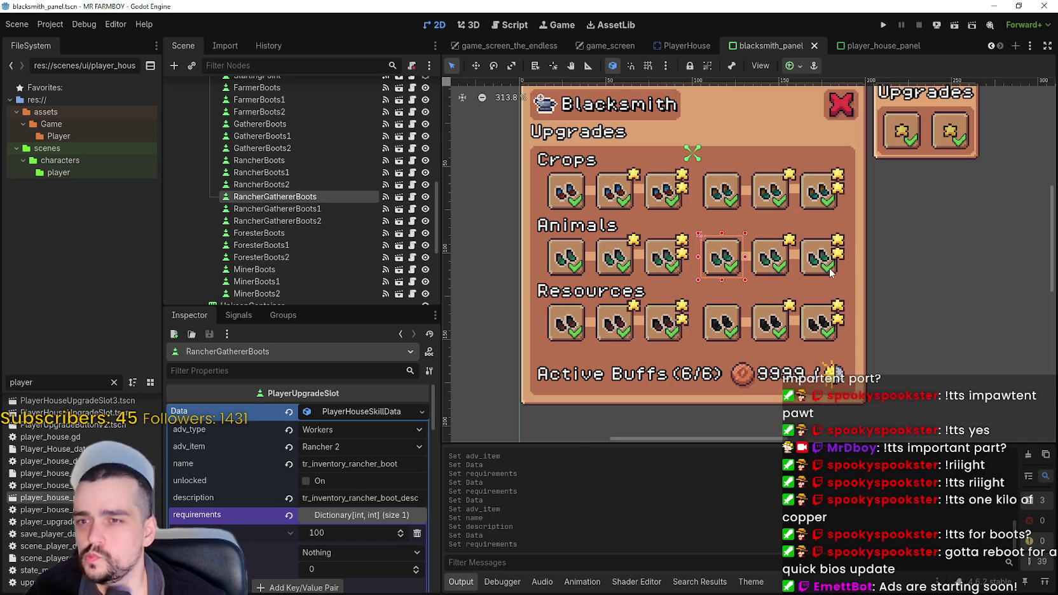
pyautogui.click(830, 272)
# Give ForesterBoots2 a unique copy of the Forester skill data requiring 10000 and save.
pyautogui.click(658, 335)
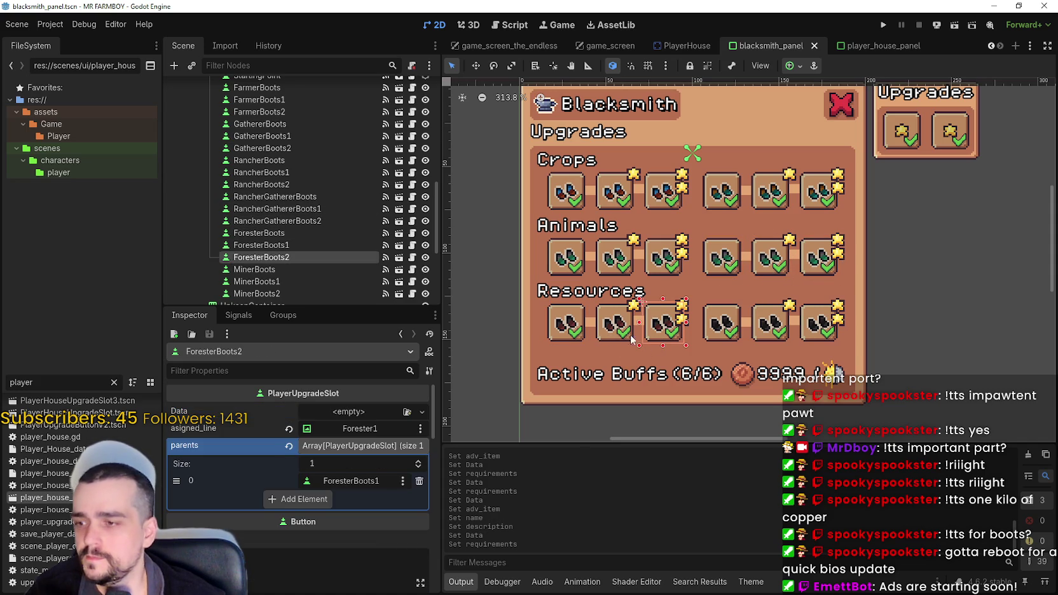
pyautogui.click(620, 337)
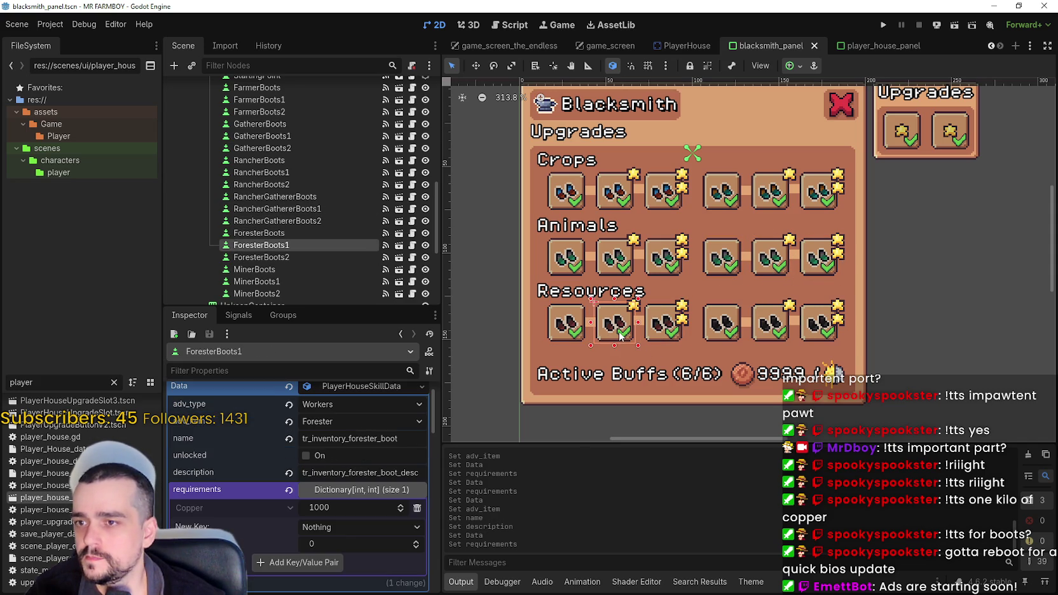
pyautogui.click(657, 334)
pyautogui.click(351, 396)
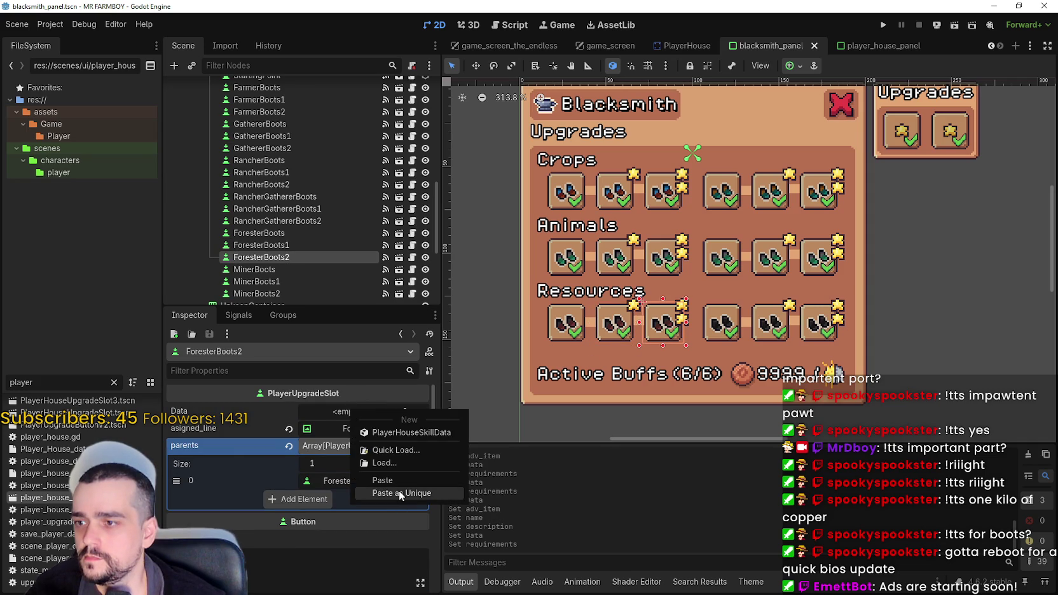
pyautogui.click(398, 490)
pyautogui.click(356, 411)
pyautogui.click(344, 514)
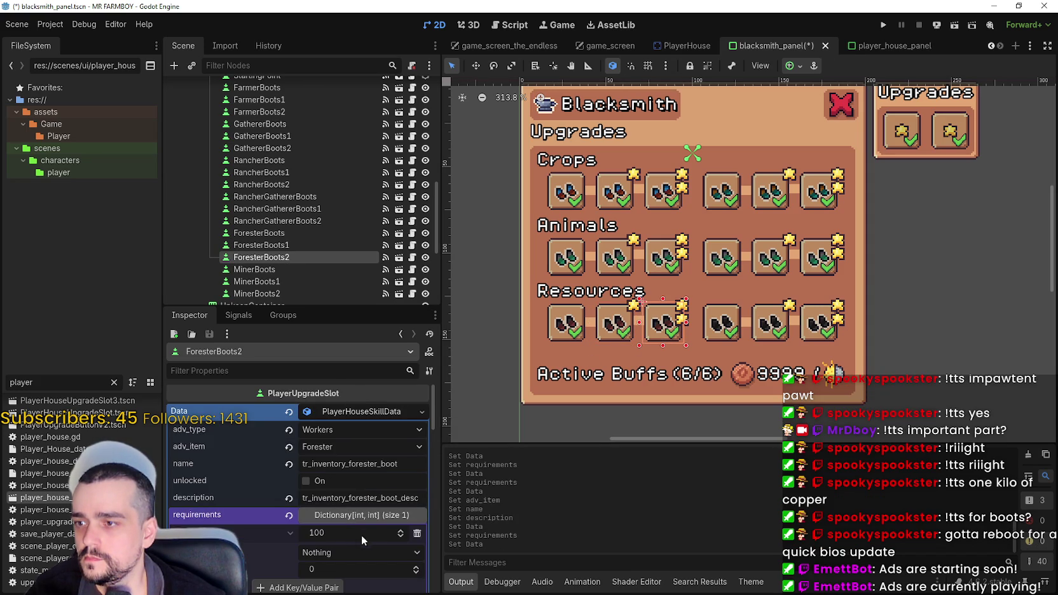
pyautogui.click(348, 536)
pyautogui.write('00')
pyautogui.press('Return')
pyautogui.hotkey('ctrl', 's')
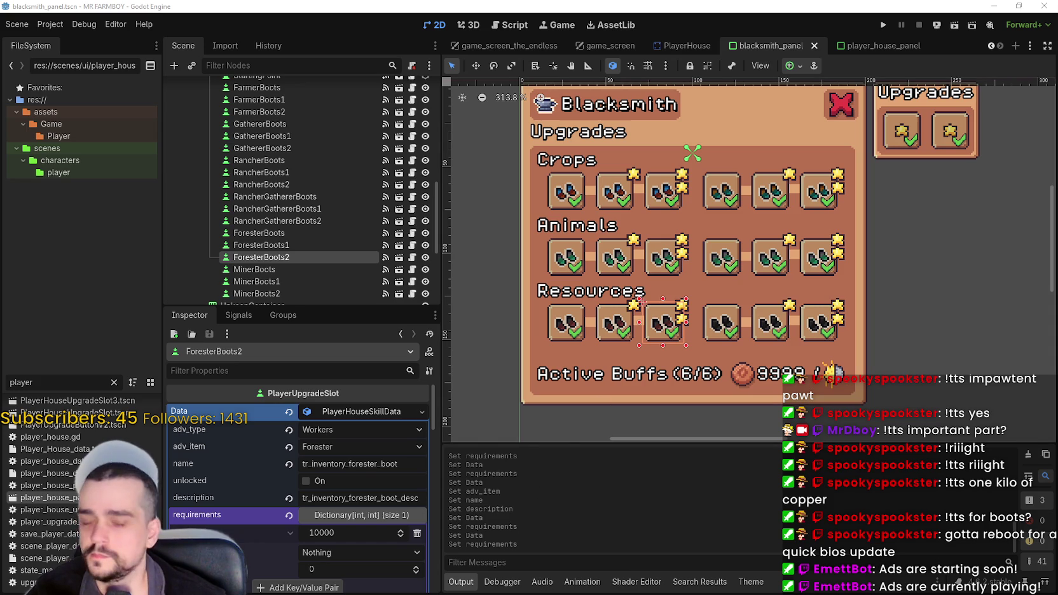
pyautogui.scroll(-2, 653, 324)
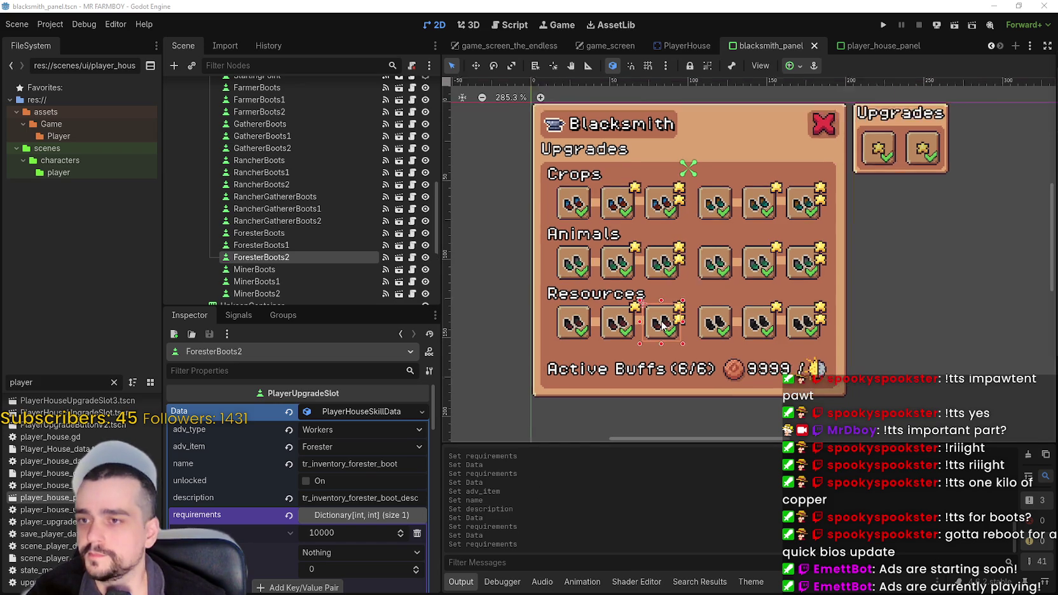
# Paste skill data into MinerBoots, set its advancement item to Miner, and save.
pyautogui.click(703, 327)
pyautogui.click(325, 414)
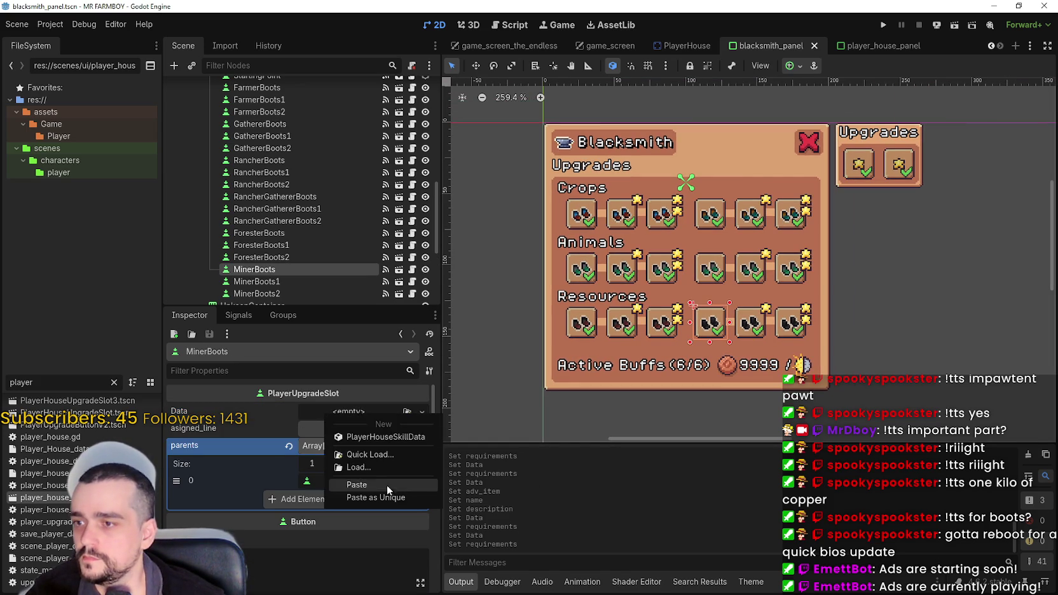
pyautogui.click(384, 481)
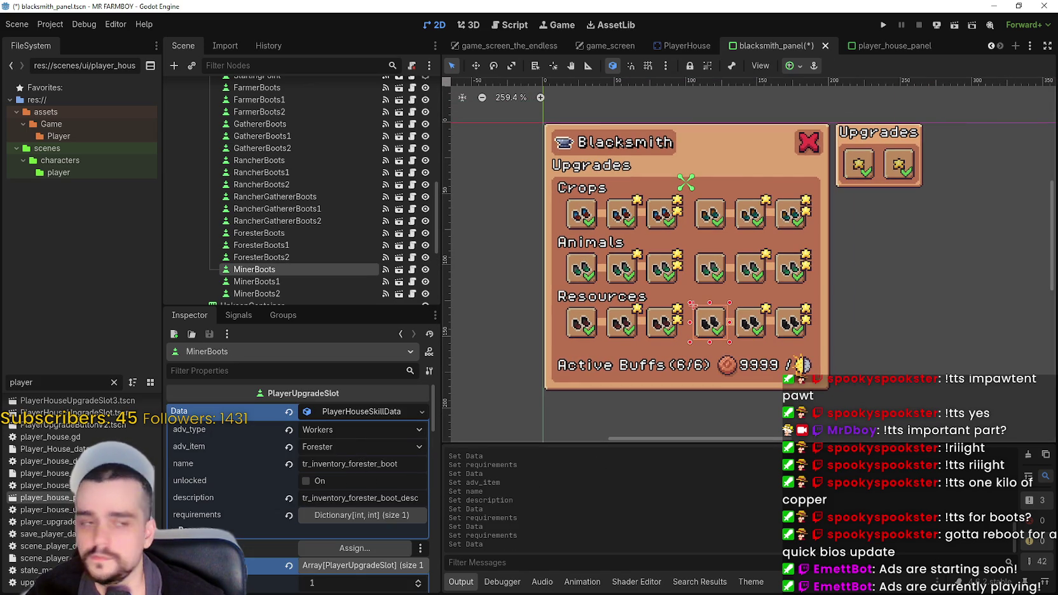
pyautogui.click(369, 449)
pyautogui.scroll(-4, 465, 291)
pyautogui.scroll(-3, 351, 278)
pyautogui.click(350, 281)
pyautogui.scroll(3, 627, 310)
pyautogui.hotkey('ctrl', 's')
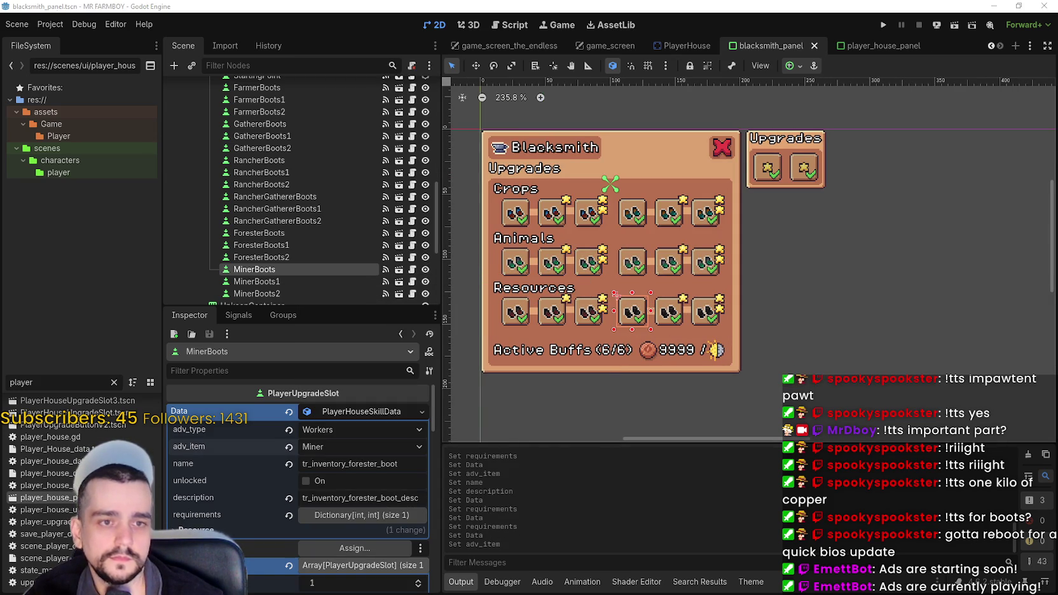
# Rename the skill to tr_inventory_miner_boot with a miner description, keeping 100 copper, and save.
pyautogui.write('miner')
pyautogui.press('Return')
pyautogui.hotkey('ctrl', 's')
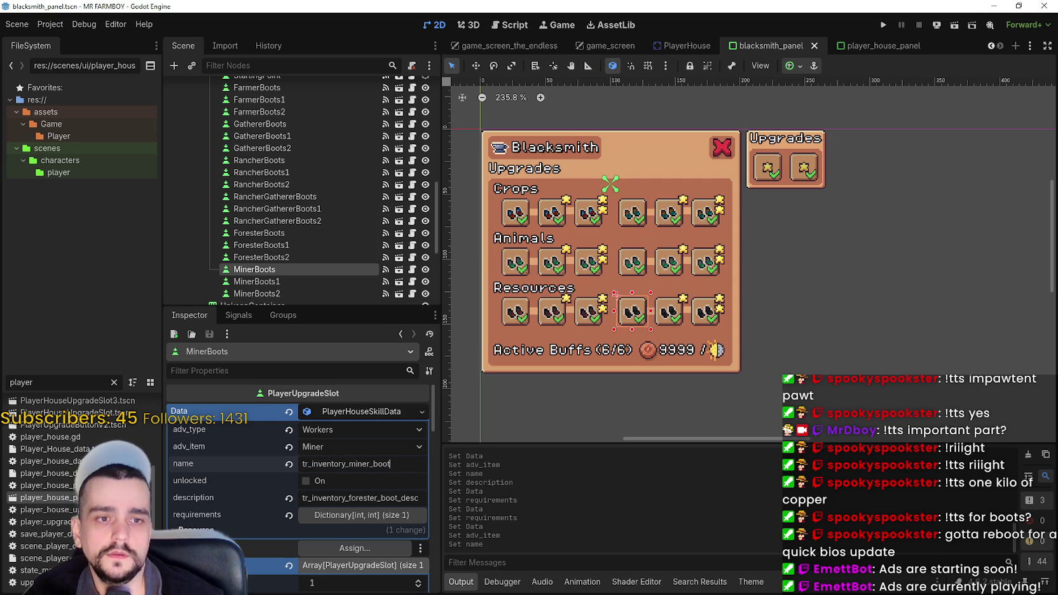
pyautogui.doubleClick(373, 497)
pyautogui.write('miner')
pyautogui.press('Return')
pyautogui.hotkey('ctrl', 's')
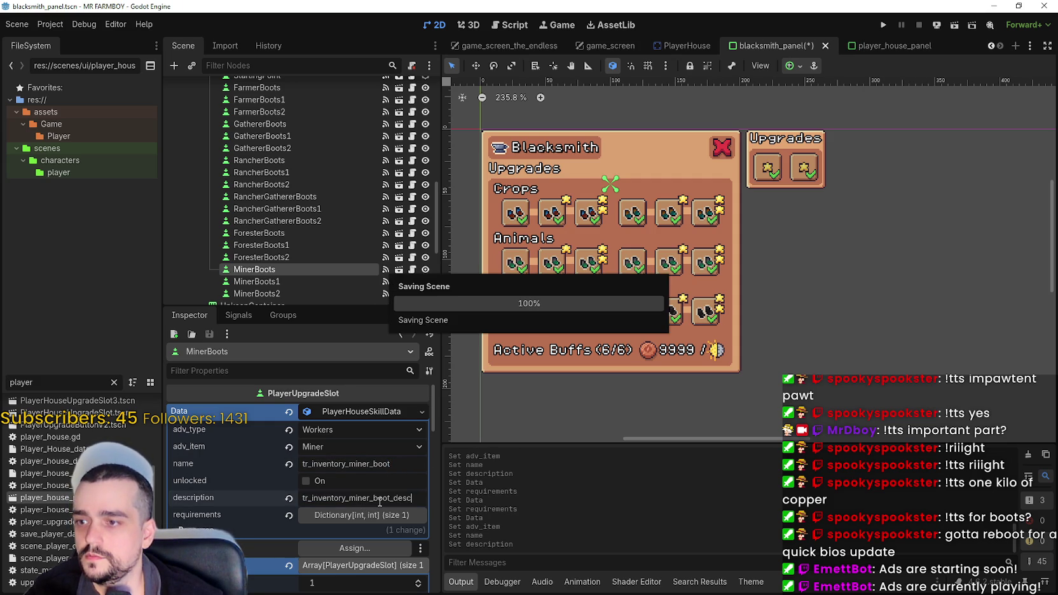
pyautogui.click(315, 516)
pyautogui.click(322, 532)
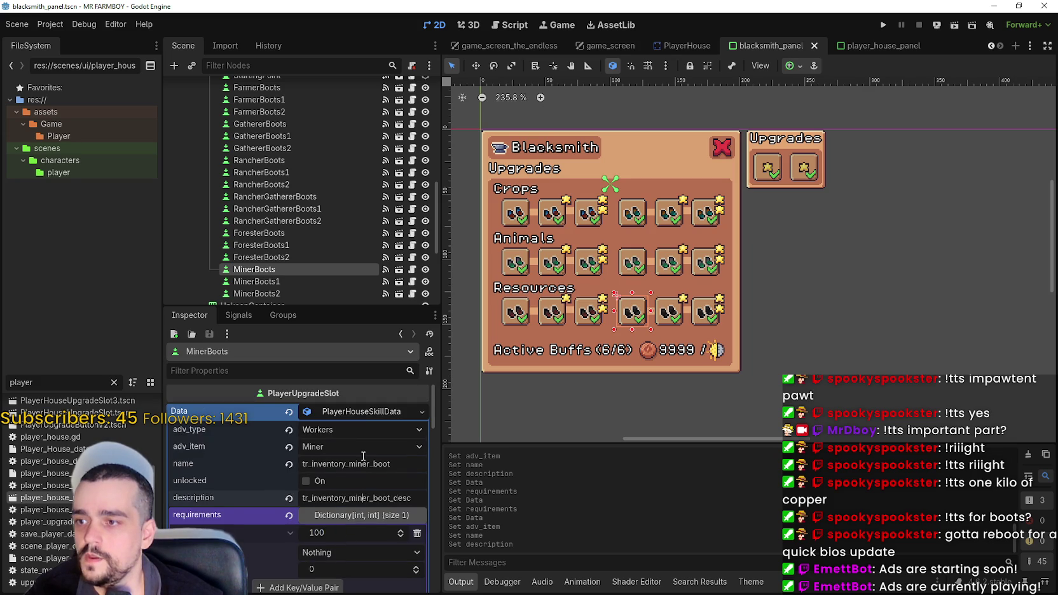
pyautogui.click(360, 386)
# Copy the Miner skill data into MinerBoots1 as unique with a 1000 requirement and save.
pyautogui.rightClick(360, 416)
pyautogui.click(406, 563)
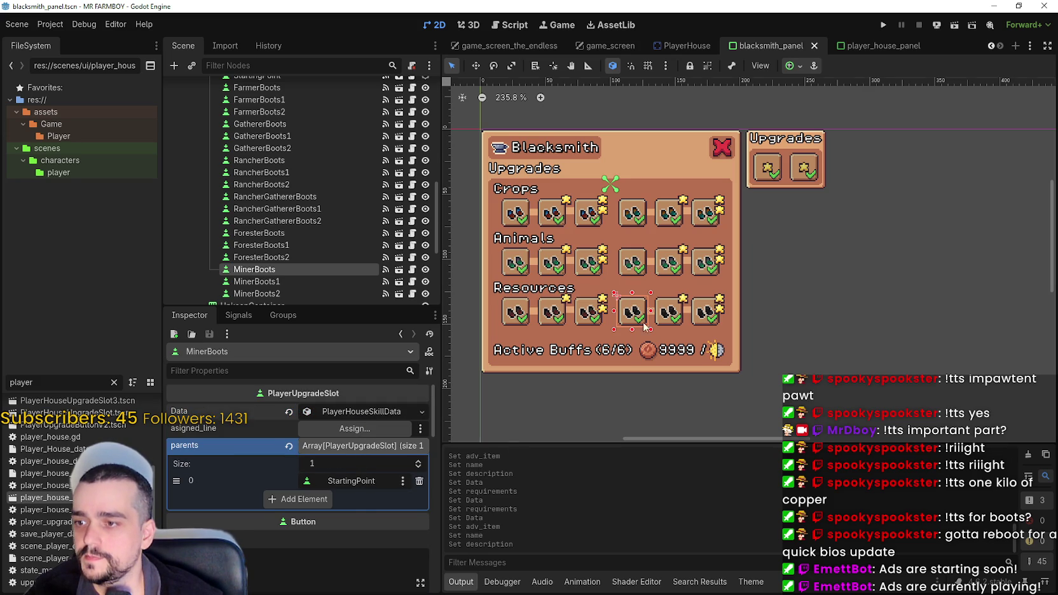
pyautogui.click(661, 315)
pyautogui.rightClick(340, 413)
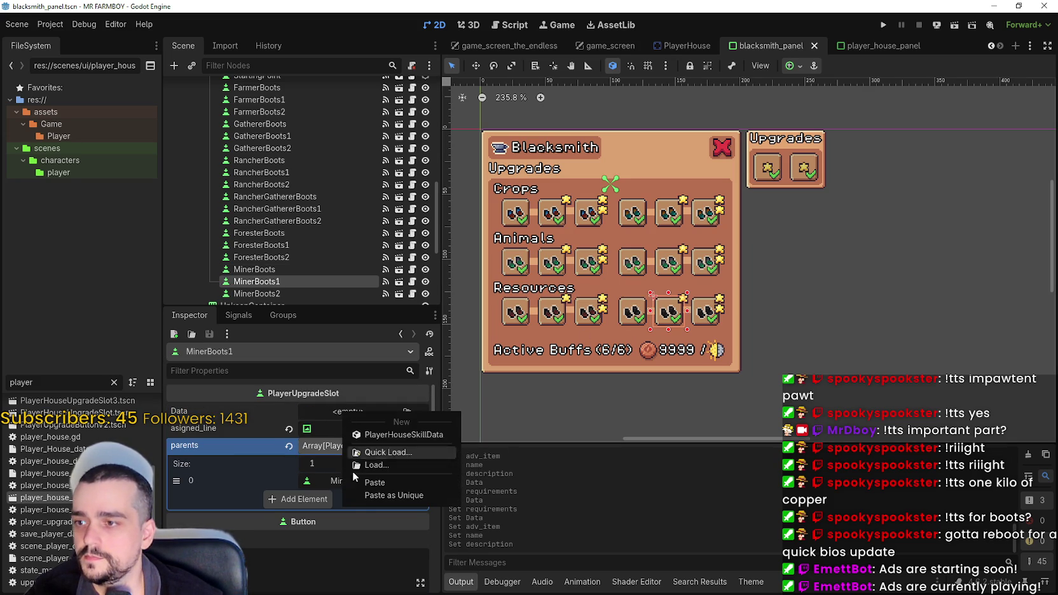
pyautogui.click(380, 496)
pyautogui.click(354, 411)
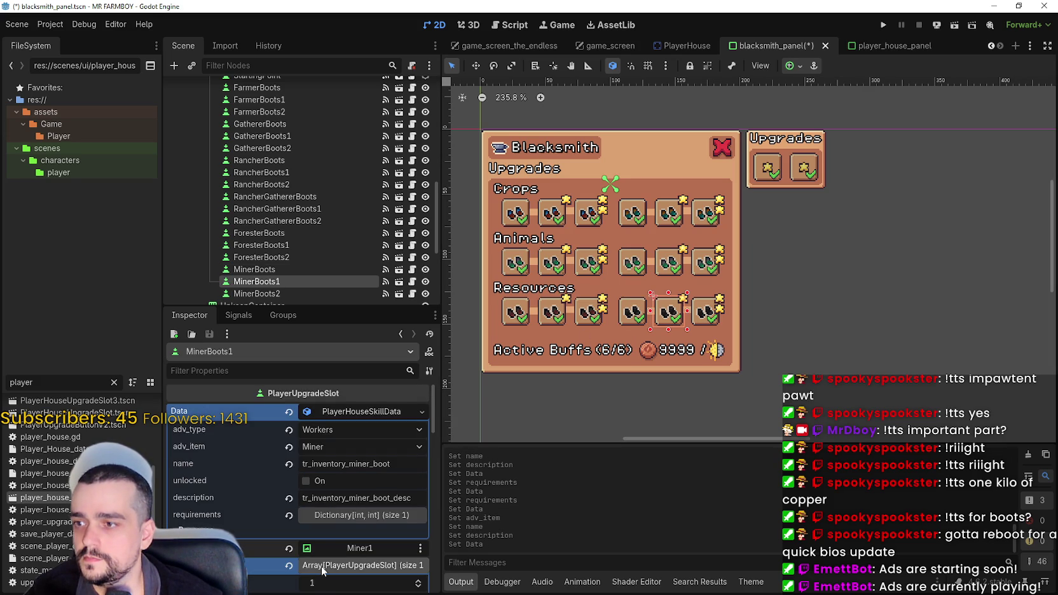
pyautogui.click(357, 514)
pyautogui.click(350, 538)
pyautogui.click(345, 537)
pyautogui.write('0')
pyautogui.press('Return')
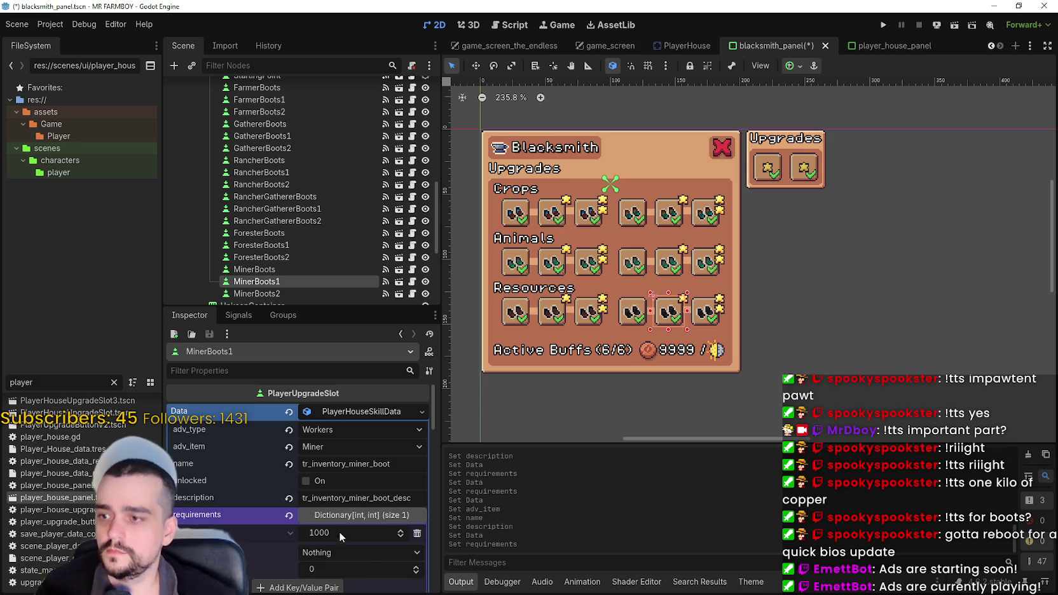
pyautogui.hotkey('ctrl', 's')
# Give MinerBoots2 a unique copy of the Miner skill data requiring 10000 and save.
pyautogui.click(705, 311)
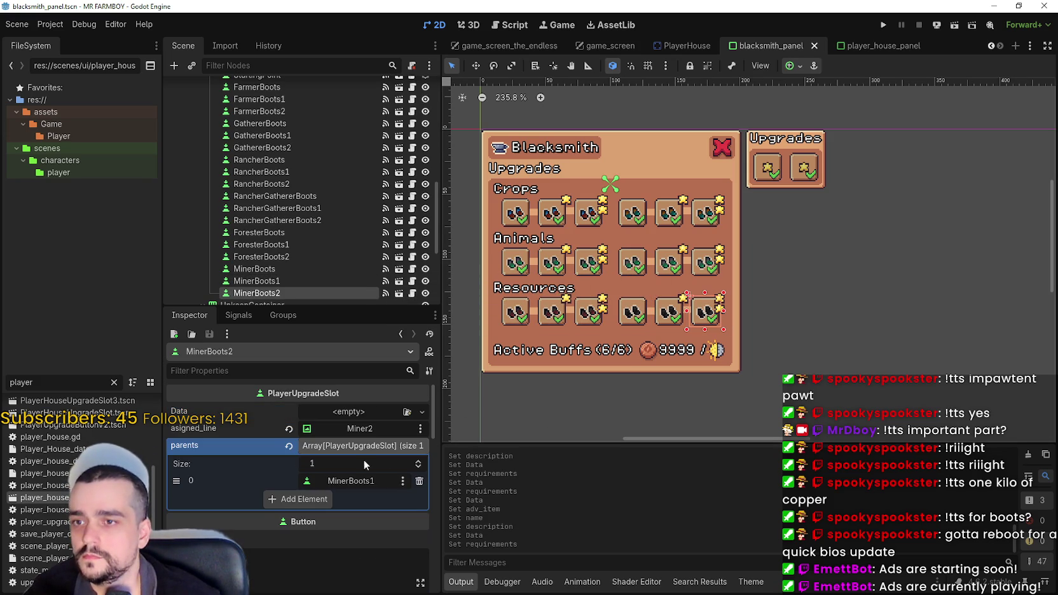
pyautogui.click(360, 411)
pyautogui.click(368, 443)
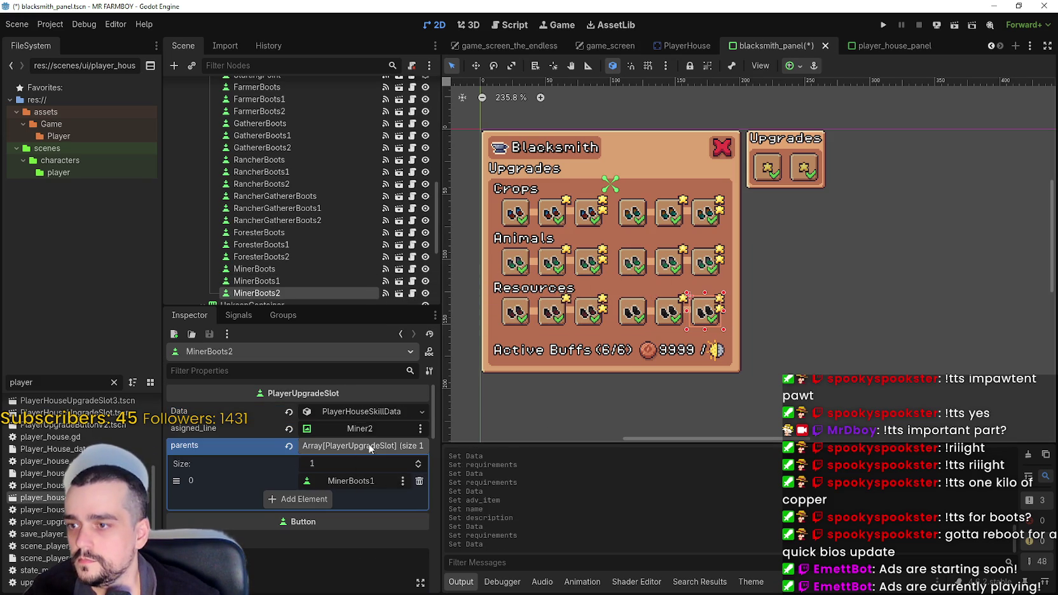
pyautogui.click(359, 409)
pyautogui.click(375, 516)
pyautogui.click(348, 536)
pyautogui.write('10000')
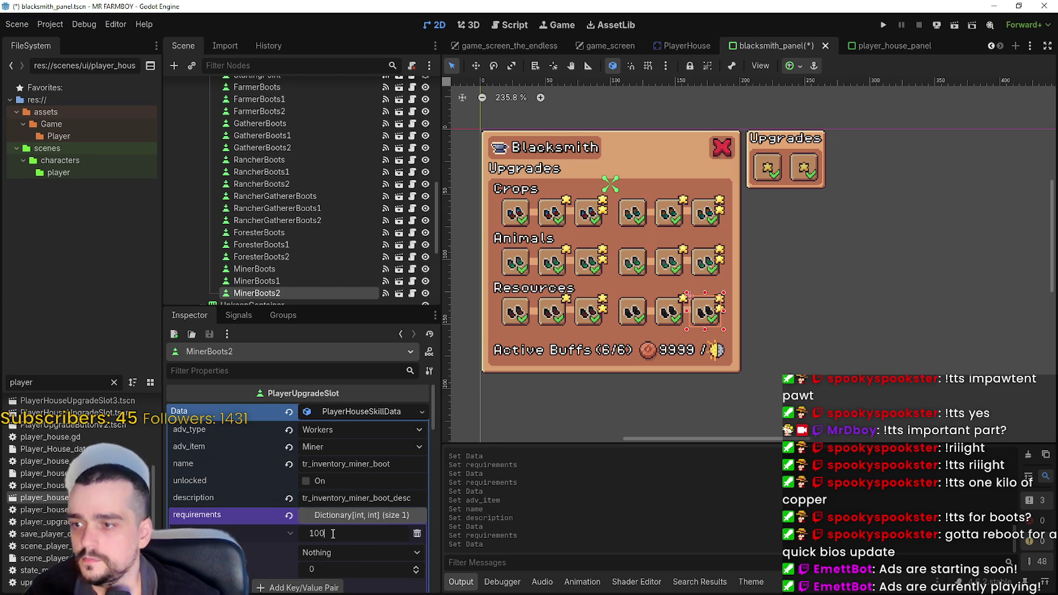
pyautogui.press('Return')
pyautogui.hotkey('ctrl', 's')
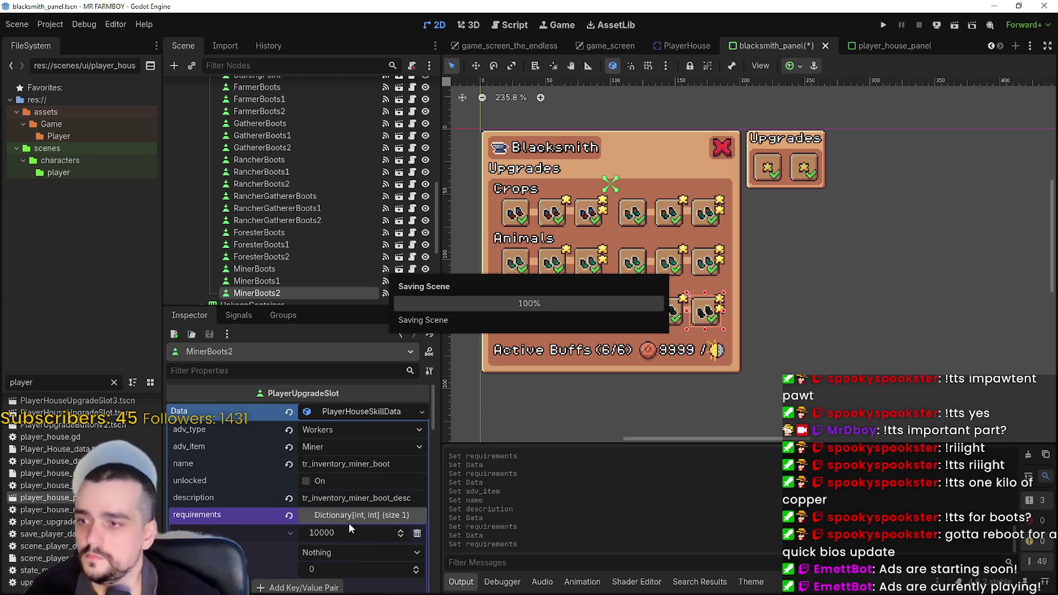
pyautogui.scroll(-1, 708, 271)
pyautogui.hotkey('ctrl', 's')
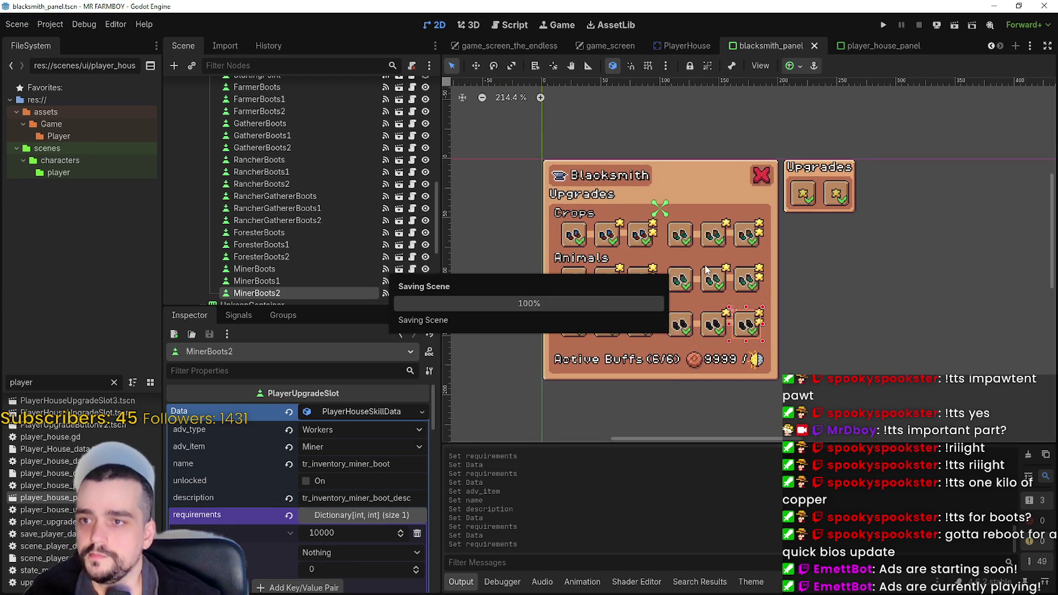
pyautogui.scroll(5, 706, 263)
pyautogui.scroll(-4, 705, 261)
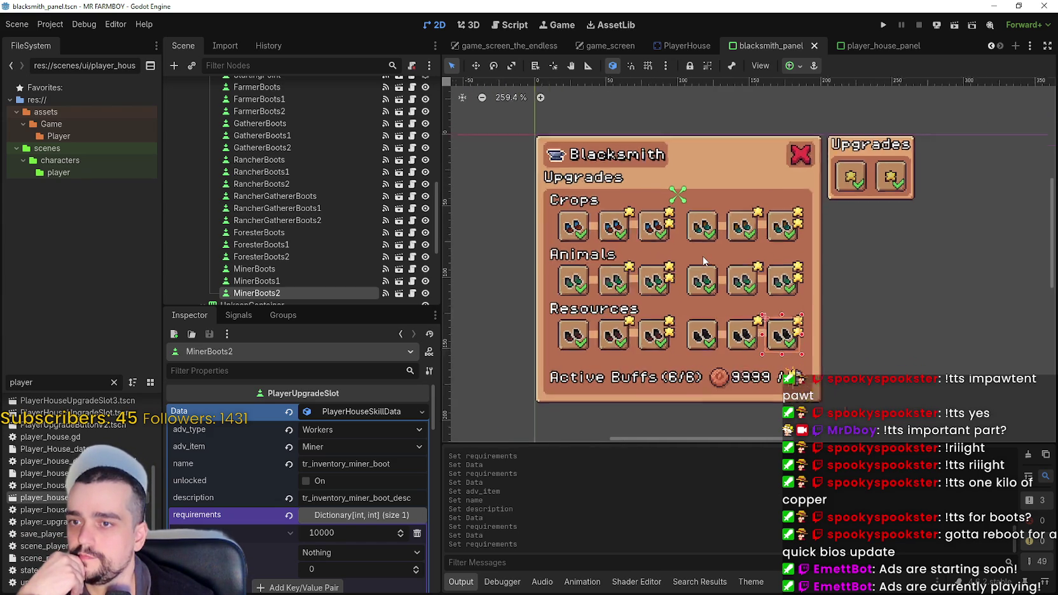
pyautogui.click(877, 22)
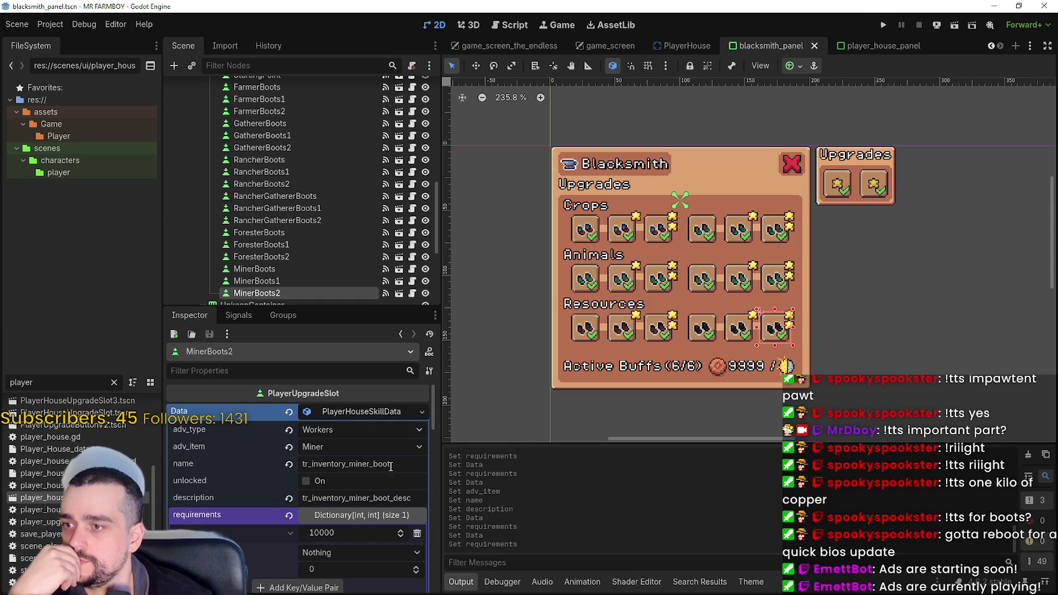
pyautogui.click(590, 237)
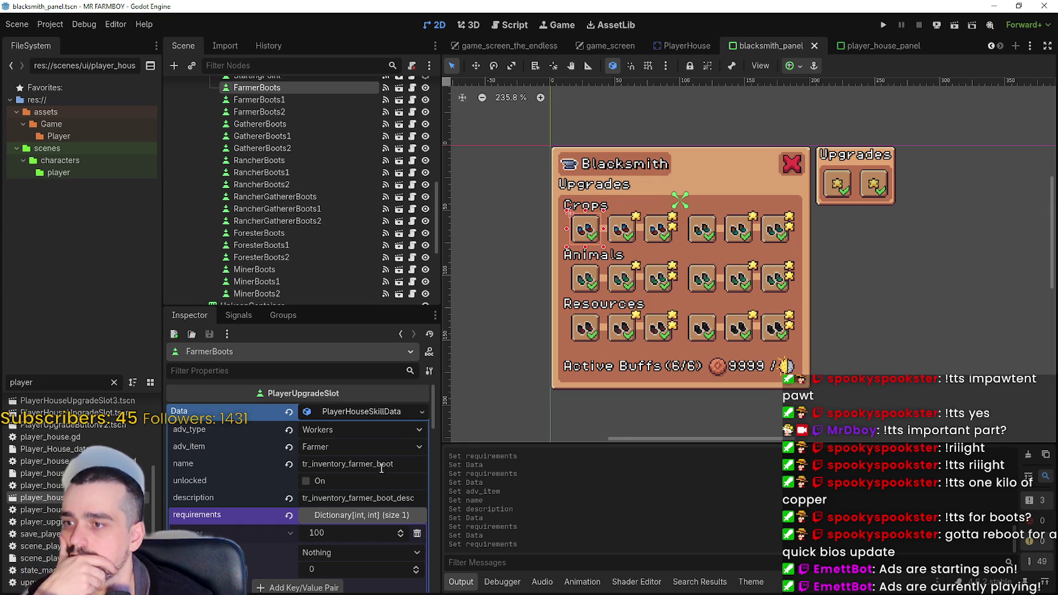
# Add number suffixes to the Crops Farmer boots slots' skill data names, FarmerBoots2 ending _2, and save.
pyautogui.click(633, 236)
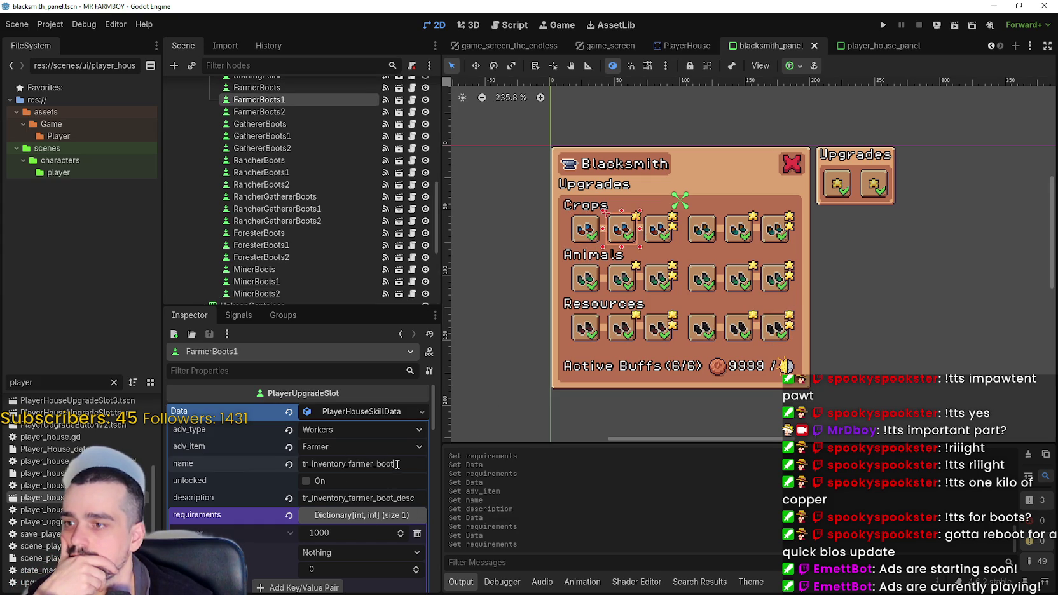
pyautogui.write('_1')
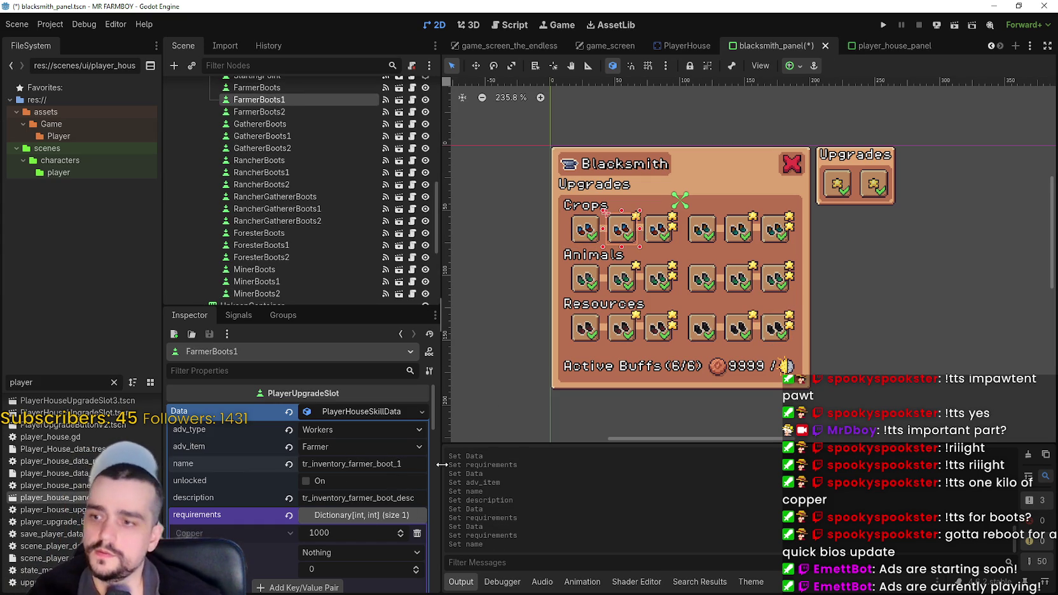
pyautogui.click(661, 229)
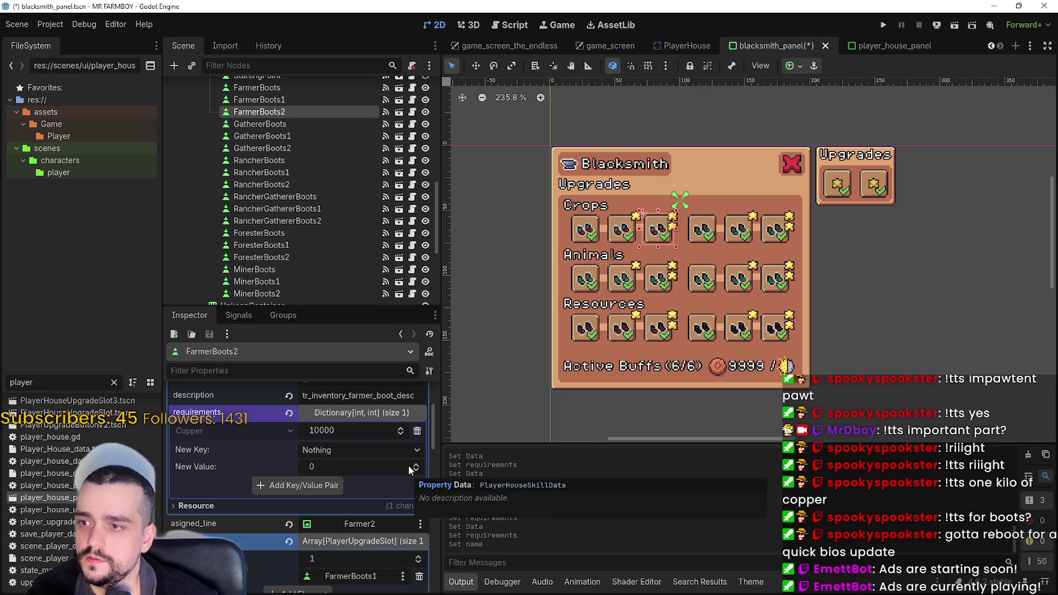
pyautogui.scroll(1, 368, 466)
pyautogui.scroll(1, 369, 466)
pyautogui.click(394, 438)
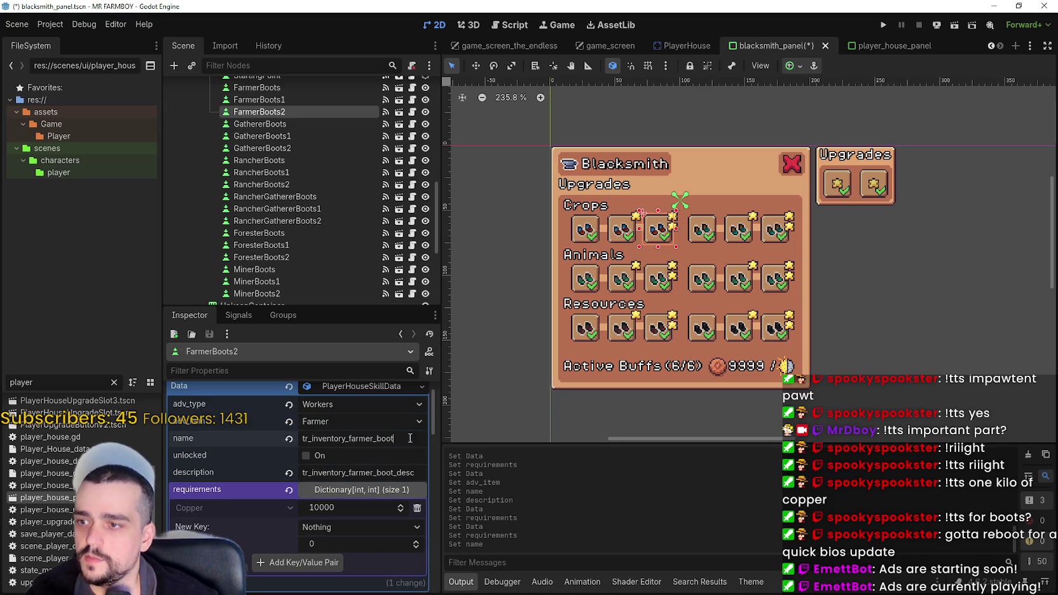
pyautogui.write('_2')
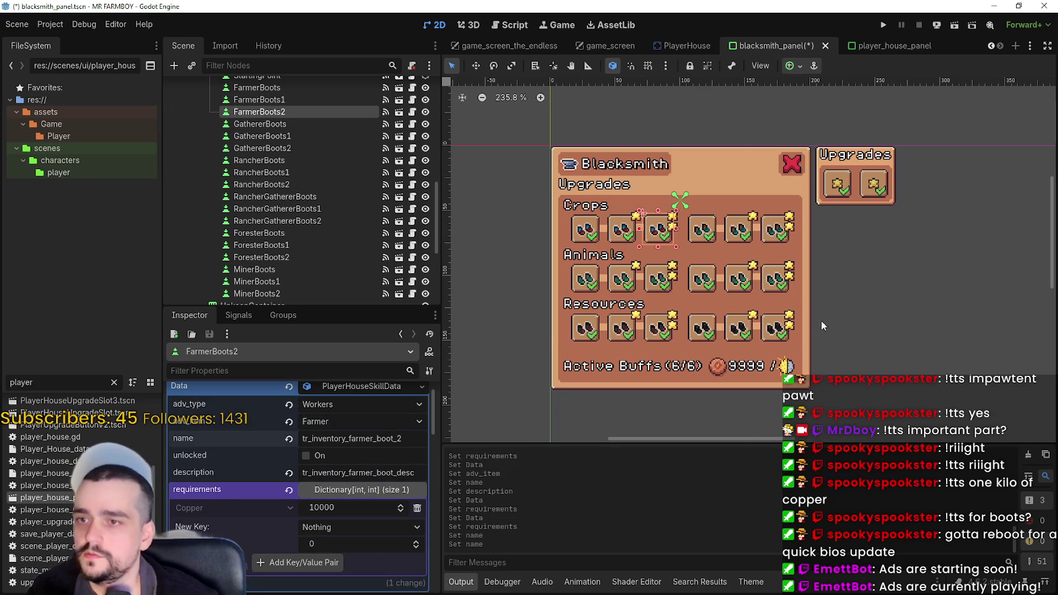
pyautogui.hotkey('ctrl', 's')
# Add number suffixes to the GathererBoots1 and GathererBoots2 skill data names, the second ending _2, and save.
pyautogui.click(739, 232)
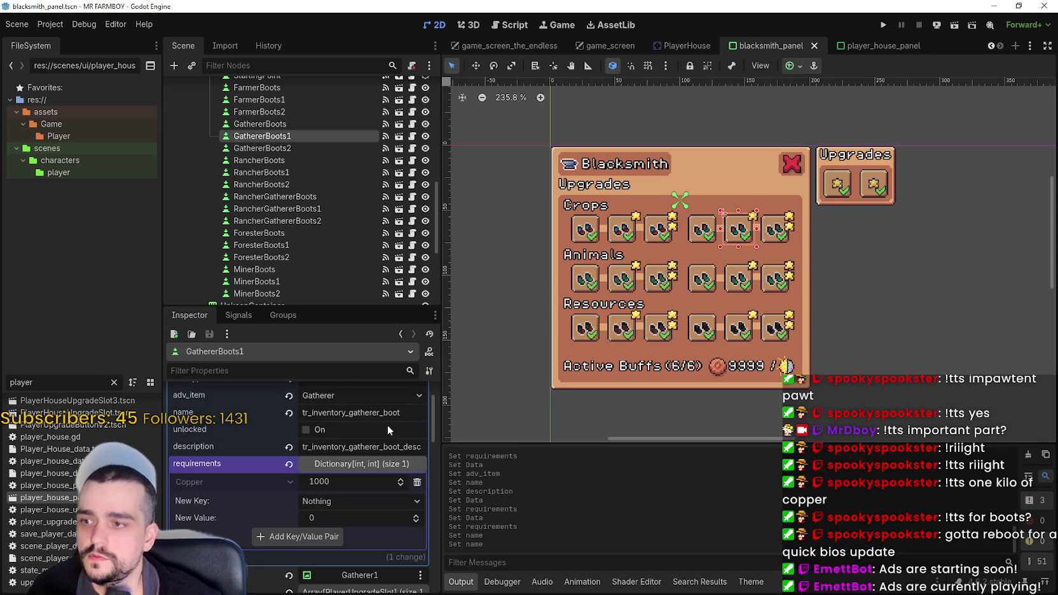
pyautogui.click(410, 438)
pyautogui.write('_1')
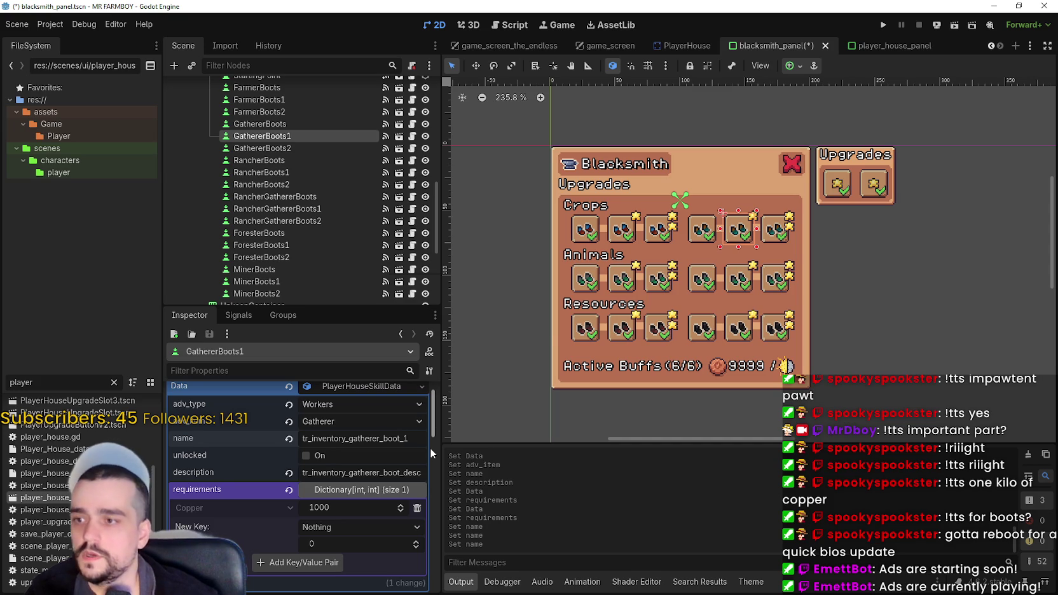
pyautogui.hotkey('ctrl', 's')
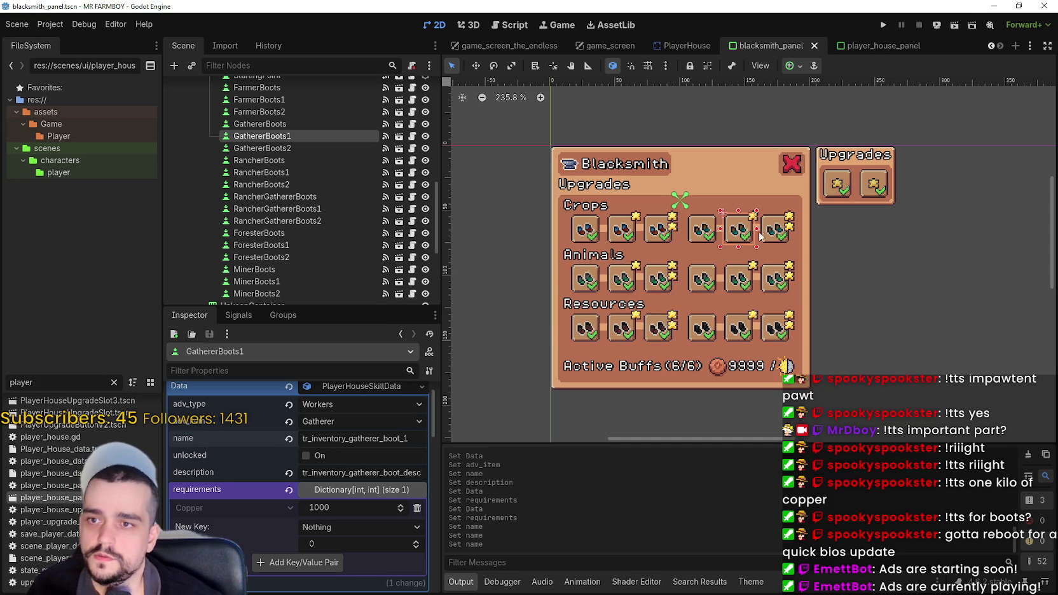
pyautogui.click(770, 234)
pyautogui.write('_2')
pyautogui.hotkey('ctrl', 's')
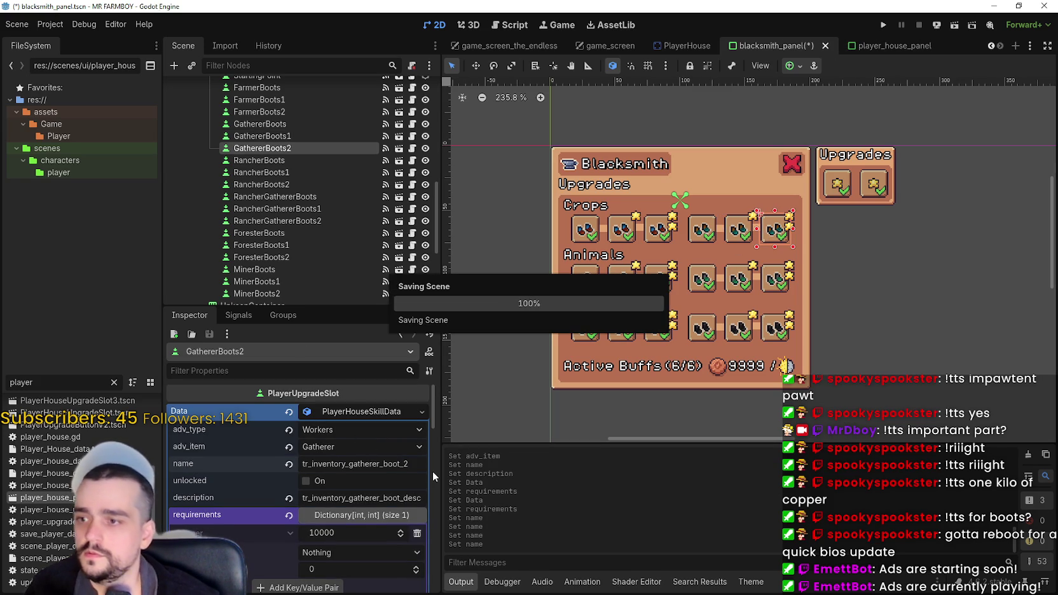
# Add number suffixes to the RancherBoots1 and RancherBoots2 skill data names, the second ending _2, saving each.
pyautogui.press('Down')
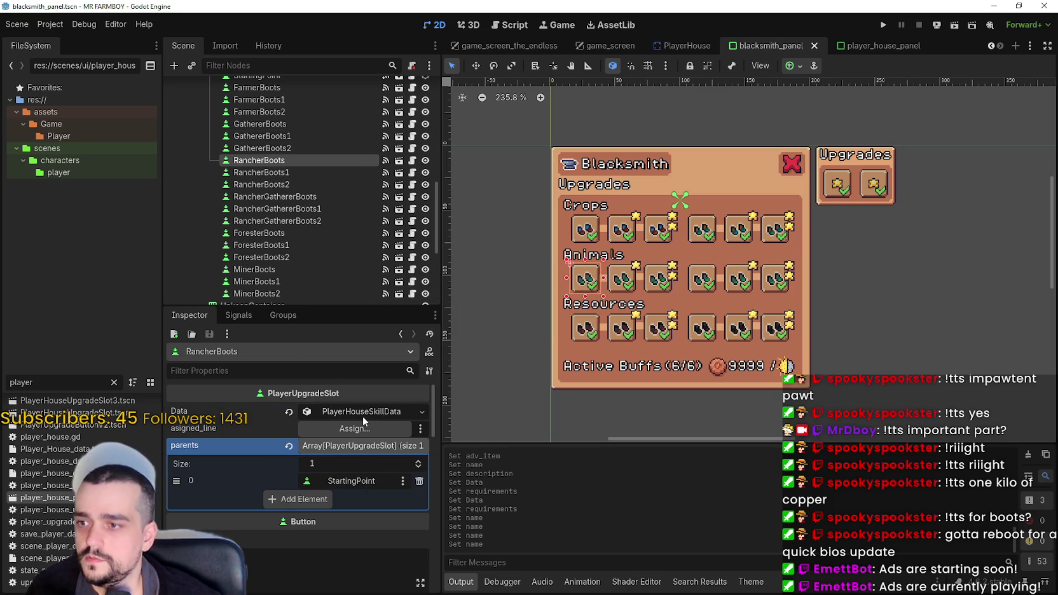
pyautogui.click(365, 413)
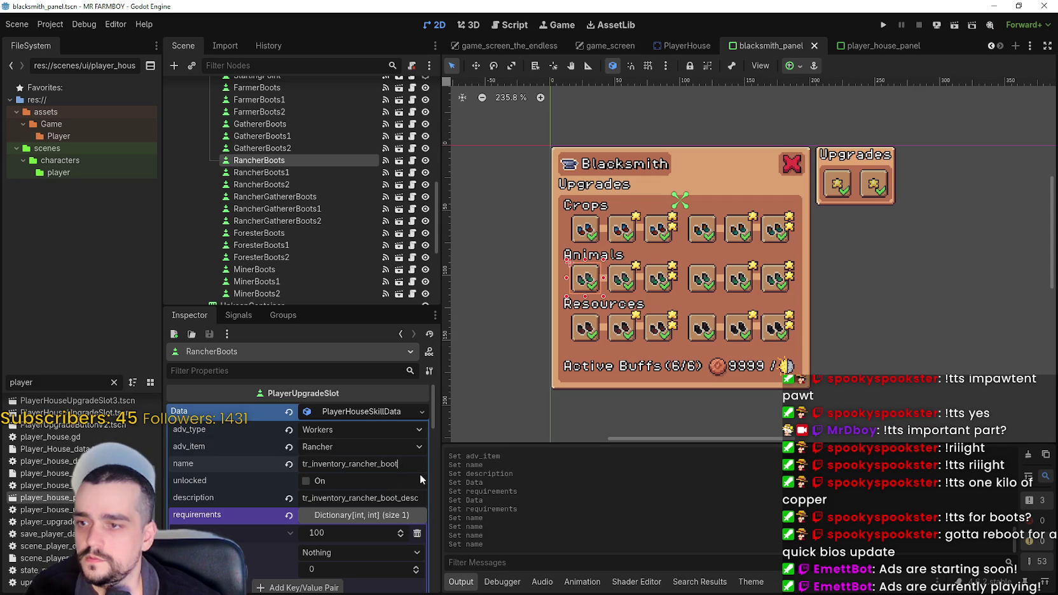
pyautogui.press('Down')
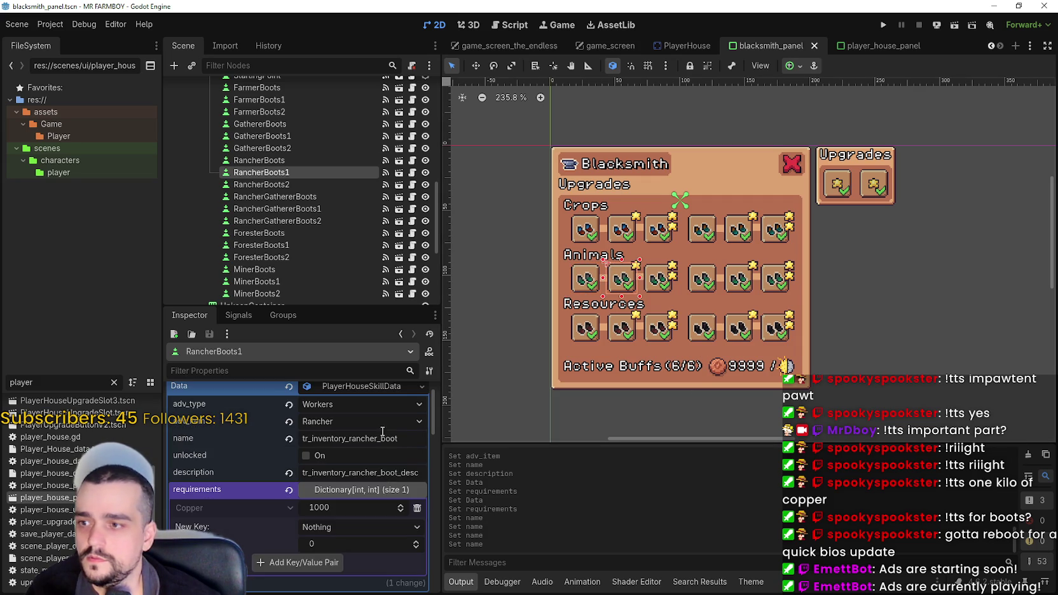
pyautogui.click(399, 440)
pyautogui.write('_1')
pyautogui.hotkey('ctrl', 's')
pyautogui.press('Down')
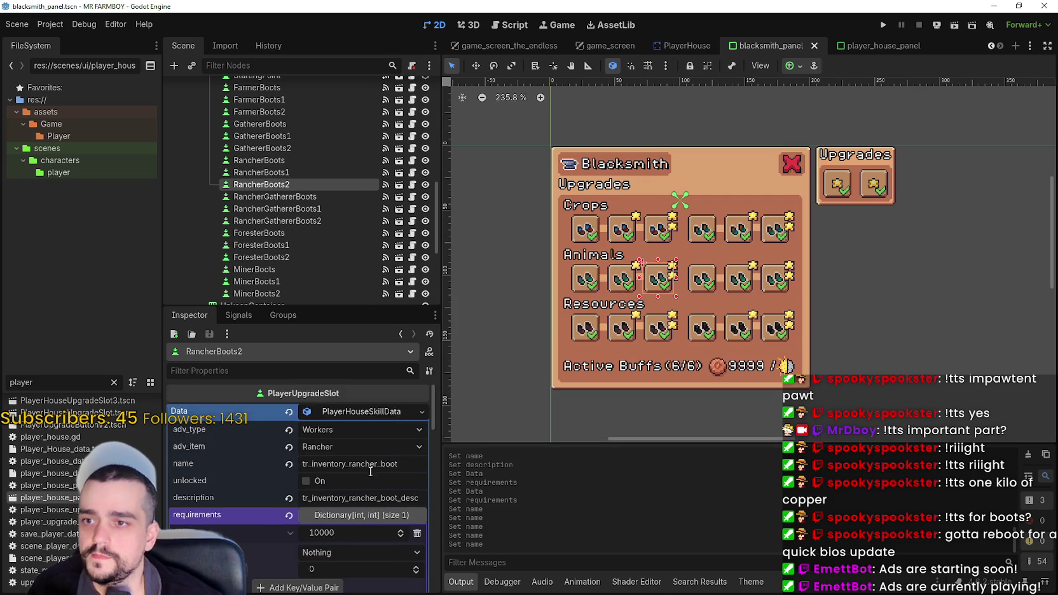
pyautogui.click(414, 464)
pyautogui.write('_2')
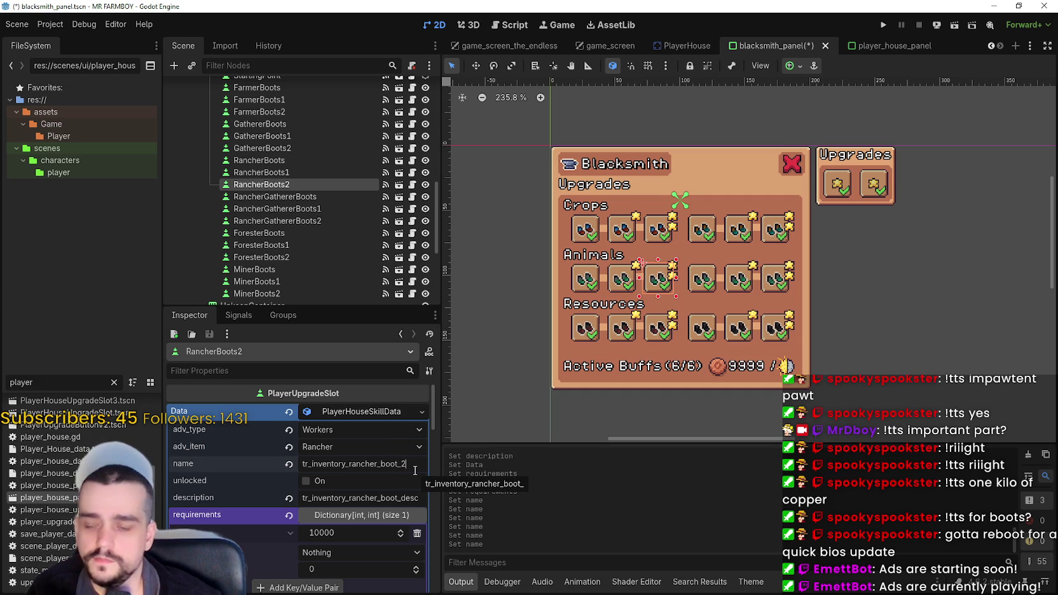
pyautogui.hotkey('ctrl', 's')
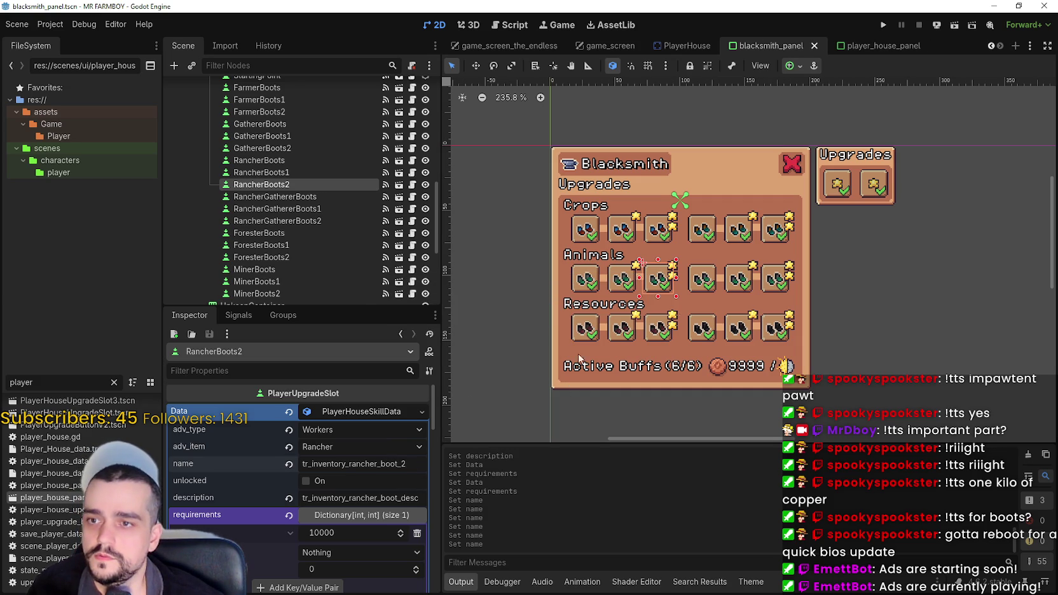
# Append _2 to the RancherGathererBoots2 skill data name and save.
pyautogui.click(738, 278)
pyautogui.hotkey('ctrl', 's')
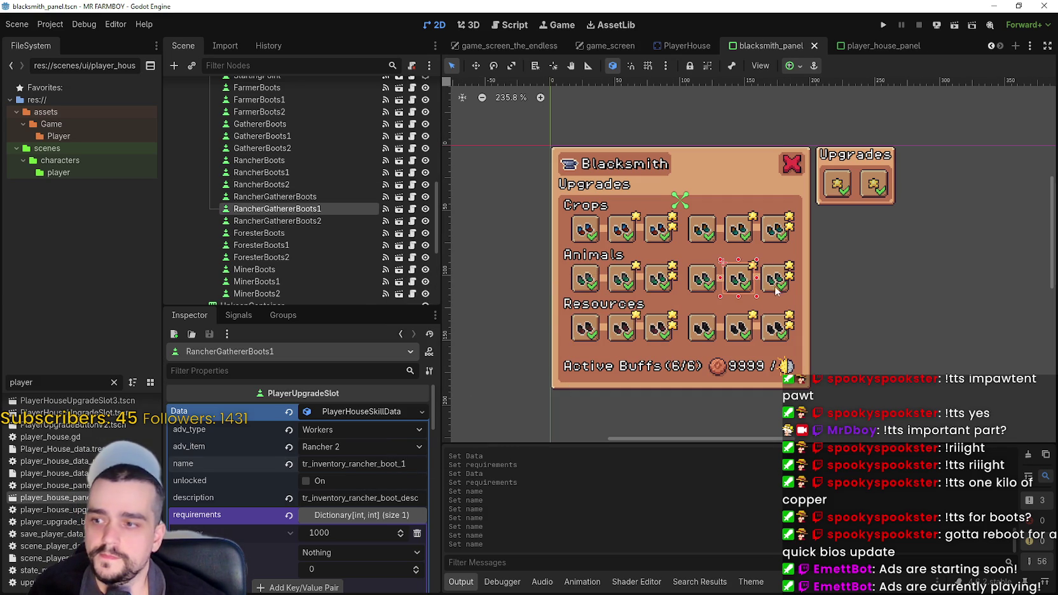
pyautogui.click(776, 289)
pyautogui.click(415, 465)
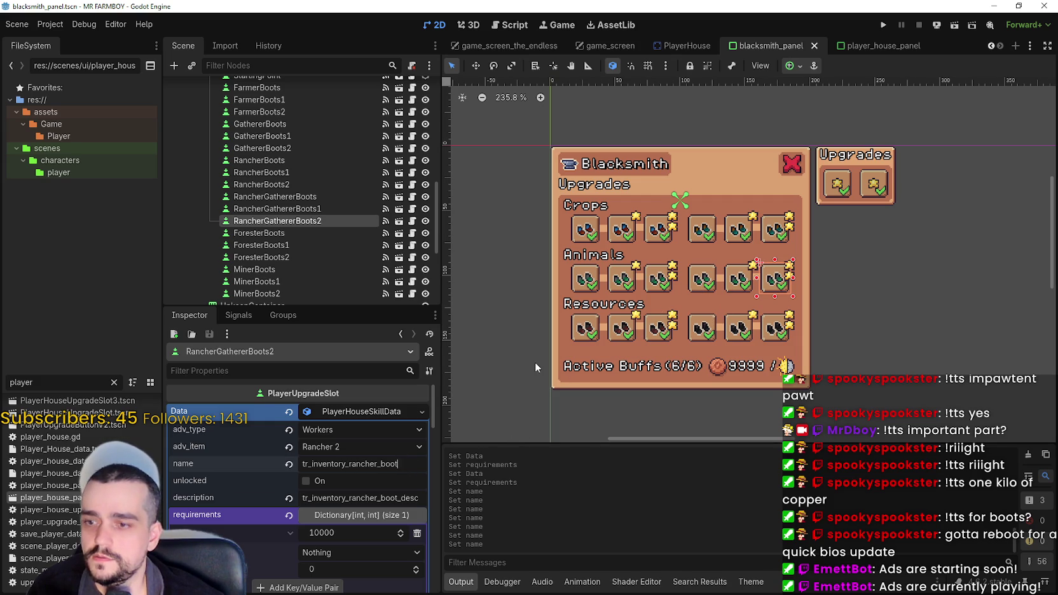
pyautogui.write('_2')
pyautogui.hotkey('ctrl', 's')
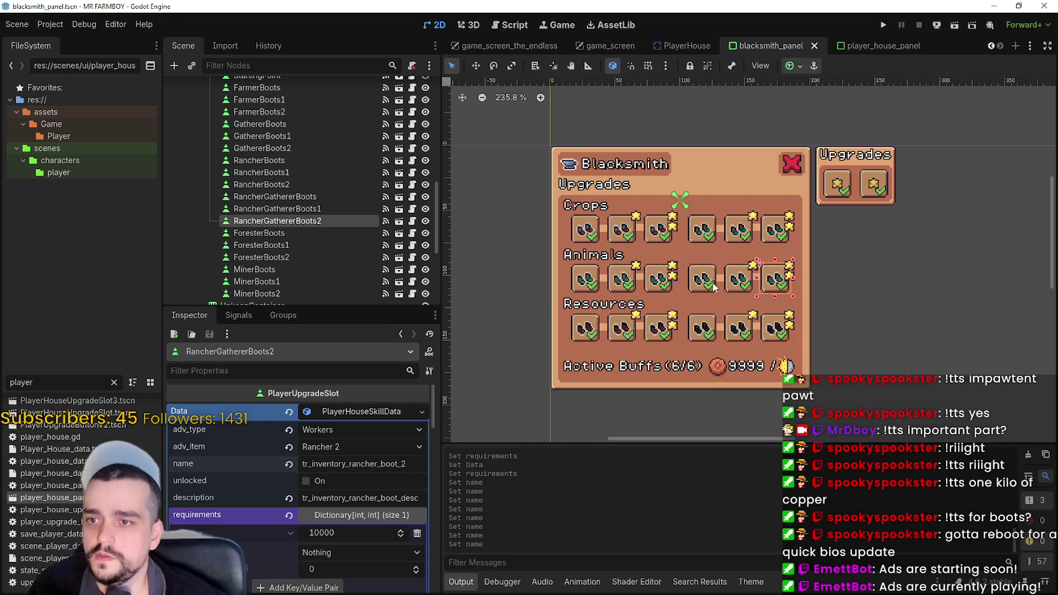
# Rename the three RancherGatherer boots slots to tr_inventory_rancher2_boot, _1 and _2, and save.
pyautogui.click(702, 278)
pyautogui.click(374, 464)
pyautogui.write('2')
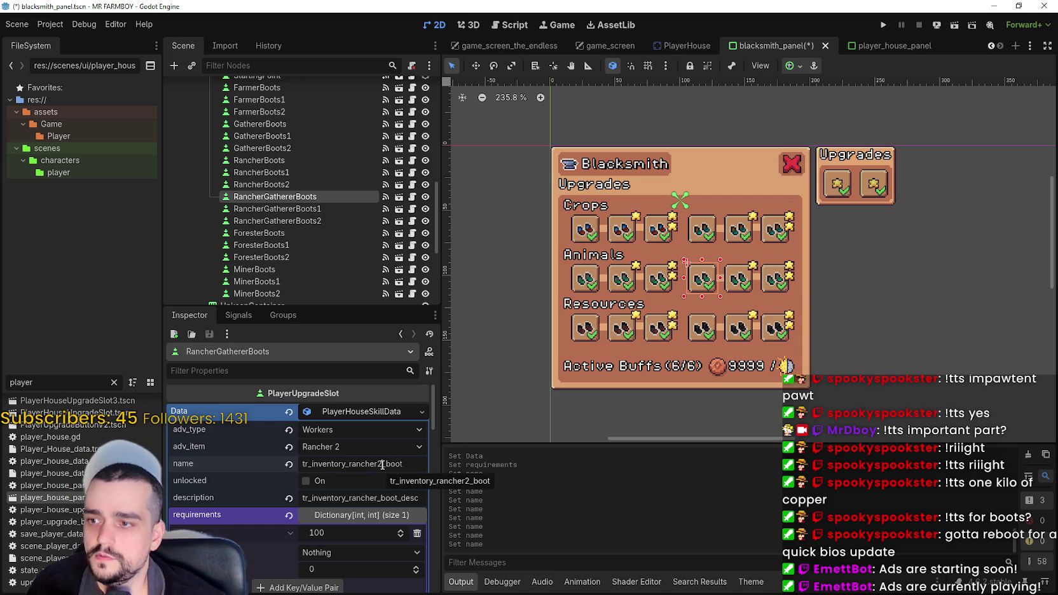
pyautogui.click(737, 289)
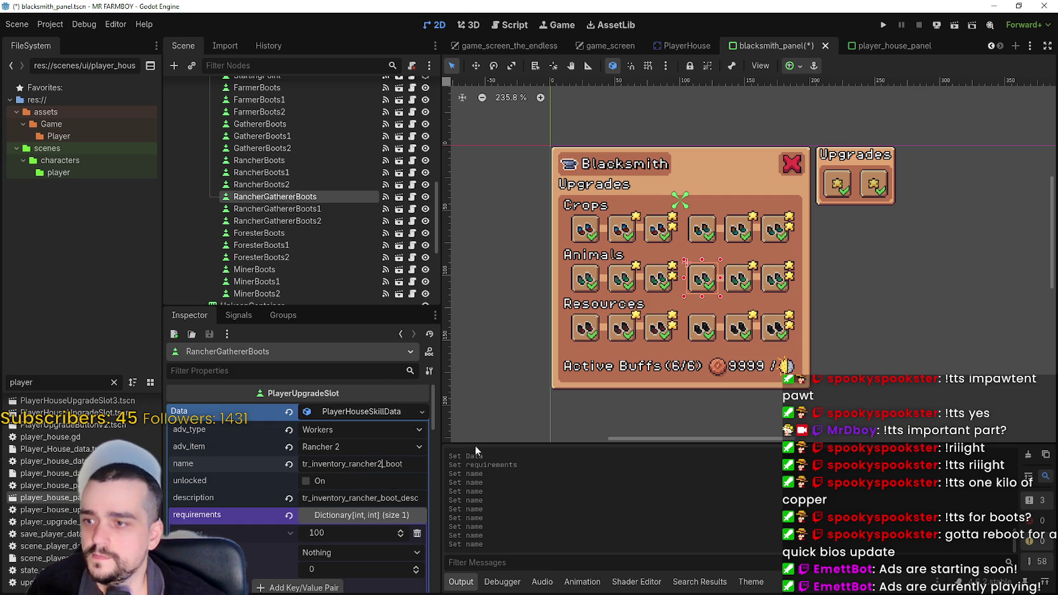
pyautogui.click(375, 465)
pyautogui.write('2')
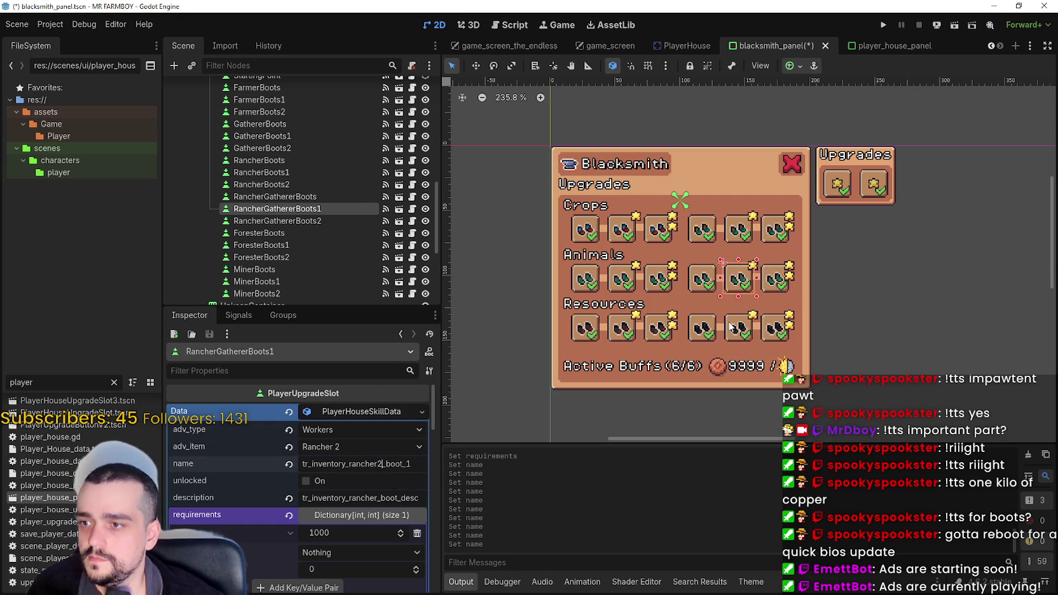
pyautogui.click(772, 290)
pyautogui.click(379, 466)
pyautogui.write('2')
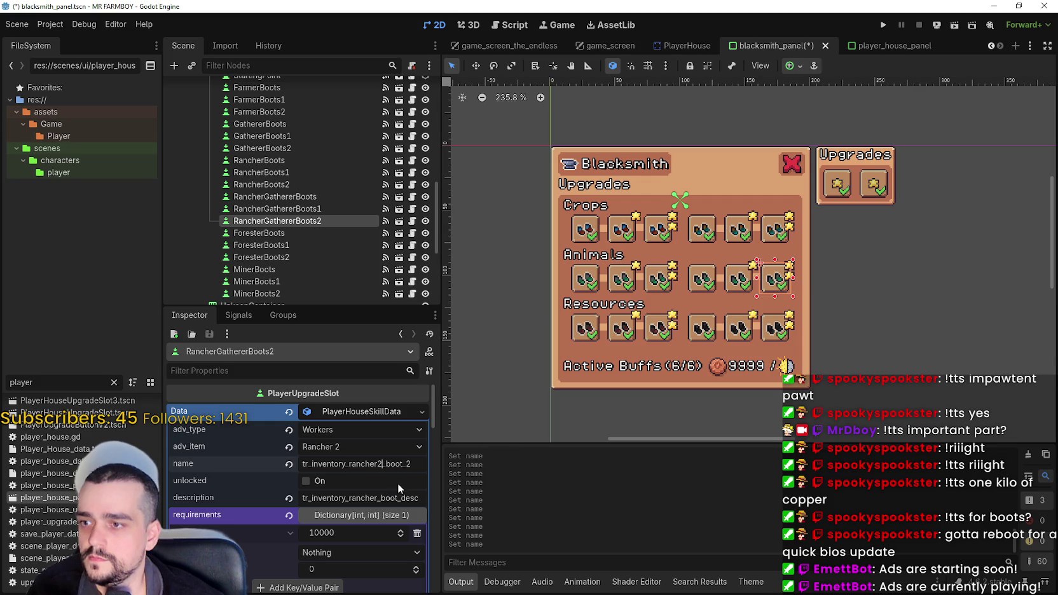
pyautogui.hotkey('ctrl', 's')
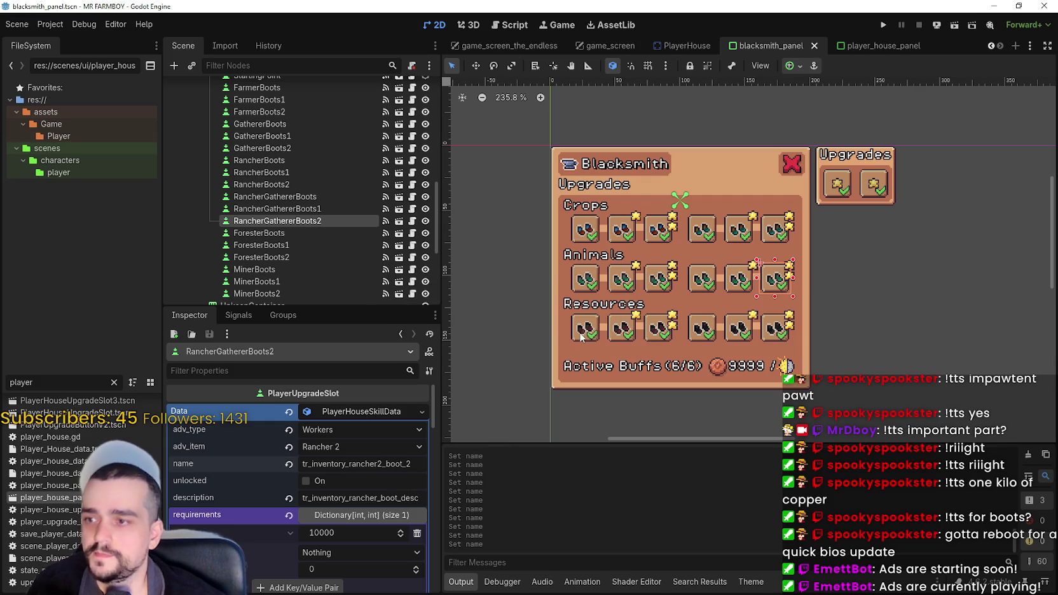
pyautogui.click(581, 335)
pyautogui.click(622, 327)
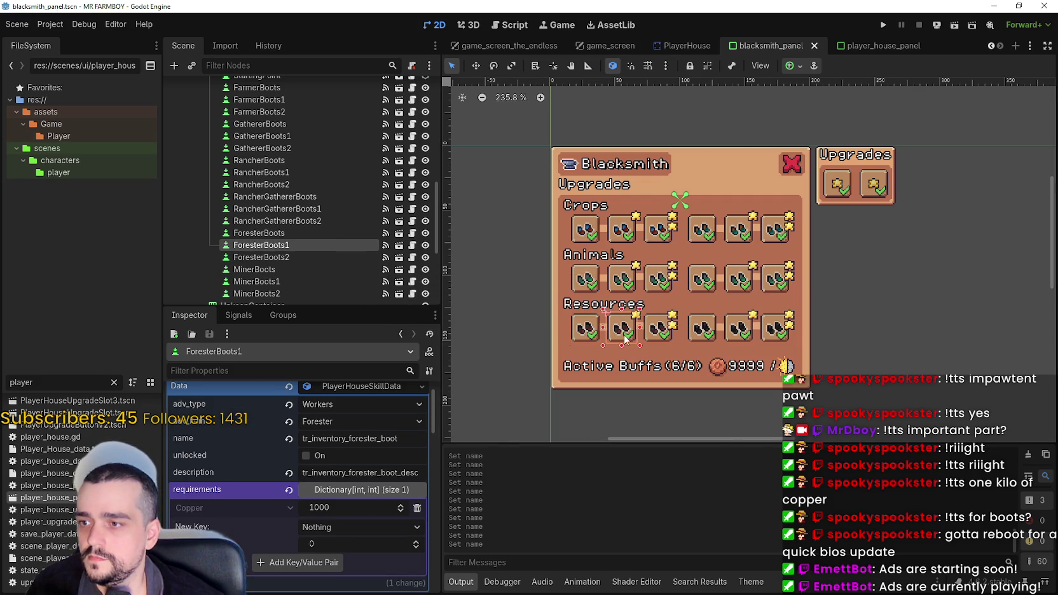
# Append _1 and _2 to the ForesterBoots1 and ForesterBoots2 skill data names, saving each.
pyautogui.click(402, 438)
pyautogui.write('_1')
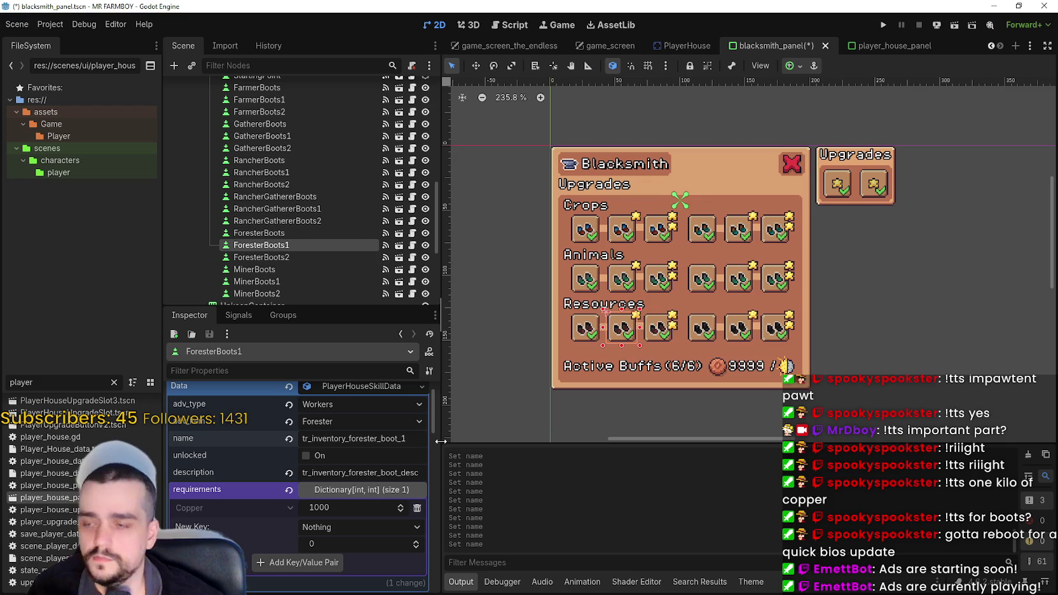
pyautogui.hotkey('ctrl', 's')
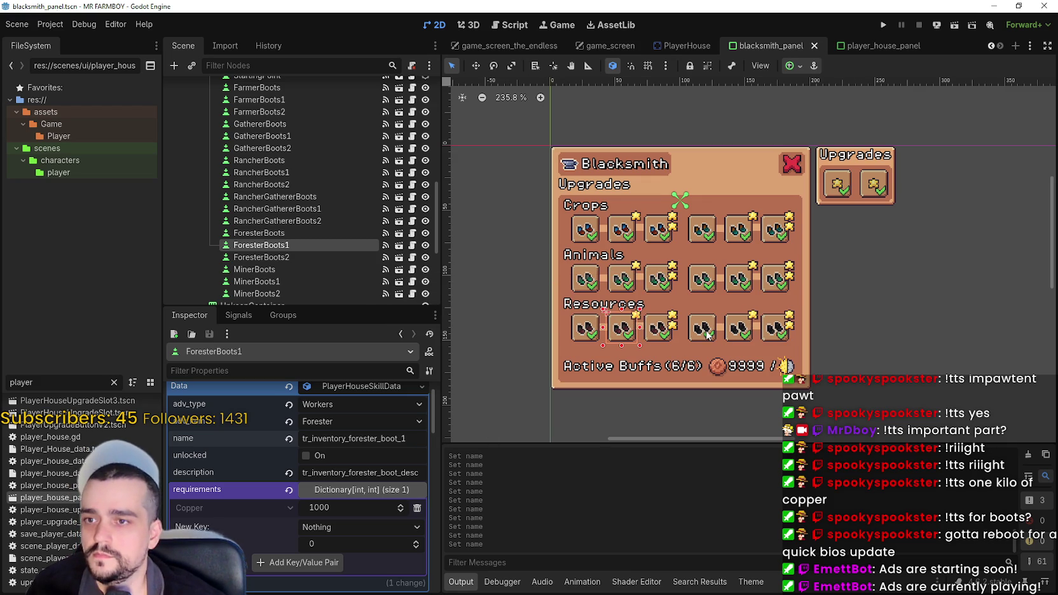
pyautogui.click(659, 327)
pyautogui.click(404, 463)
pyautogui.write('_2')
pyautogui.hotkey('ctrl', 's')
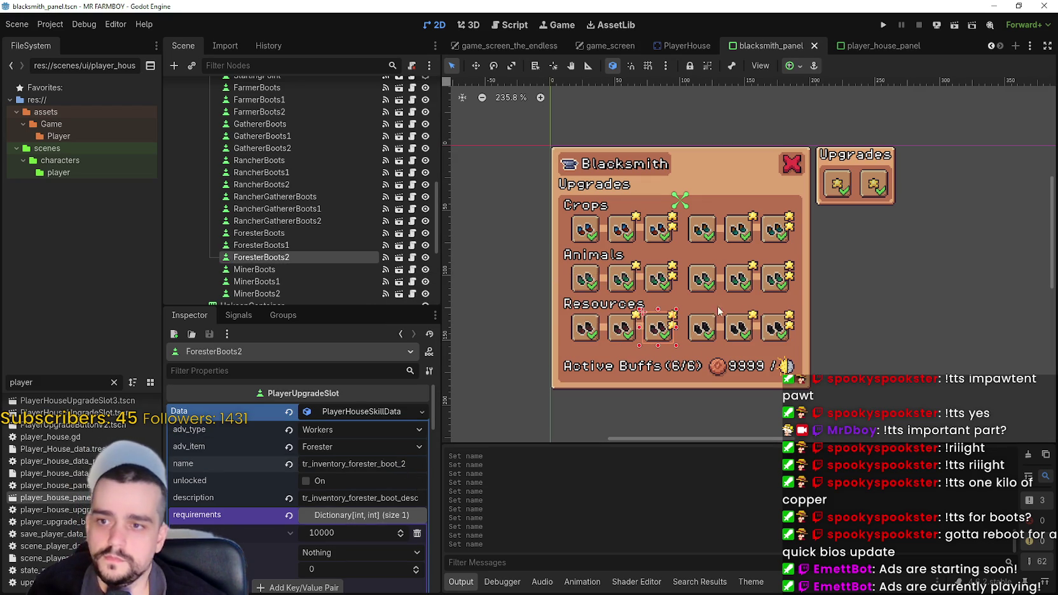
# Number the MinerBoots1 and MinerBoots2 skill names, ending with tr_inventory_miner_boot_2, and save.
pyautogui.click(738, 328)
pyautogui.click(404, 463)
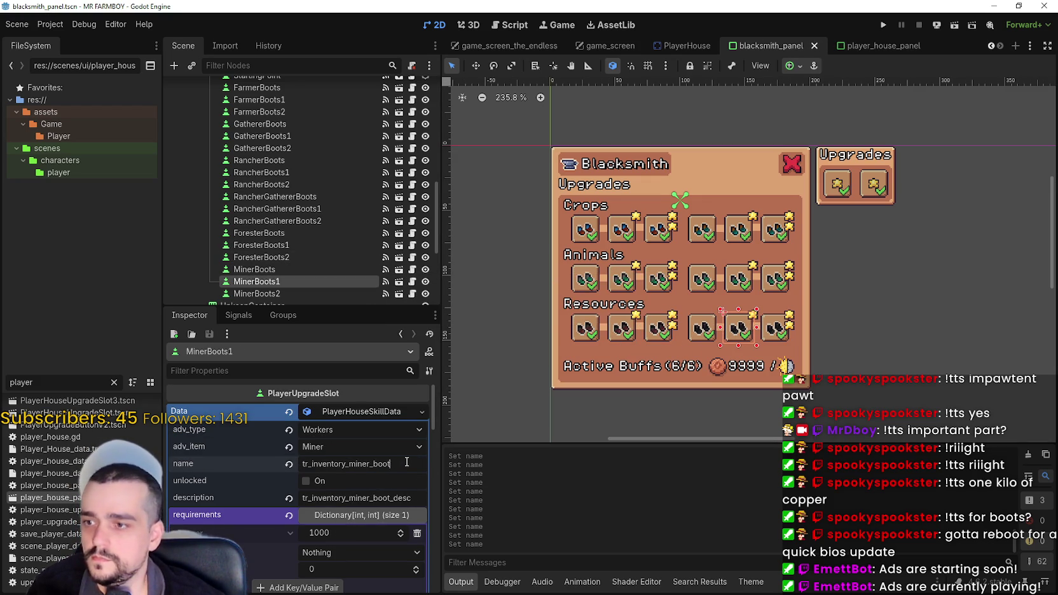
pyautogui.write('_')
pyautogui.hotkey('ctrl', 's')
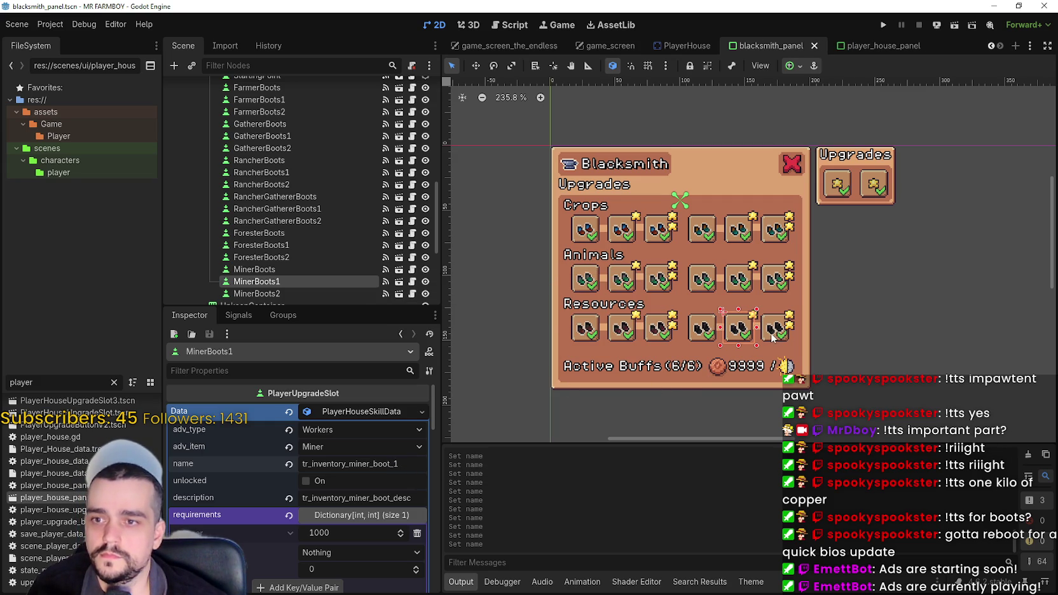
pyautogui.click(773, 338)
pyautogui.click(404, 464)
pyautogui.write('_2')
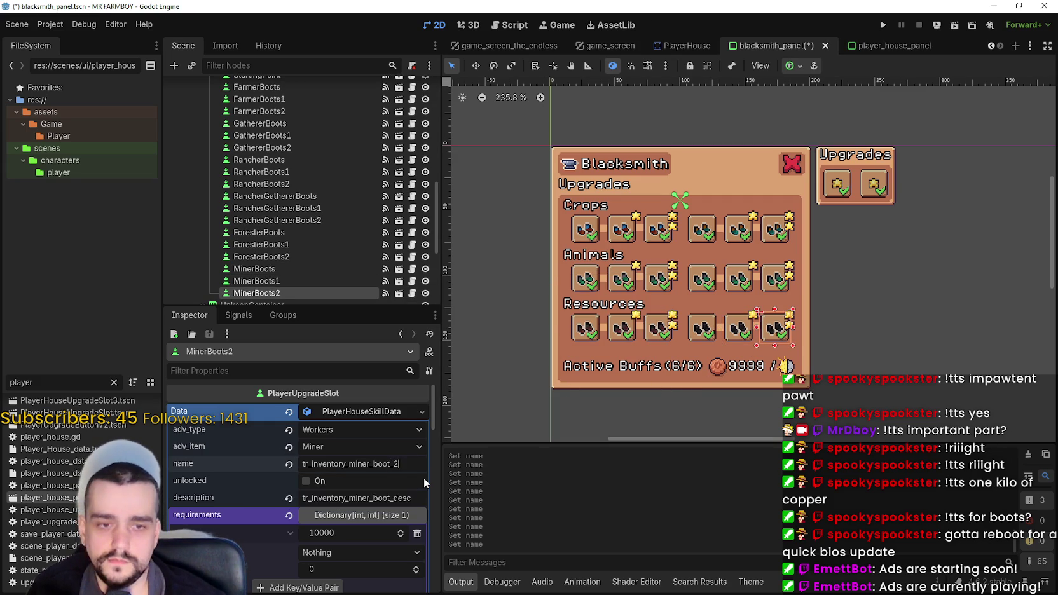
pyautogui.hotkey('ctrl', 's')
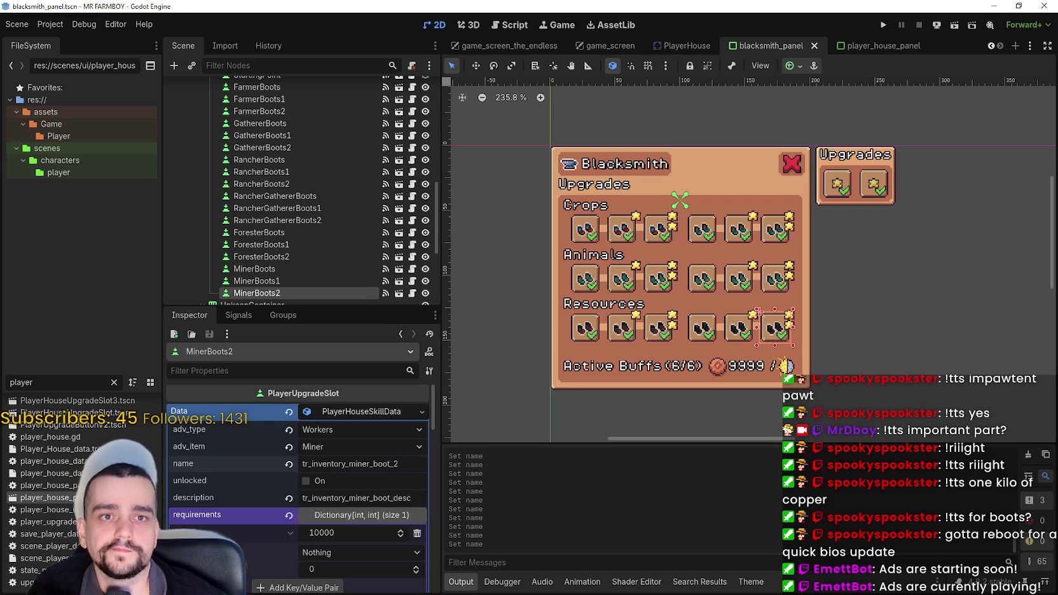
pyautogui.scroll(-2, 771, 342)
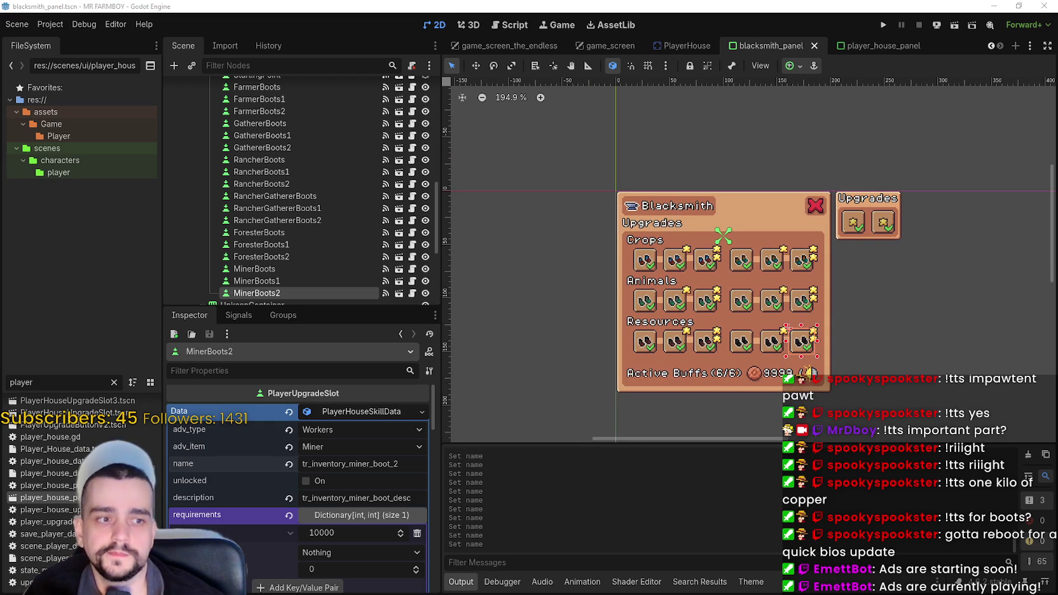
# Save the scene, collapse the slot's Data resource, and run the project to the MR FARMBOY title menu.
pyautogui.scroll(-2, 763, 299)
pyautogui.hscroll(2, 731, 292)
pyautogui.hotkey('ctrl', 's')
pyautogui.click(366, 408)
pyautogui.scroll(1, 818, 345)
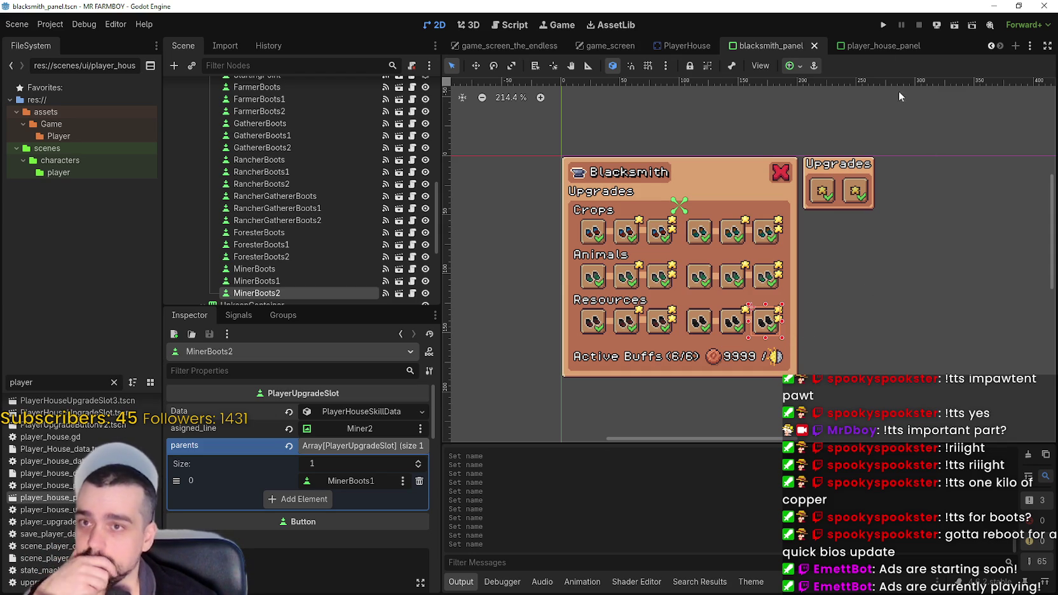
pyautogui.click(884, 28)
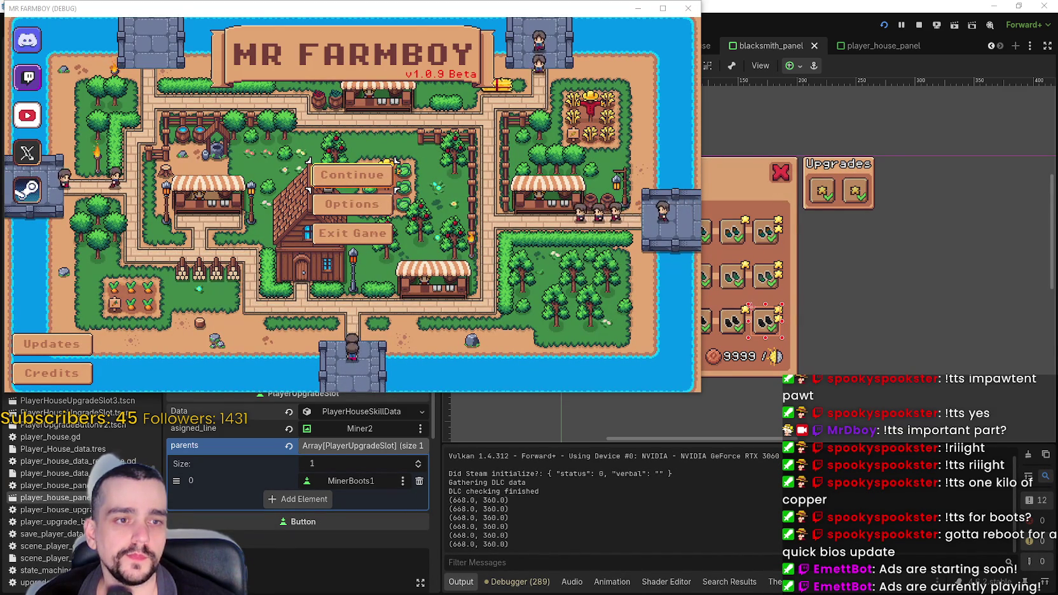
# Delete Save 8 from the in-game save list and load Save 1.
pyautogui.click(352, 175)
pyautogui.scroll(-5, 351, 230)
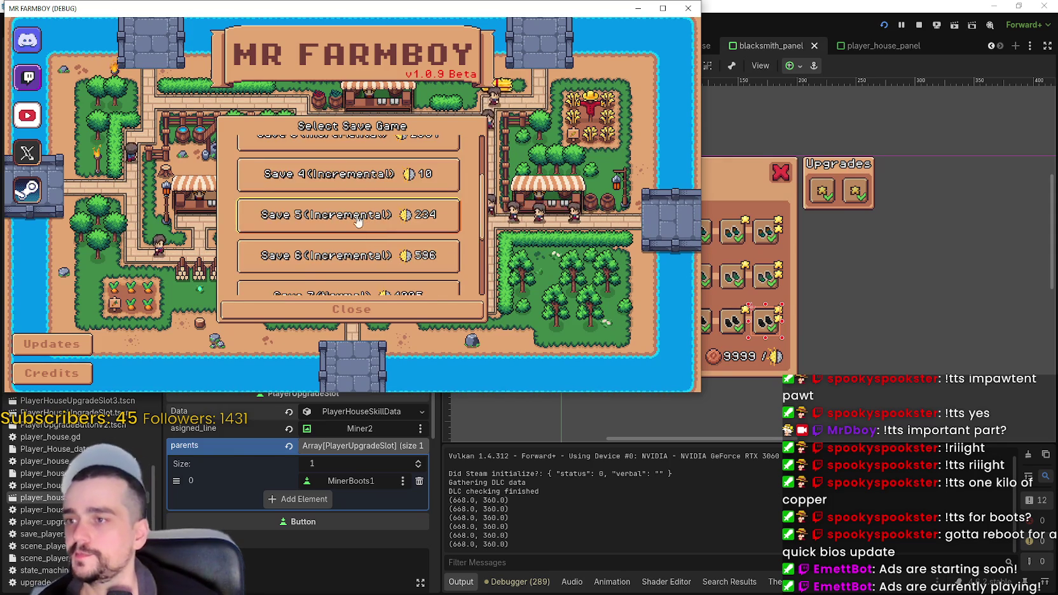
pyautogui.scroll(-2, 369, 222)
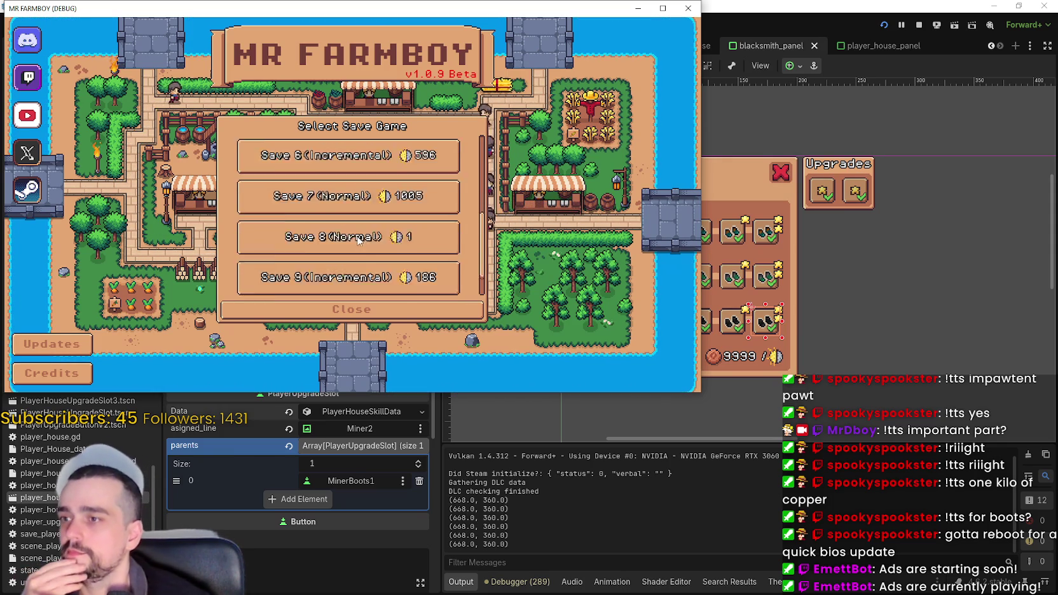
pyautogui.rightClick(382, 224)
pyautogui.click(318, 229)
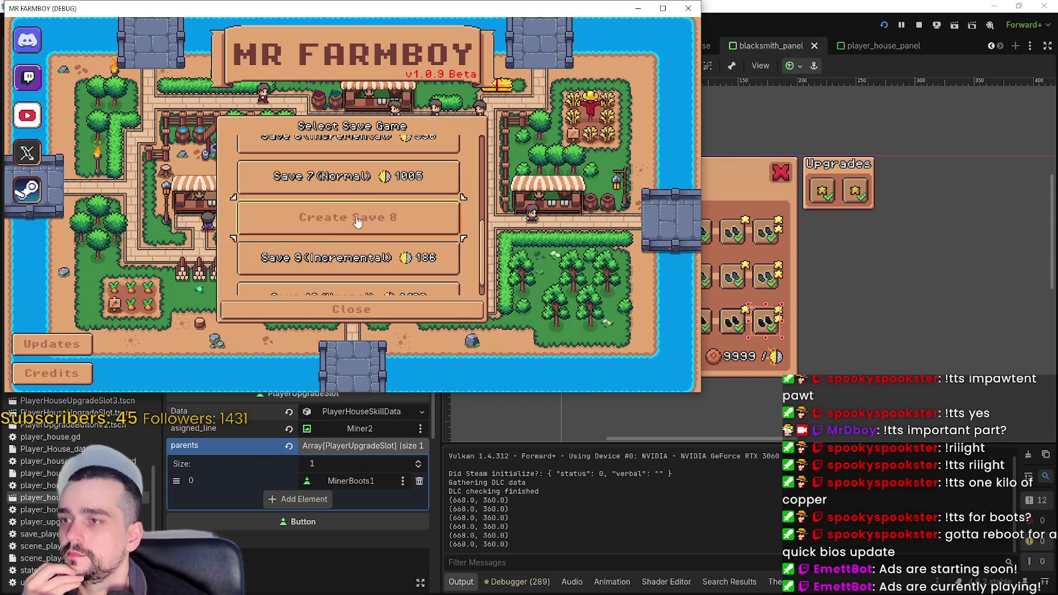
pyautogui.scroll(6, 373, 222)
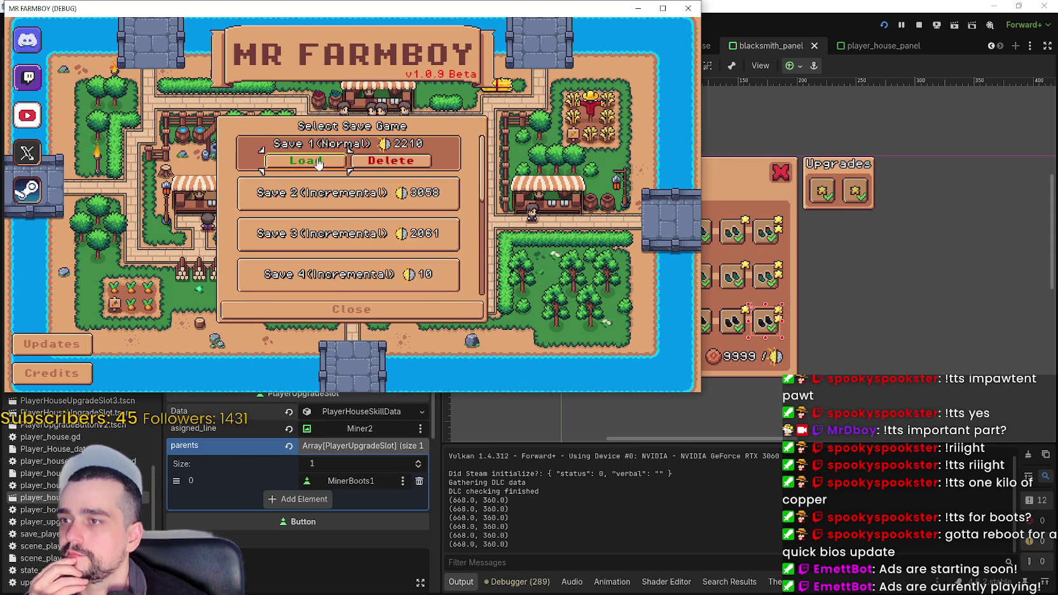
pyautogui.click(389, 147)
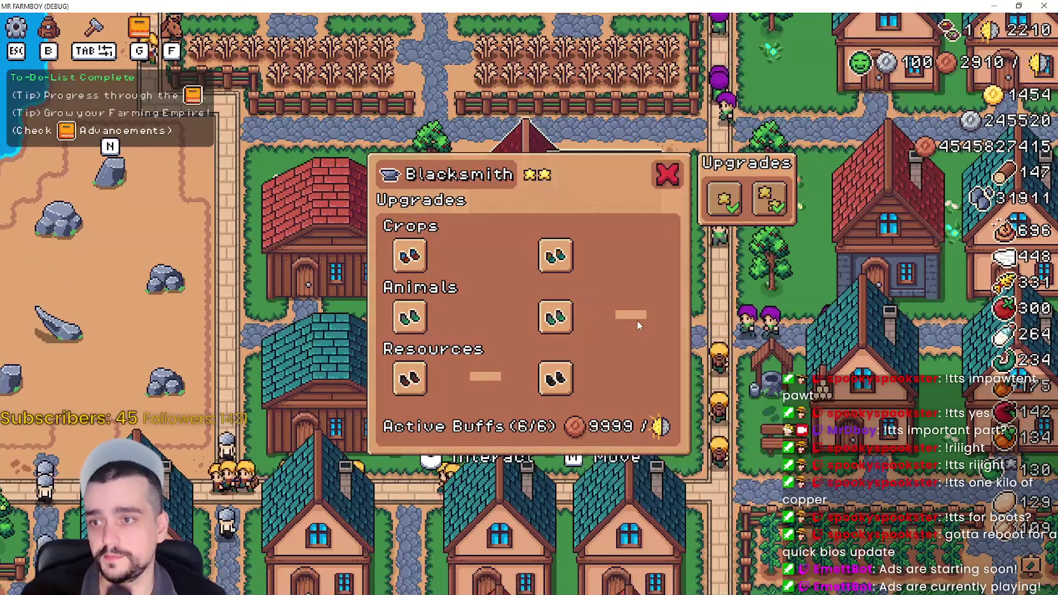
# Restore down the game window and move it lower to uncover the editor.
pyautogui.moveTo(960, 51)
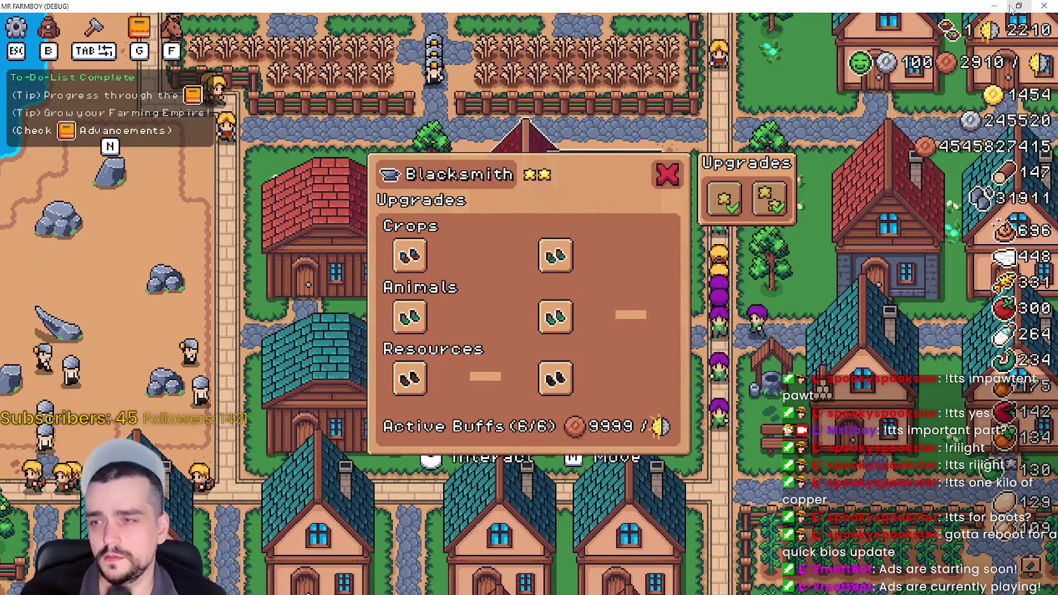
pyautogui.click(1017, 6)
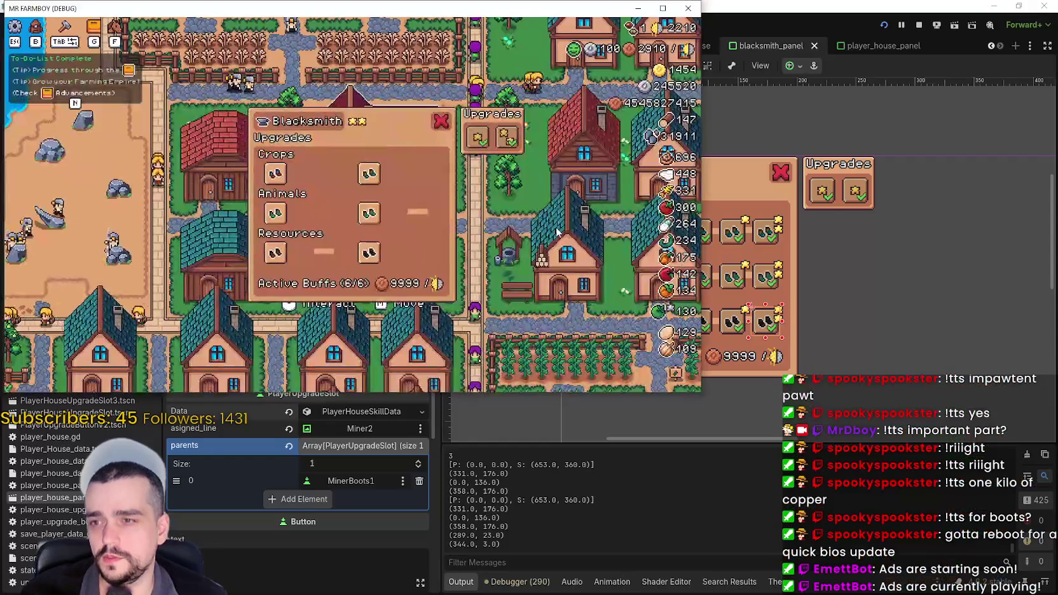
pyautogui.moveTo(384, 183)
pyautogui.moveTo(475, 8)
pyautogui.mouseDown()
pyautogui.moveTo(721, 56)
pyautogui.moveTo(740, 107)
pyautogui.moveTo(751, 445)
pyautogui.moveTo(735, 199)
pyautogui.moveTo(420, 191)
pyautogui.mouseUp()
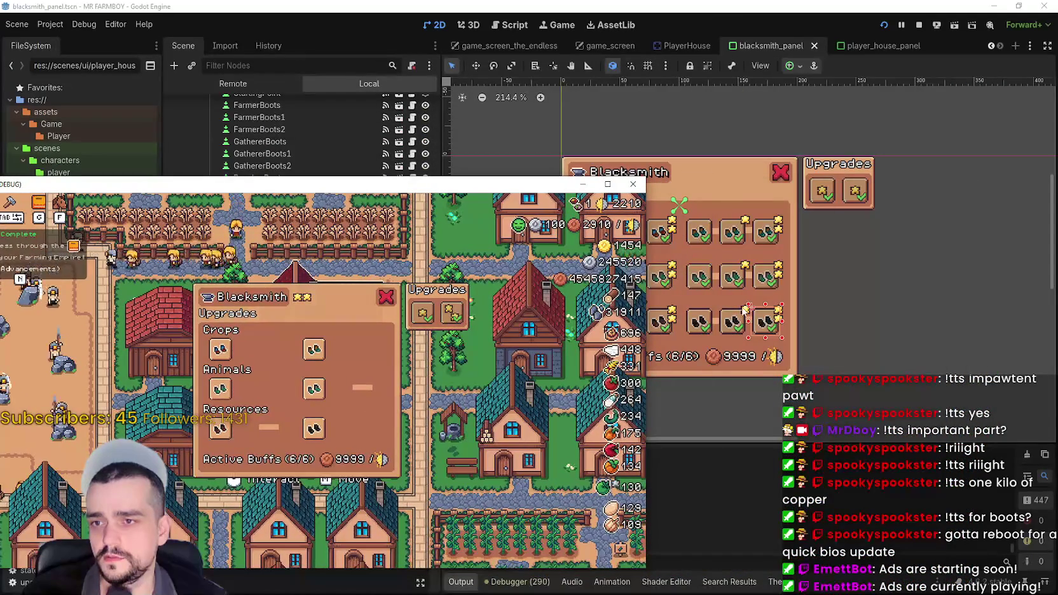
# Select the RancherGathererBoots2 slot, fold its skill data, and choose a new assigned line node.
pyautogui.scroll(1, 769, 264)
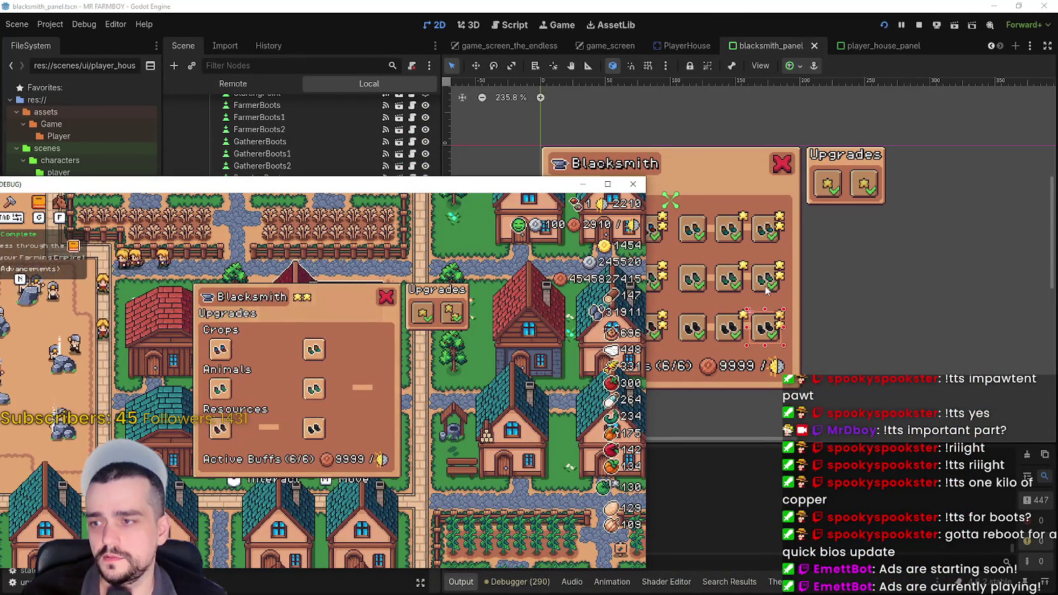
pyautogui.click(768, 283)
pyautogui.click(361, 412)
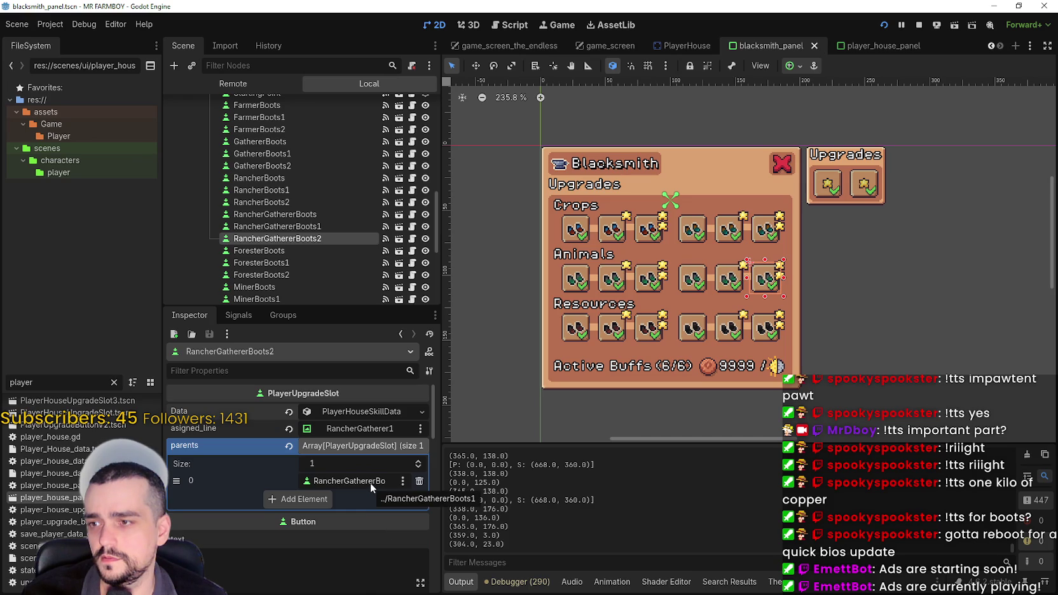
pyautogui.click(377, 428)
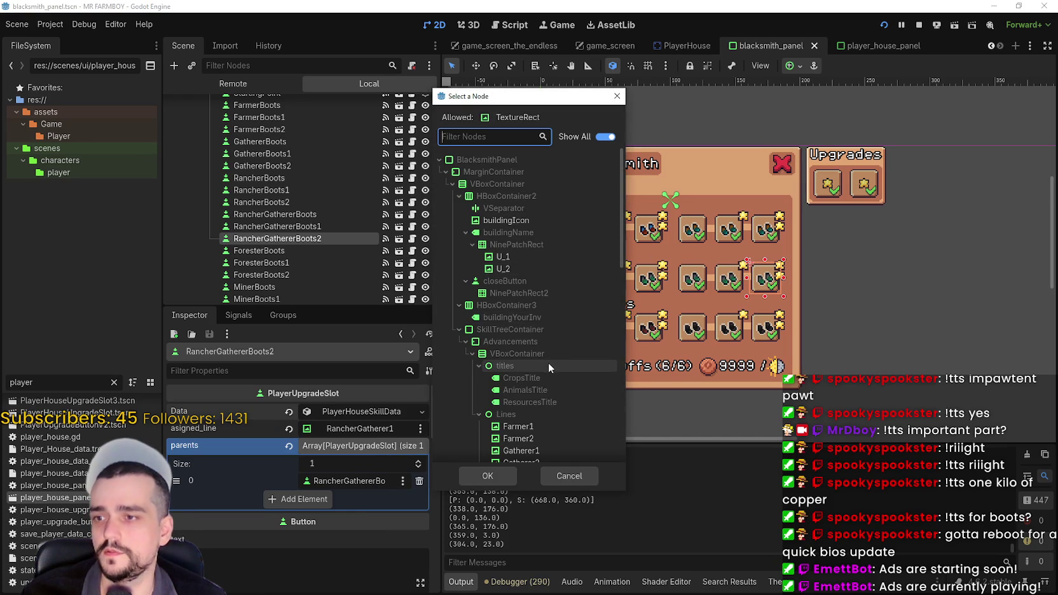
# Assign RancherGatherer2 as RancherGathererBoots2's line and save the scene.
pyautogui.write('ran')
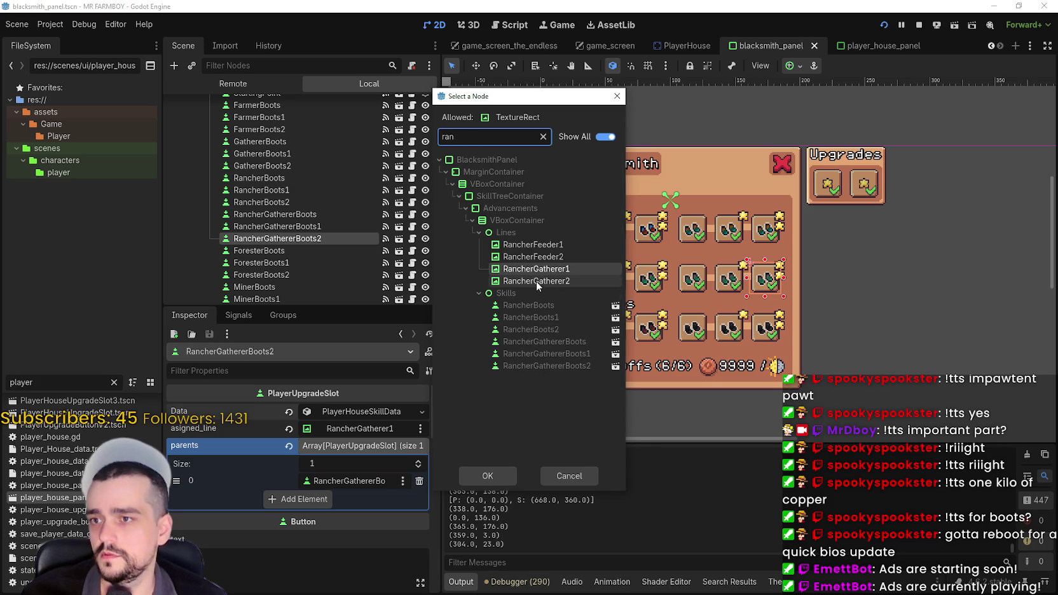
pyautogui.doubleClick(546, 280)
pyautogui.hotkey('ctrl', 's')
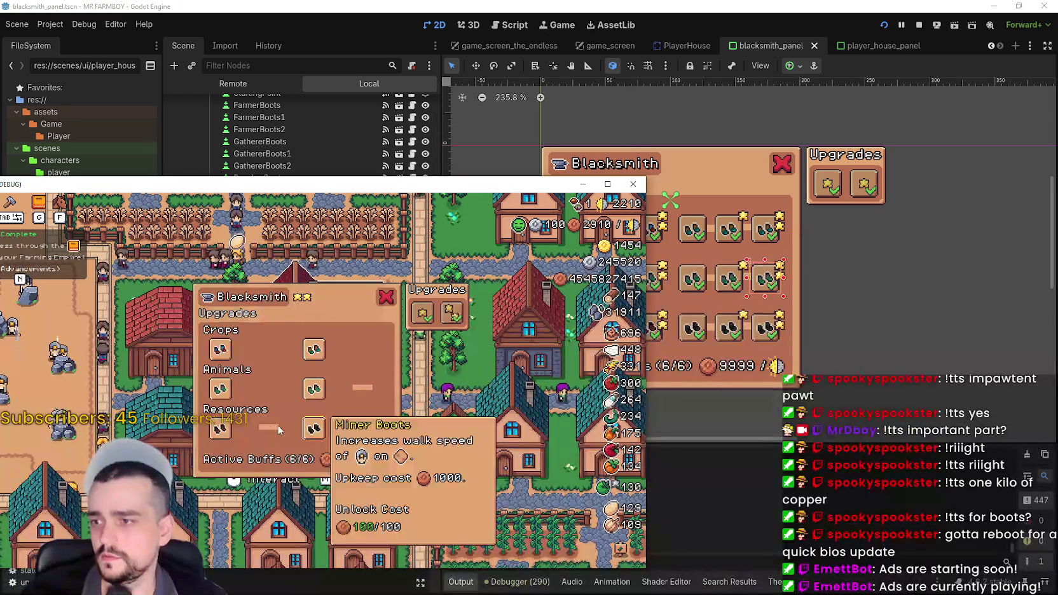
# Assign Forester2 as ForesterBoots2's line, save, and restart the running game.
pyautogui.hotkey('alt', 'Tab')
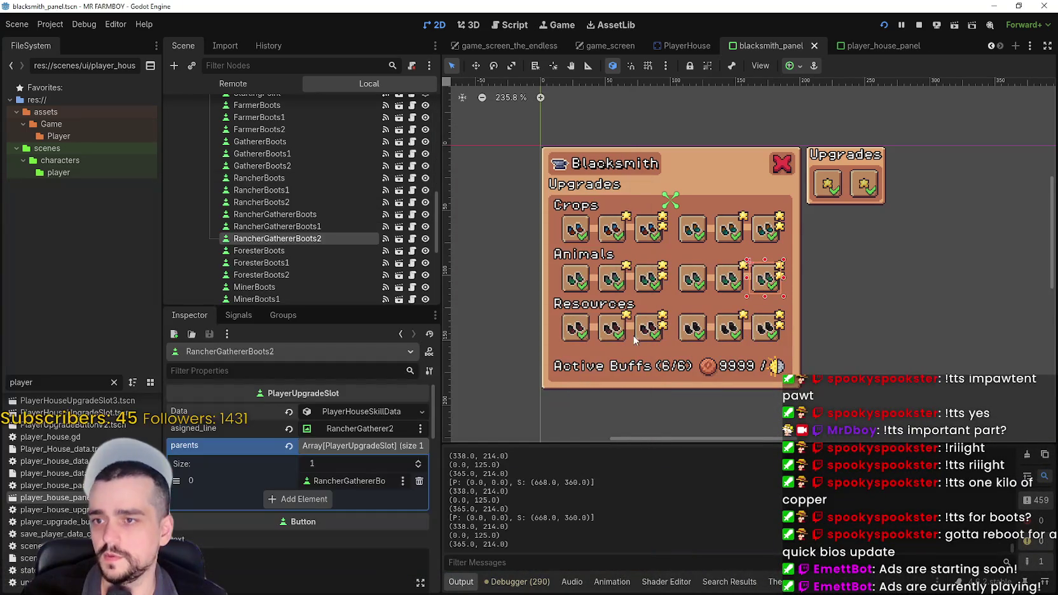
pyautogui.click(645, 335)
pyautogui.click(366, 415)
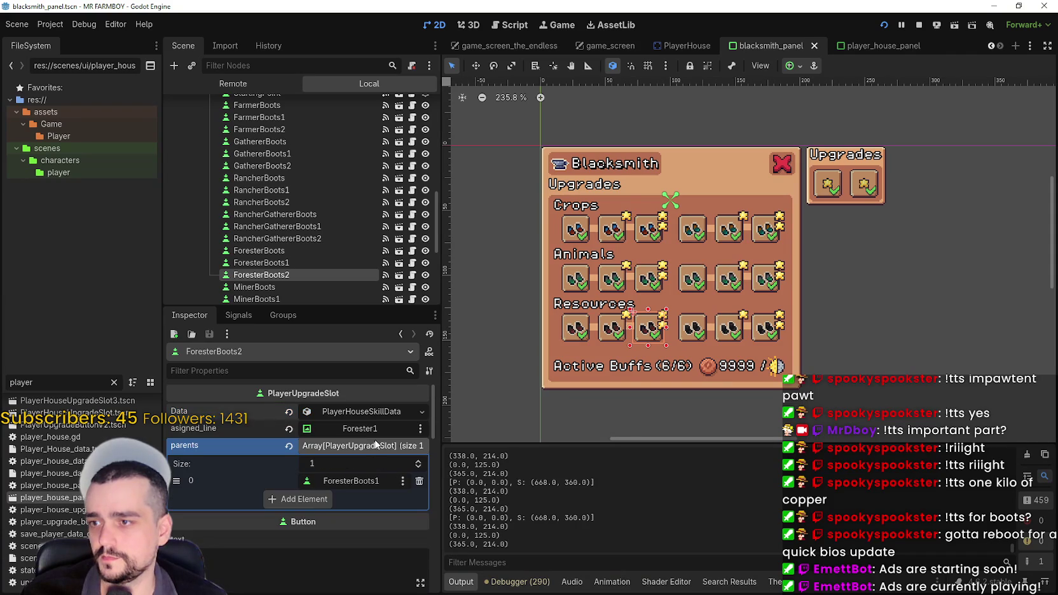
pyautogui.click(367, 432)
pyautogui.write('fore')
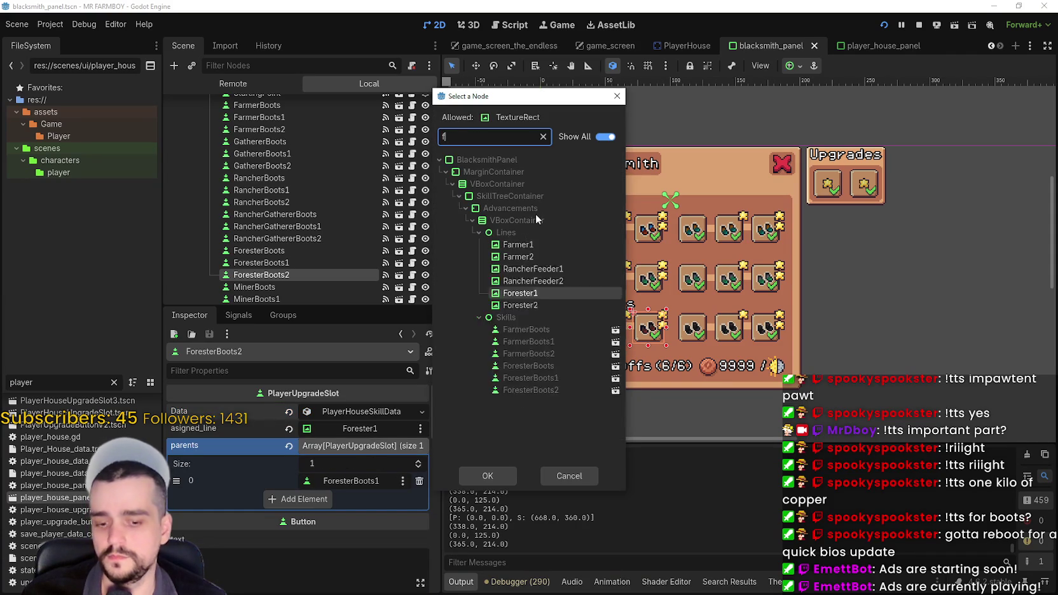
pyautogui.doubleClick(525, 256)
pyautogui.hotkey('ctrl', 's')
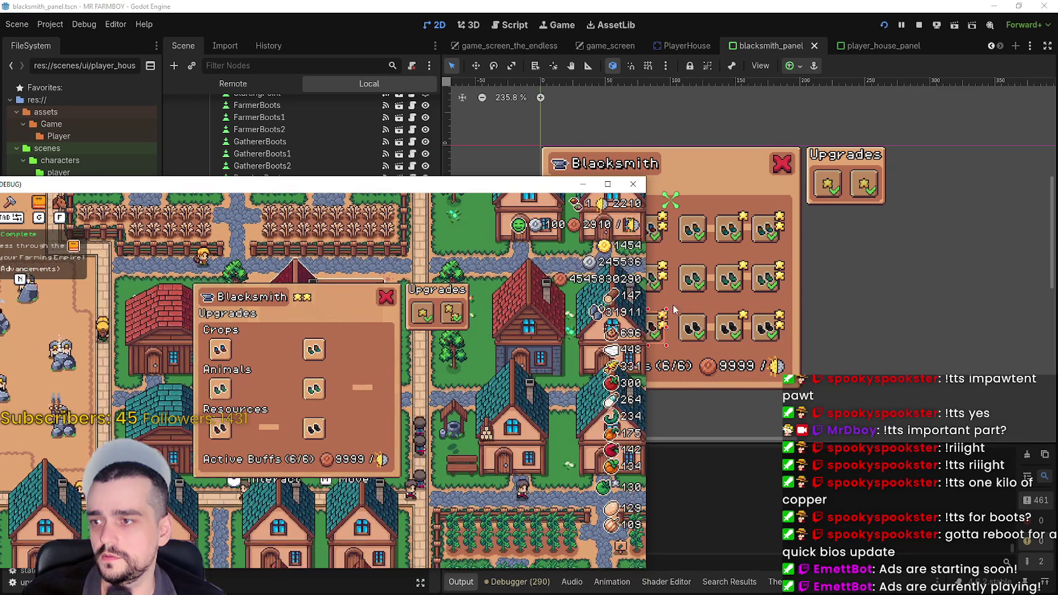
pyautogui.click(885, 25)
pyautogui.click(888, 27)
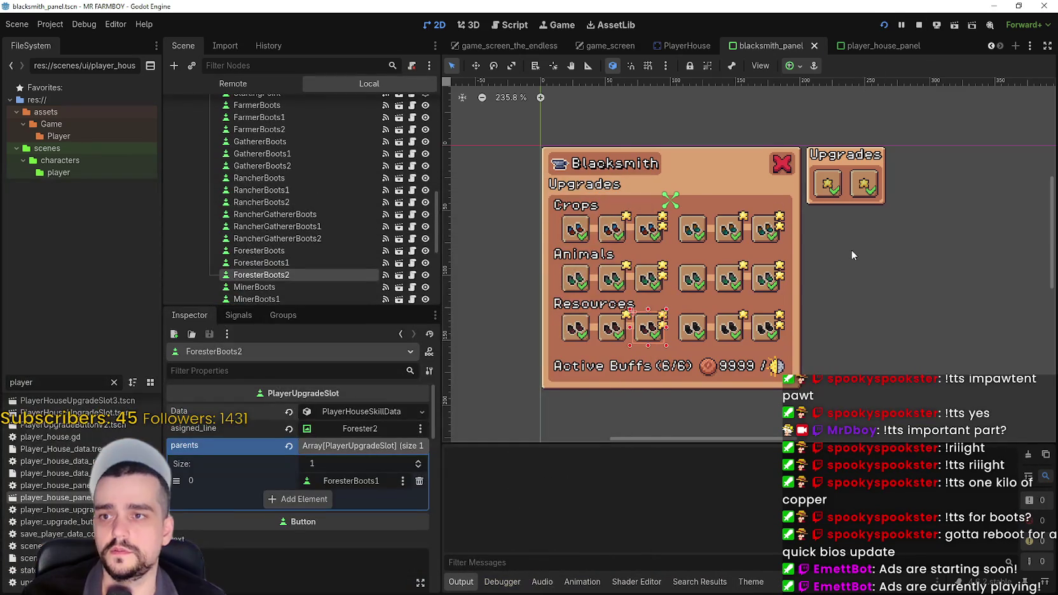
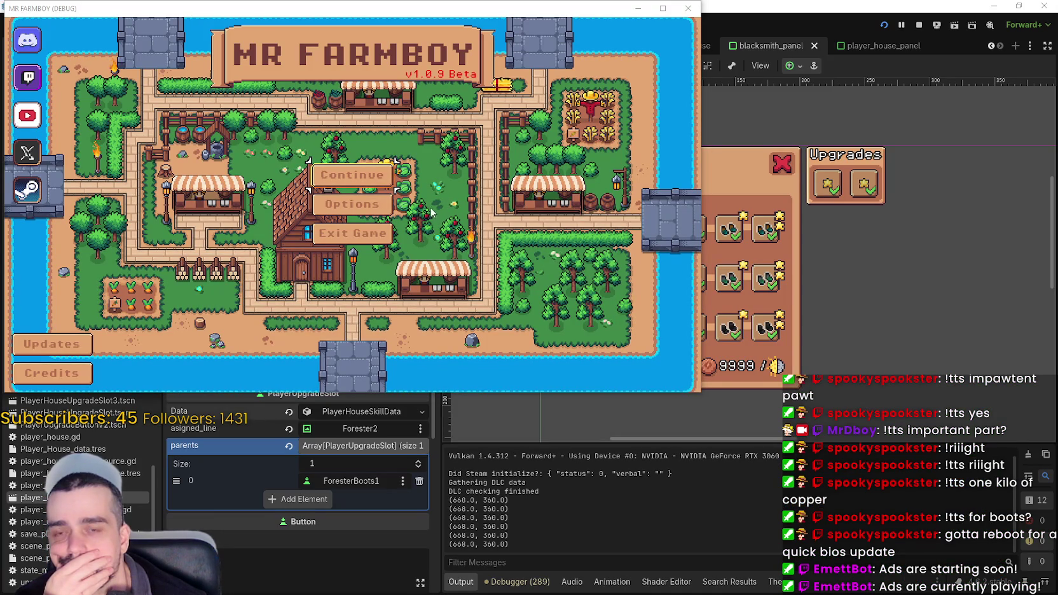
# Load the Save 1 (Normal) game from the Continue save list.
pyautogui.click(353, 175)
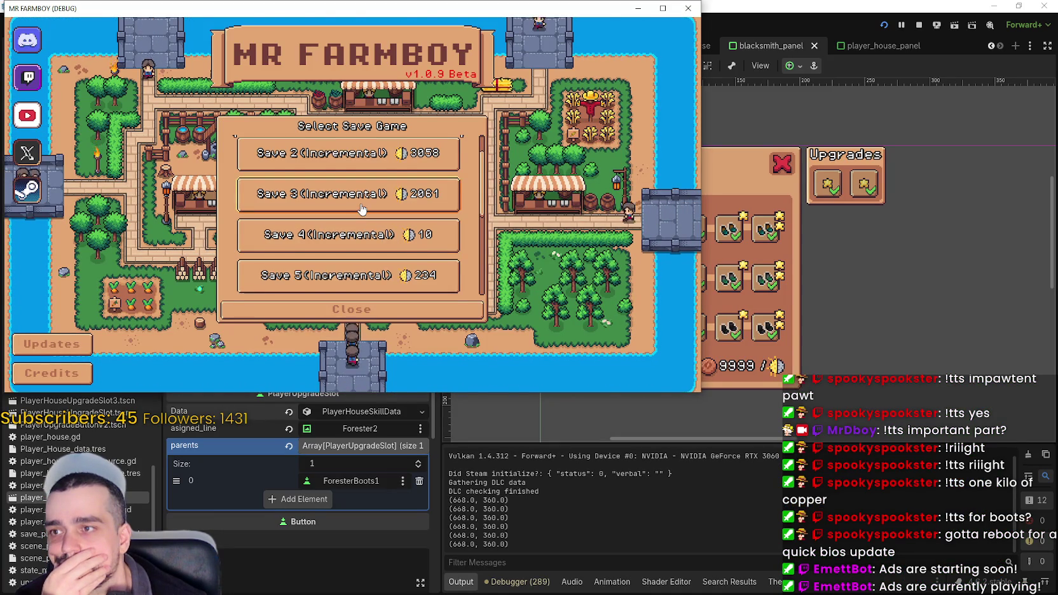
pyautogui.scroll(1, 361, 210)
pyautogui.click(330, 145)
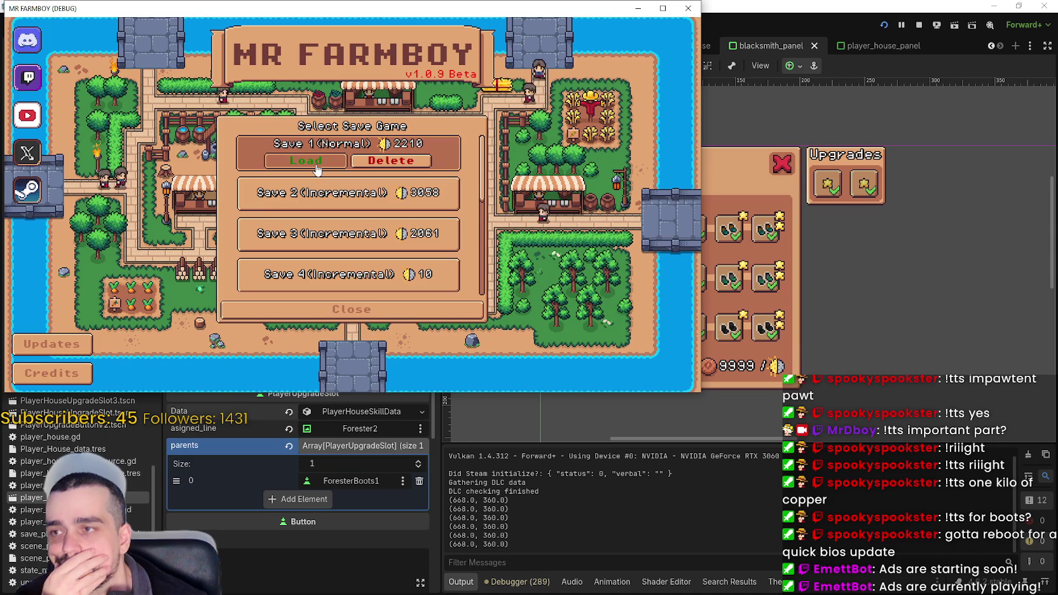
pyautogui.click(317, 167)
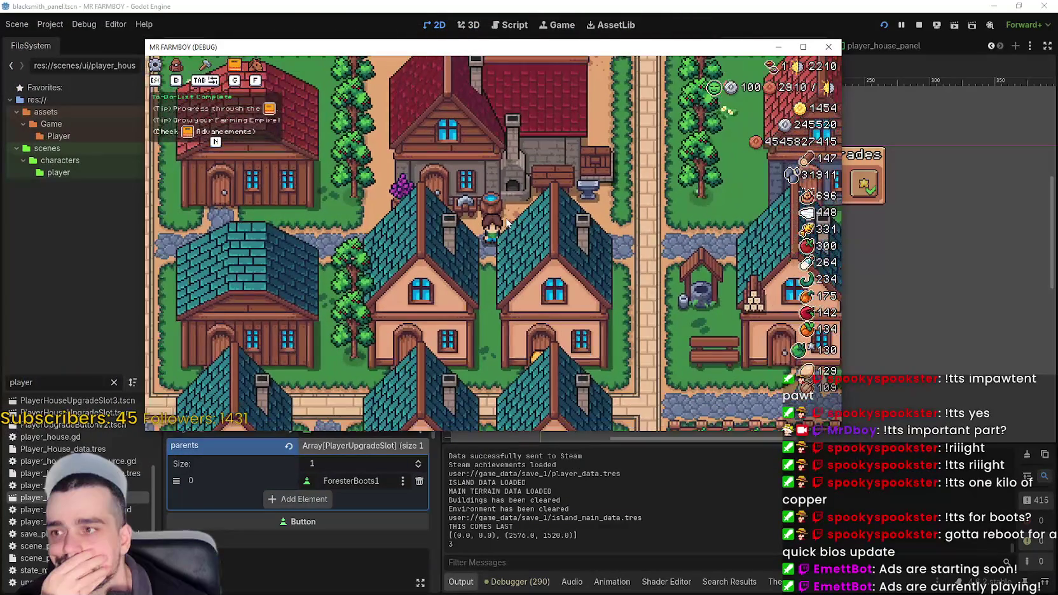
# Check the HUD counters and zoom the camera around town to reach the Blacksmith's upgrades.
pyautogui.moveTo(773, 91)
pyautogui.moveTo(771, 67)
pyautogui.moveTo(715, 89)
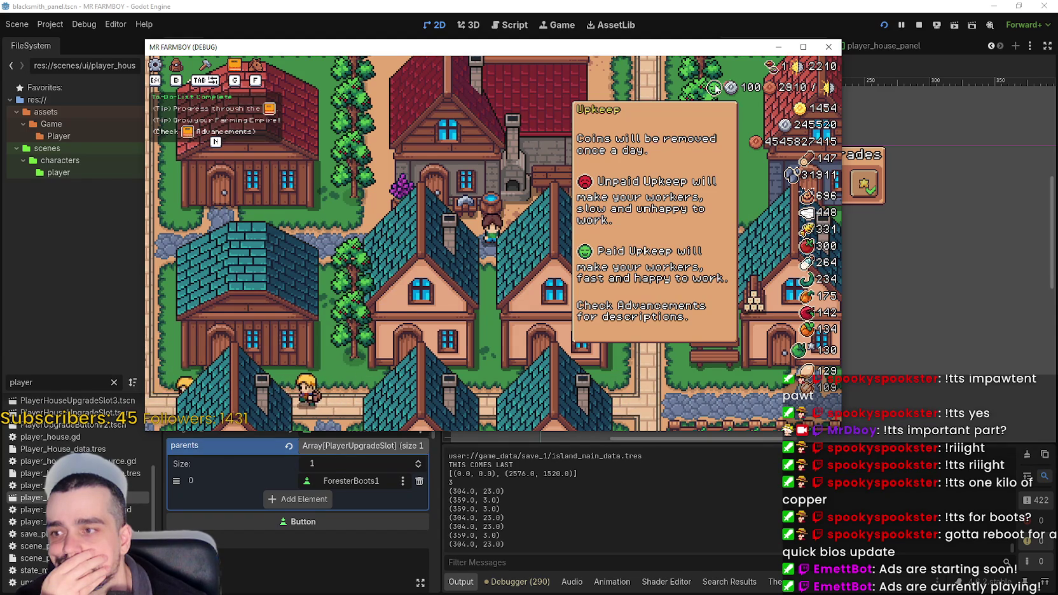
pyautogui.scroll(-2, 599, 210)
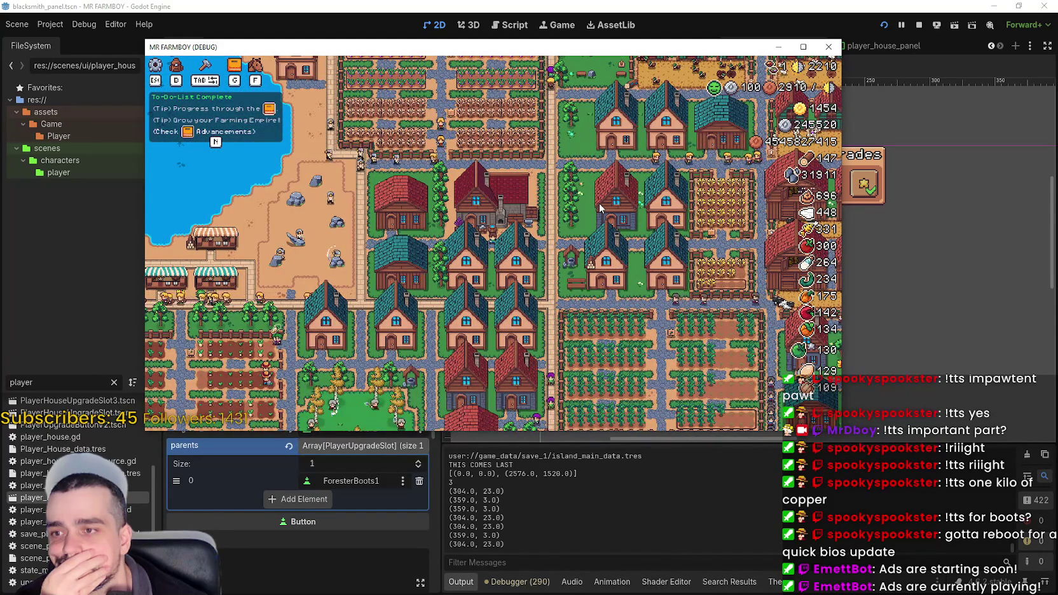
pyautogui.scroll(2, 599, 204)
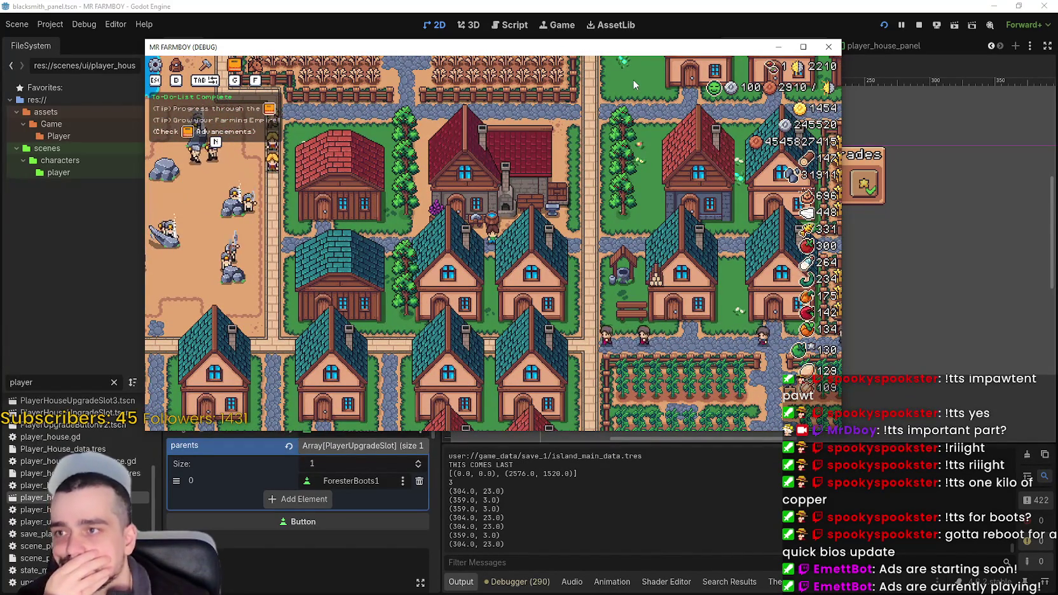
pyautogui.scroll(1, 615, 360)
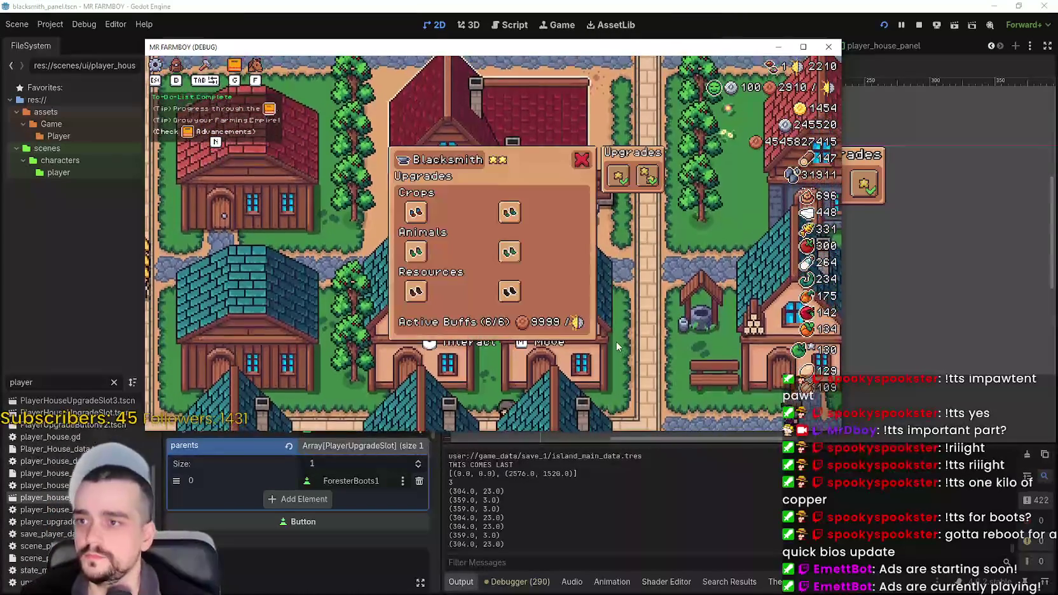
# Maximize the game window and buy the Farmer Boots upgrade.
pyautogui.click(801, 45)
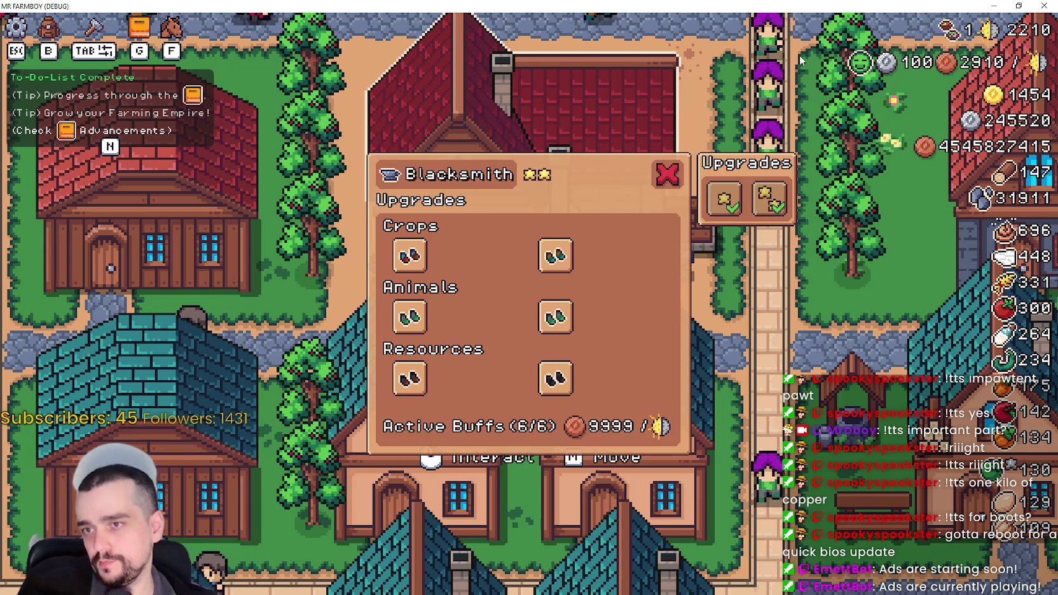
pyautogui.moveTo(410, 251)
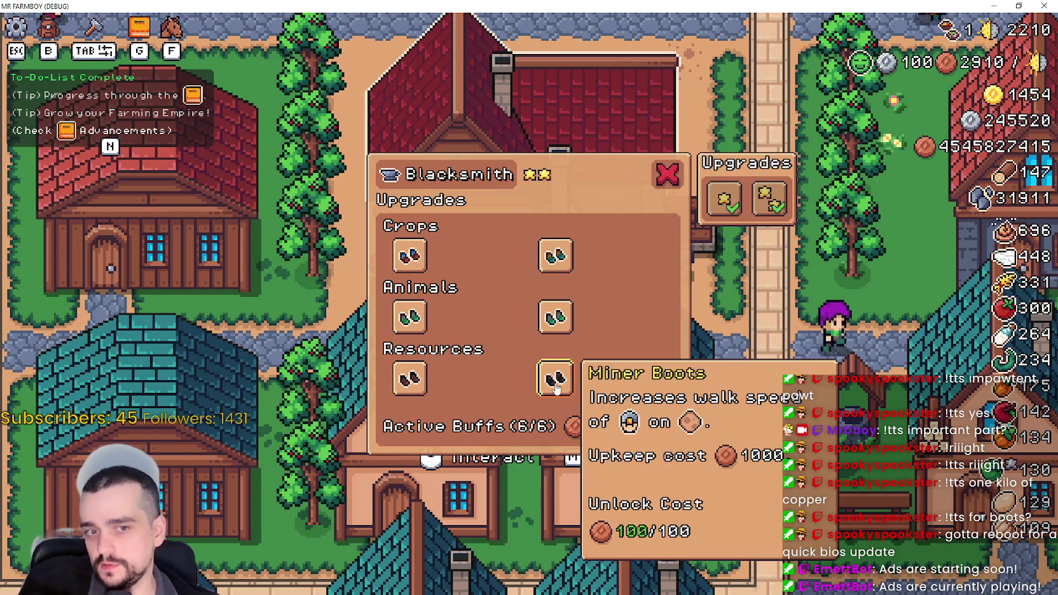
pyautogui.moveTo(547, 266)
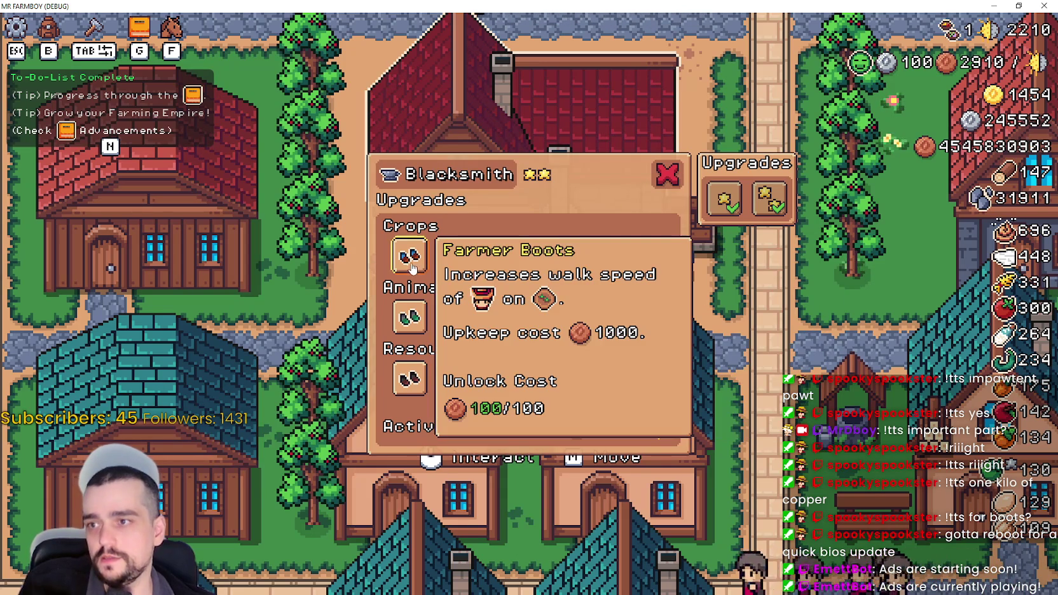
pyautogui.moveTo(426, 335)
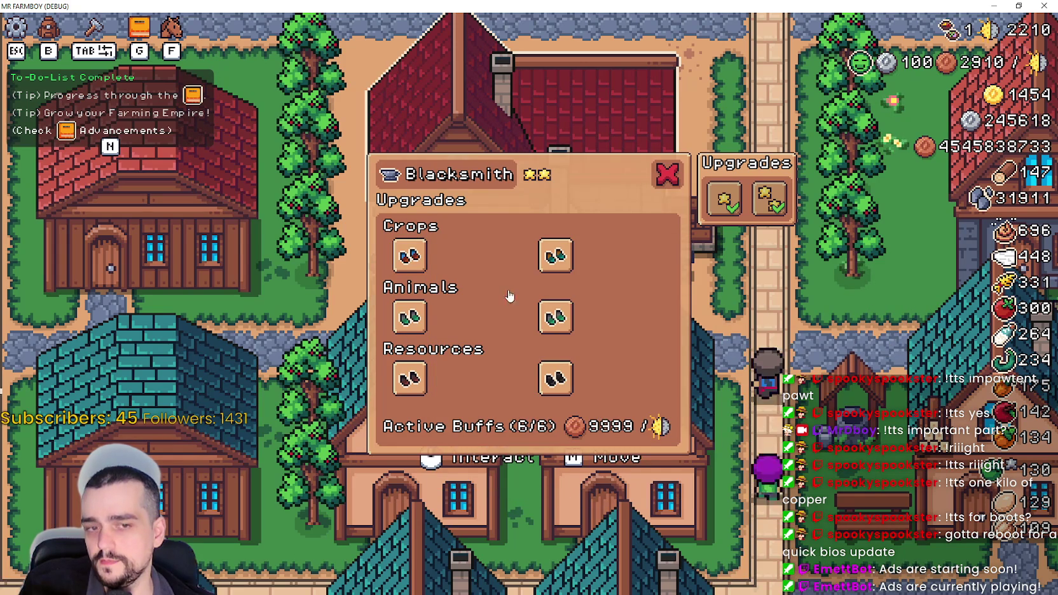
pyautogui.click(425, 253)
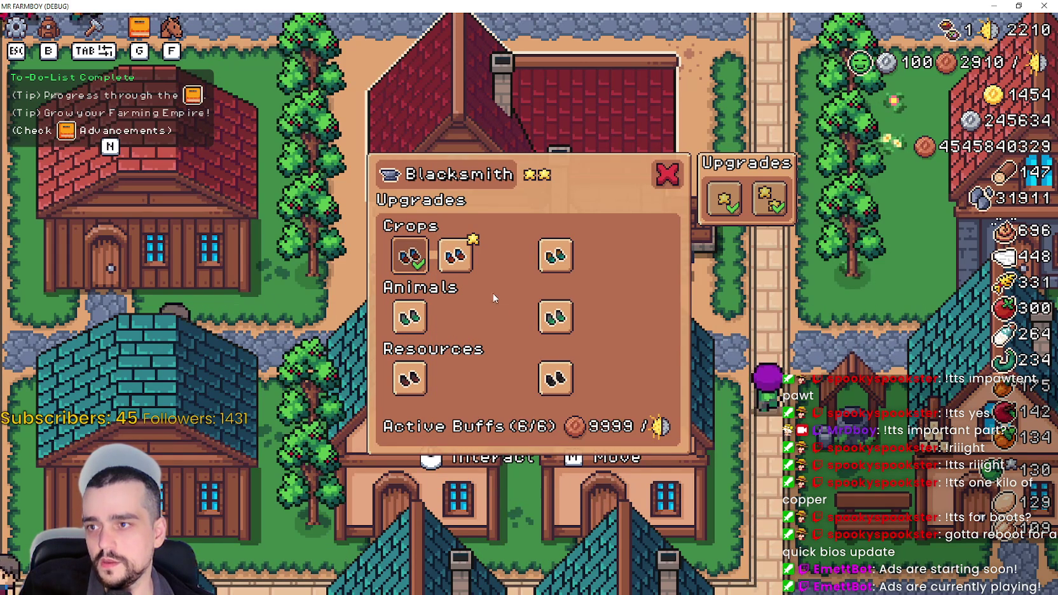
# Buy the two follow-up farmer boot upgrades that appear after Farmer Boots.
pyautogui.moveTo(464, 269)
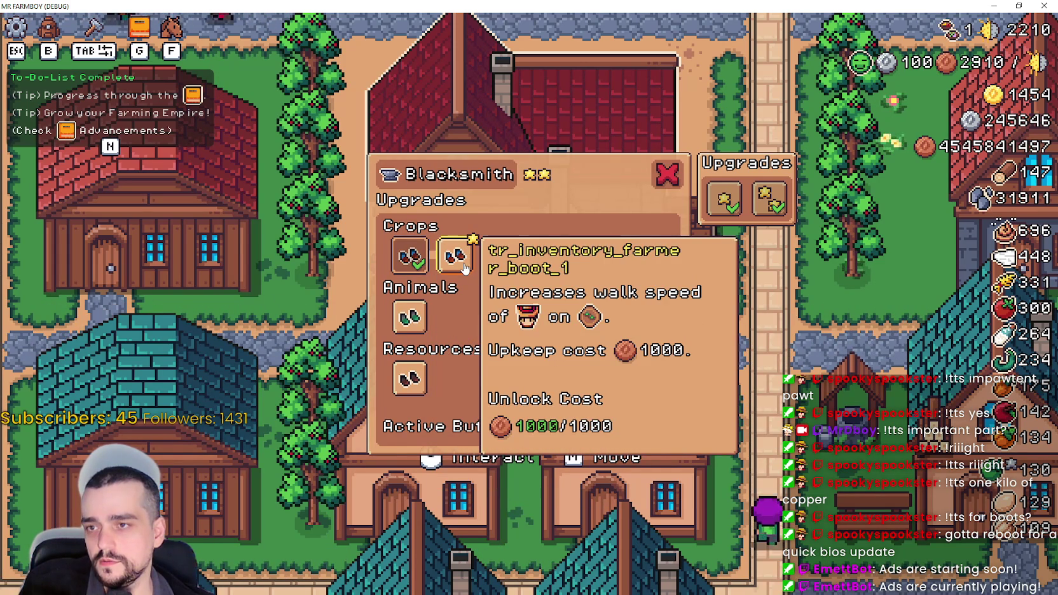
pyautogui.click(464, 268)
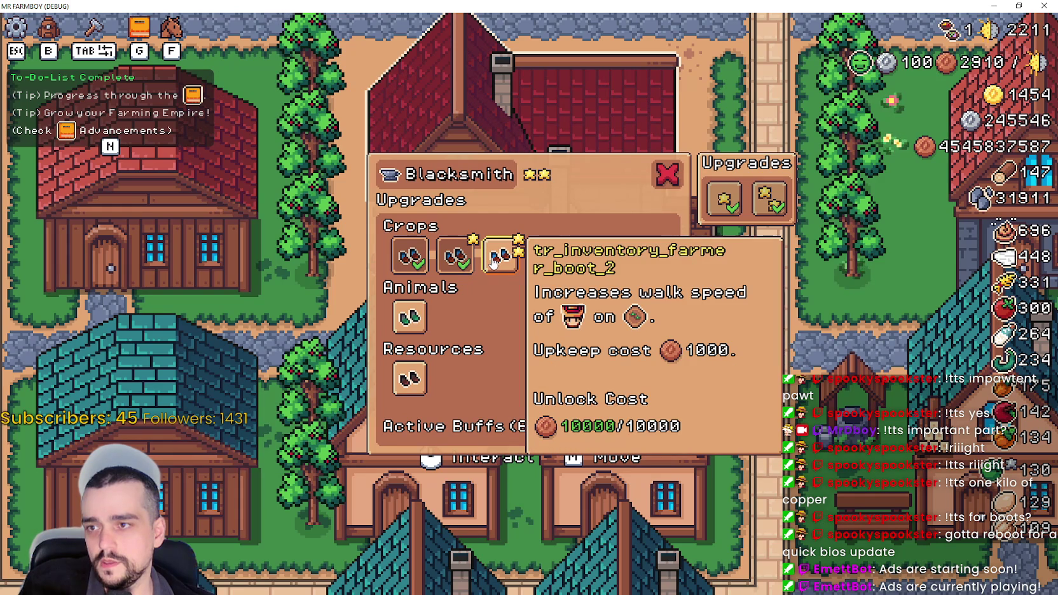
pyautogui.click(495, 261)
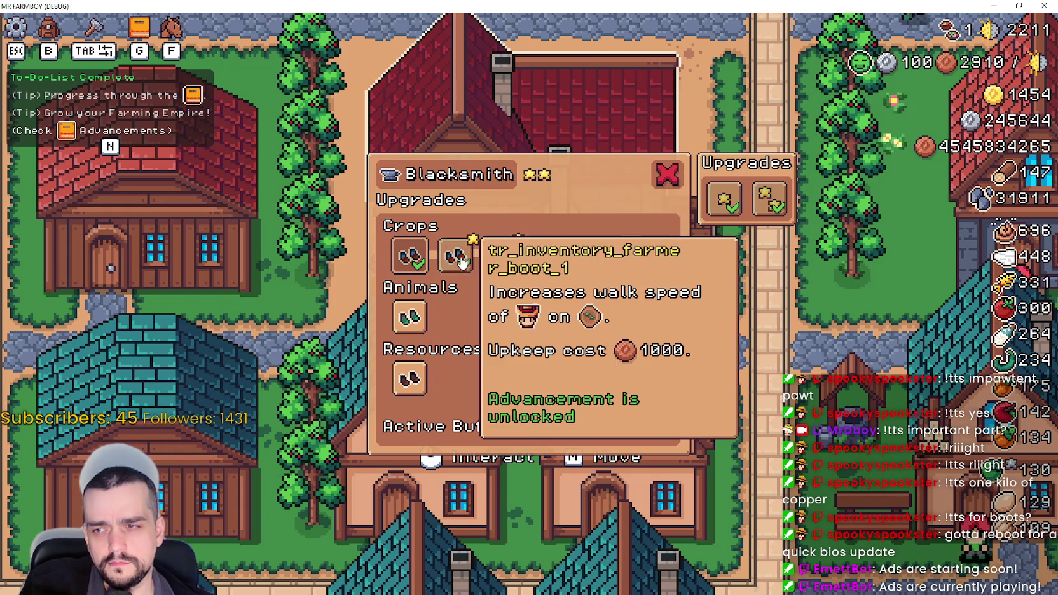
pyautogui.moveTo(499, 258)
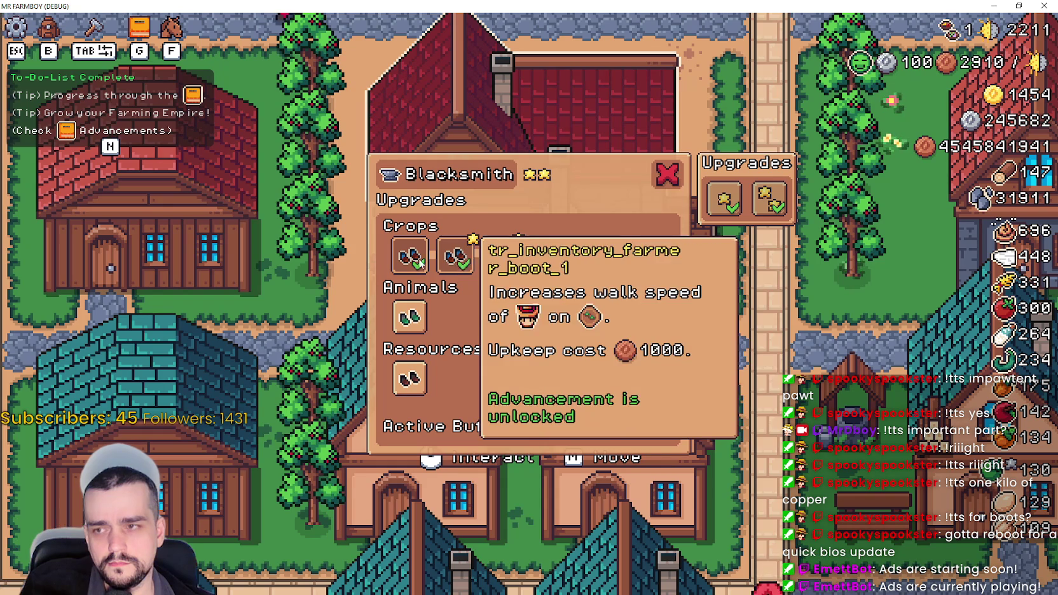
pyautogui.moveTo(550, 272)
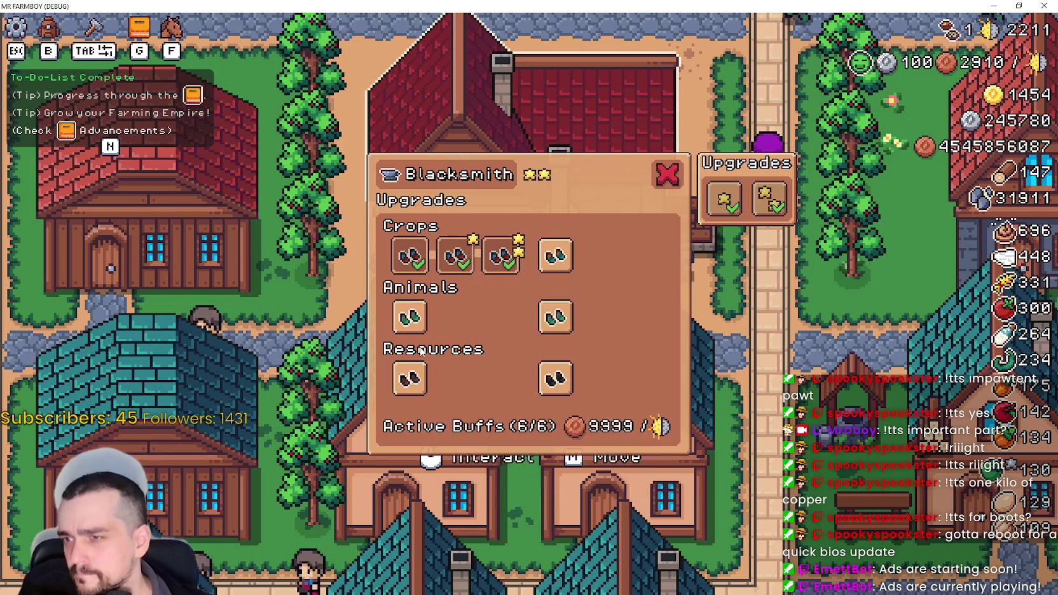
pyautogui.moveTo(395, 251)
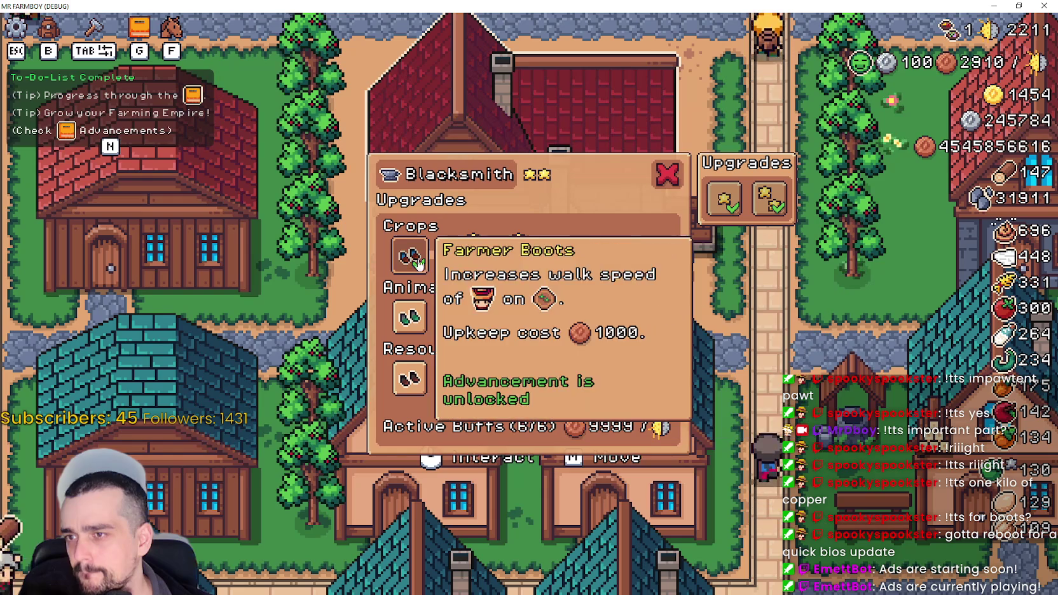
pyautogui.moveTo(448, 270)
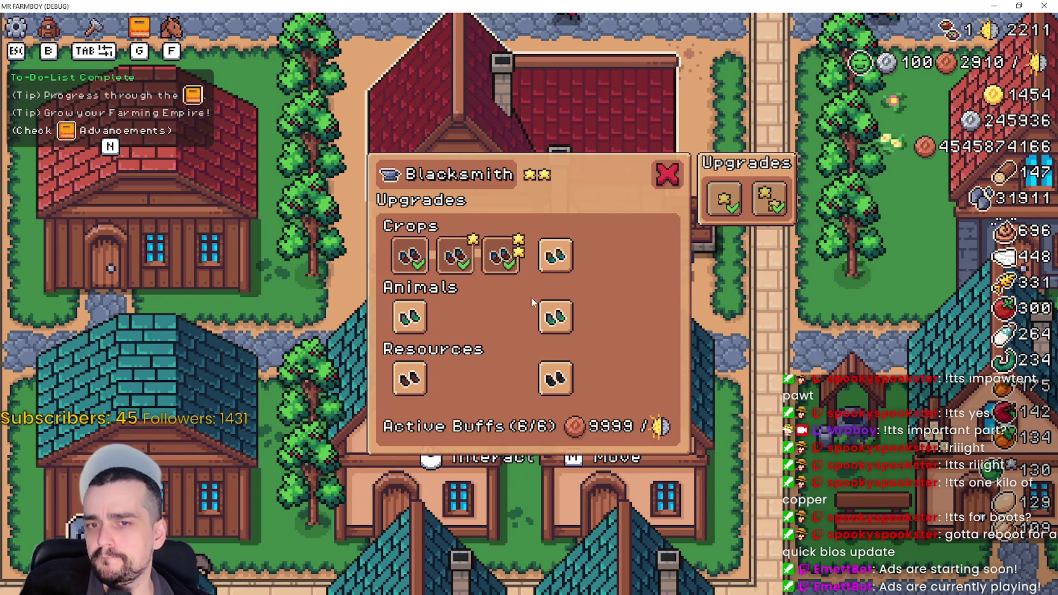
# Unlock the Gatherer Boots upgrades in Crops and all the Rancher boot upgrades in Animals.
pyautogui.click(555, 256)
pyautogui.click(604, 275)
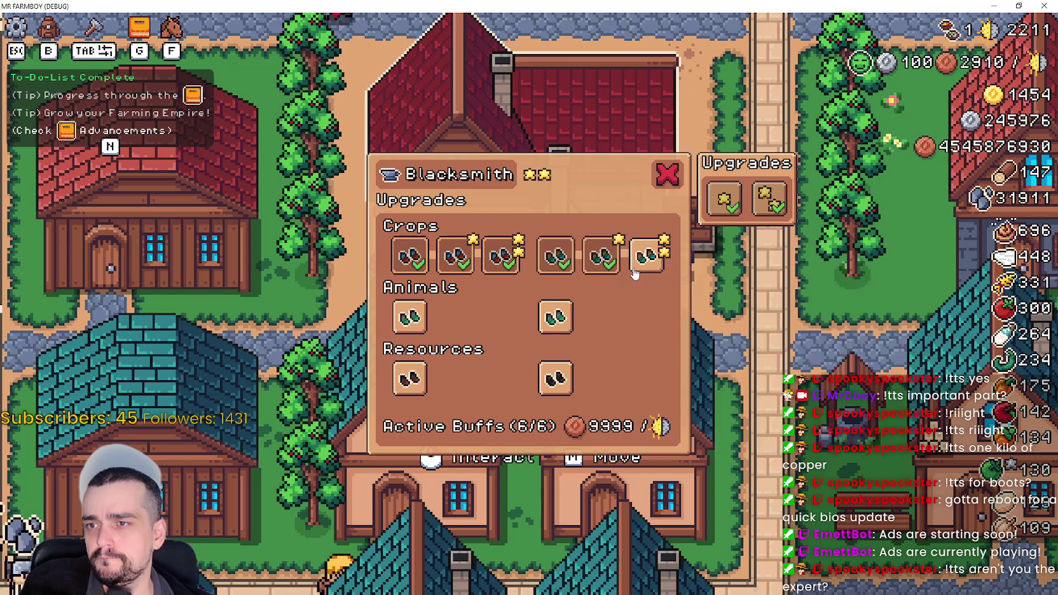
pyautogui.click(409, 324)
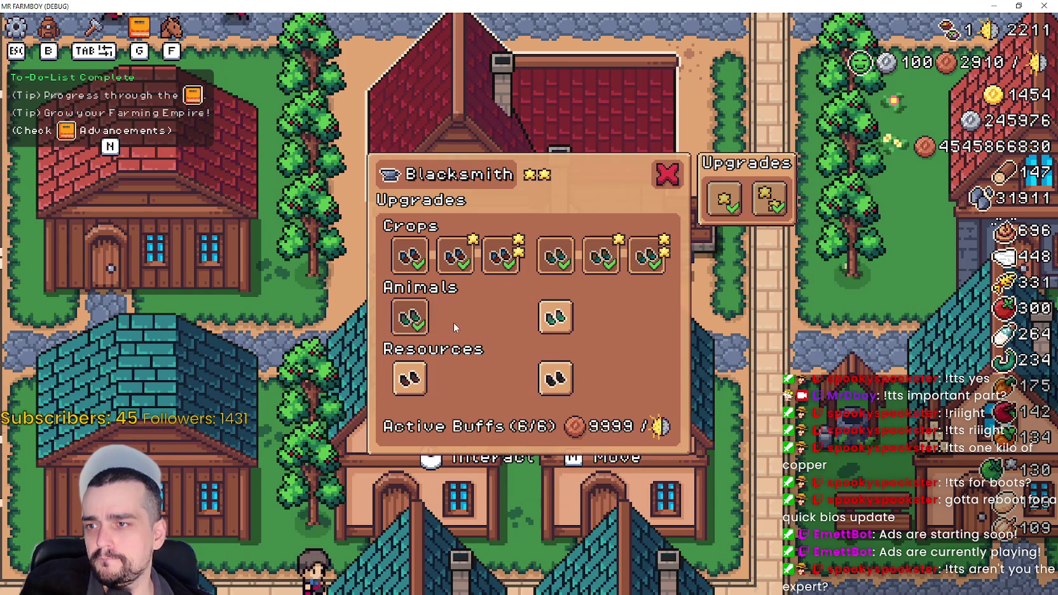
pyautogui.click(555, 318)
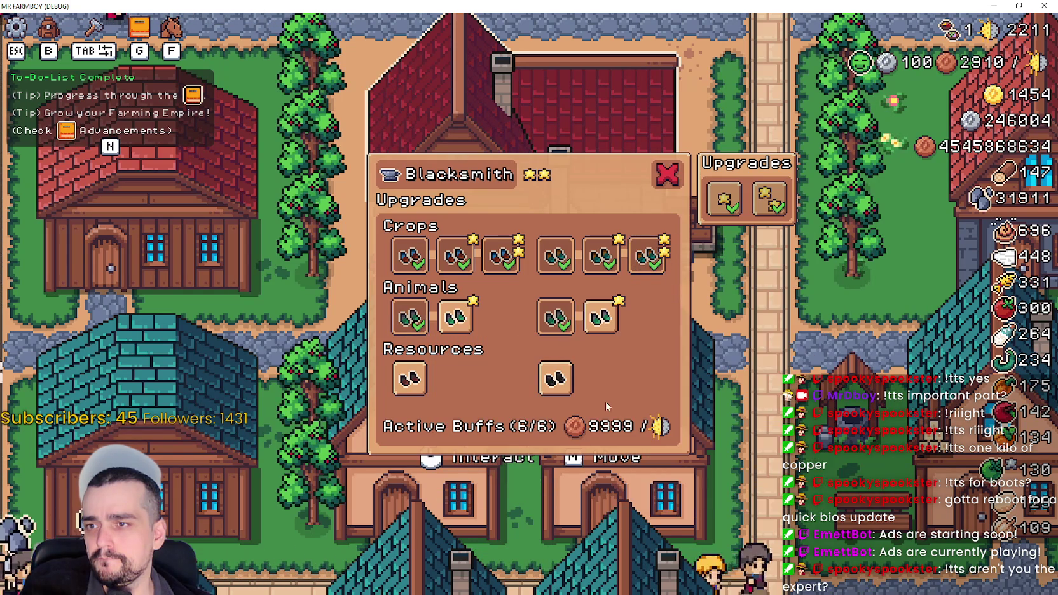
pyautogui.click(604, 322)
pyautogui.click(455, 318)
# Unlock the six Resources boot upgrades from Forester Boots onward, then restore the game window.
pyautogui.click(416, 385)
pyautogui.click(455, 379)
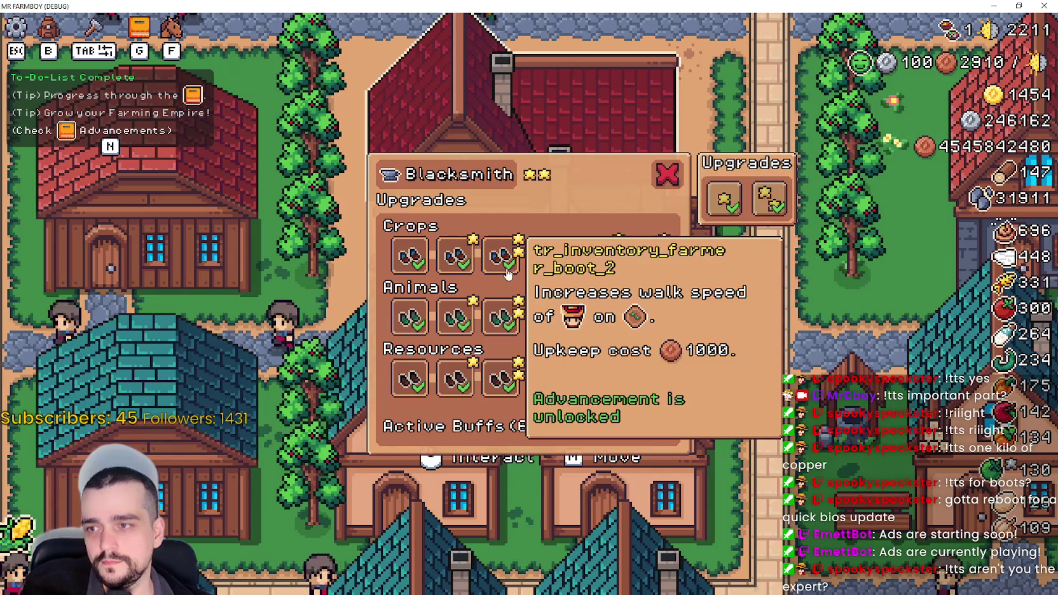
pyautogui.click(502, 380)
pyautogui.click(555, 380)
pyautogui.click(601, 380)
pyautogui.click(648, 380)
pyautogui.click(1018, 5)
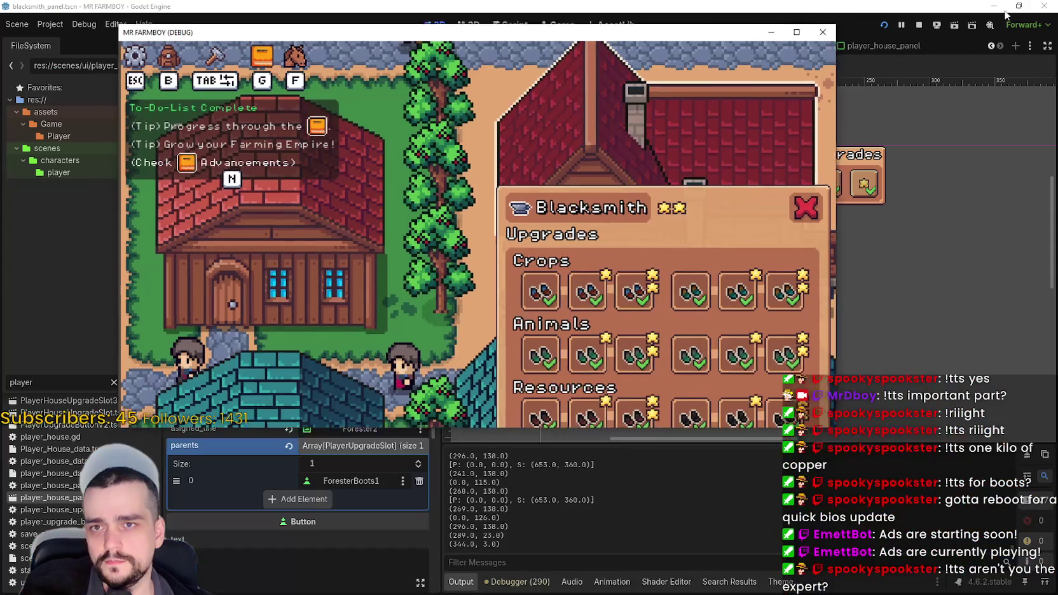
# Bring the Godot editor to the front and select StartingPoint under Skills in blacksmith_panel.
pyautogui.moveTo(372, 56); pyautogui.dragTo(580, 61)
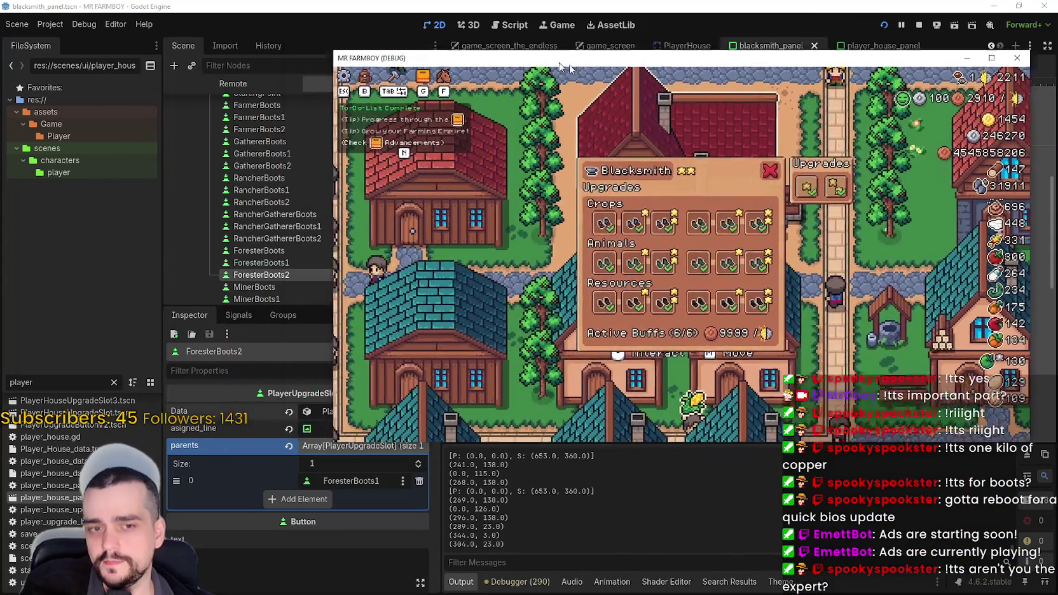
pyautogui.click(356, 228)
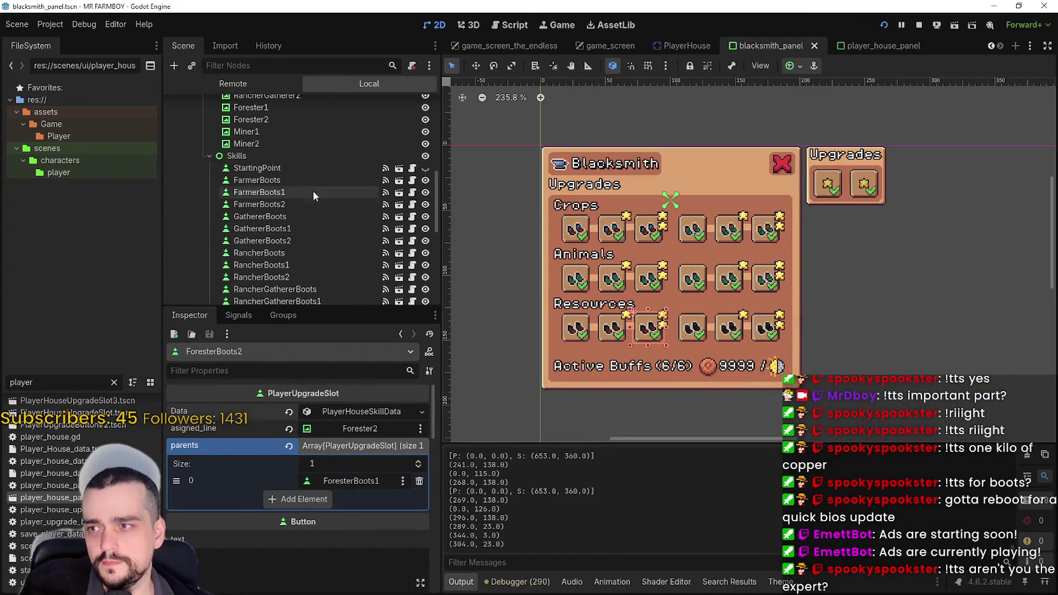
pyautogui.click(310, 169)
pyautogui.scroll(3, 580, 250)
pyautogui.scroll(3, 581, 249)
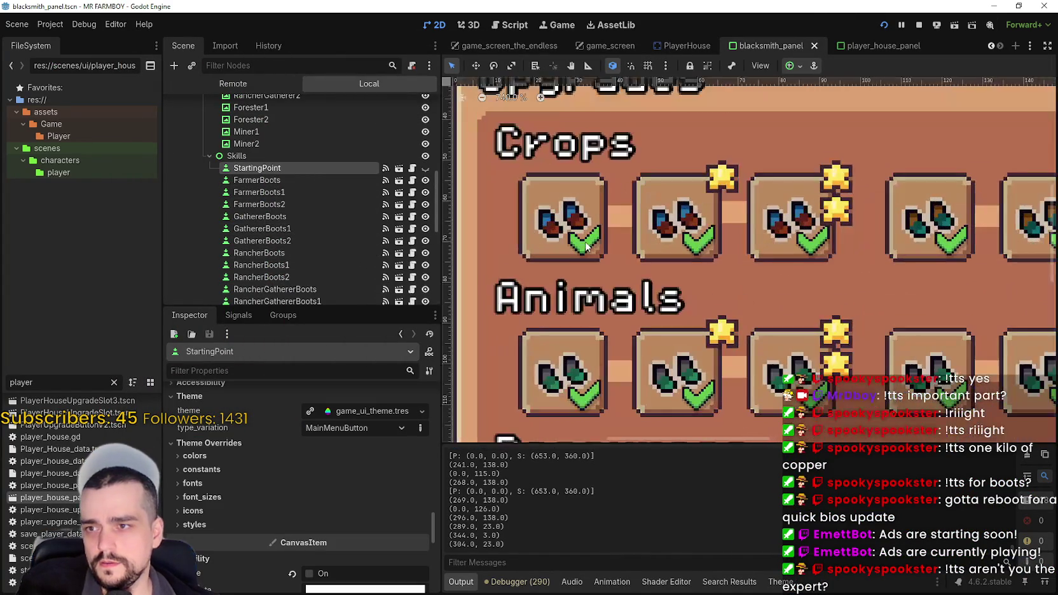
pyautogui.scroll(-2, 568, 216)
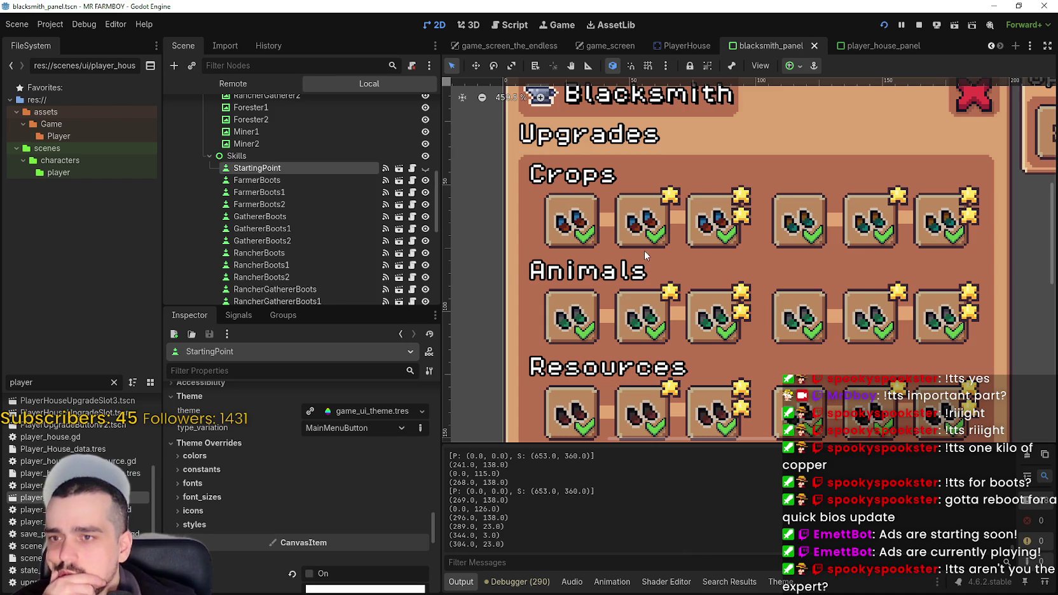
# Turn off local_to_scene on FarmerBoots' button group resource and save the scene.
pyautogui.click(320, 182)
pyautogui.scroll(-2, 342, 486)
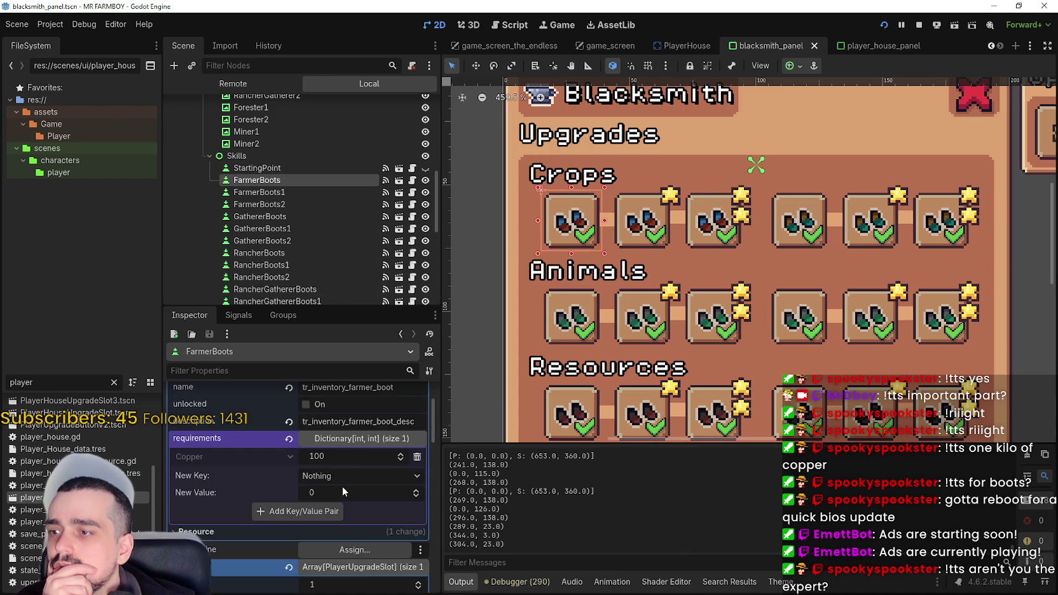
pyautogui.scroll(-2, 351, 492)
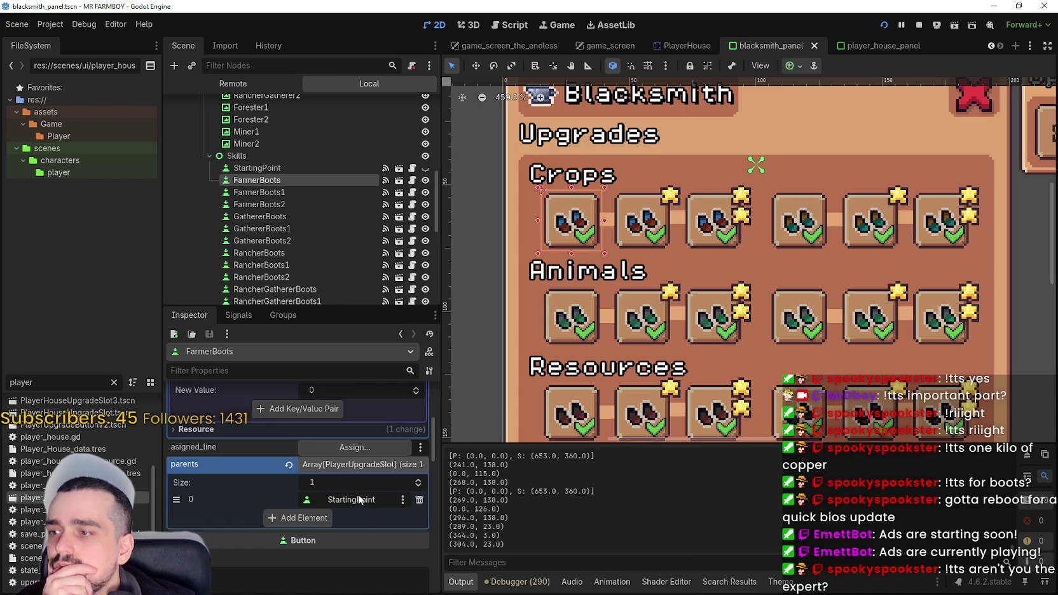
pyautogui.scroll(-1, 361, 483)
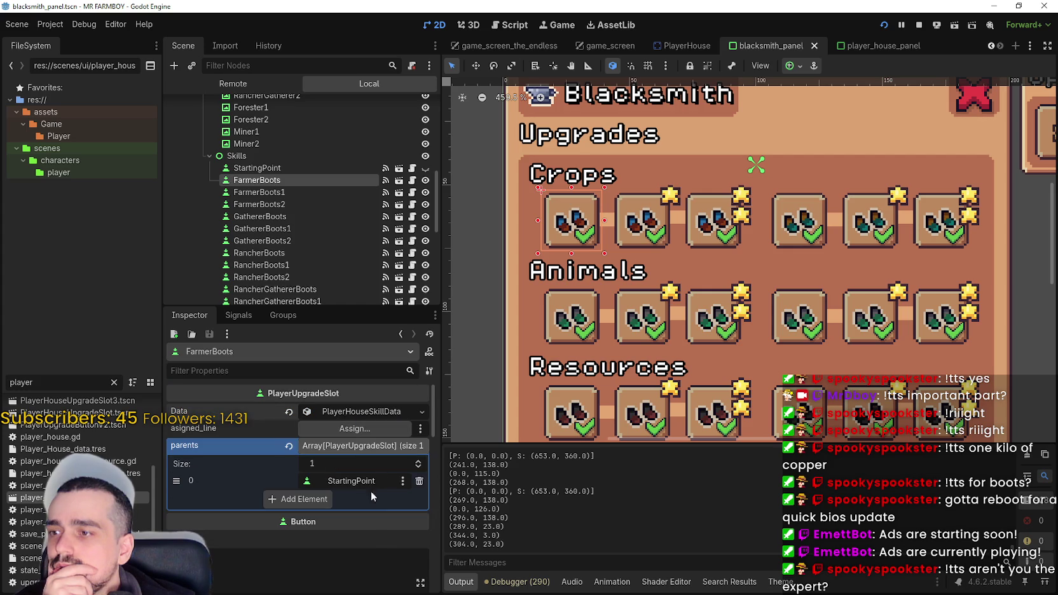
pyautogui.click(369, 448)
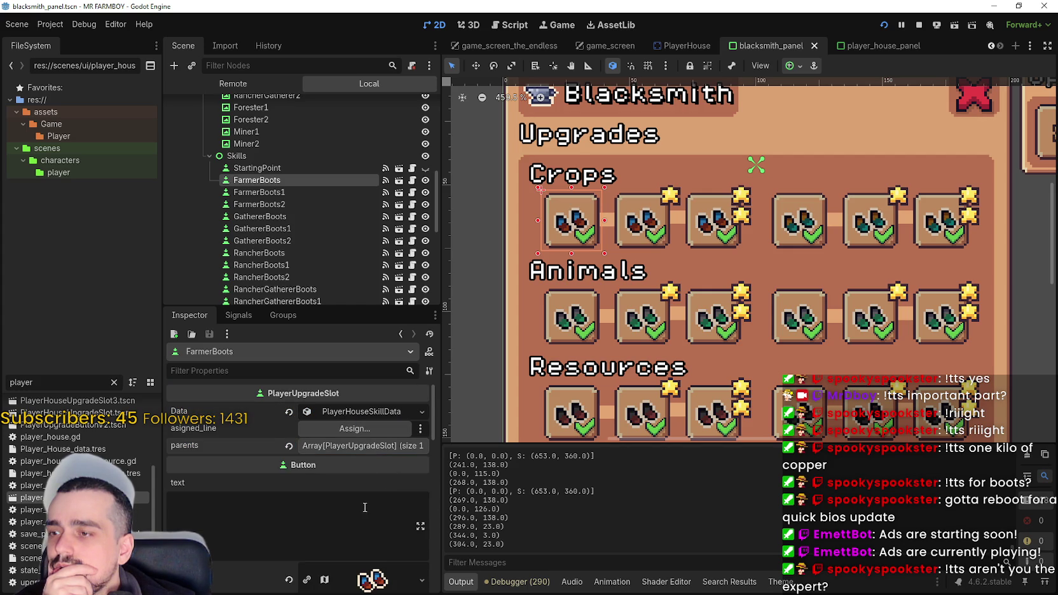
pyautogui.scroll(-5, 364, 502)
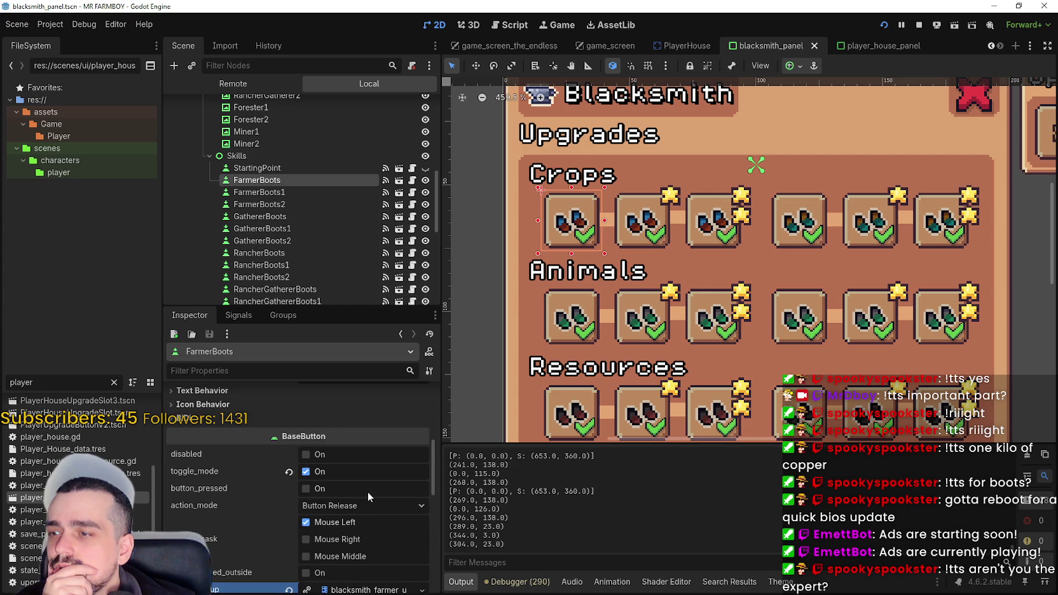
pyautogui.scroll(-3, 368, 492)
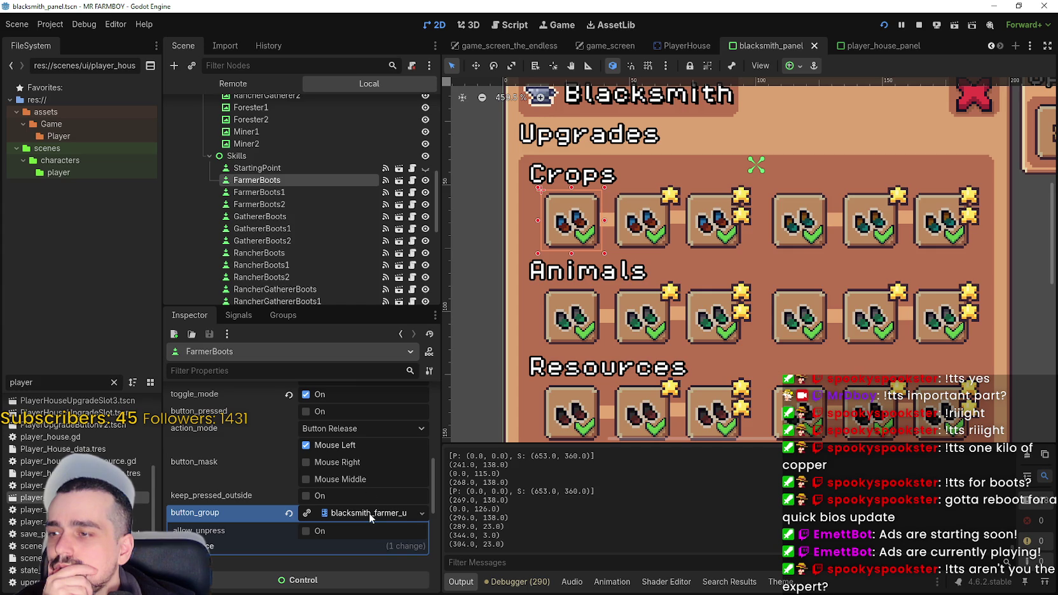
pyautogui.click(369, 510)
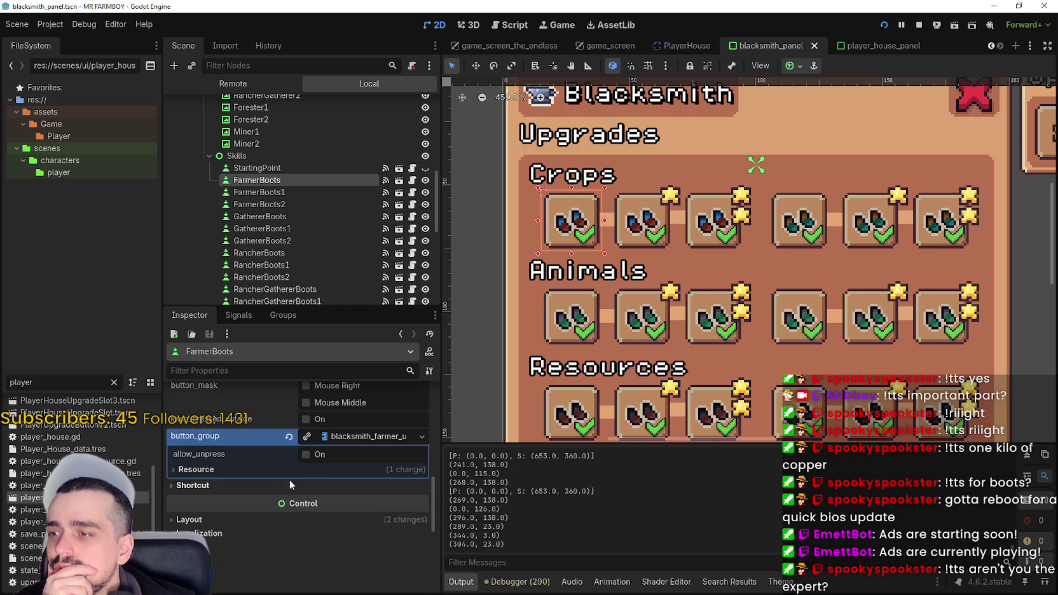
pyautogui.click(292, 474)
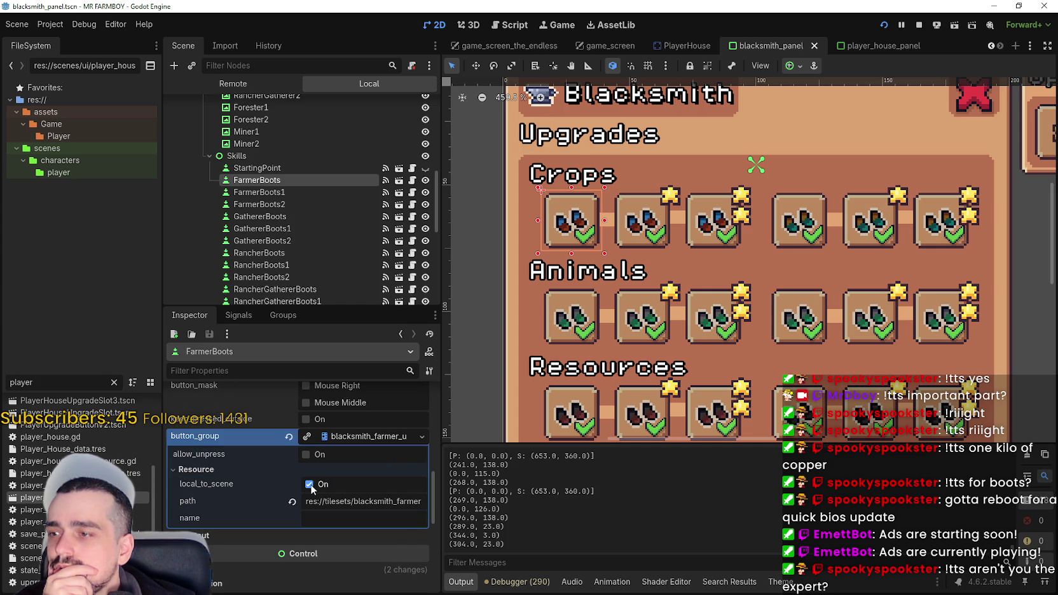
pyautogui.click(309, 485)
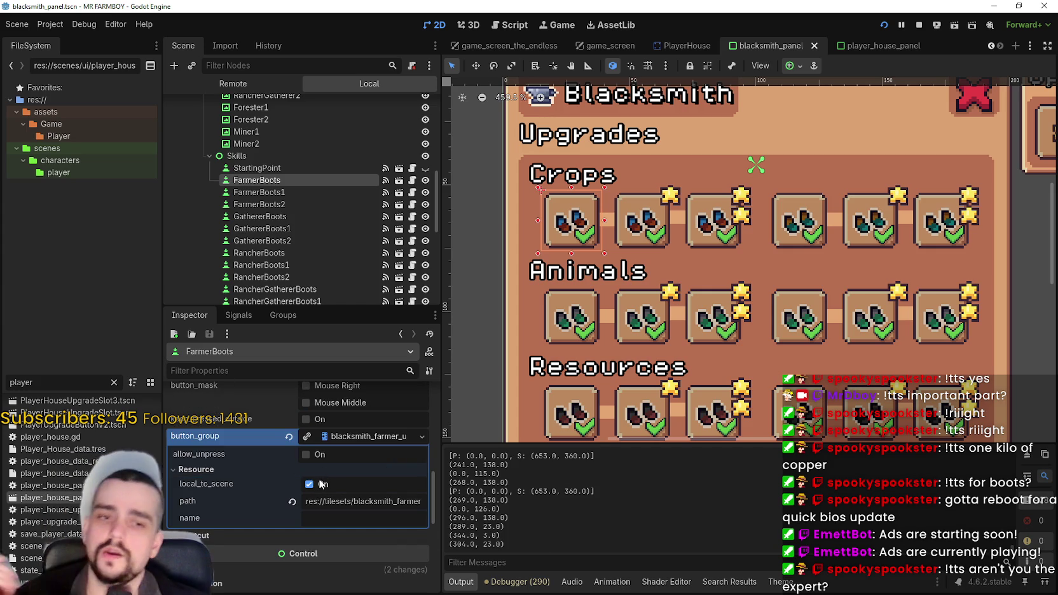
pyautogui.hotkey('ctrl', 's')
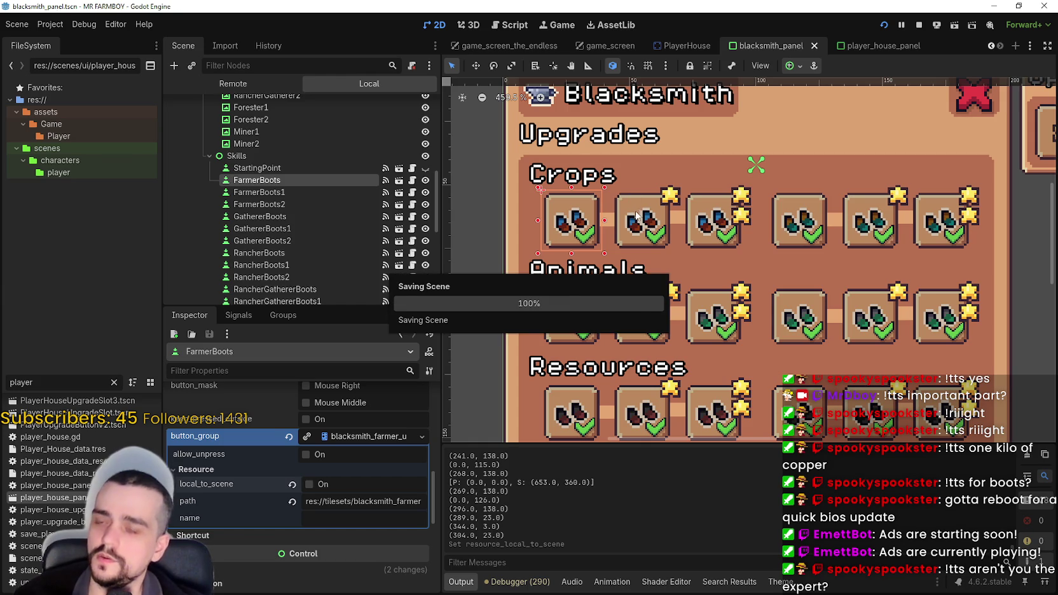
# Review FarmerBoots1's button group settings and save the scene.
pyautogui.click(633, 240)
pyautogui.scroll(-5, 341, 496)
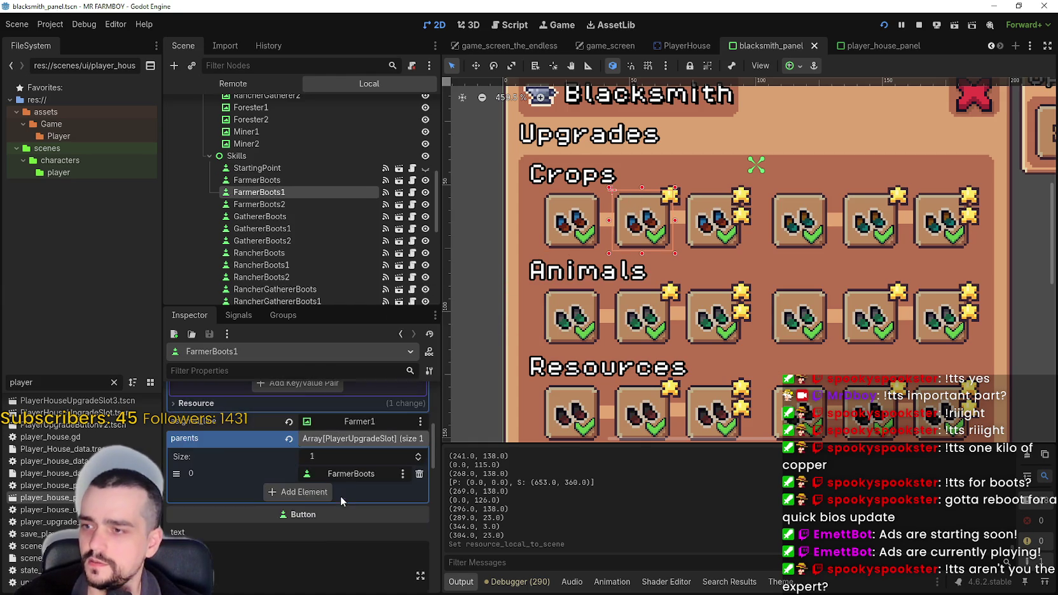
pyautogui.scroll(-5, 336, 468)
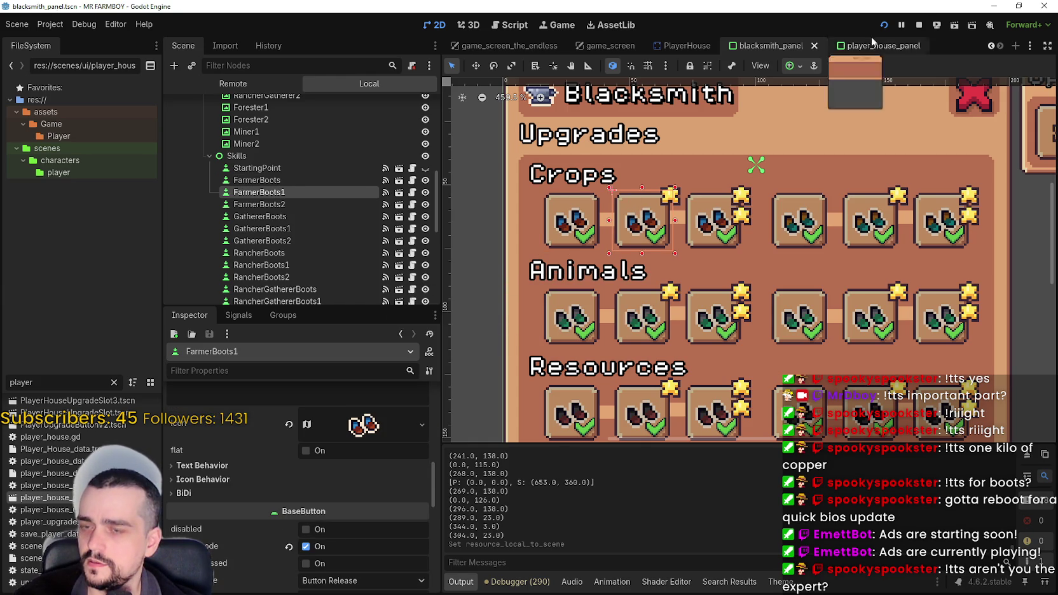
pyautogui.scroll(-3, 318, 529)
pyautogui.click(344, 512)
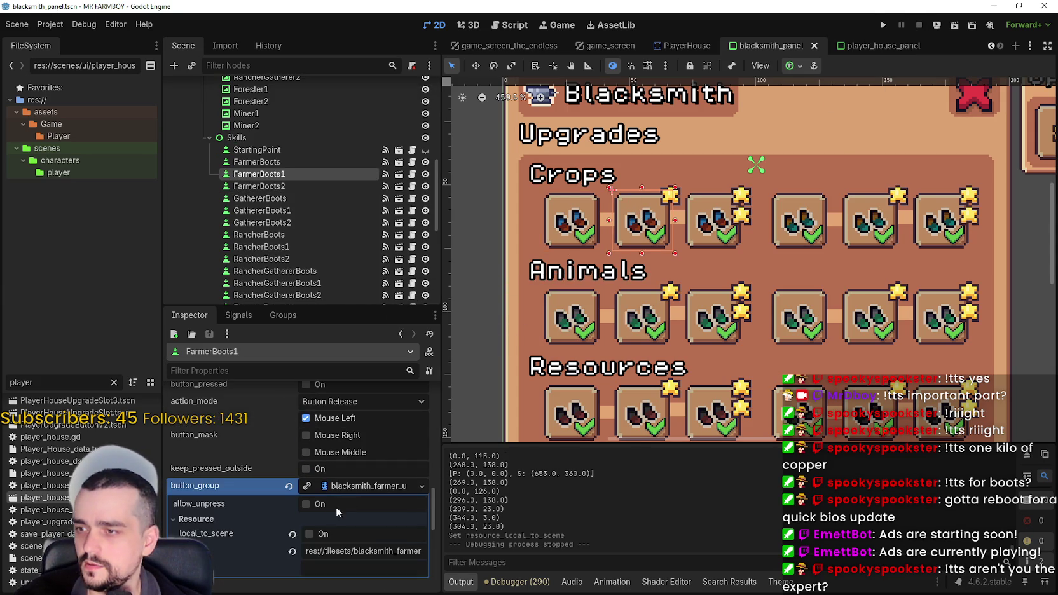
pyautogui.scroll(-3, 350, 487)
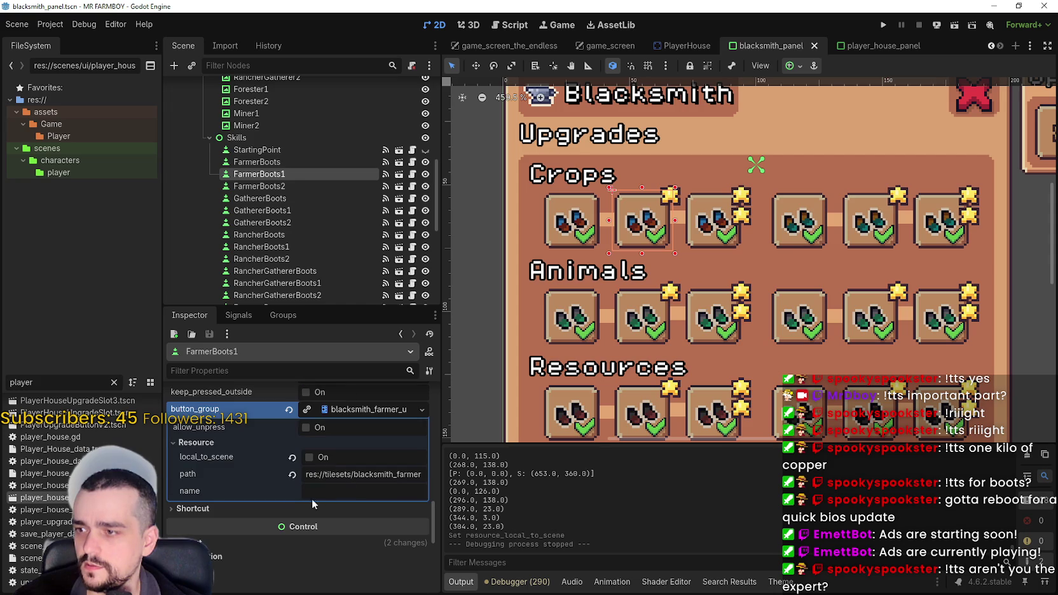
pyautogui.hotkey('ctrl', 's')
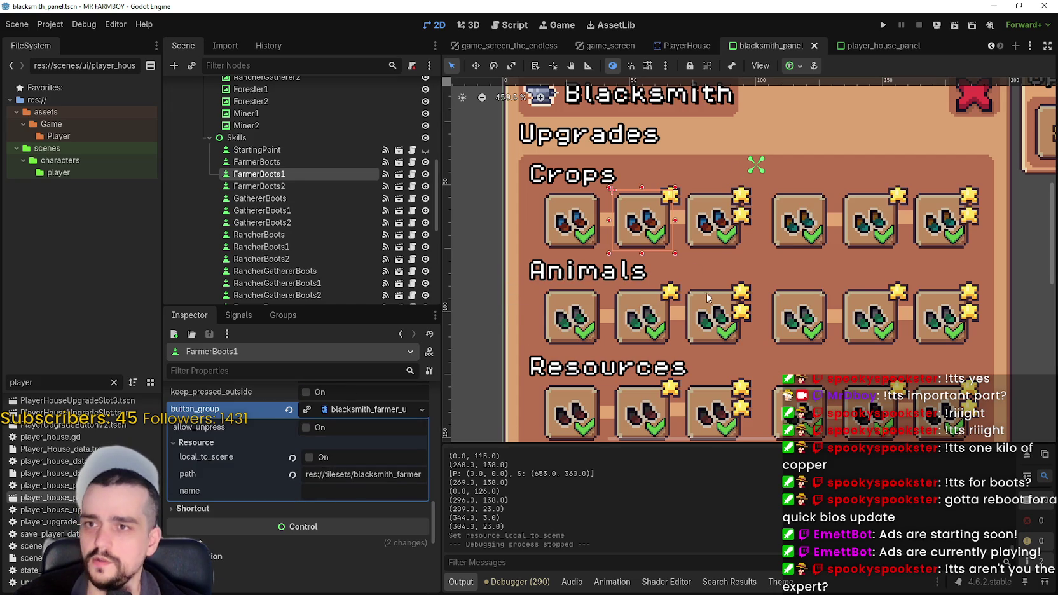
# Turn off local_to_scene on GathererBoots' button group and save the scene.
pyautogui.click(791, 241)
pyautogui.scroll(-8, 347, 525)
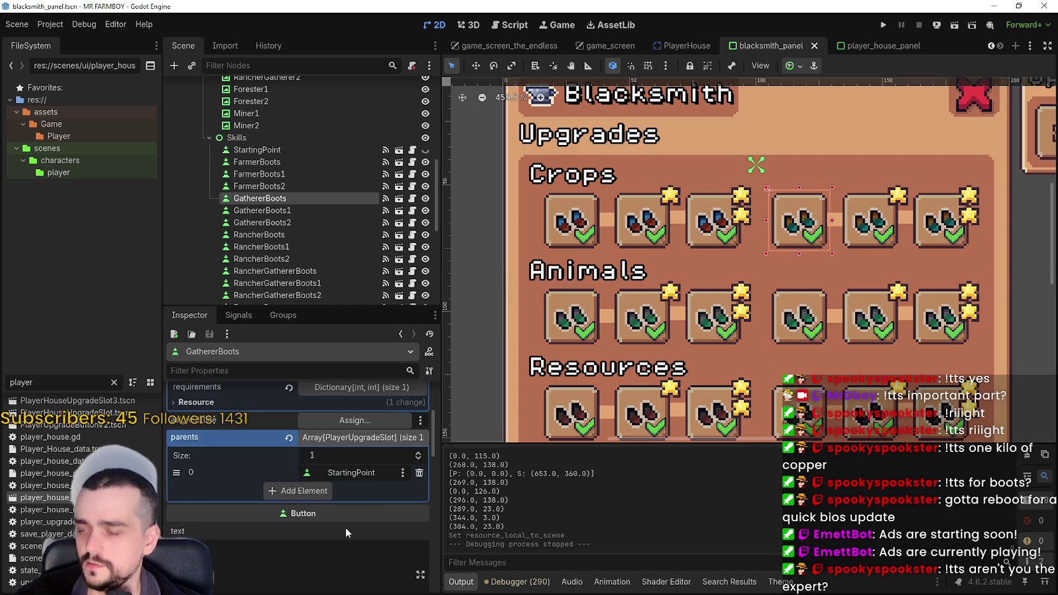
pyautogui.scroll(-5, 327, 488)
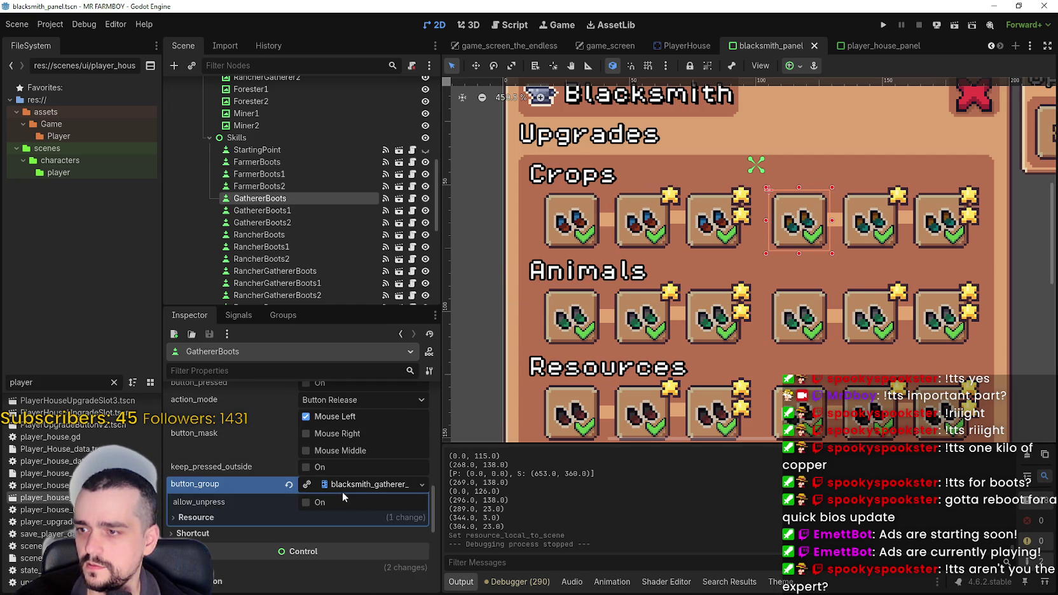
pyautogui.click(347, 488)
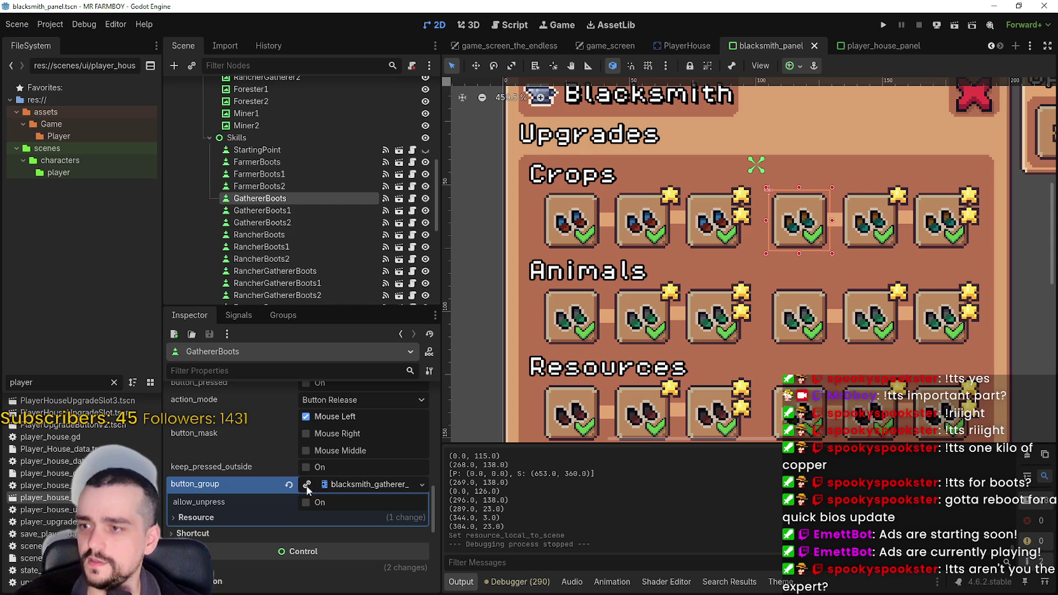
pyautogui.click(321, 517)
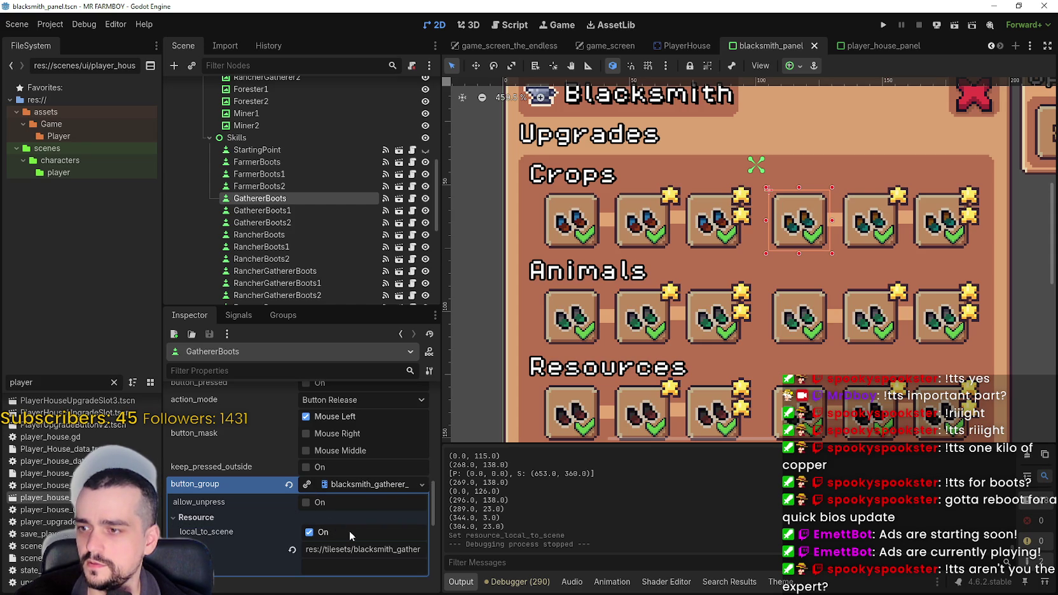
pyautogui.click(347, 531)
pyautogui.hotkey('ctrl', 's')
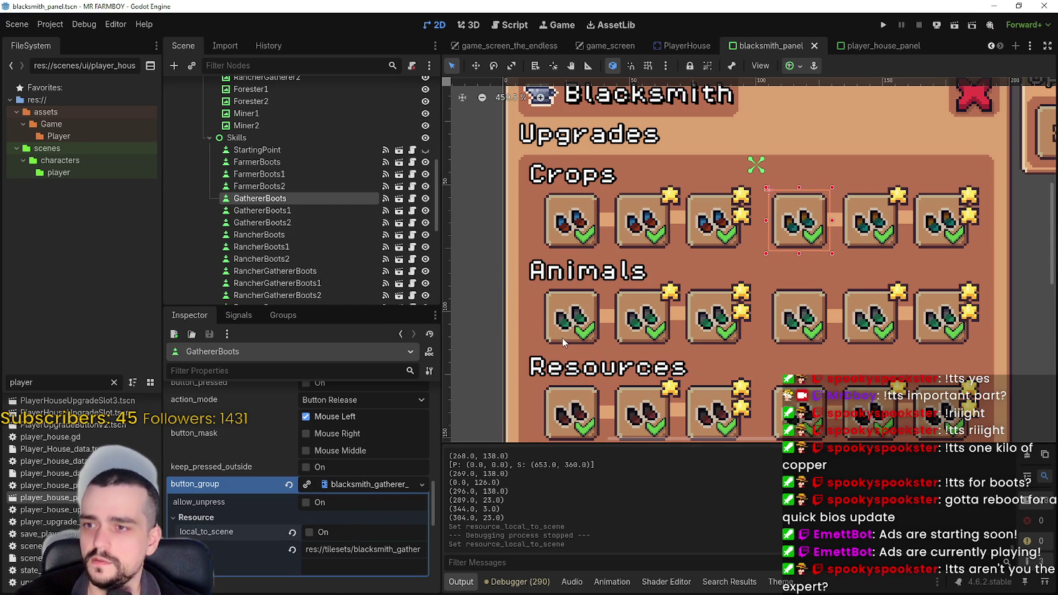
# Turn off local_to_scene on RancherBoots' button group and save the scene.
pyautogui.click(562, 337)
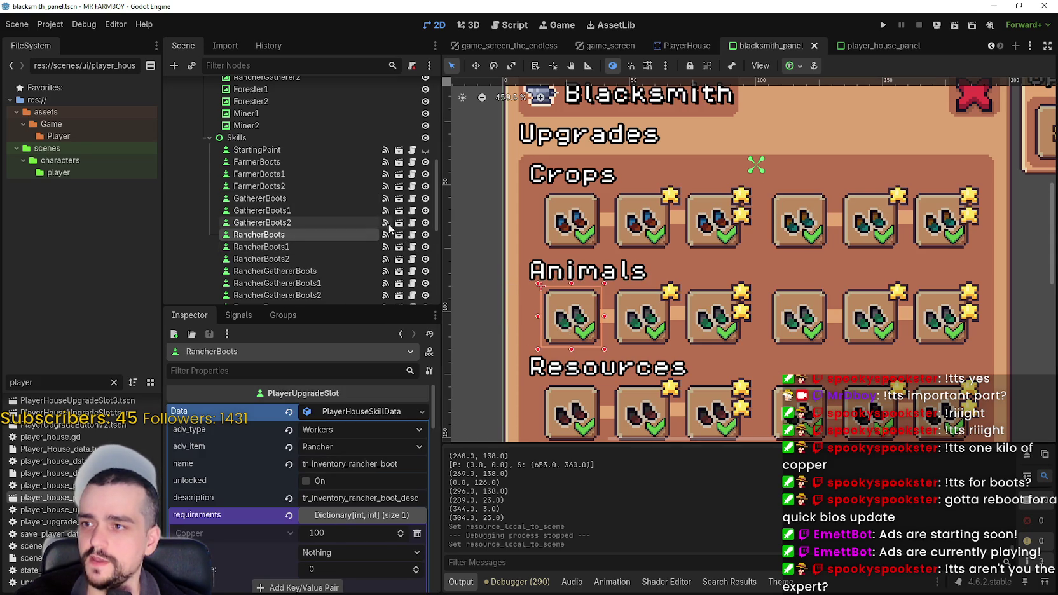
pyautogui.scroll(-3, 348, 487)
pyautogui.scroll(3, 348, 487)
pyautogui.click(355, 413)
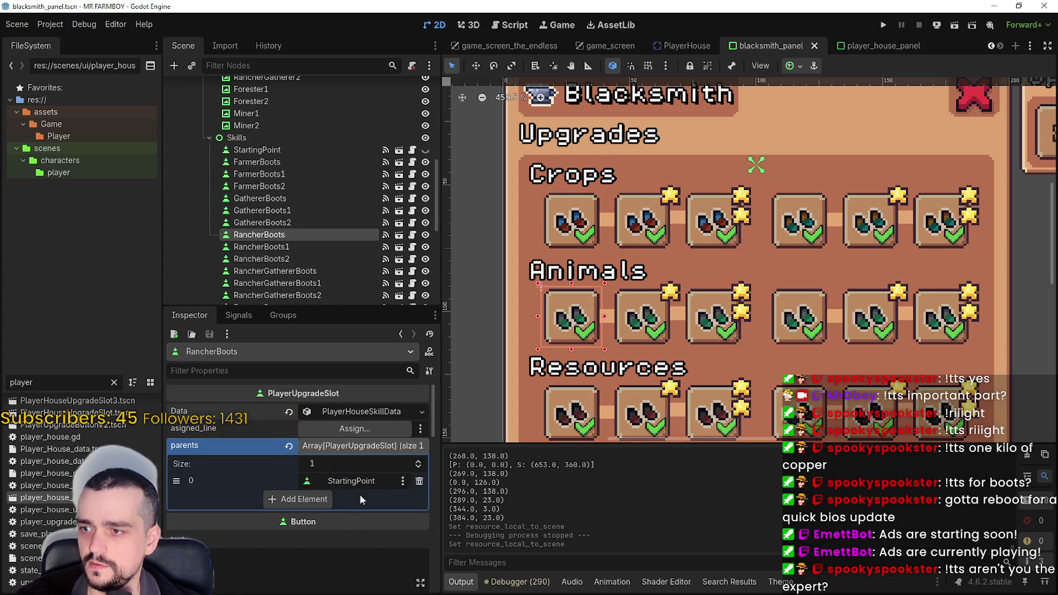
pyautogui.scroll(-5, 337, 547)
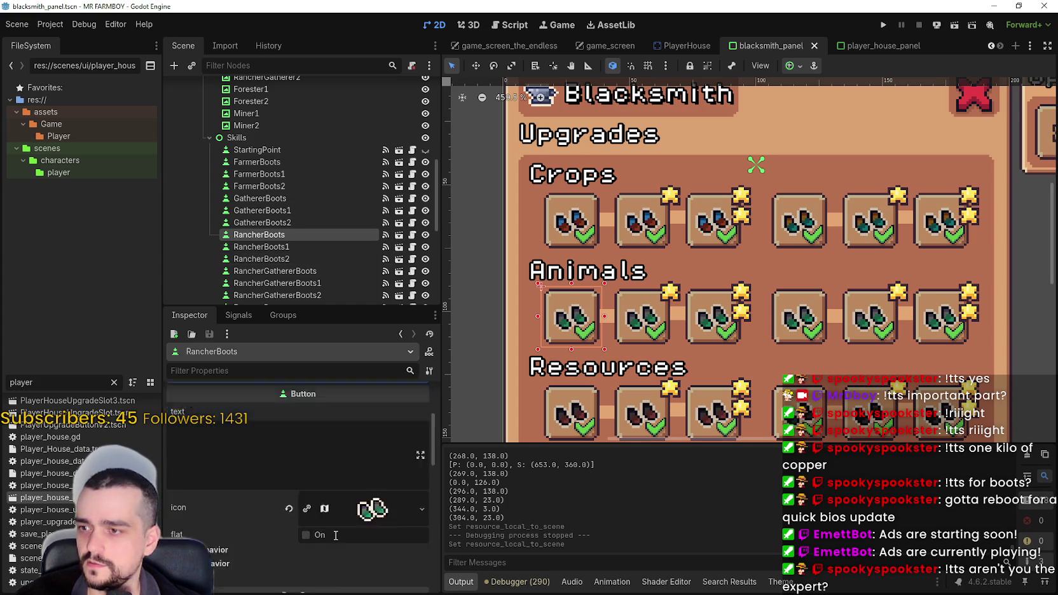
pyautogui.scroll(-5, 333, 531)
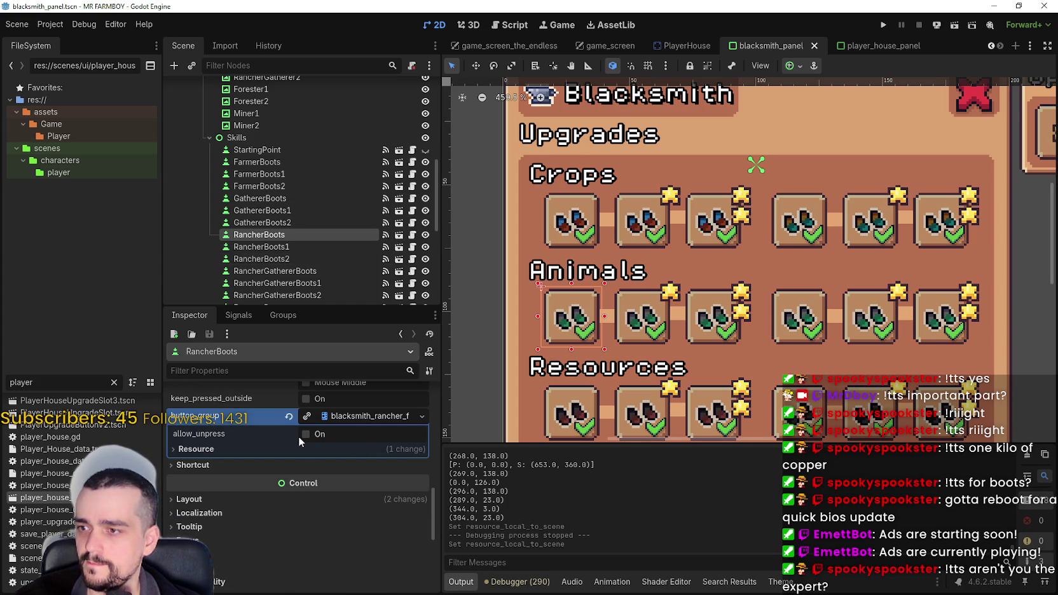
pyautogui.click(266, 448)
pyautogui.click(319, 464)
pyautogui.hotkey('ctrl', 's')
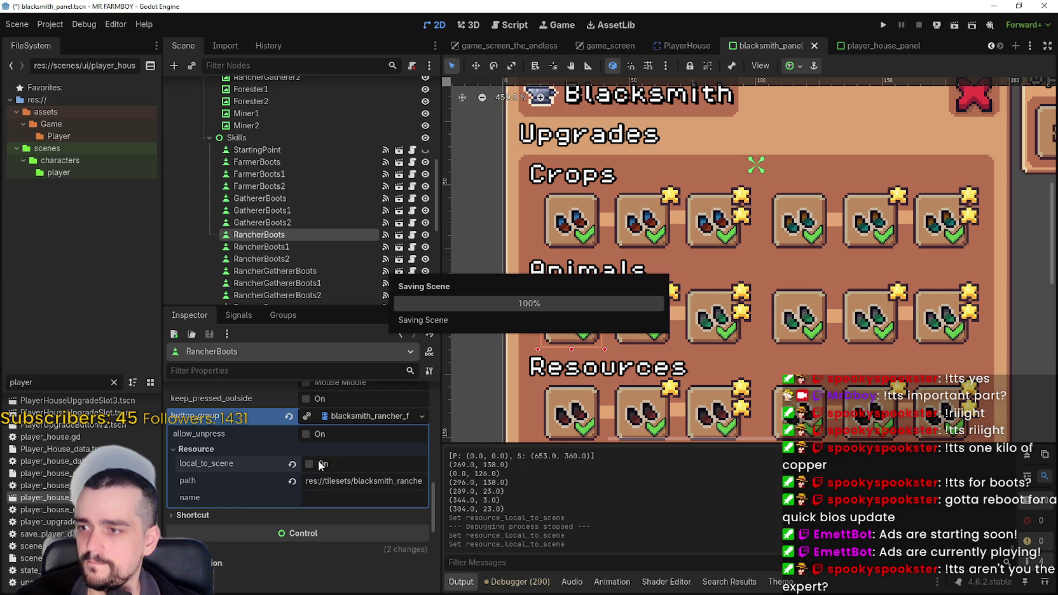
# Turn off local_to_scene on RancherGathererBoots' button group and save the scene.
pyautogui.scroll(-2, 701, 316)
pyautogui.click(785, 324)
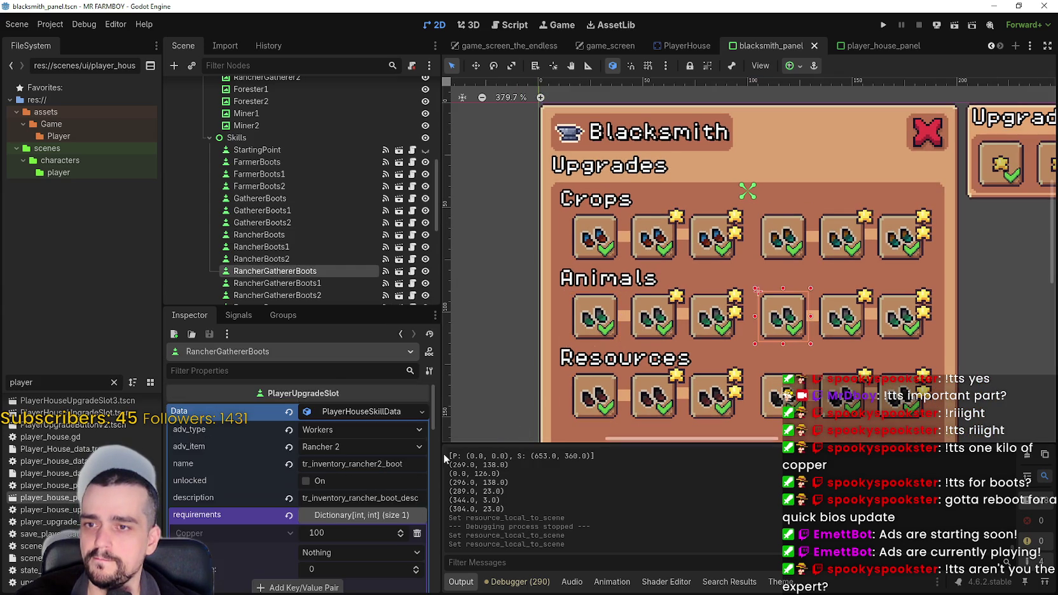
pyautogui.scroll(-4, 349, 496)
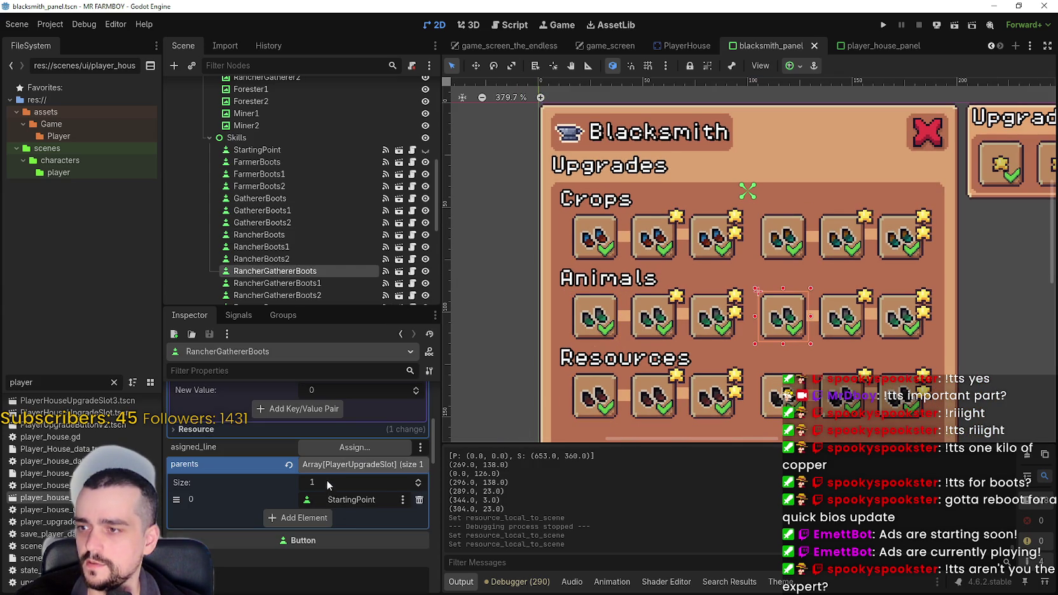
pyautogui.scroll(-10, 327, 482)
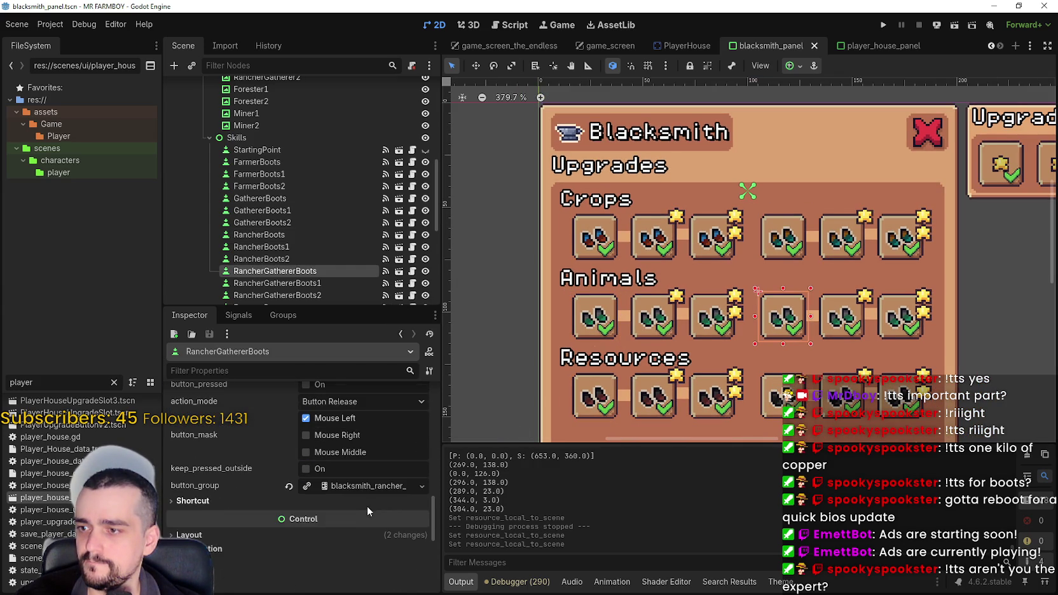
pyautogui.click(356, 488)
pyautogui.click(367, 478)
pyautogui.hotkey('ctrl', 's')
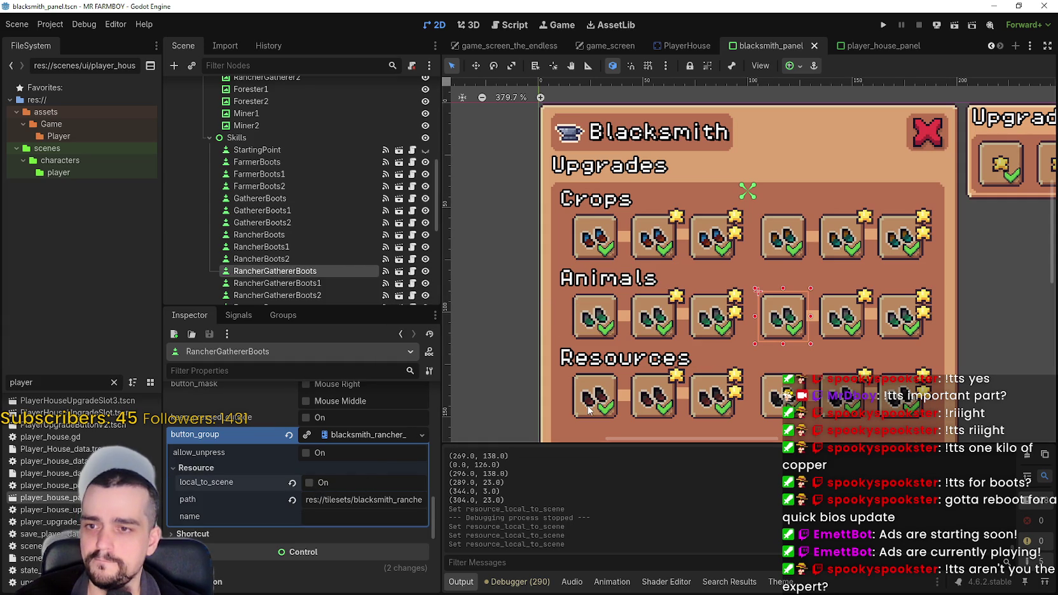
# Turn off local_to_scene on ForesterBoots' button group and save the scene.
pyautogui.press('Down')
pyautogui.press('Down')
pyautogui.press('Down')
pyautogui.scroll(-2, 355, 519)
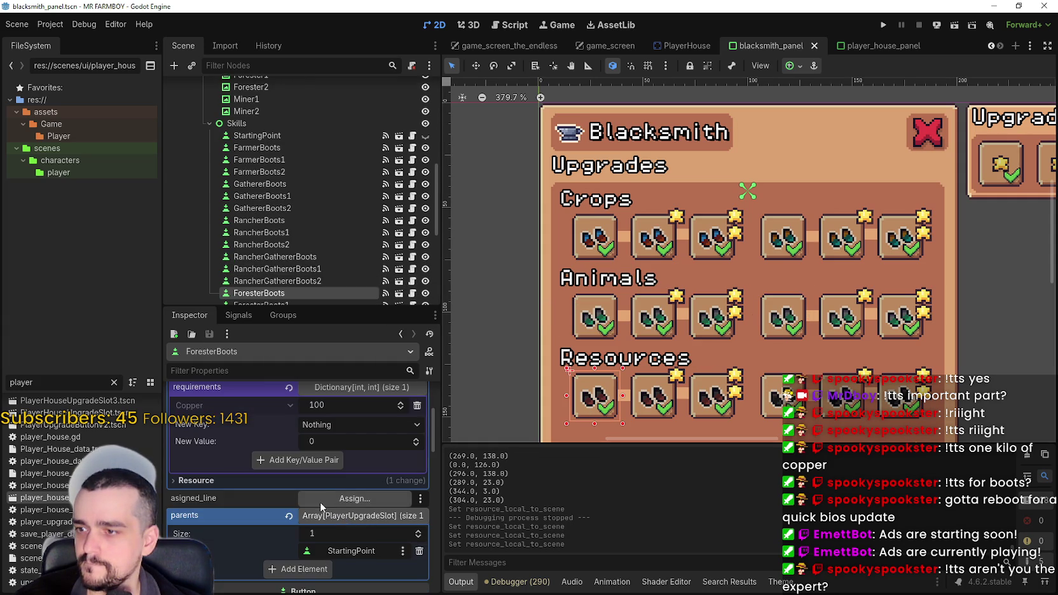
pyautogui.scroll(-2, 345, 526)
pyautogui.scroll(-1, 345, 525)
pyautogui.scroll(-2, 345, 525)
pyautogui.scroll(-3, 327, 525)
pyautogui.scroll(-2, 327, 525)
pyautogui.scroll(-2, 329, 528)
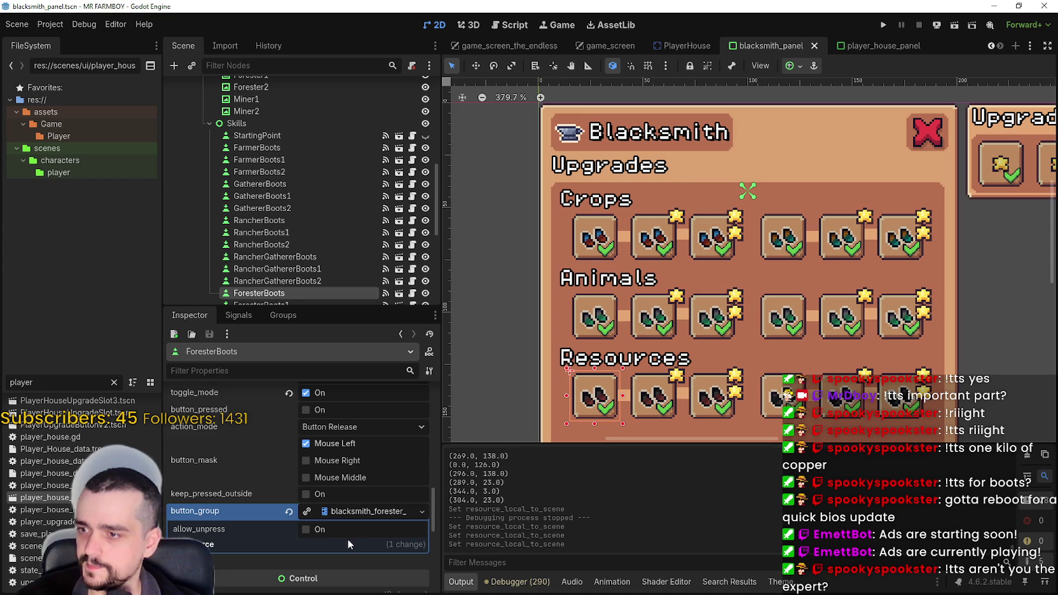
pyautogui.click(344, 544)
pyautogui.click(329, 560)
pyautogui.hotkey('ctrl', 's')
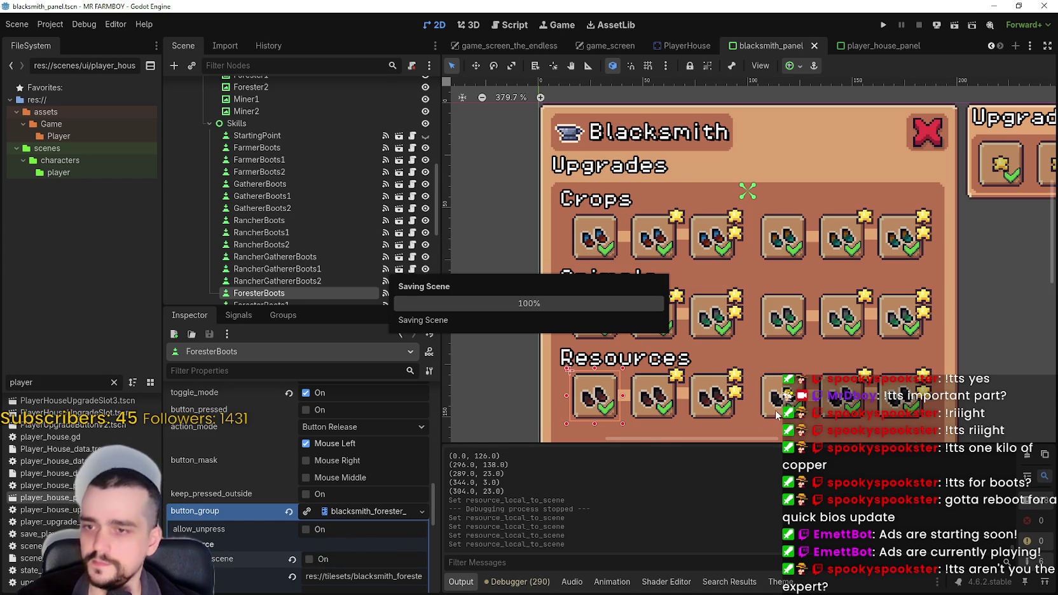
# Turn off local_to_scene on MinerBoots' button group.
pyautogui.press('Down')
pyautogui.press('Down')
pyautogui.press('Down')
pyautogui.scroll(-5, 381, 496)
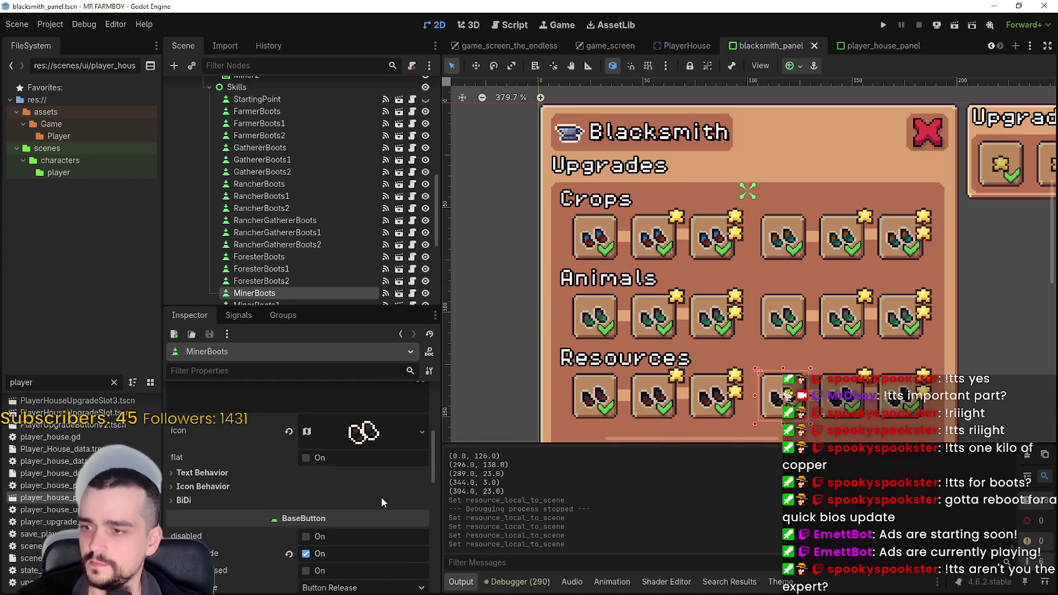
pyautogui.click(308, 489)
# Save the MinerBoots change and inspect RancherBoots' parents and skill data.
pyautogui.hotkey('ctrl', 's')
pyautogui.click(610, 326)
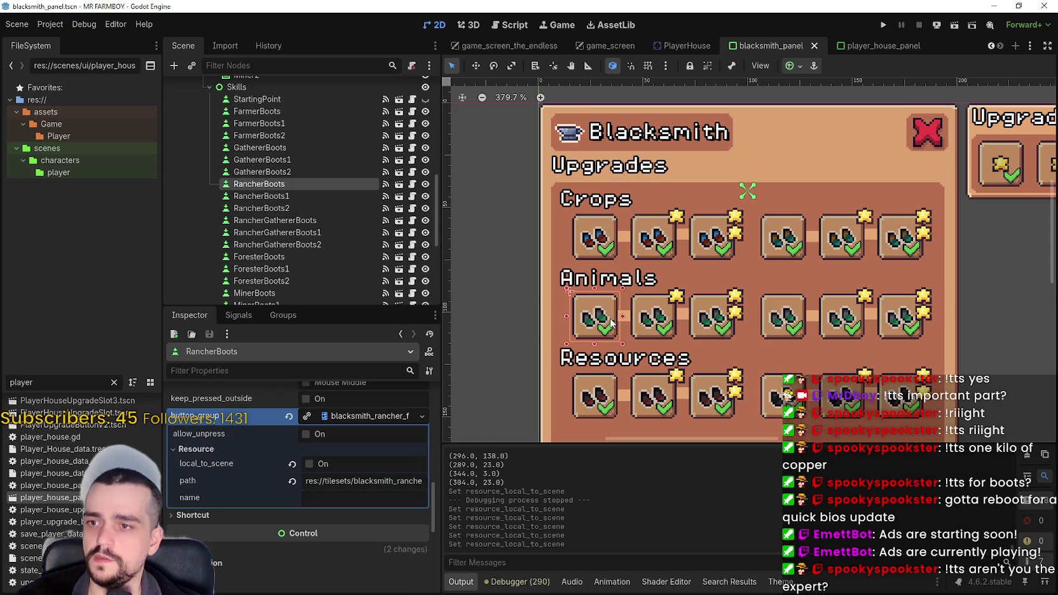
pyautogui.scroll(5, 312, 499)
pyautogui.scroll(3, 338, 490)
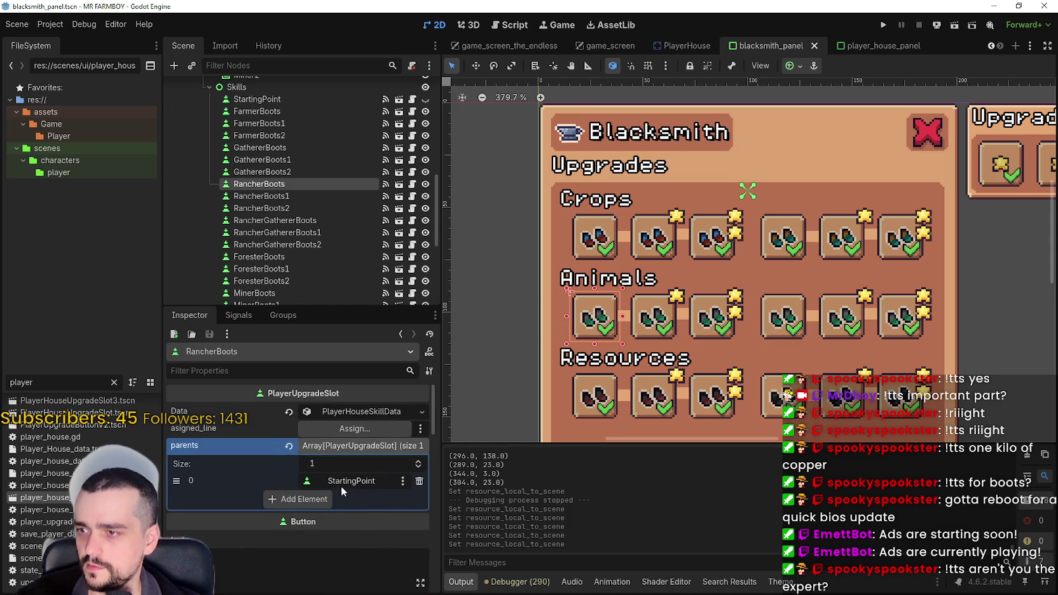
pyautogui.click(368, 448)
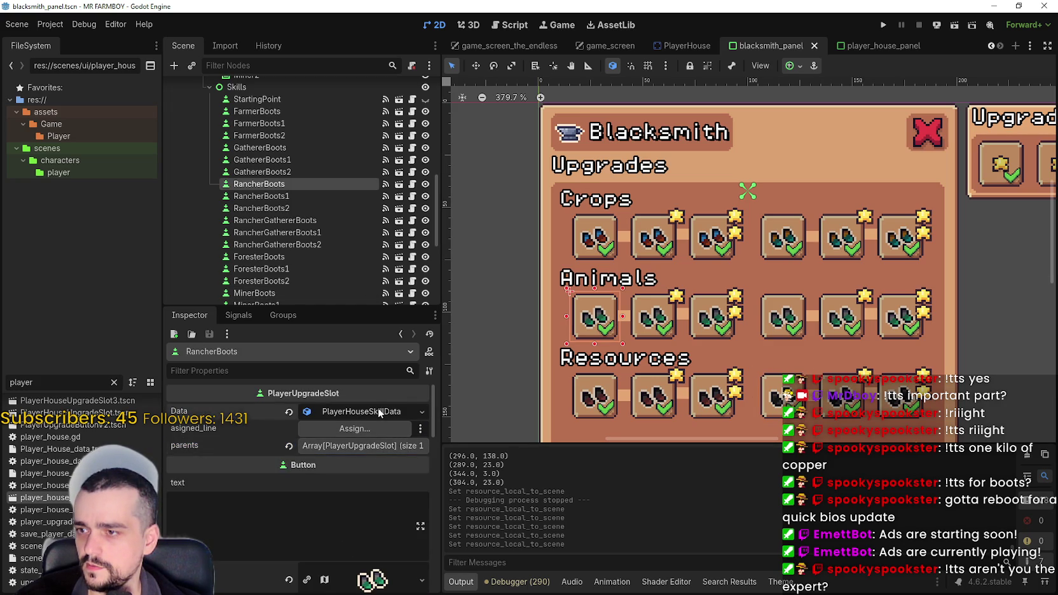
pyautogui.click(378, 412)
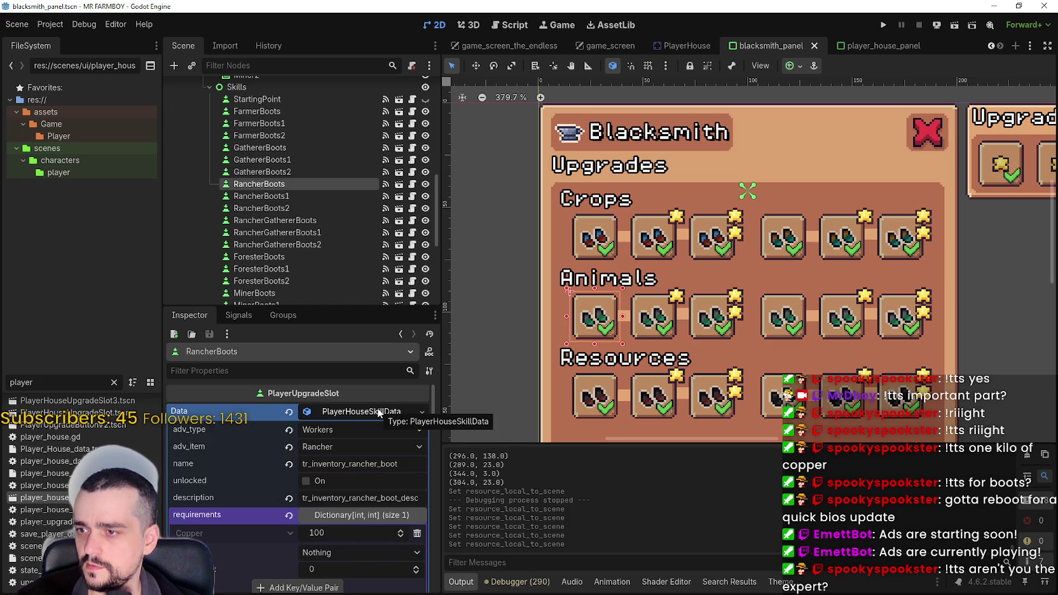
# Set RancherBoots1's parents[0] to RancherBoots via the Select a Node dialog and save.
pyautogui.click(667, 330)
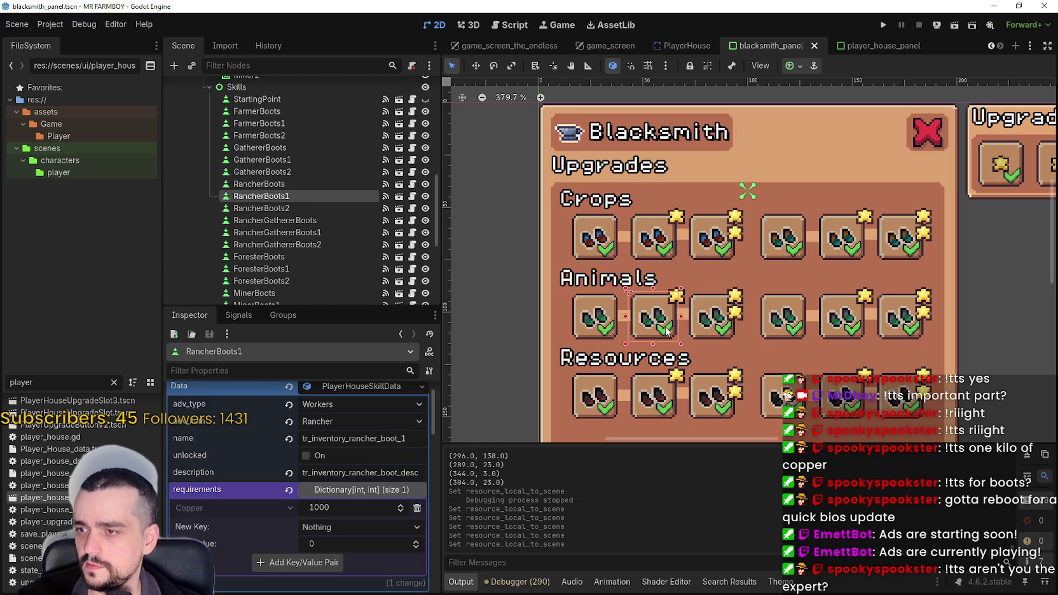
pyautogui.click(698, 328)
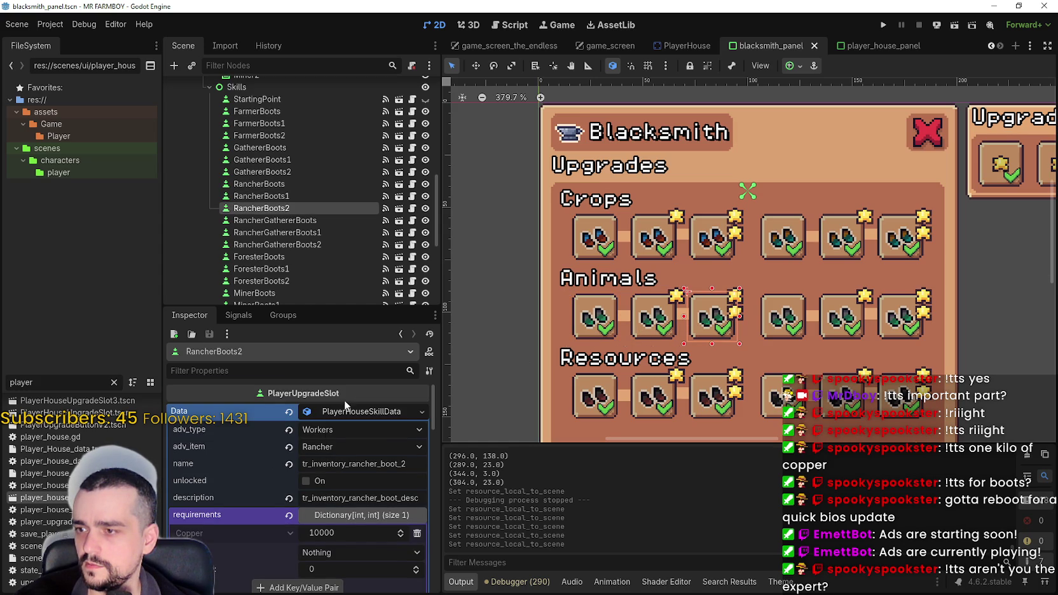
pyautogui.click(345, 407)
pyautogui.click(661, 328)
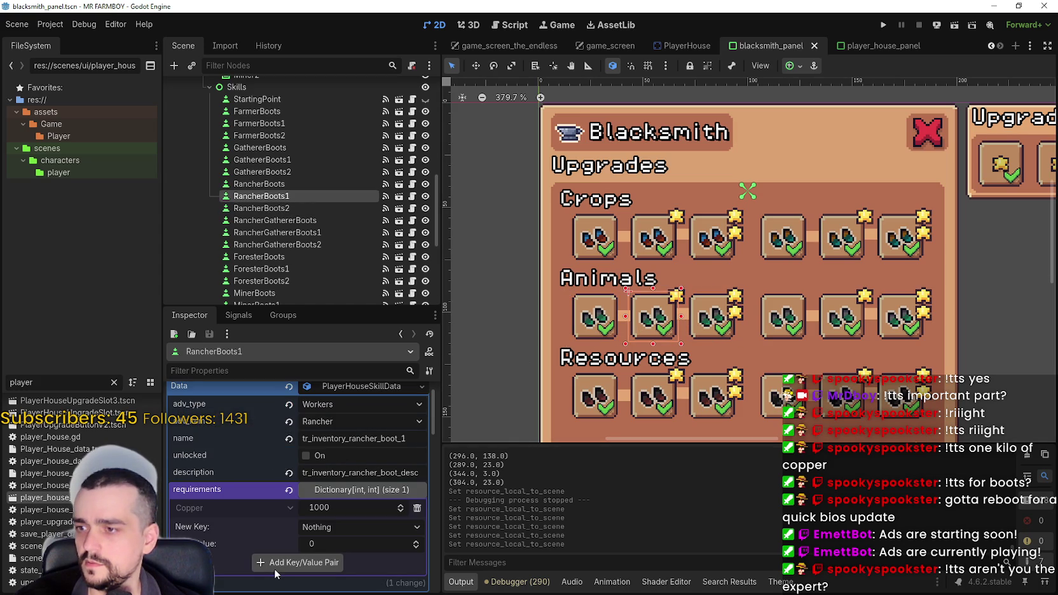
pyautogui.click(361, 387)
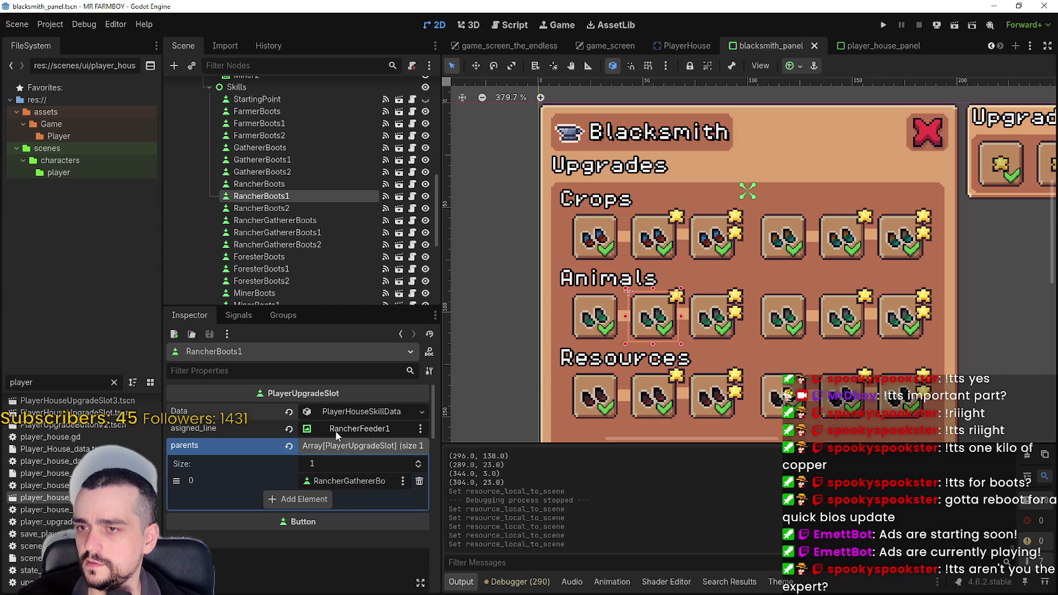
pyautogui.click(360, 483)
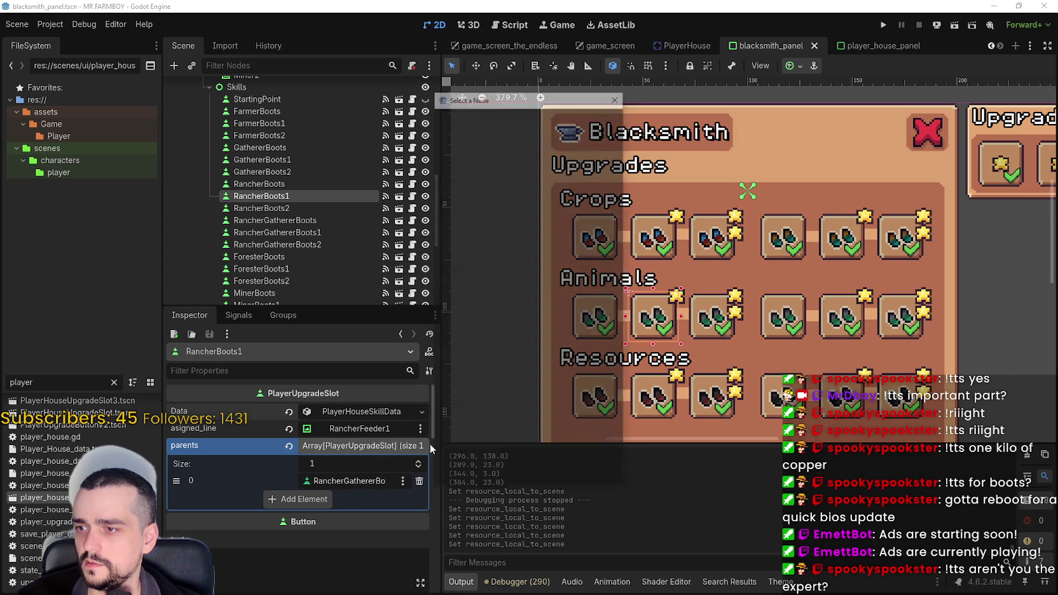
pyautogui.write('Rancher')
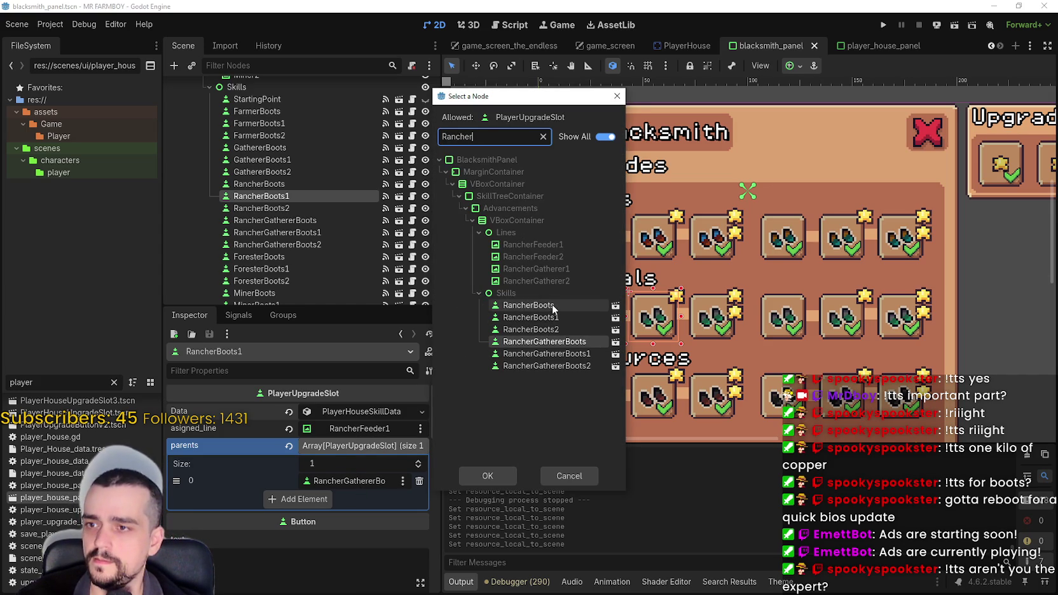
pyautogui.doubleClick(552, 305)
pyautogui.hotkey('ctrl', 's')
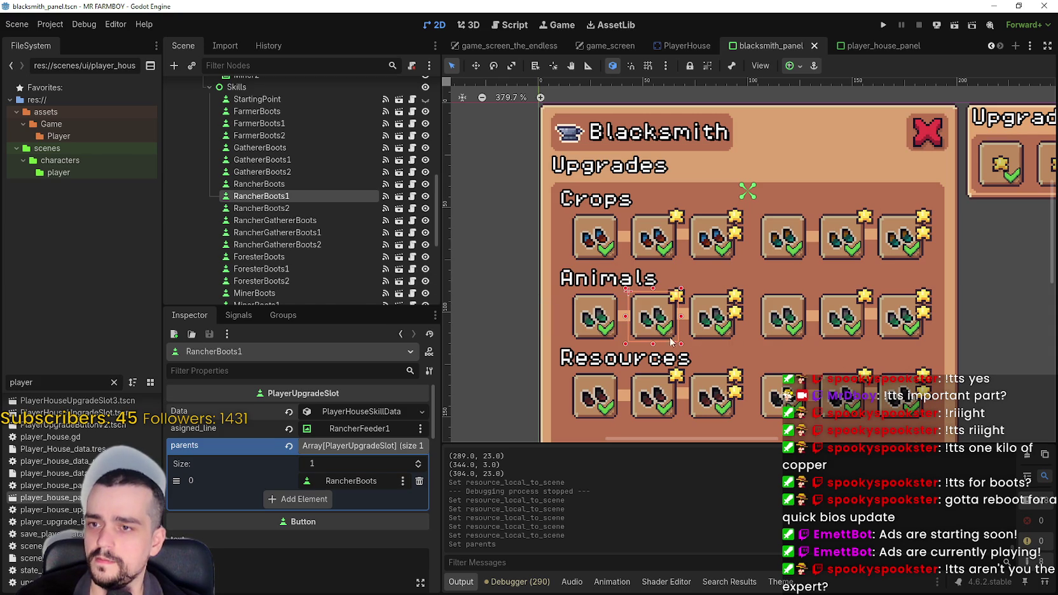
# Check the parents of the third, fifth and sixth Animals boot slots, then save and launch the game.
pyautogui.click(700, 335)
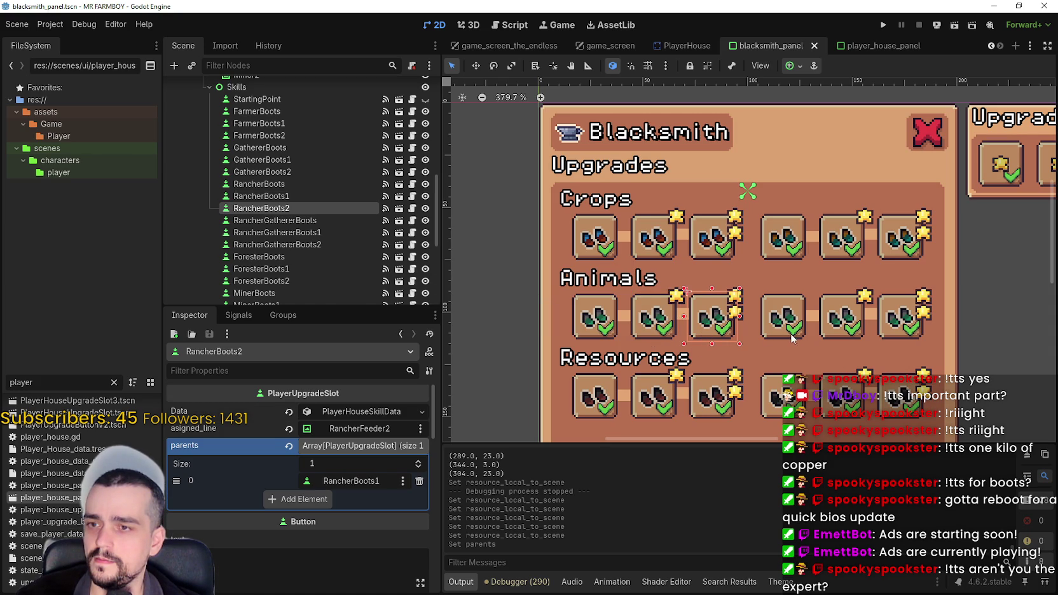
pyautogui.click(830, 331)
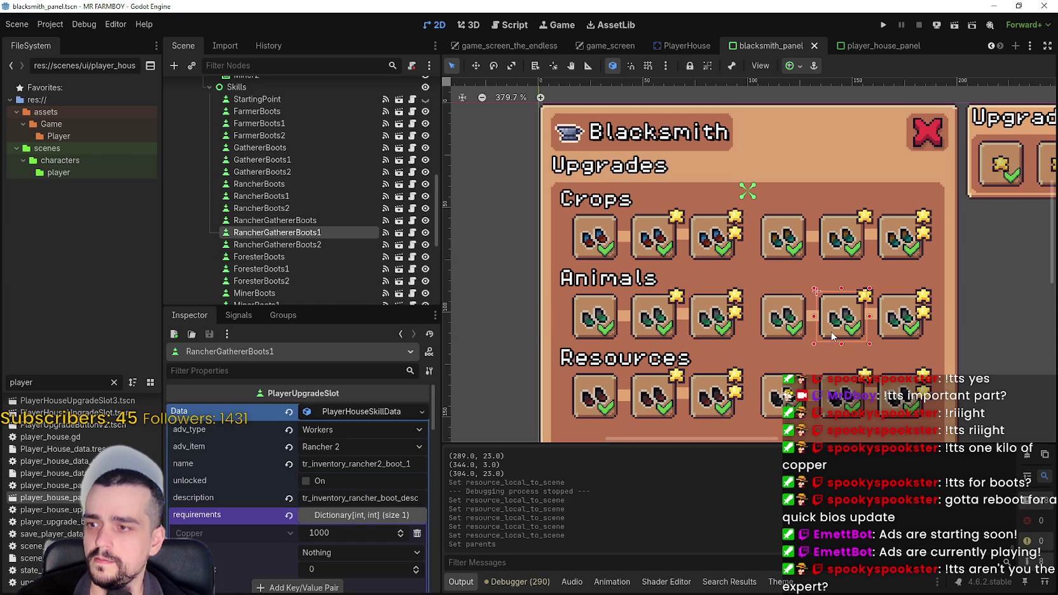
pyautogui.click(379, 411)
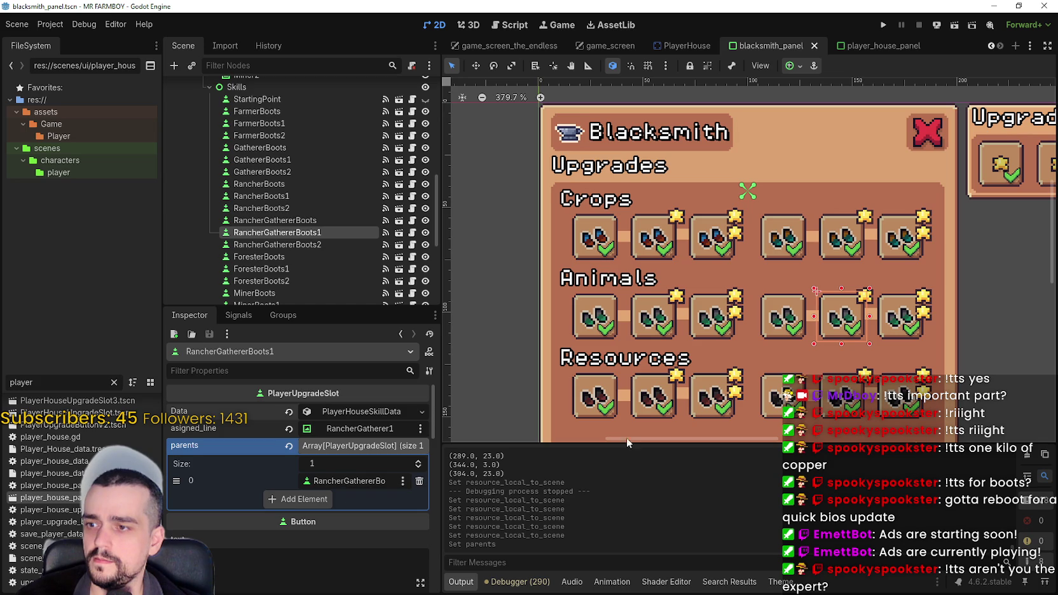
pyautogui.click(903, 341)
pyautogui.click(900, 332)
pyautogui.hotkey('ctrl', 's')
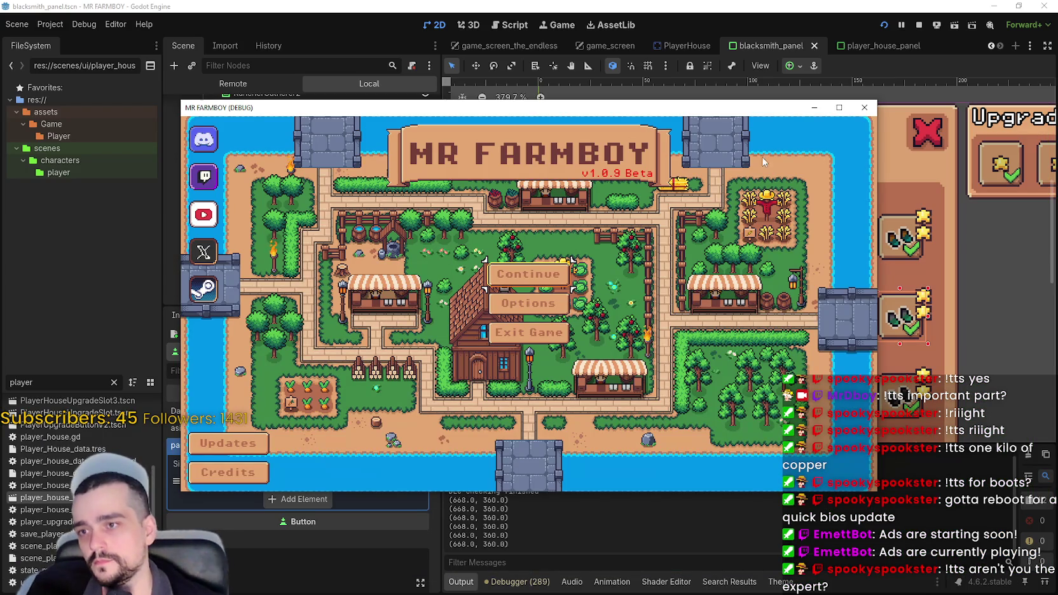
# Continue into Save 1 in the running game and open the Blacksmith upgrades panel.
pyautogui.click(535, 282)
pyautogui.click(545, 266)
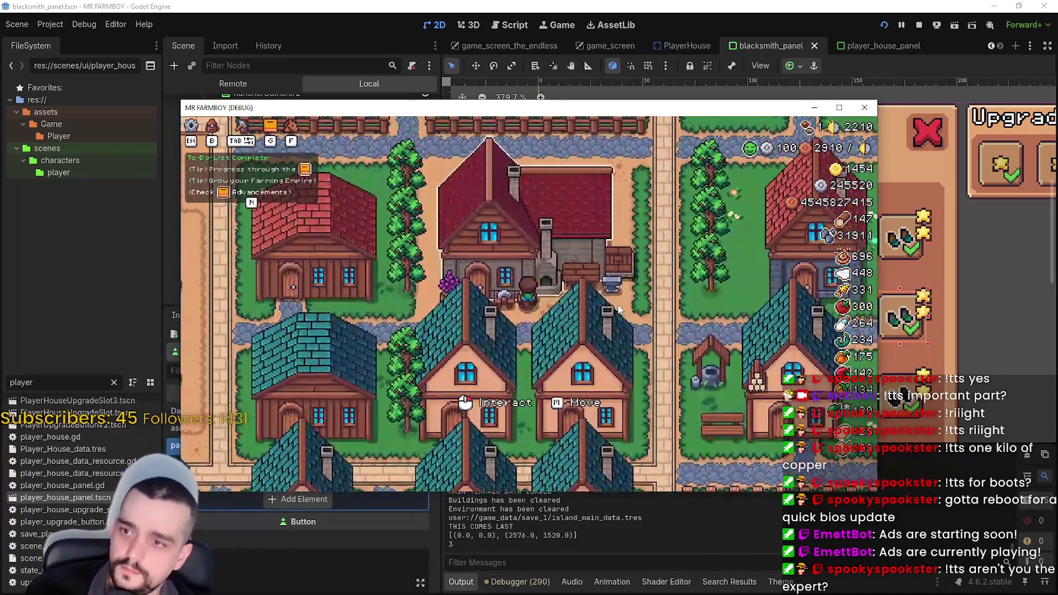
pyautogui.click(622, 303)
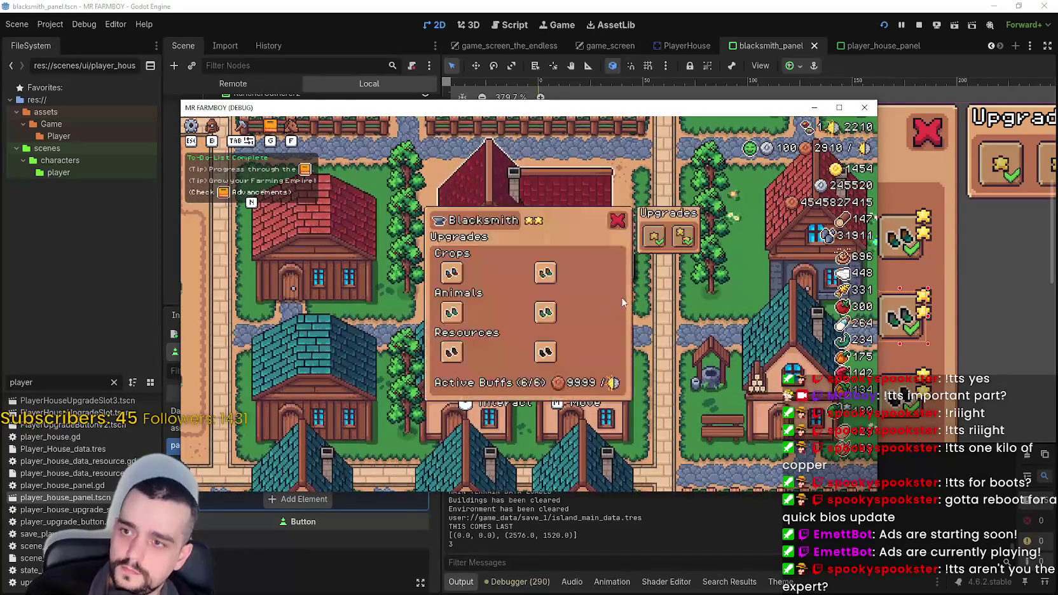
# Maximize the game and buy the three farmer boots upgrades, starting with Farmer Boots.
pyautogui.click(840, 108)
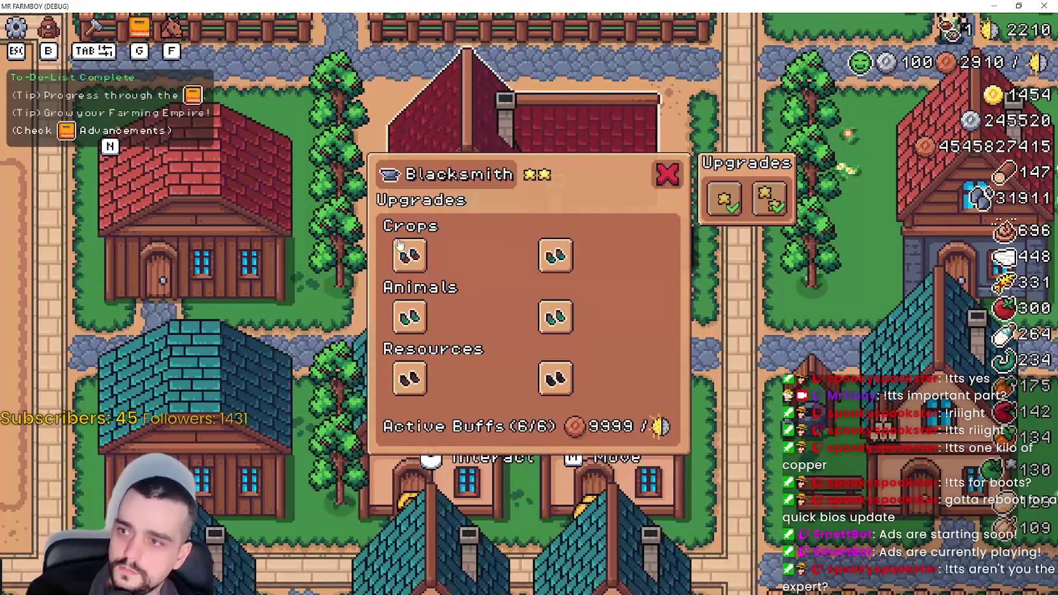
pyautogui.moveTo(402, 252)
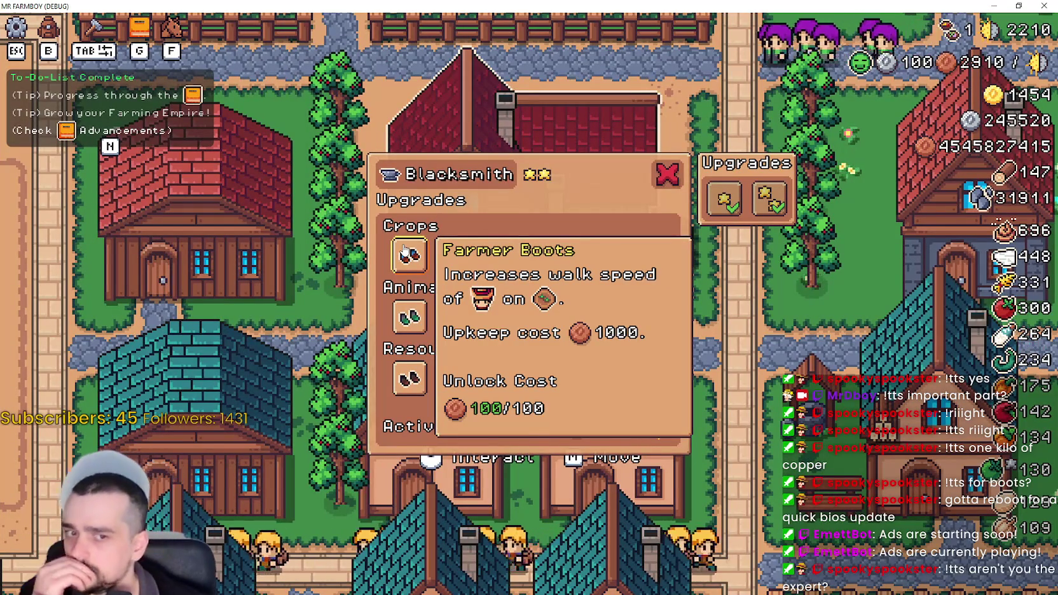
pyautogui.click(423, 264)
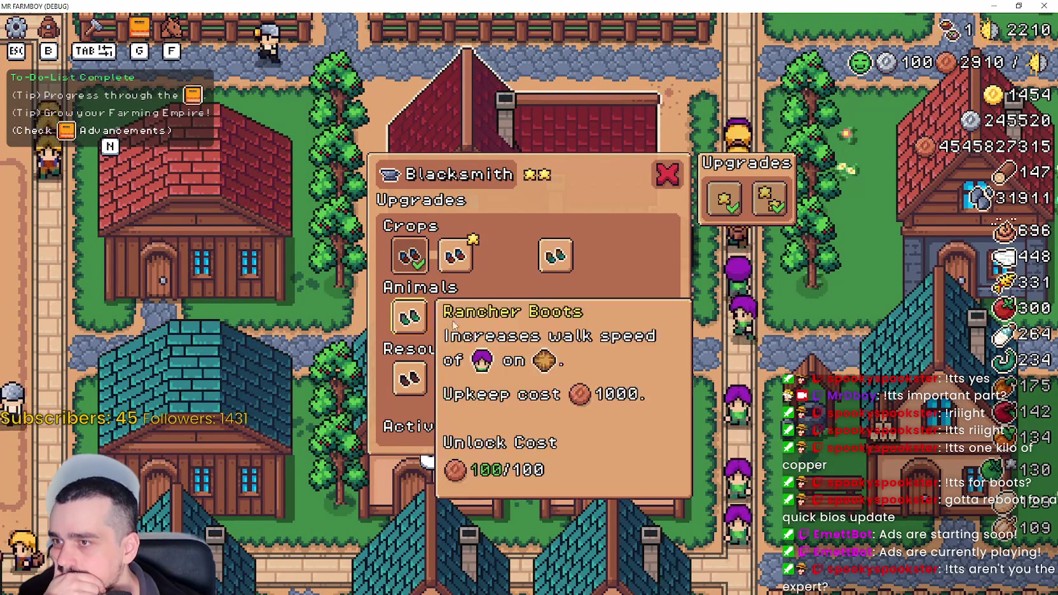
pyautogui.click(448, 261)
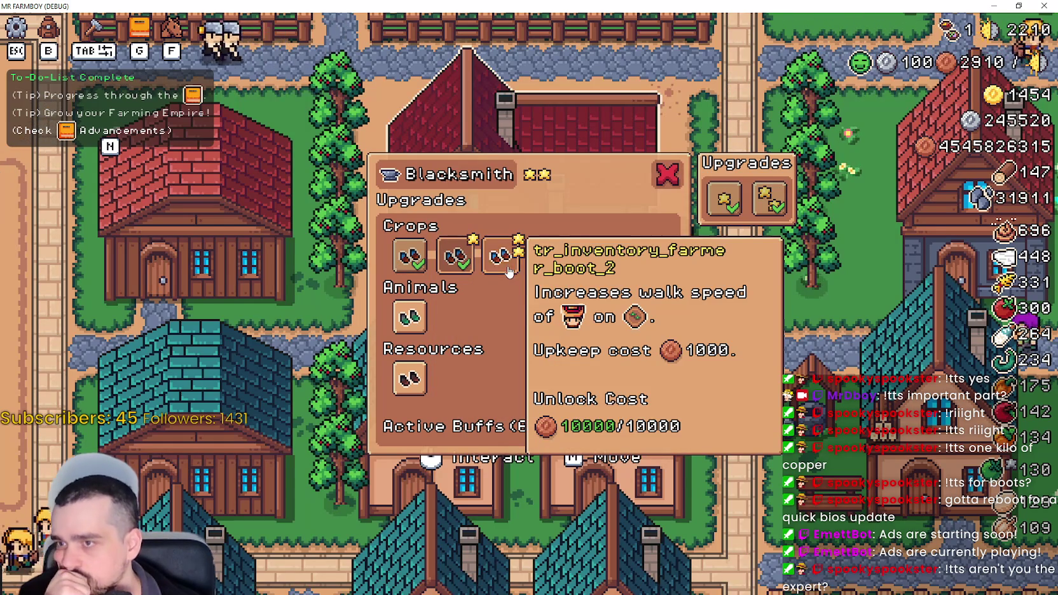
pyautogui.click(509, 272)
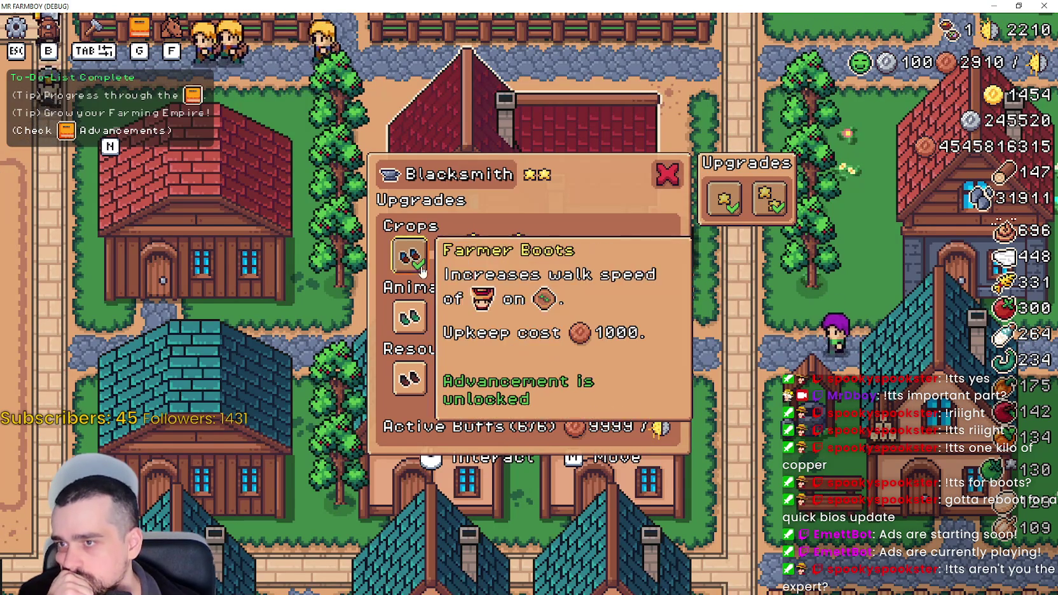
# Inspect the second farmer boots upgrade, then switch back to the Godot editor.
pyautogui.moveTo(456, 266)
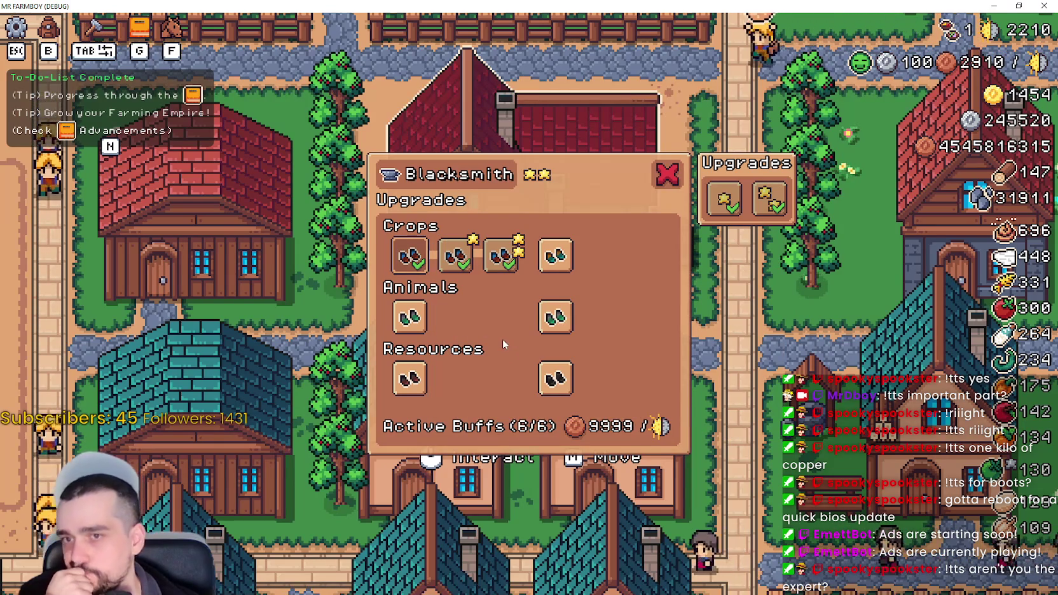
pyautogui.moveTo(502, 258)
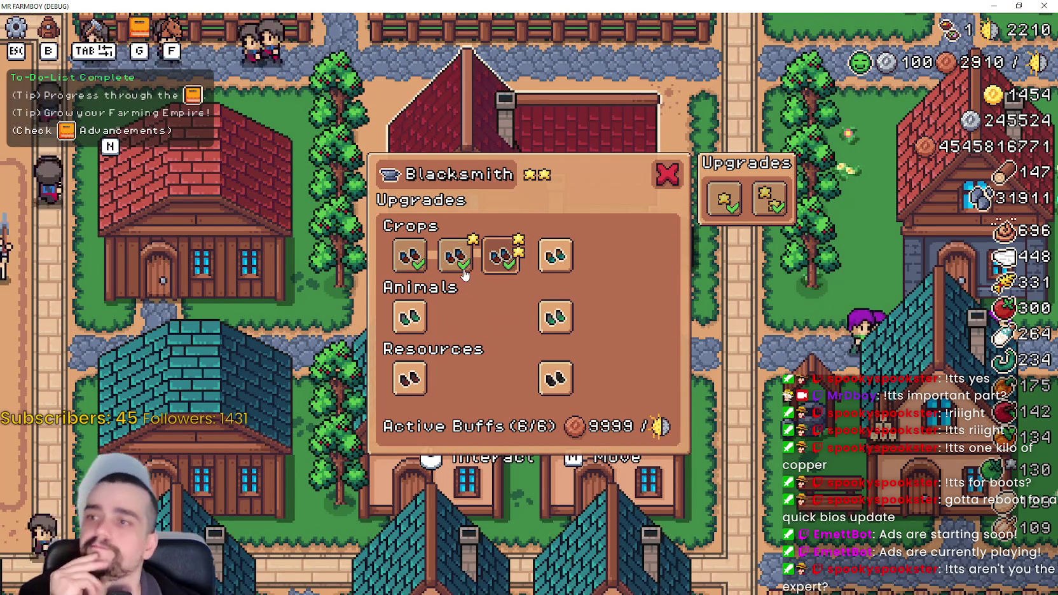
pyautogui.click(397, 261)
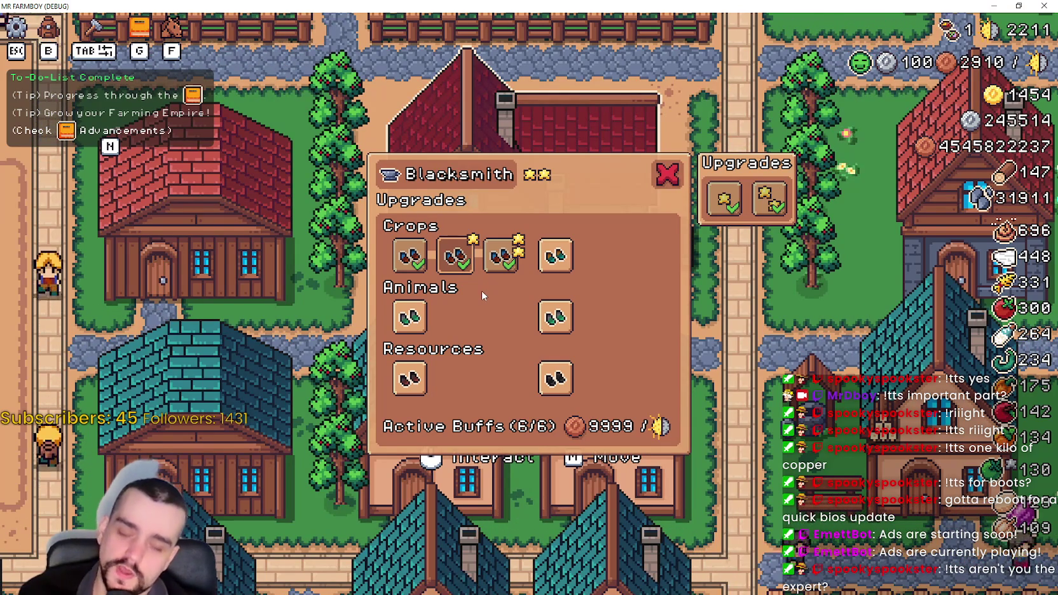
pyautogui.hotkey('alt', 'Tab')
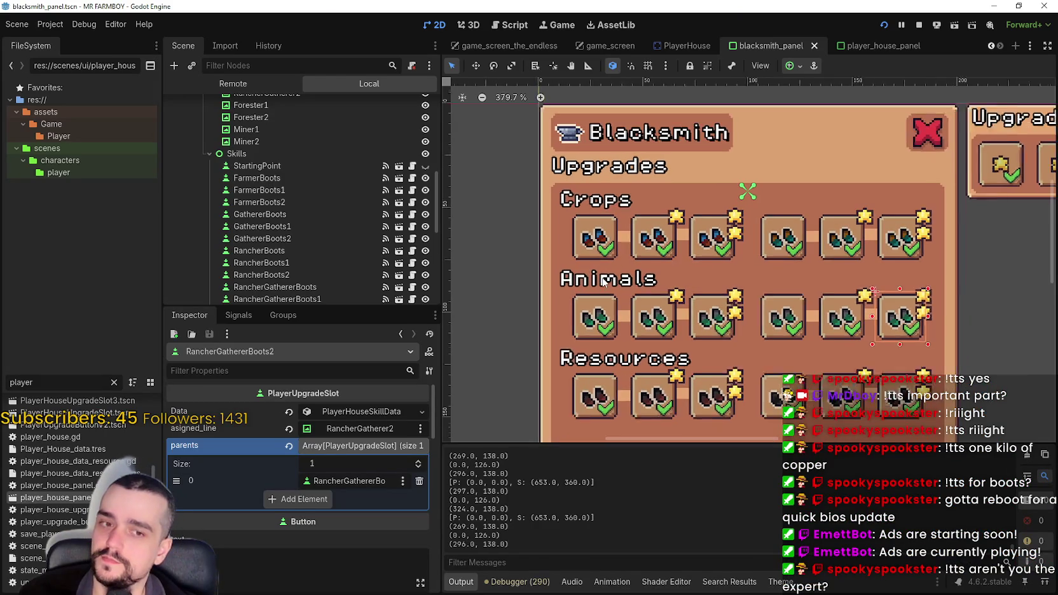
pyautogui.scroll(2, 604, 281)
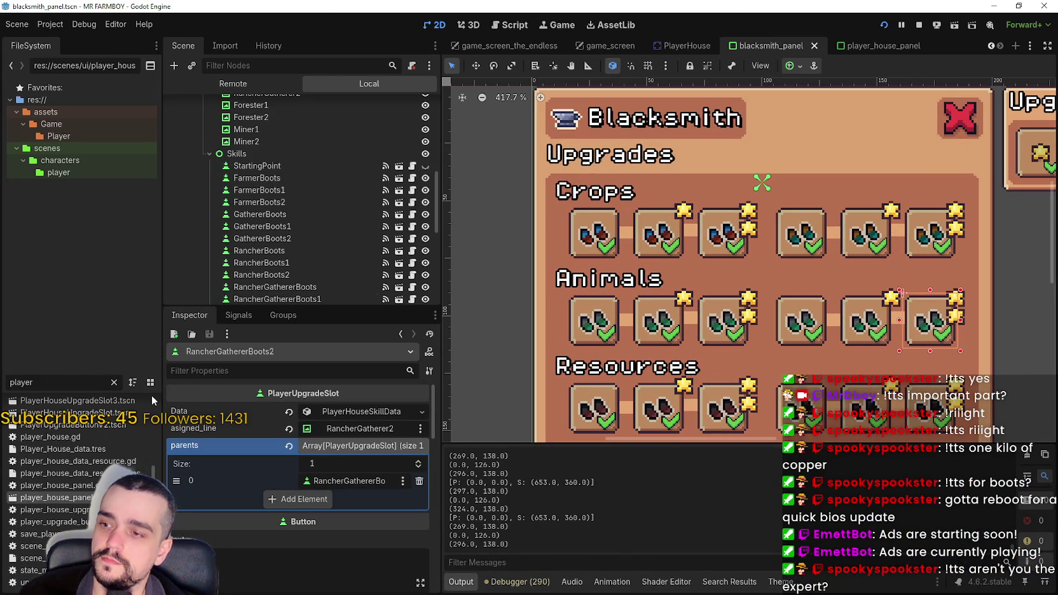
# Switch back to the running MR FARMBOY game to check the Blacksmith panel's boot slots.
pyautogui.hotkey('alt', 'Tab')
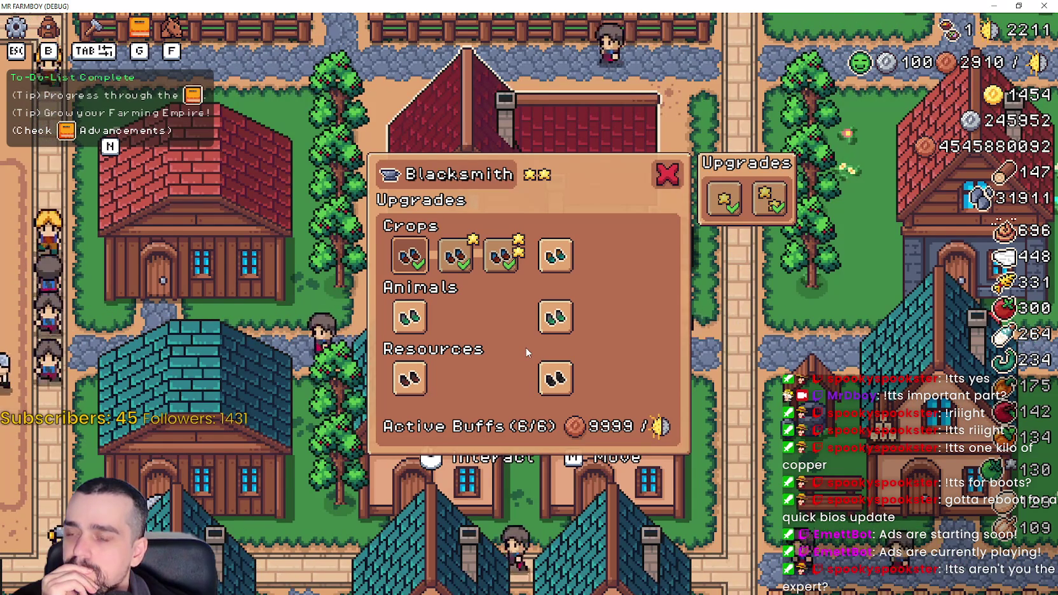
pyautogui.moveTo(565, 256)
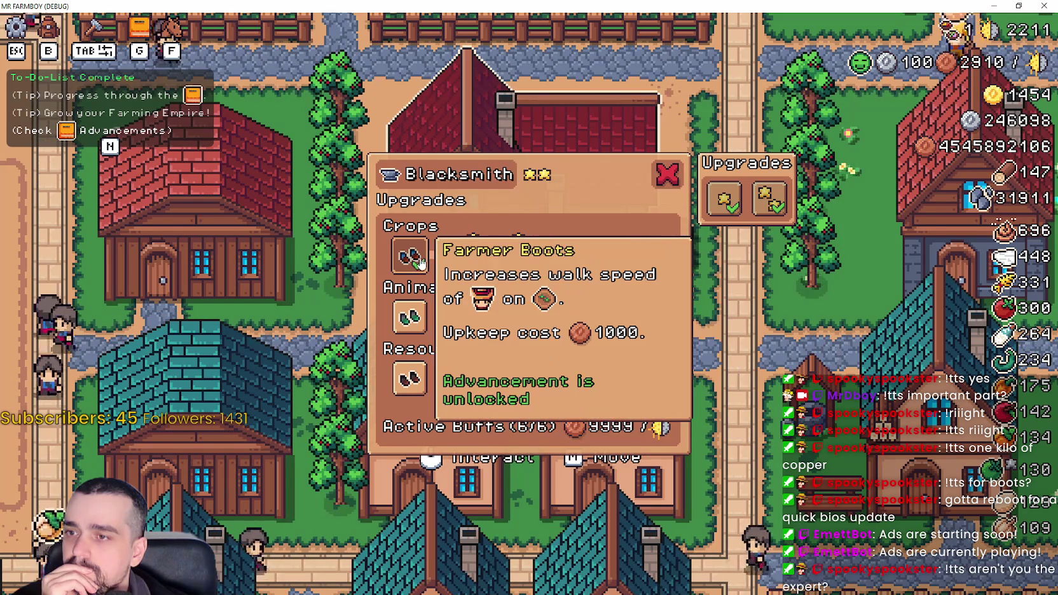
pyautogui.moveTo(402, 249)
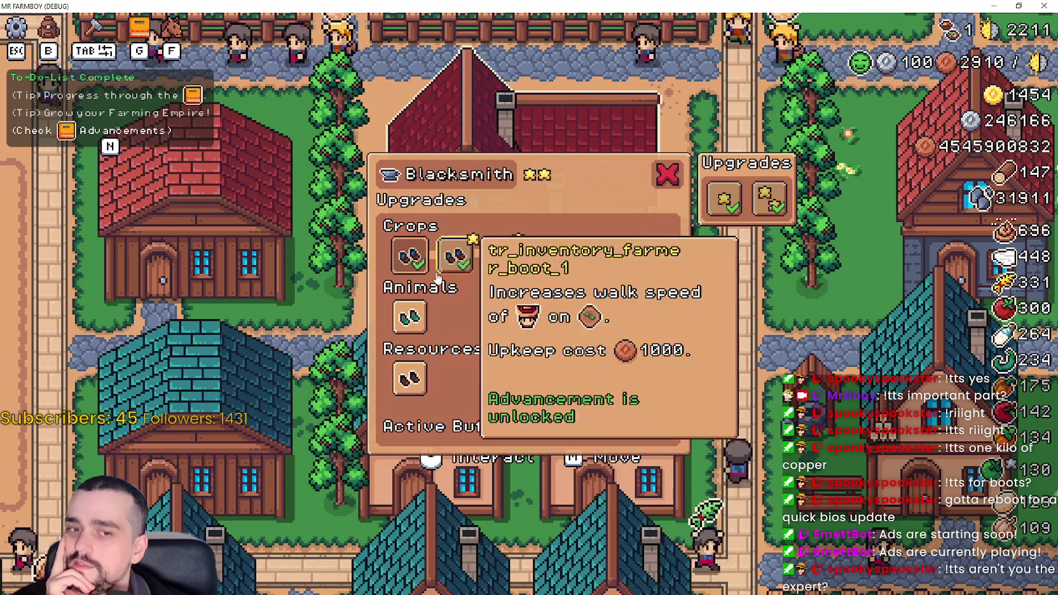
pyautogui.moveTo(410, 267)
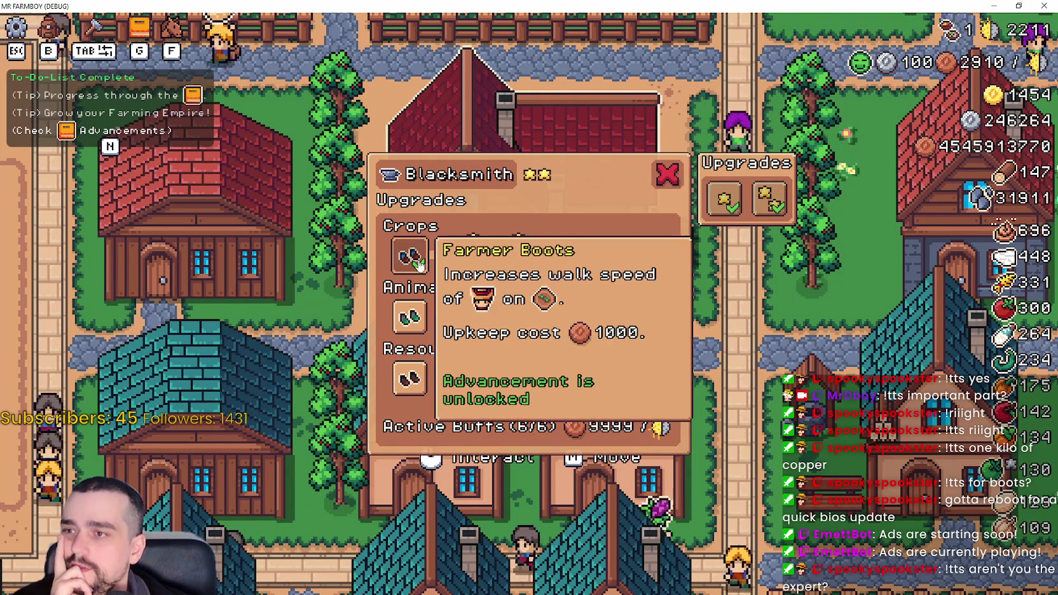
pyautogui.moveTo(458, 255)
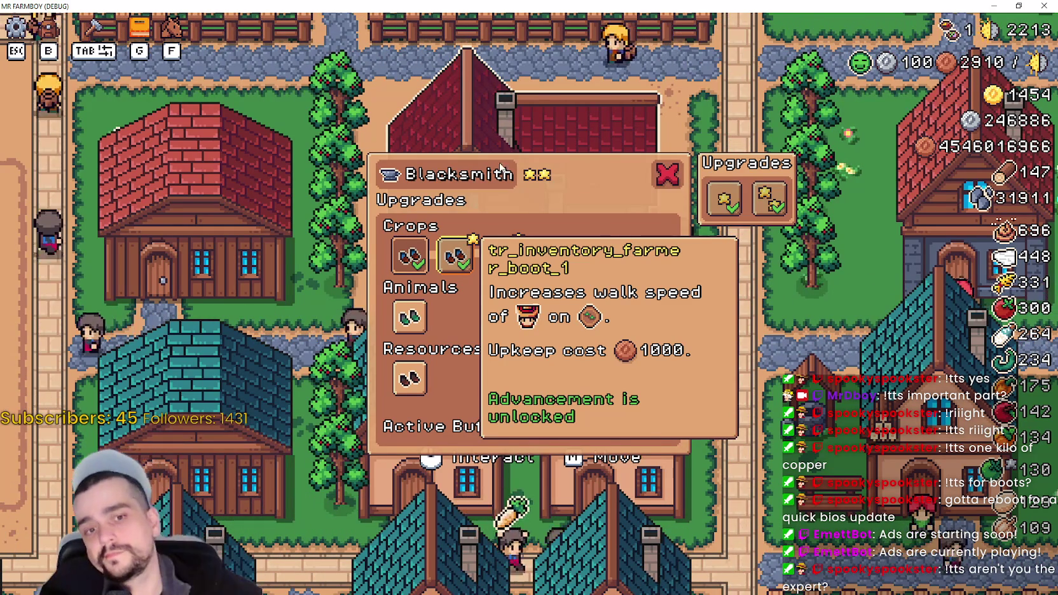
pyautogui.moveTo(974, 26)
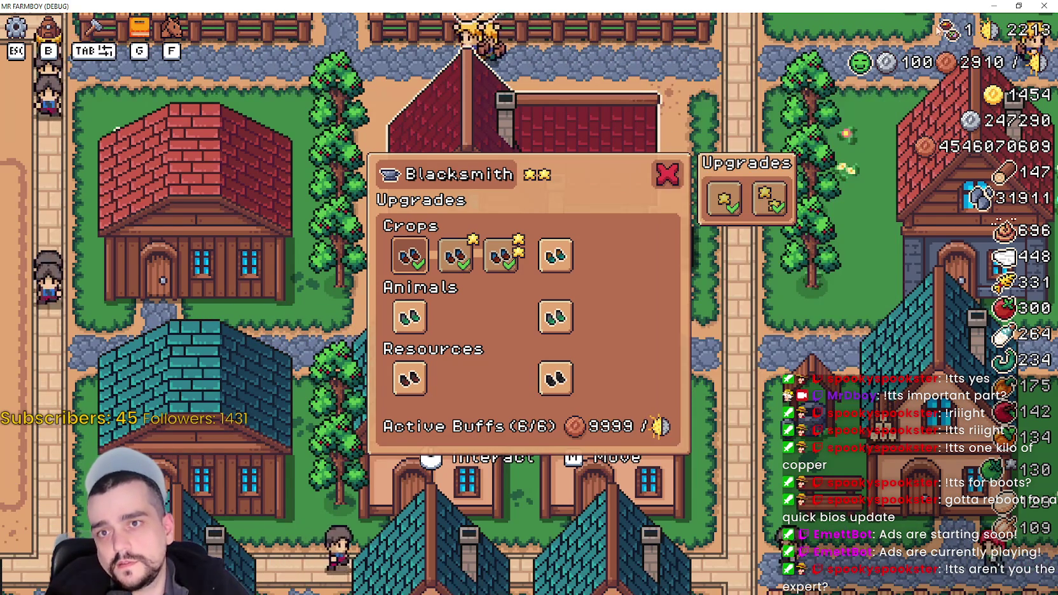
pyautogui.hotkey('alt', 'Tab')
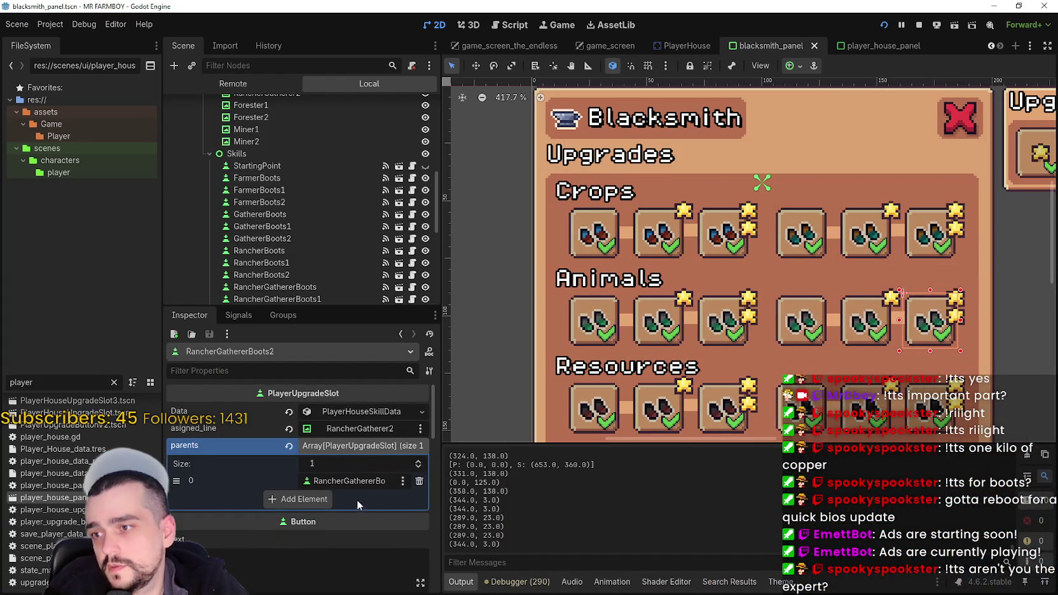
# Enable allow_unpress under BaseButton on the FarmerBoots slot, then rerun the game.
pyautogui.click(293, 177)
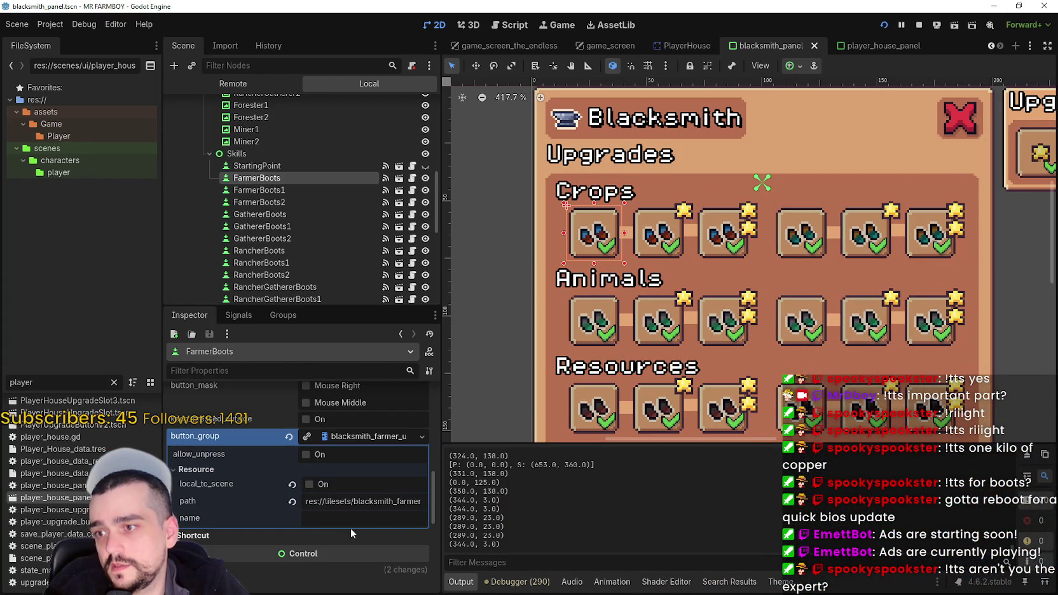
pyautogui.scroll(1, 345, 535)
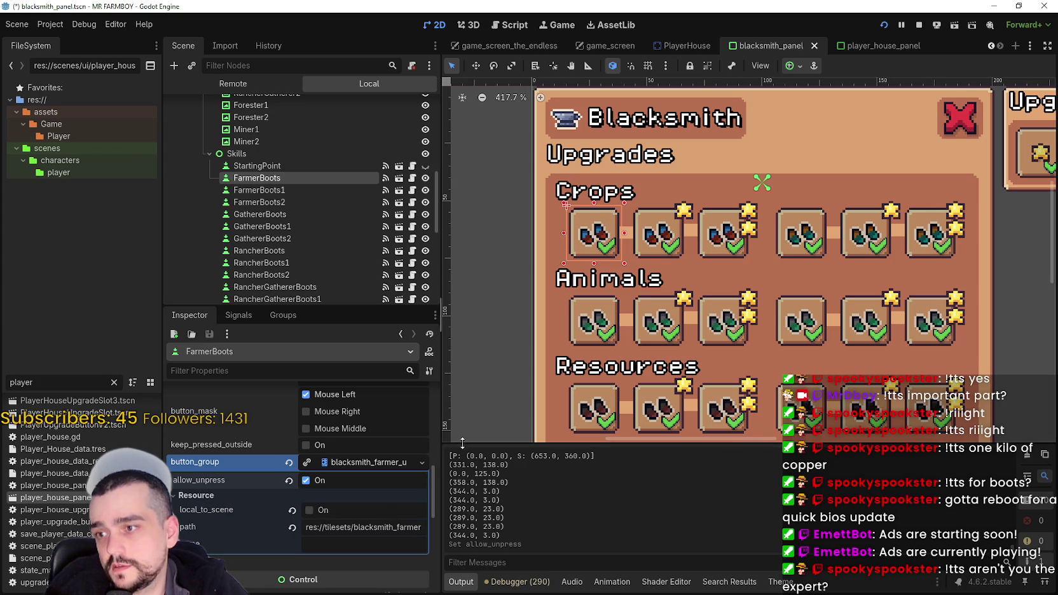
pyautogui.press('F5')
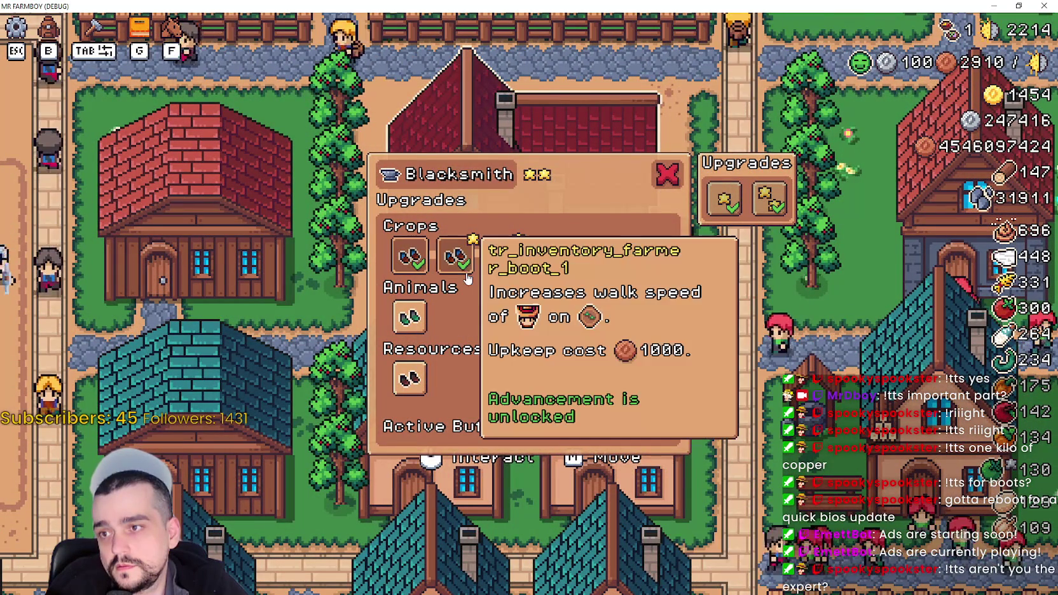
pyautogui.click(456, 271)
pyautogui.moveTo(496, 271)
pyautogui.click(457, 267)
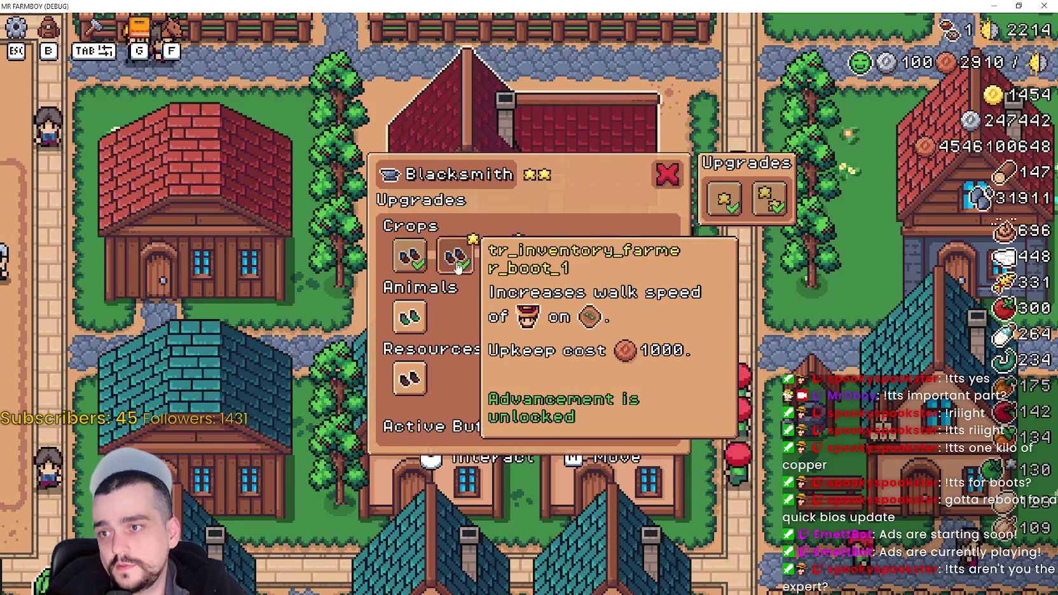
pyautogui.click(455, 267)
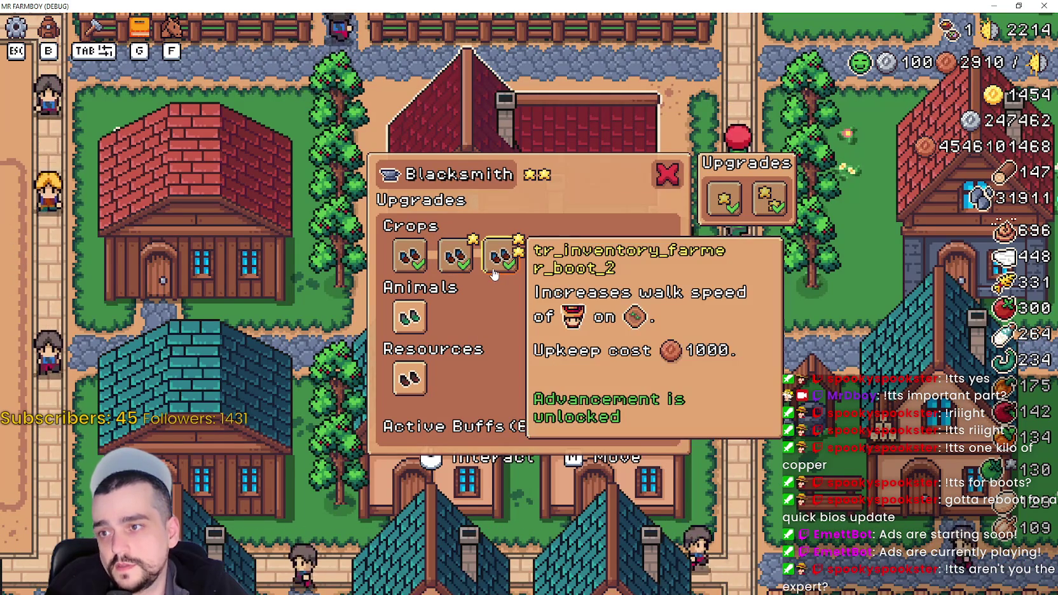
pyautogui.click(445, 264)
pyautogui.click(445, 264)
pyautogui.click(431, 265)
pyautogui.click(430, 265)
pyautogui.click(430, 266)
pyautogui.click(500, 264)
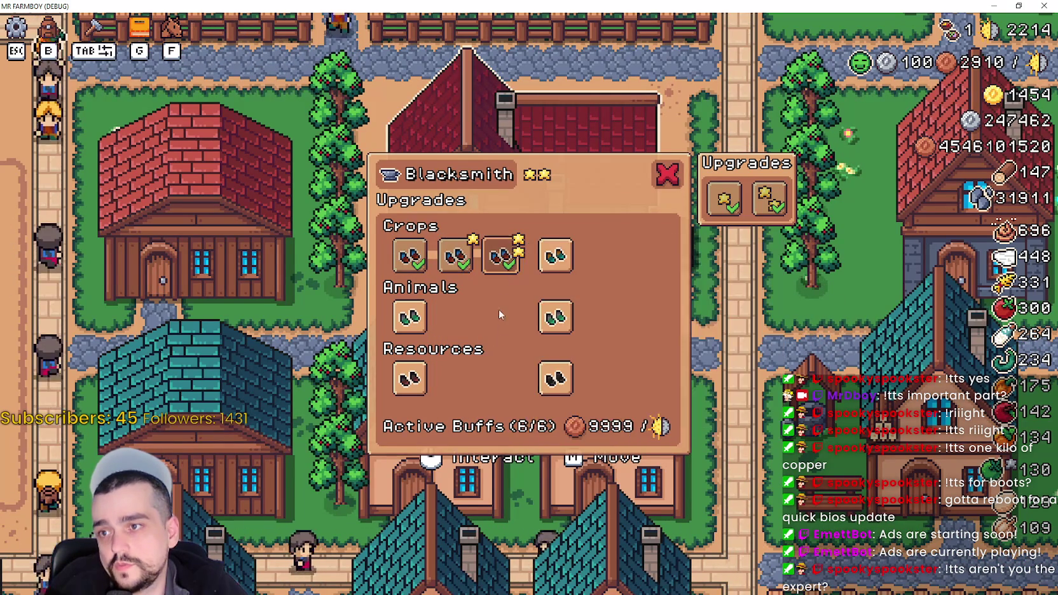
pyautogui.click(455, 266)
pyautogui.click(416, 265)
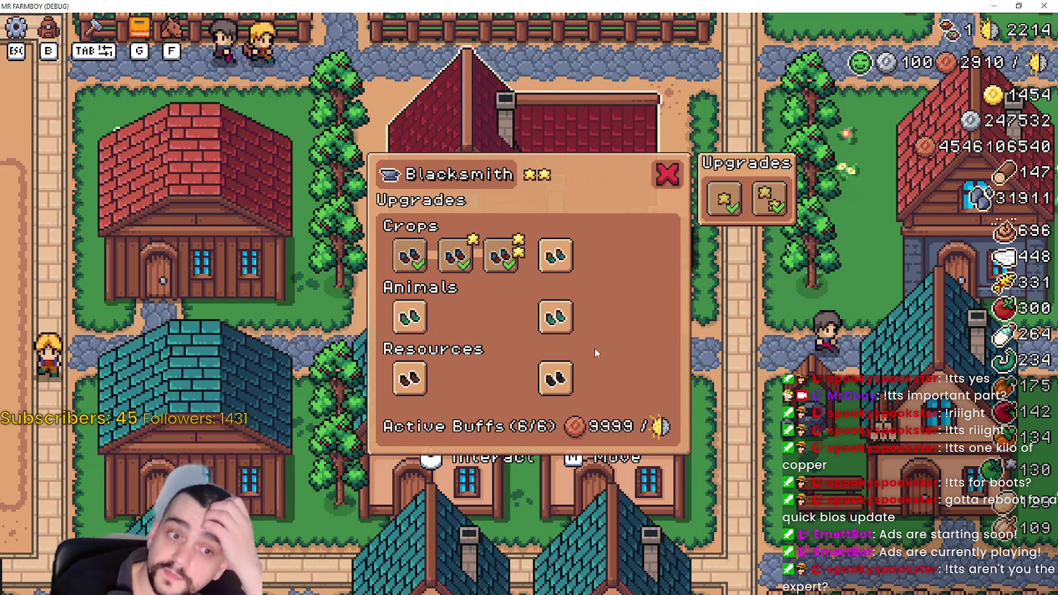
pyautogui.hotkey('alt', 'Tab')
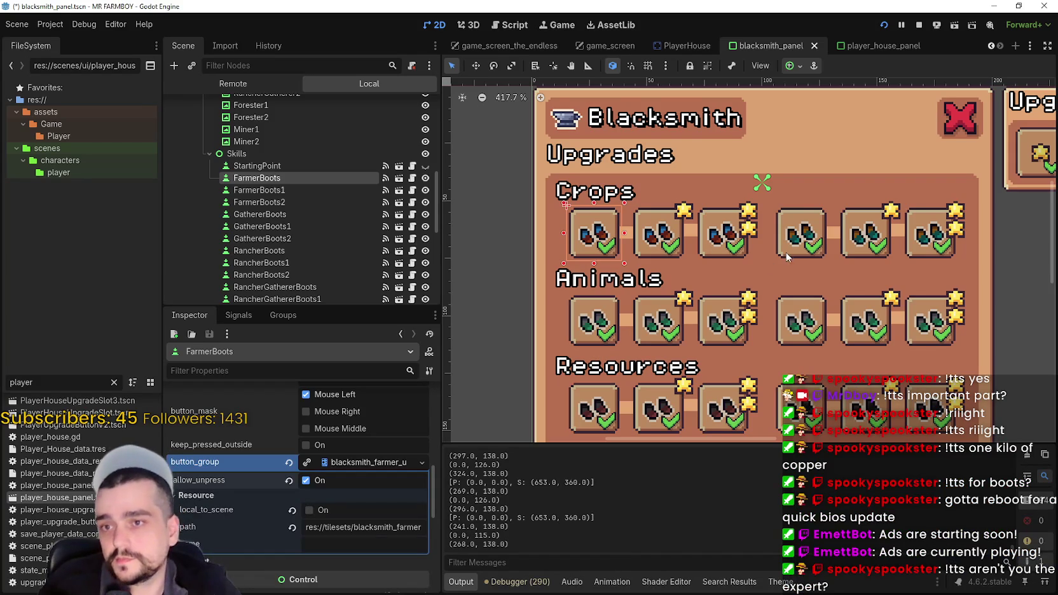
# Enable allow_unpress on GathererBoots, RancherBoots and RancherGathererBoots, saving the scene after each.
pyautogui.click(797, 250)
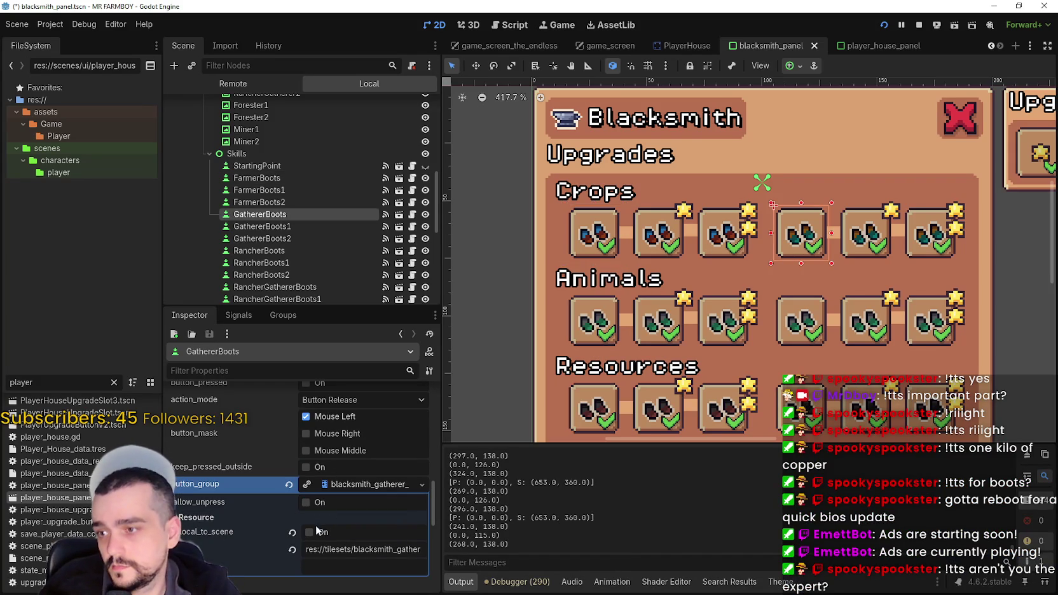
pyautogui.hotkey('ctrl', 's')
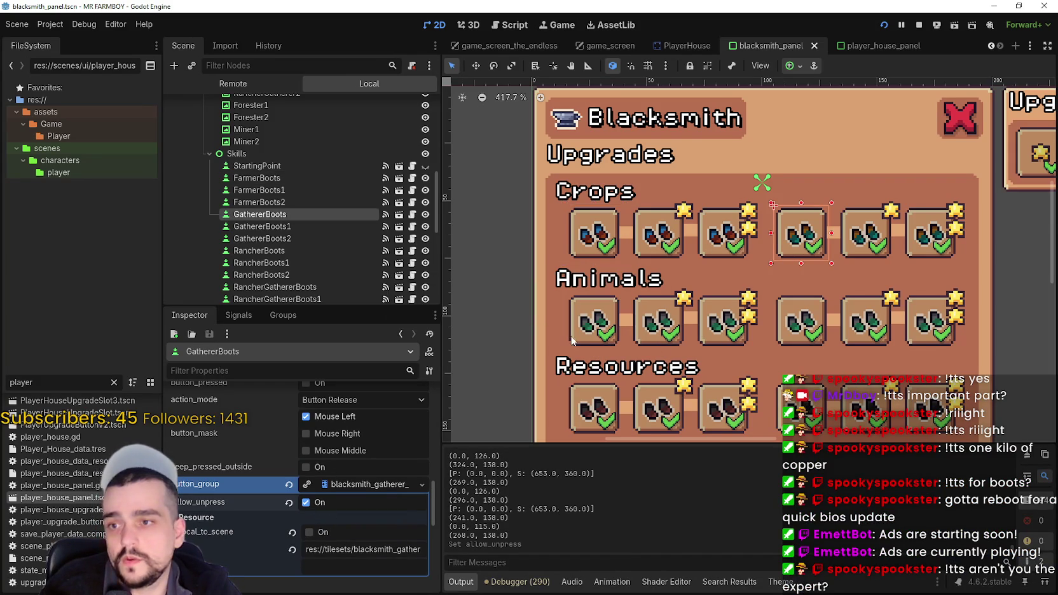
pyautogui.click(597, 337)
pyautogui.scroll(-10, 335, 520)
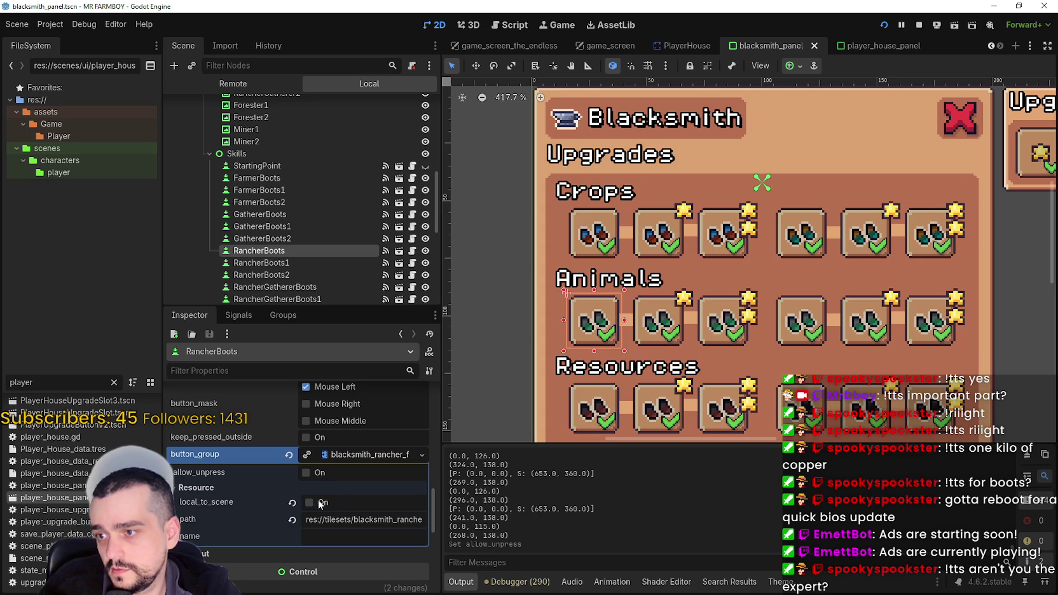
pyautogui.hotkey('ctrl', 's')
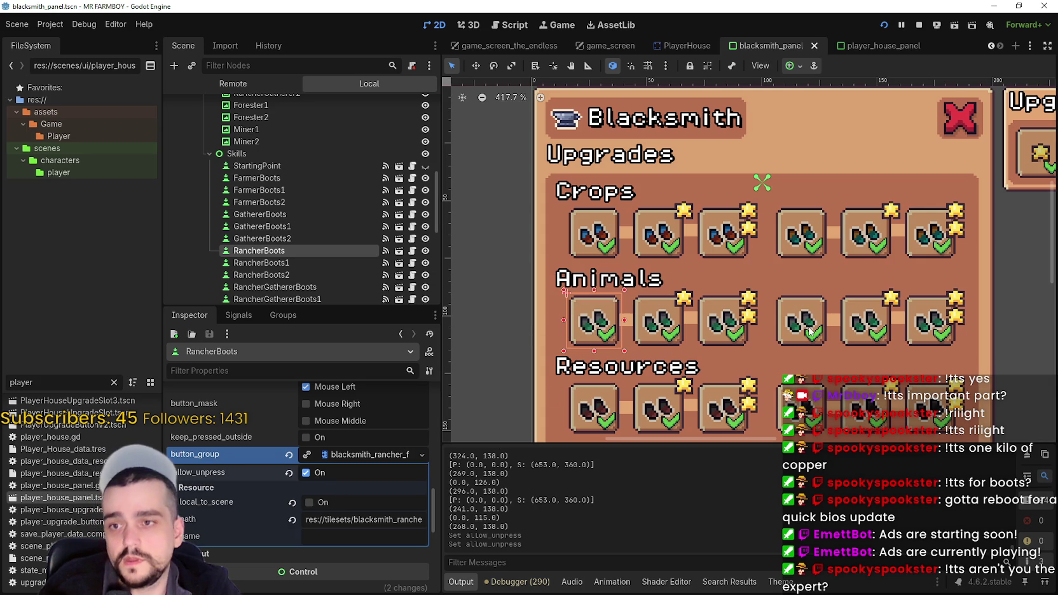
pyautogui.click(806, 337)
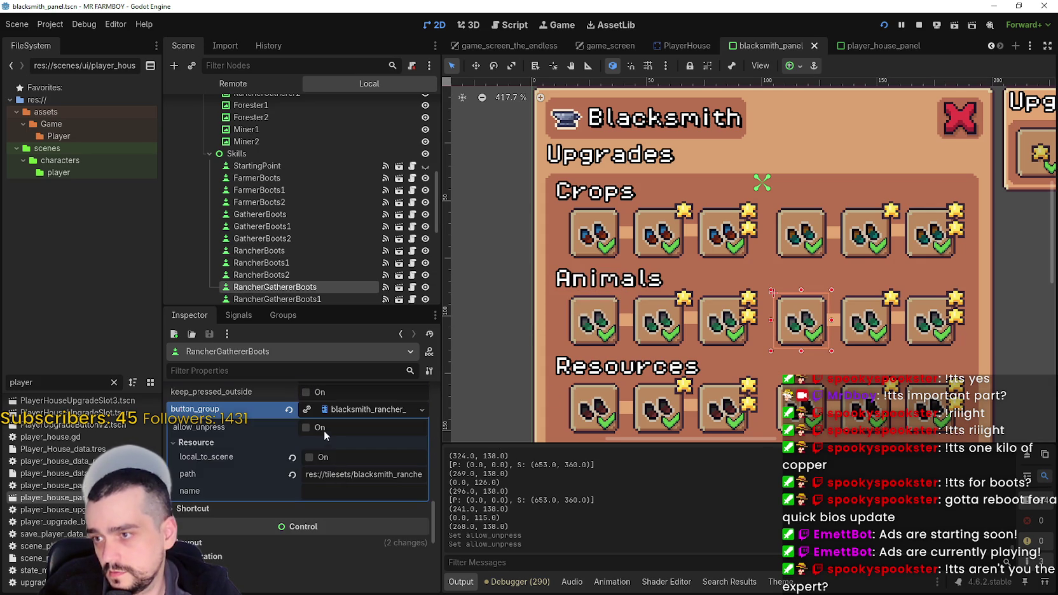
pyautogui.click(305, 428)
pyautogui.hotkey('ctrl', 's')
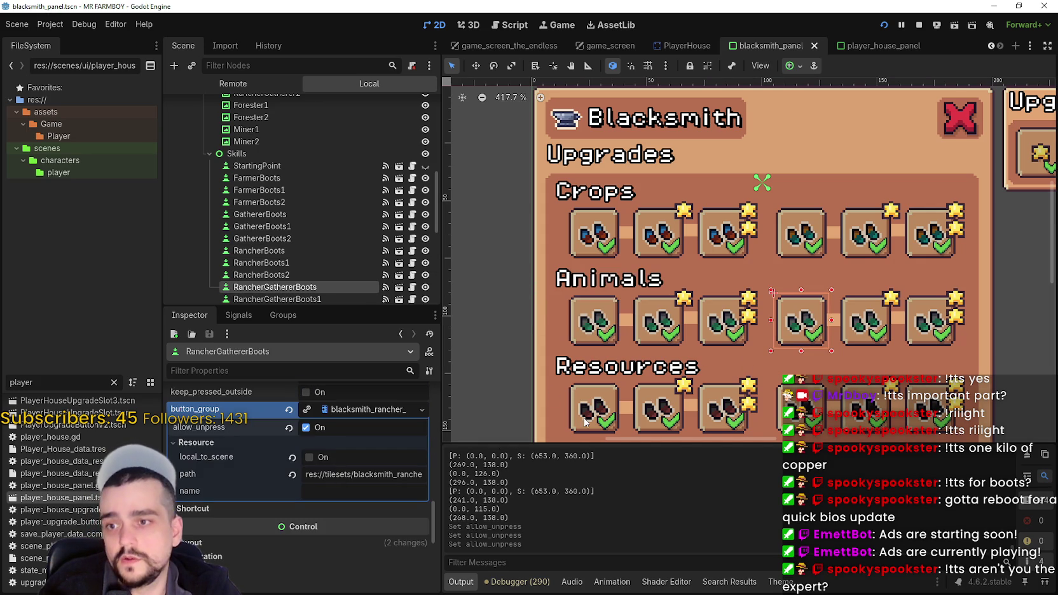
# Enable allow_unpress on ForesterBoots and MinerBoots, save, and rerun the game.
pyautogui.click(588, 420)
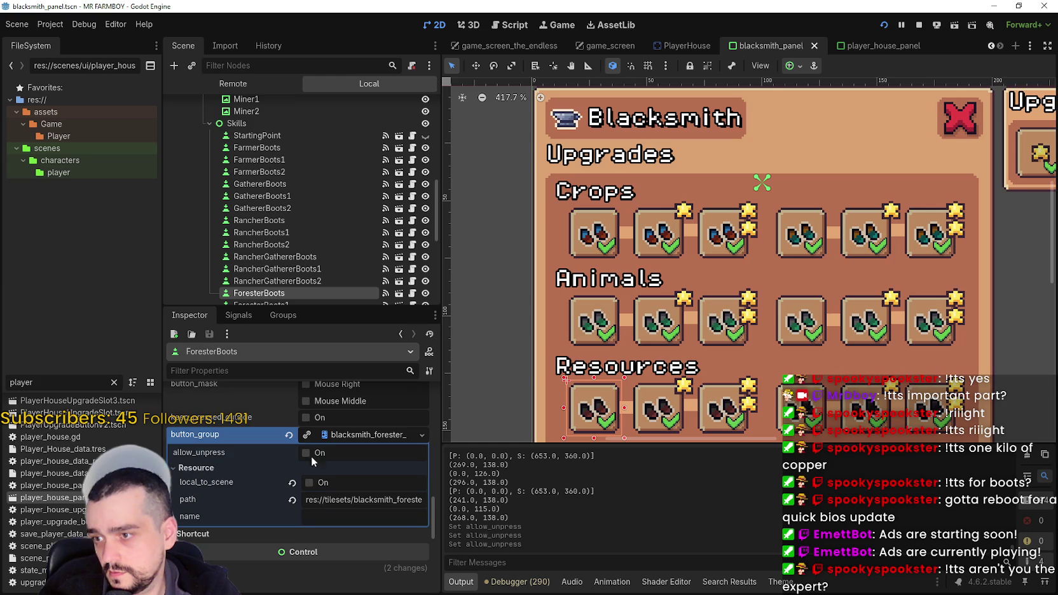
pyautogui.hotkey('ctrl', 's')
pyautogui.click(801, 409)
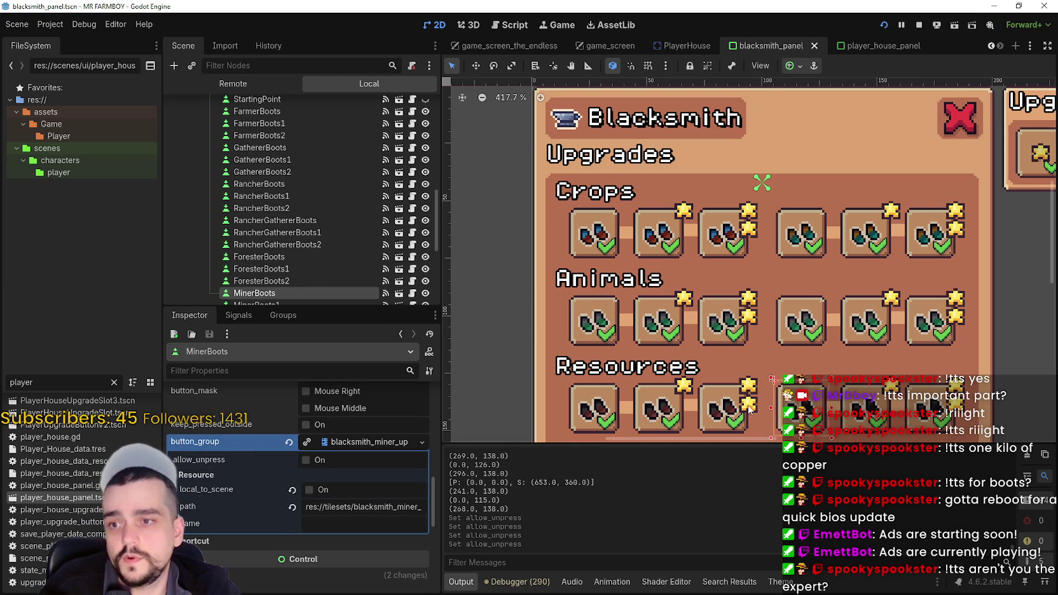
pyautogui.click(317, 491)
pyautogui.hotkey('ctrl', 's')
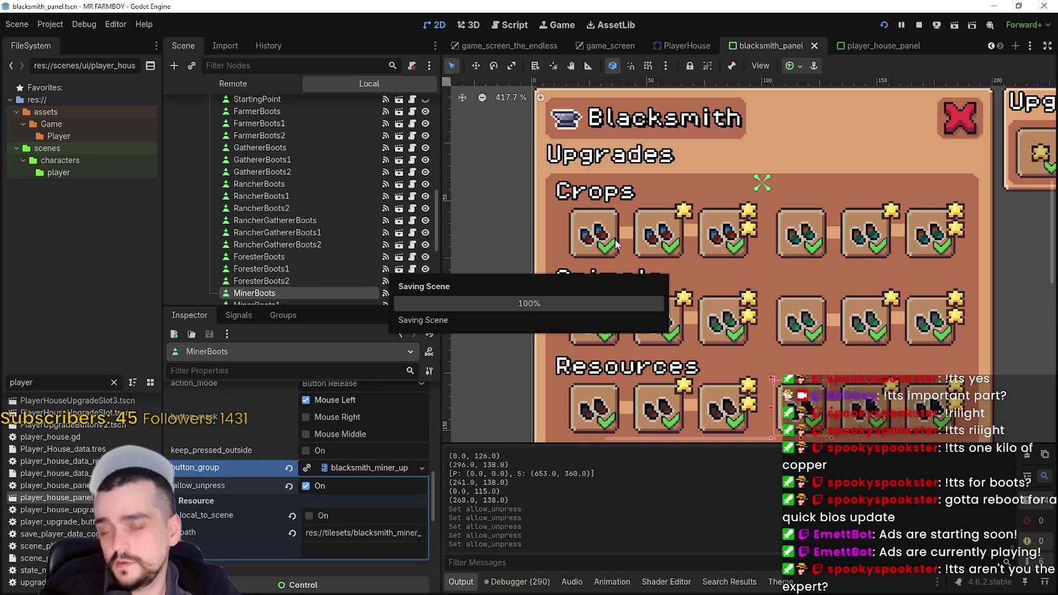
pyautogui.press('F5')
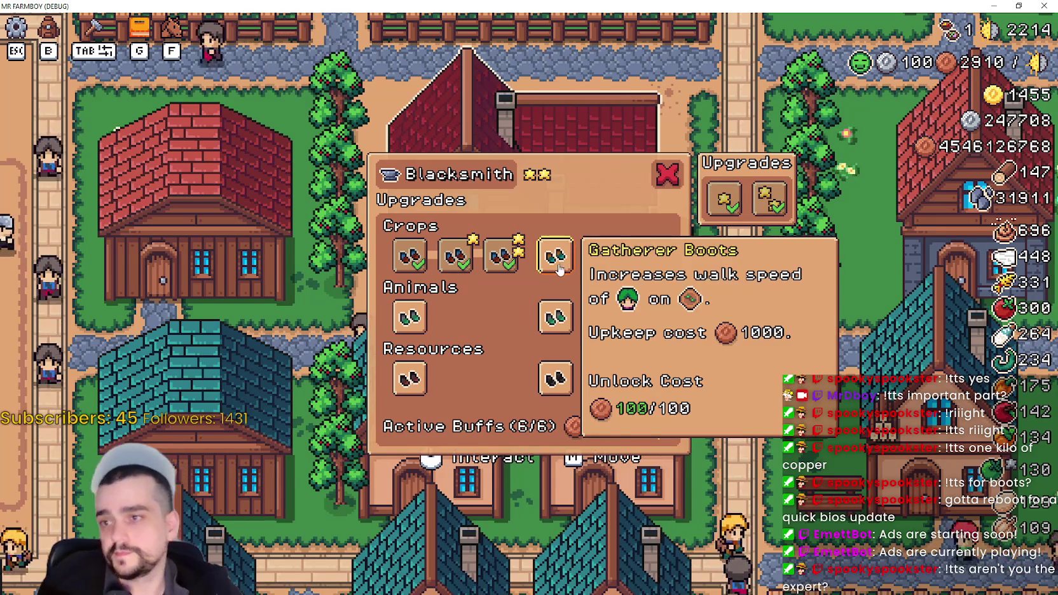
# Buy both Gatherer Boots upgrades and the first Animals and Resources boot upgrades.
pyautogui.click(556, 264)
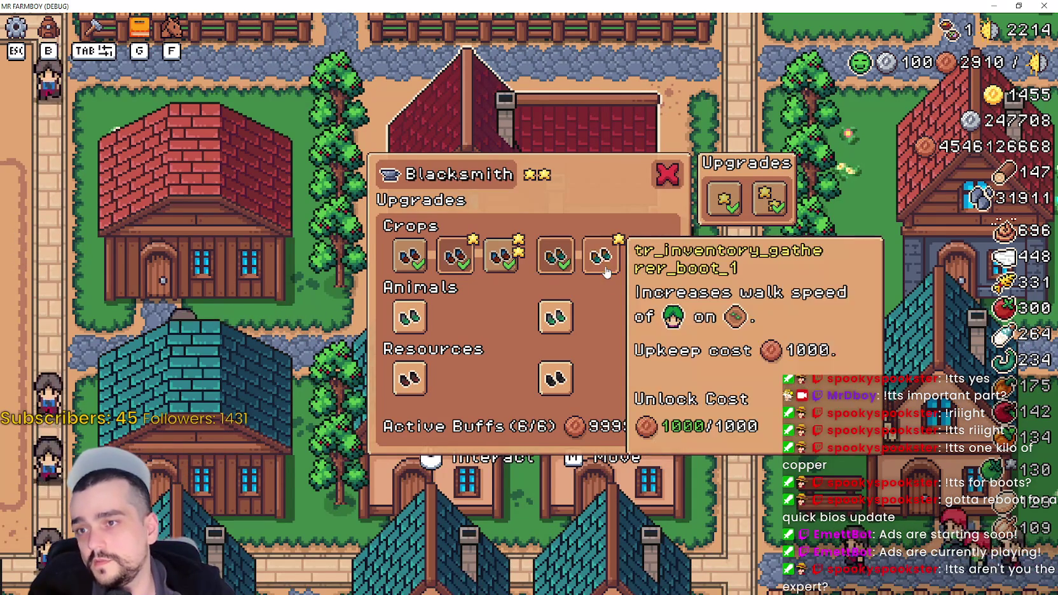
pyautogui.click(606, 273)
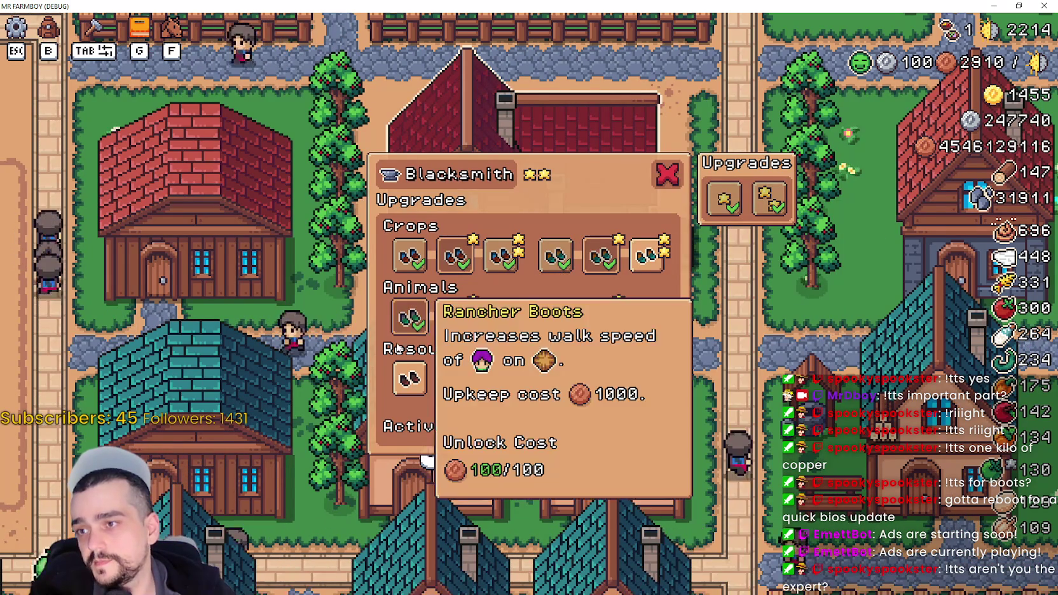
pyautogui.click(410, 315)
pyautogui.click(555, 316)
pyautogui.click(410, 378)
pyautogui.click(455, 316)
# Buy the remaining Animals and Resources boot upgrades, then restore the game window to a smaller size.
pyautogui.click(600, 316)
pyautogui.click(555, 378)
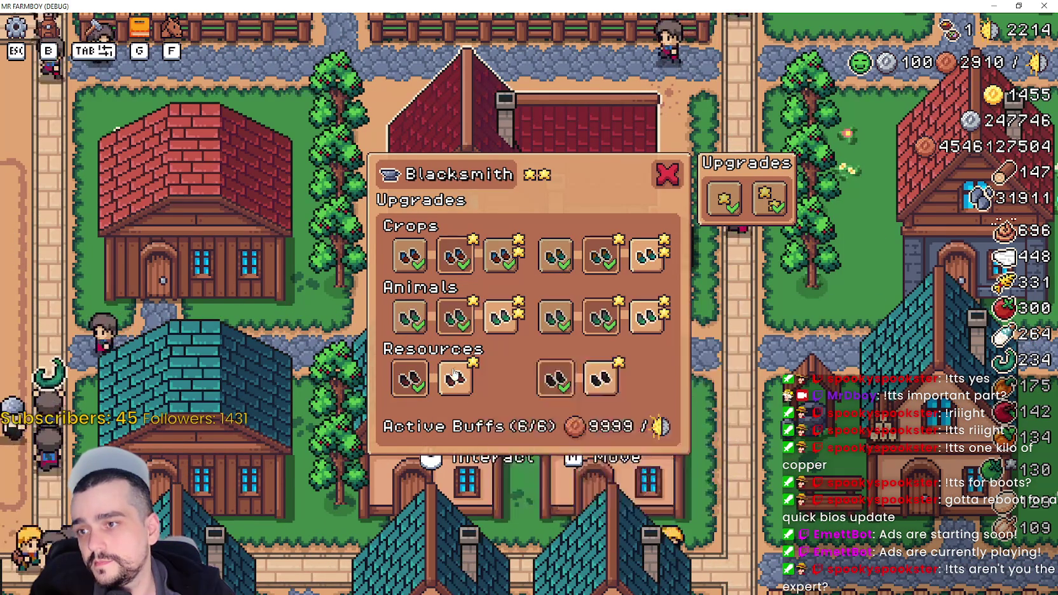
pyautogui.click(455, 378)
pyautogui.click(601, 378)
pyautogui.click(647, 316)
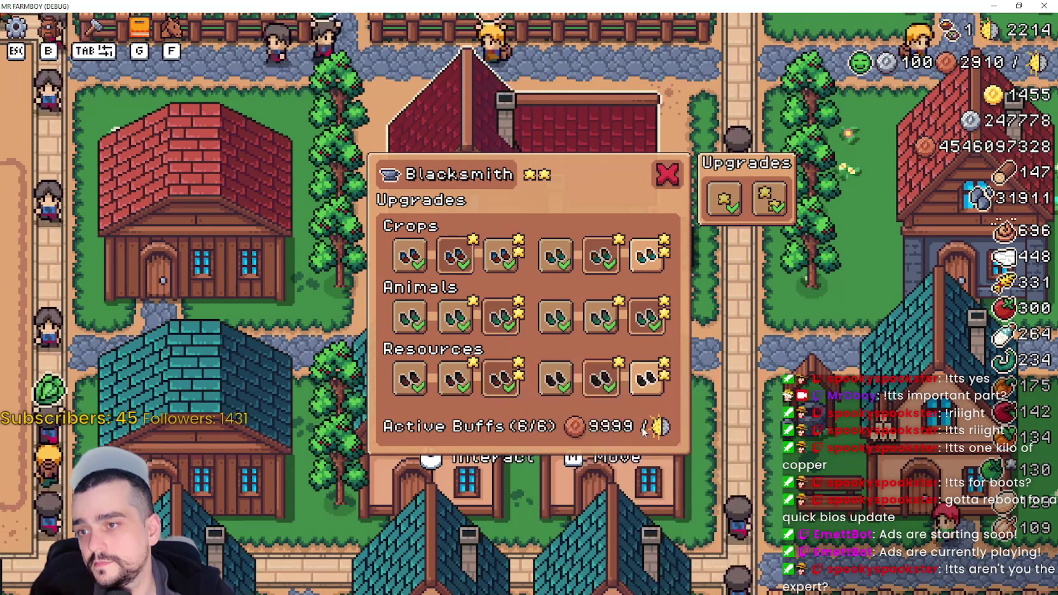
pyautogui.click(647, 378)
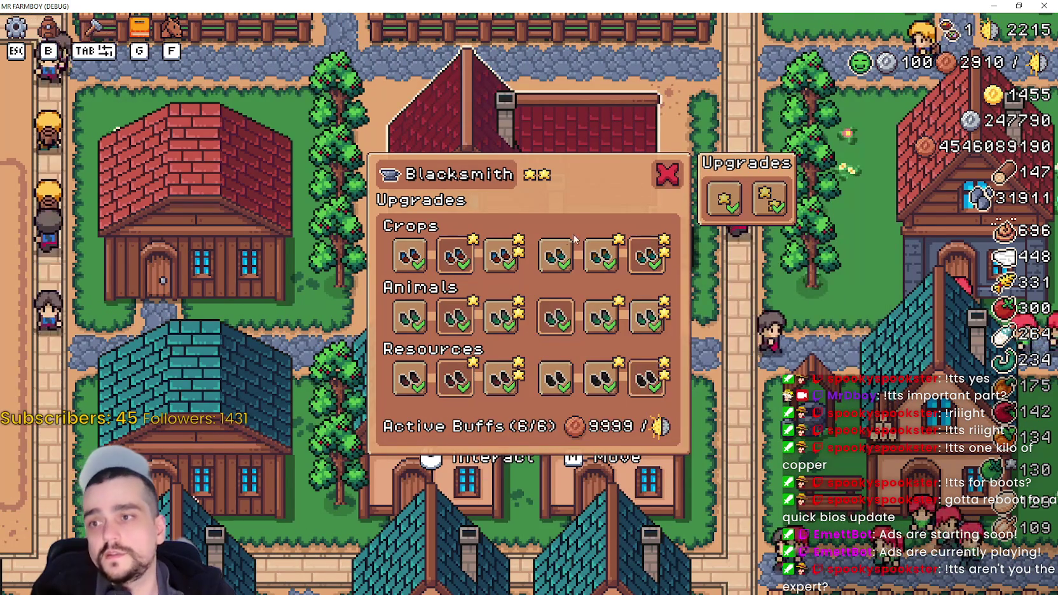
pyautogui.click(1017, 6)
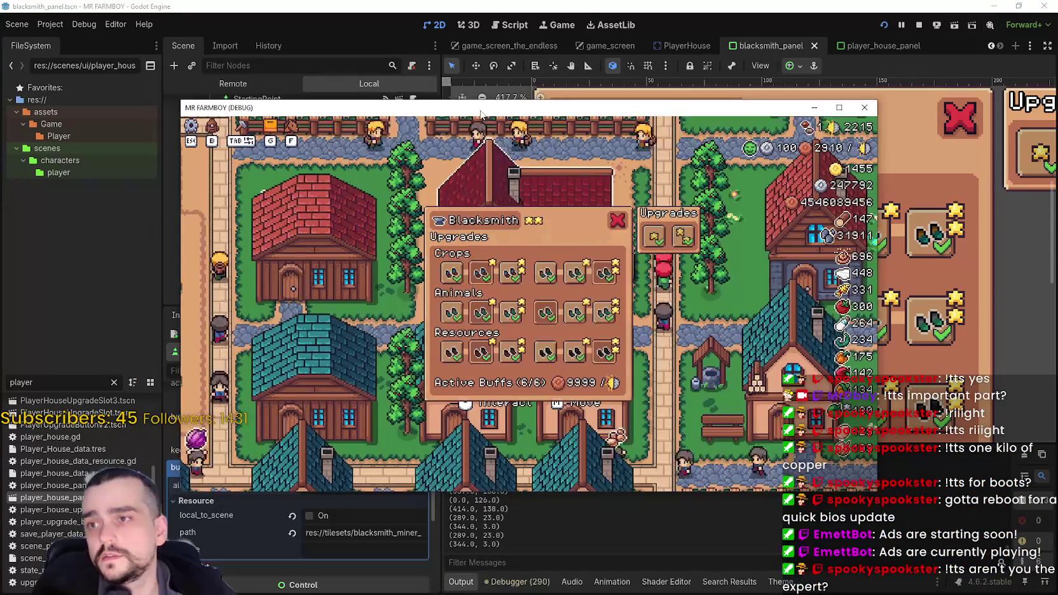
# Close the running game and open MinerBoots' script, player_house_upgrade_slot.gd.
pyautogui.click(814, 107)
pyautogui.scroll(-2, 597, 284)
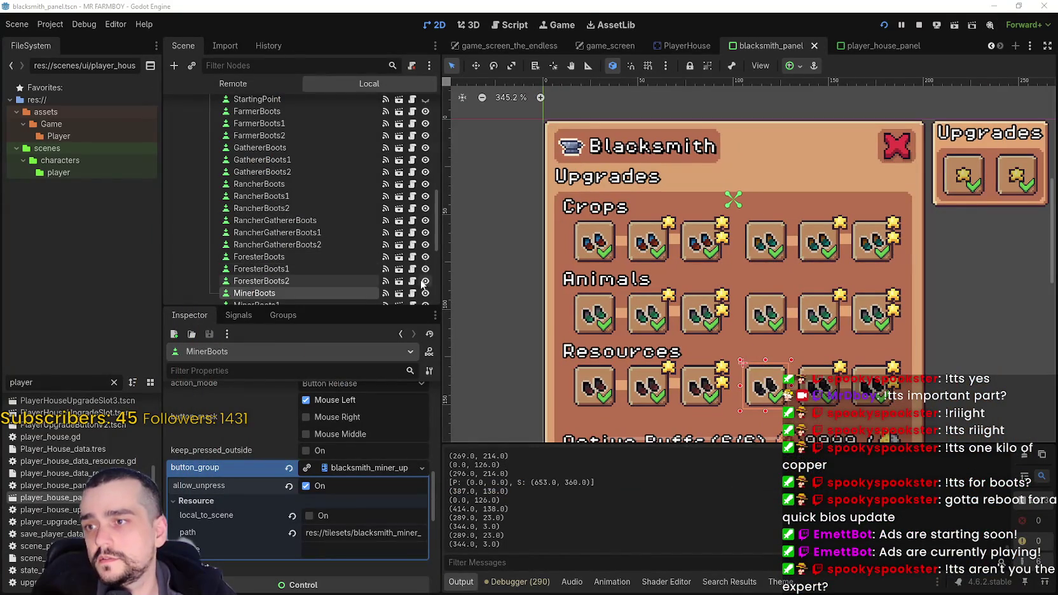
pyautogui.scroll(-1, 403, 279)
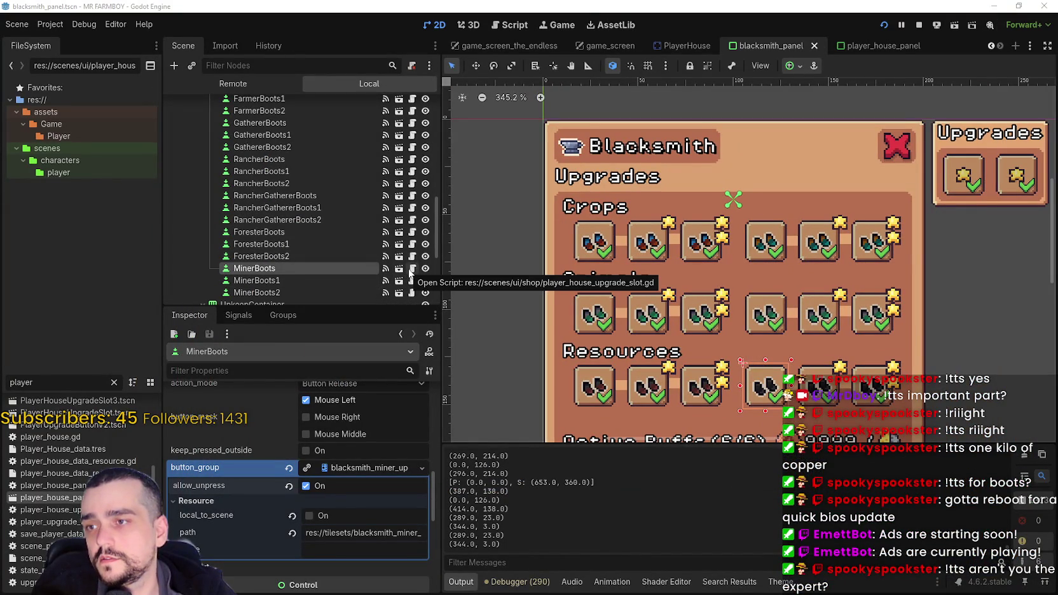
pyautogui.click(412, 269)
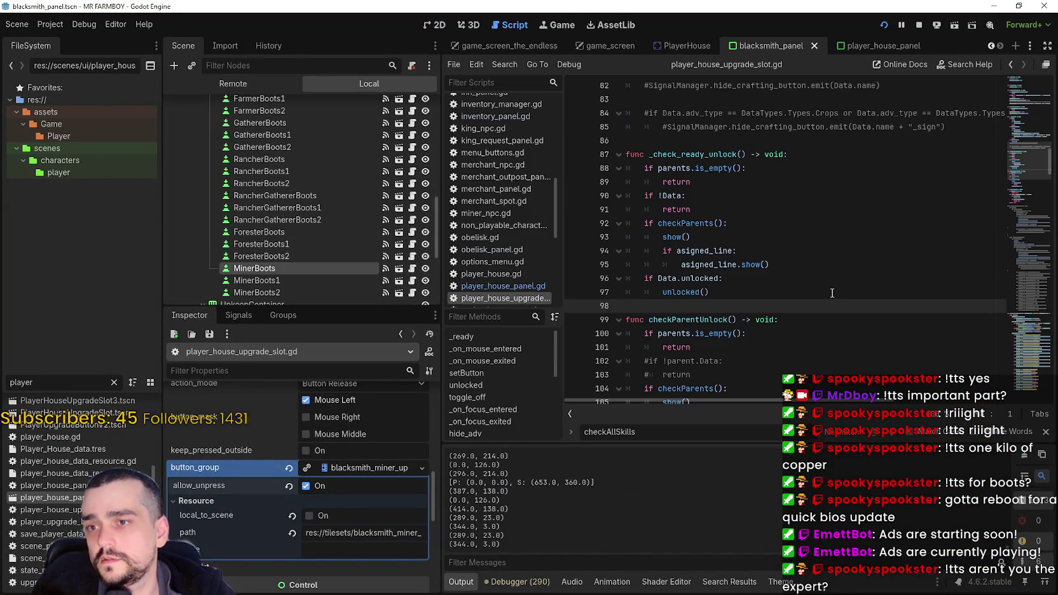
# Search the script for disabled_texture to find its use in unlocked() on line 44.
pyautogui.click(717, 236)
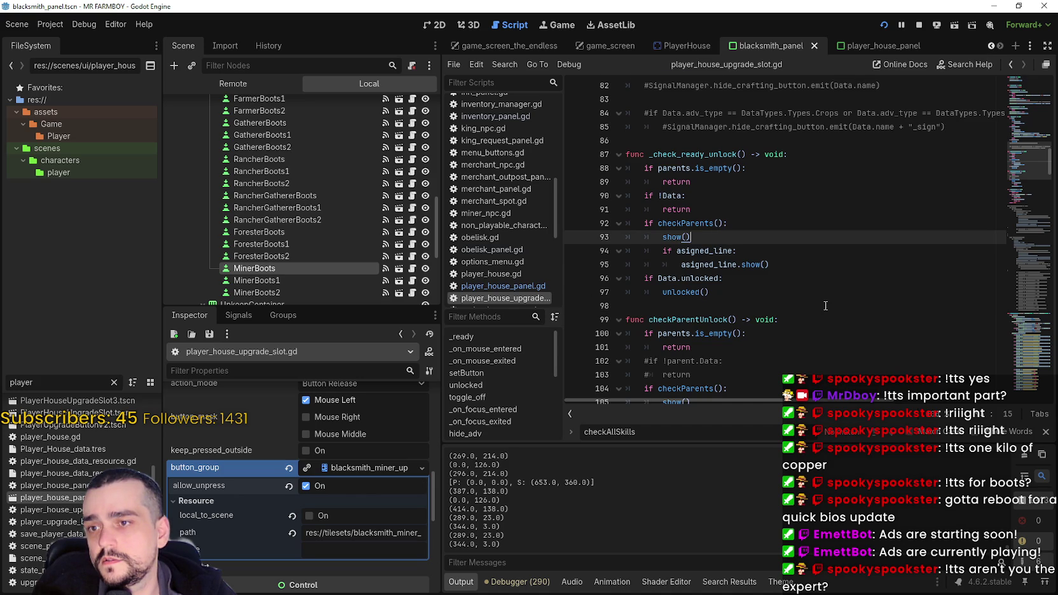
pyautogui.scroll(3, 1030, 268)
pyautogui.scroll(10, 1036, 153)
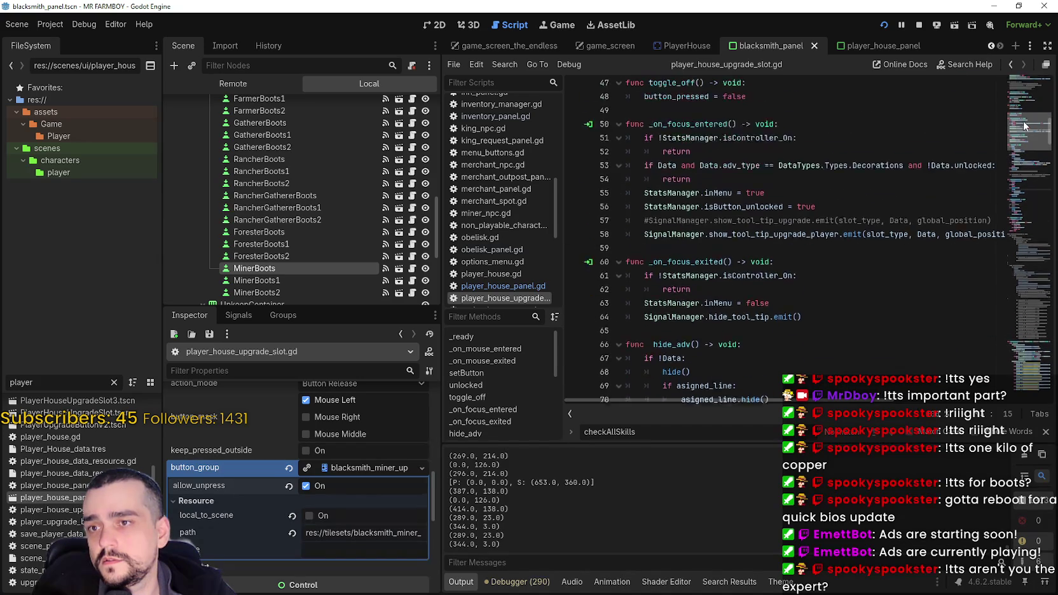
pyautogui.scroll(10, 1024, 118)
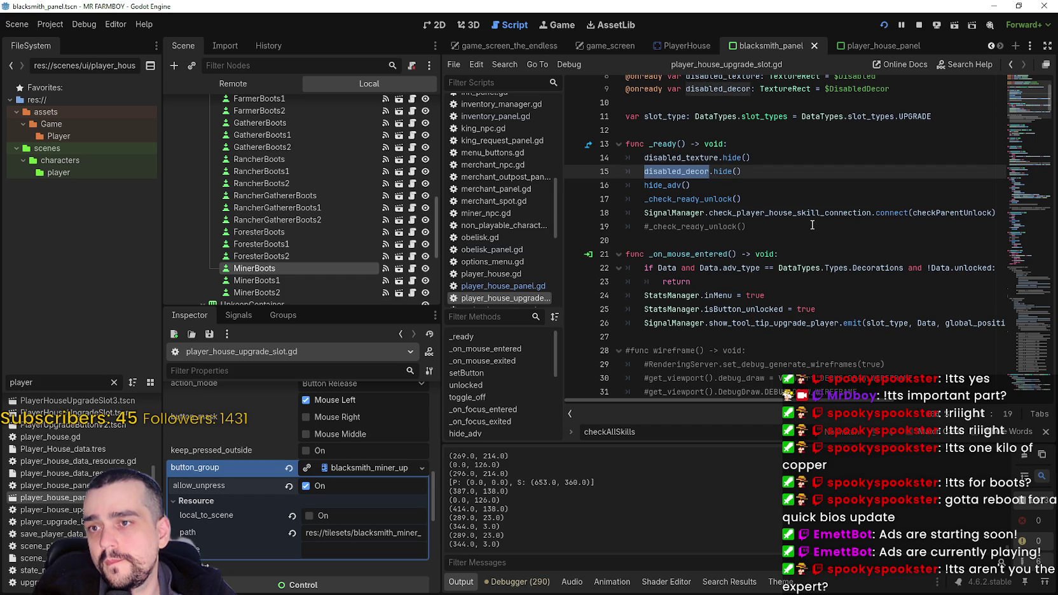
pyautogui.click(714, 157)
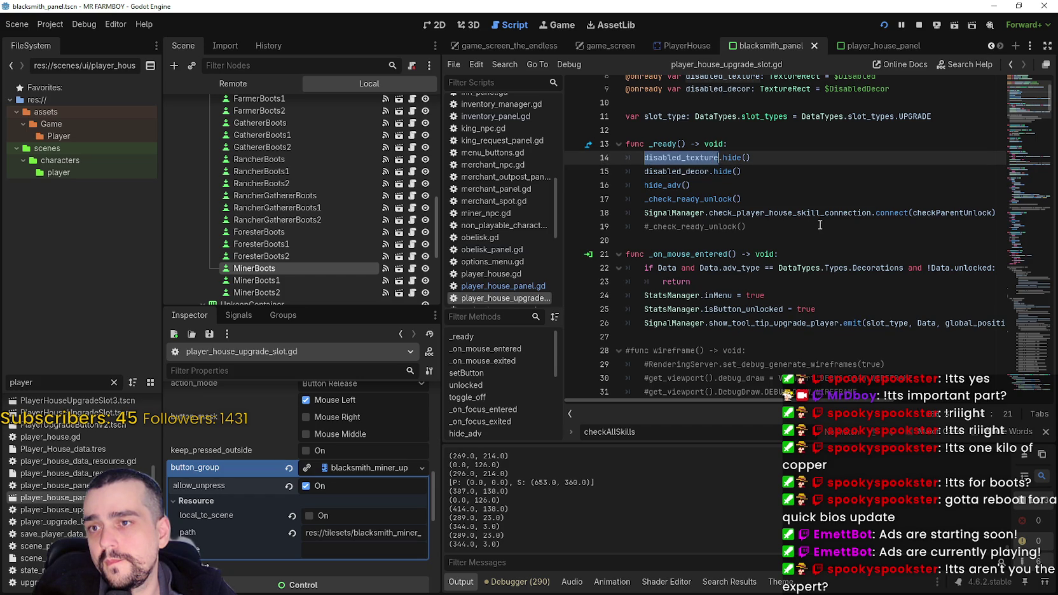
pyautogui.moveTo(777, 156); pyautogui.dragTo(647, 160)
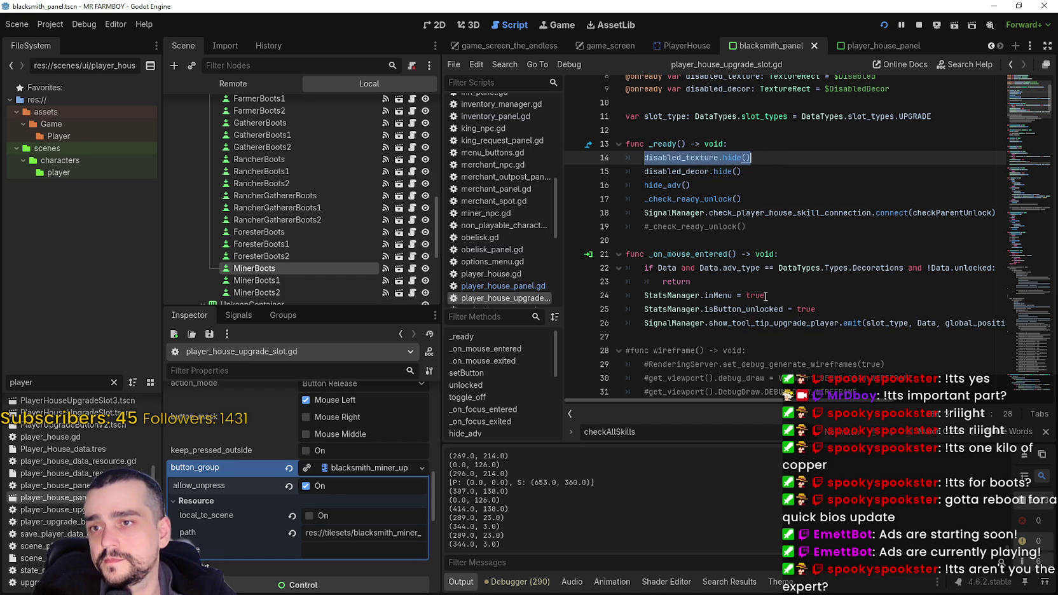
pyautogui.hotkey('ctrl', 'f')
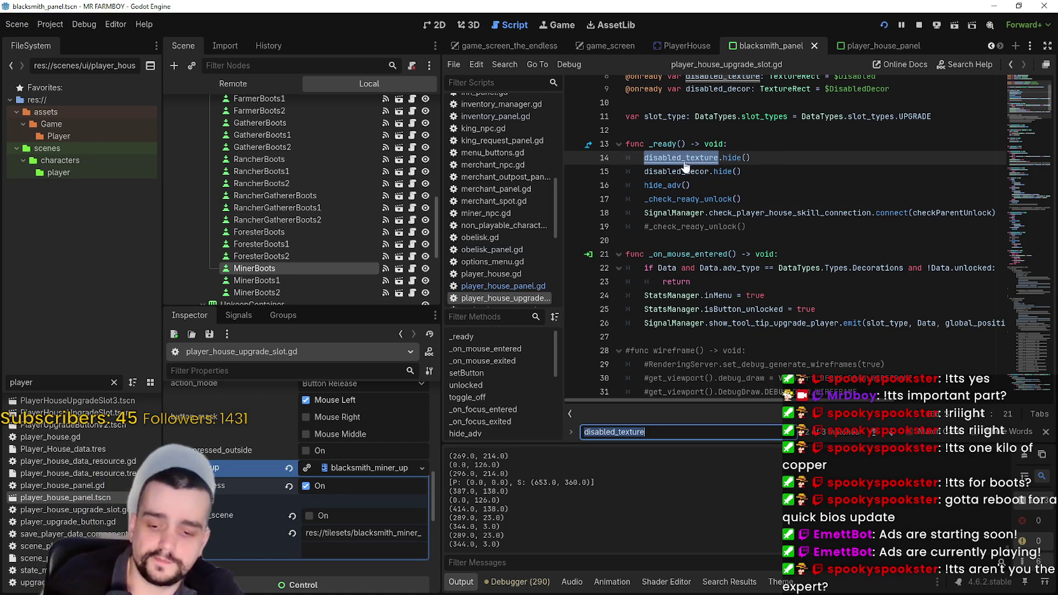
pyautogui.click(894, 436)
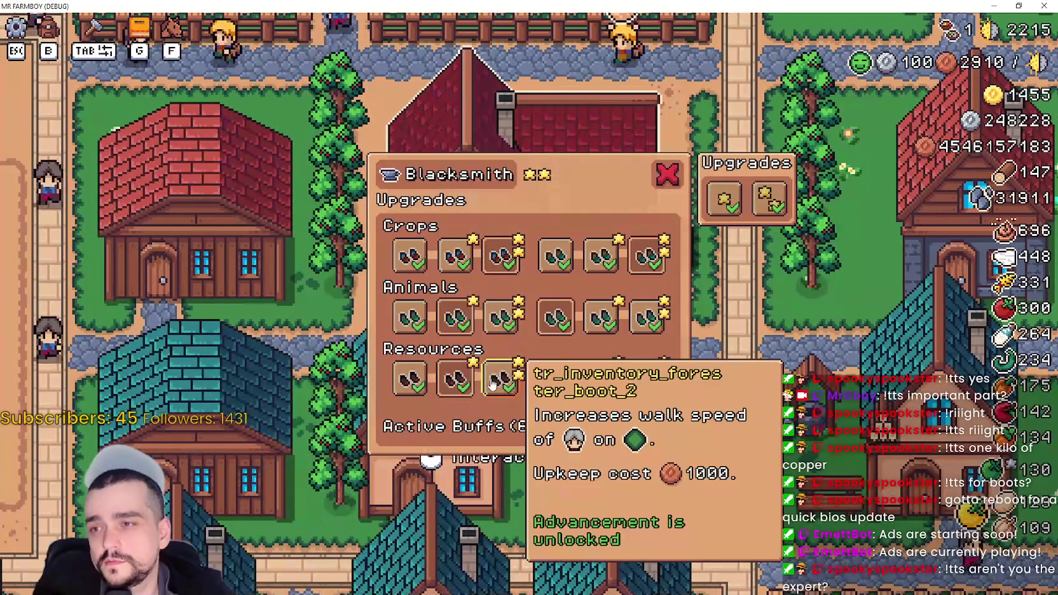
# Read the tooltips of the purchased Resources and Animals boot upgrades, then close the game.
pyautogui.moveTo(452, 270)
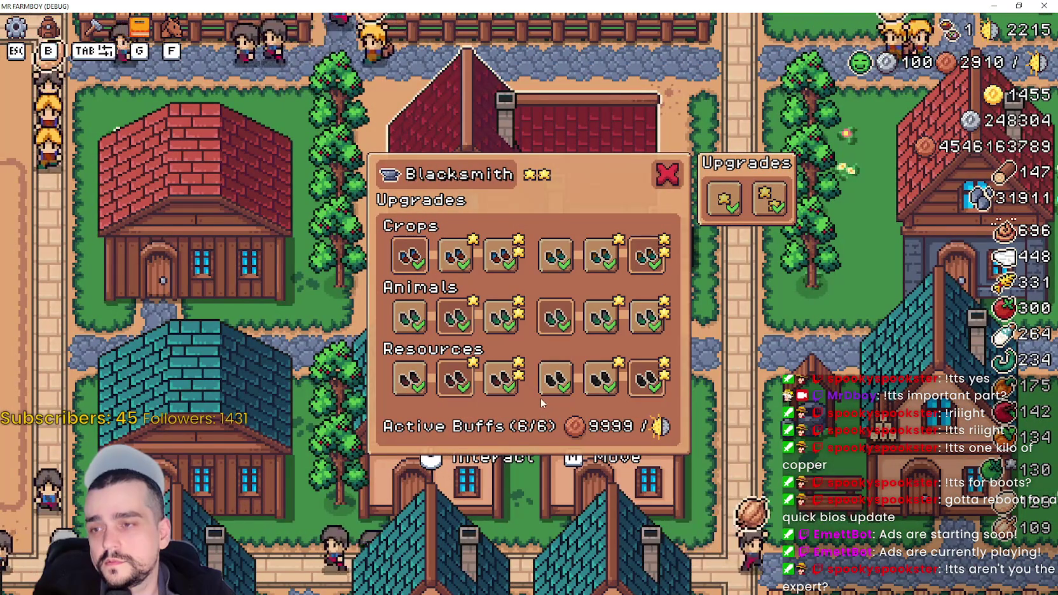
pyautogui.moveTo(645, 377)
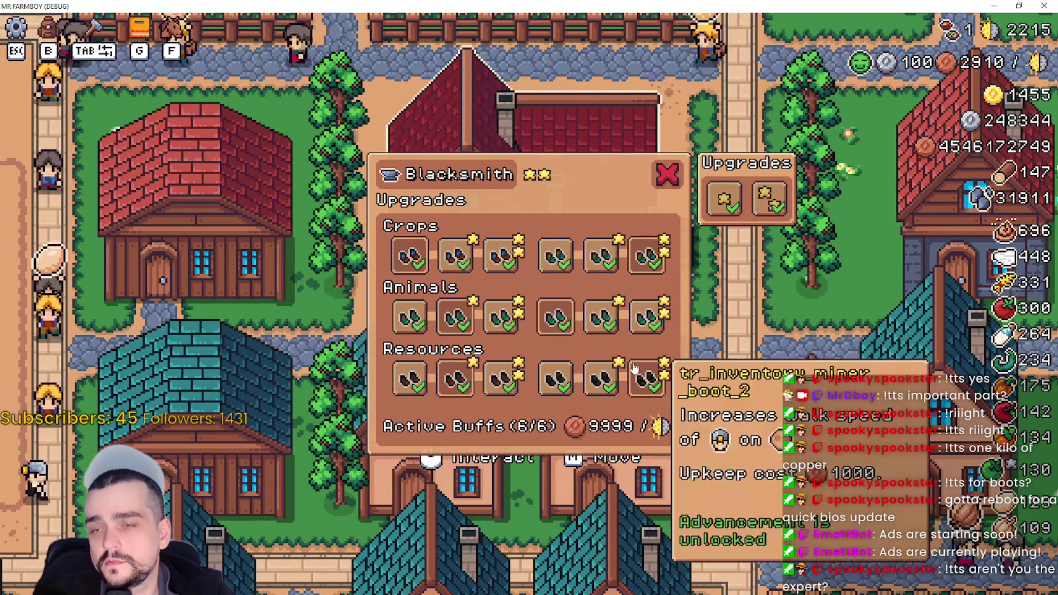
pyautogui.moveTo(600, 325)
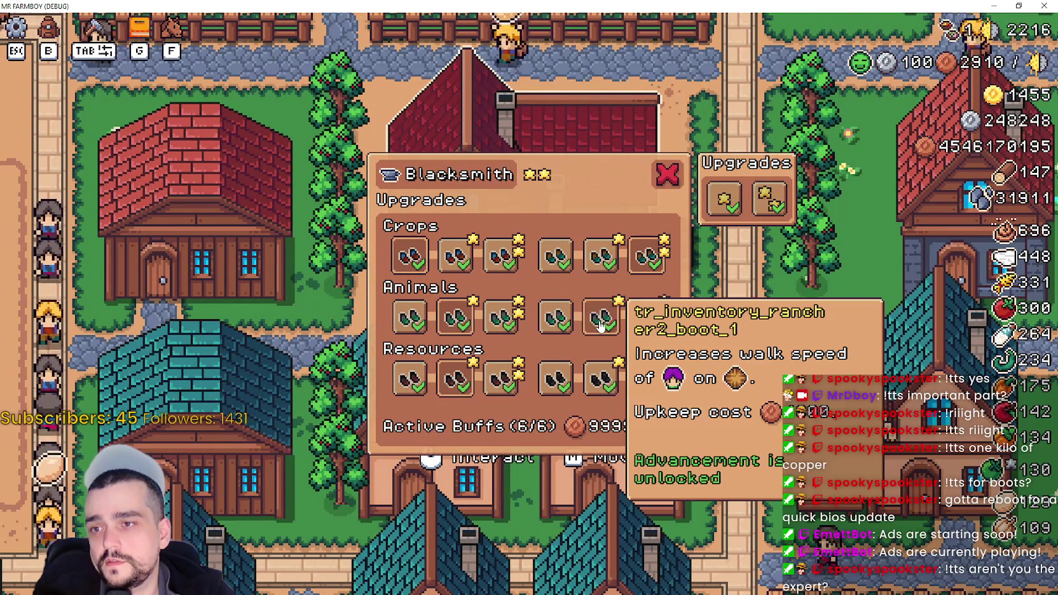
pyautogui.moveTo(968, 28)
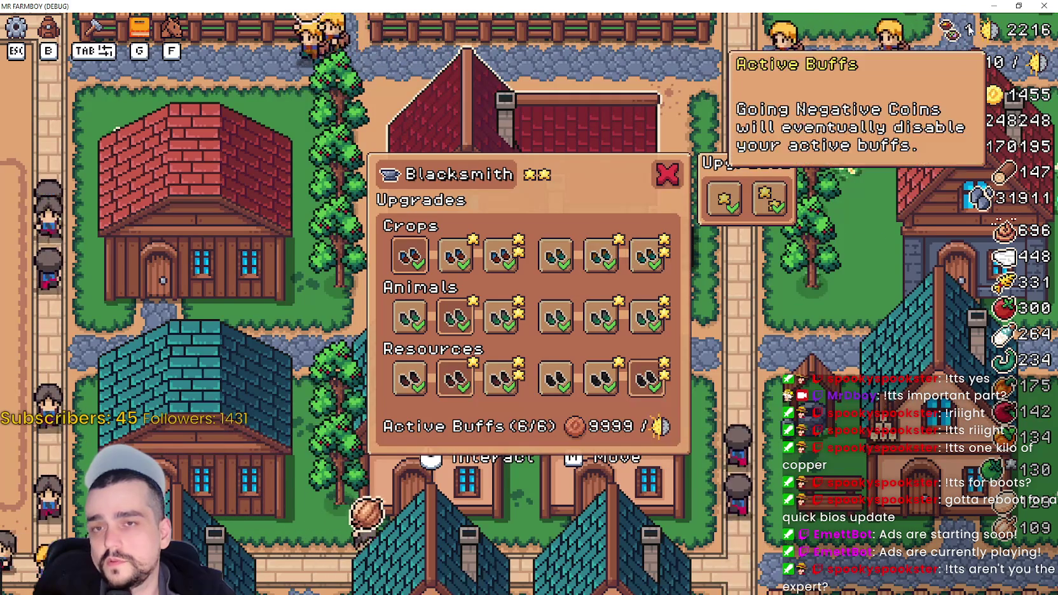
pyautogui.click(1043, 6)
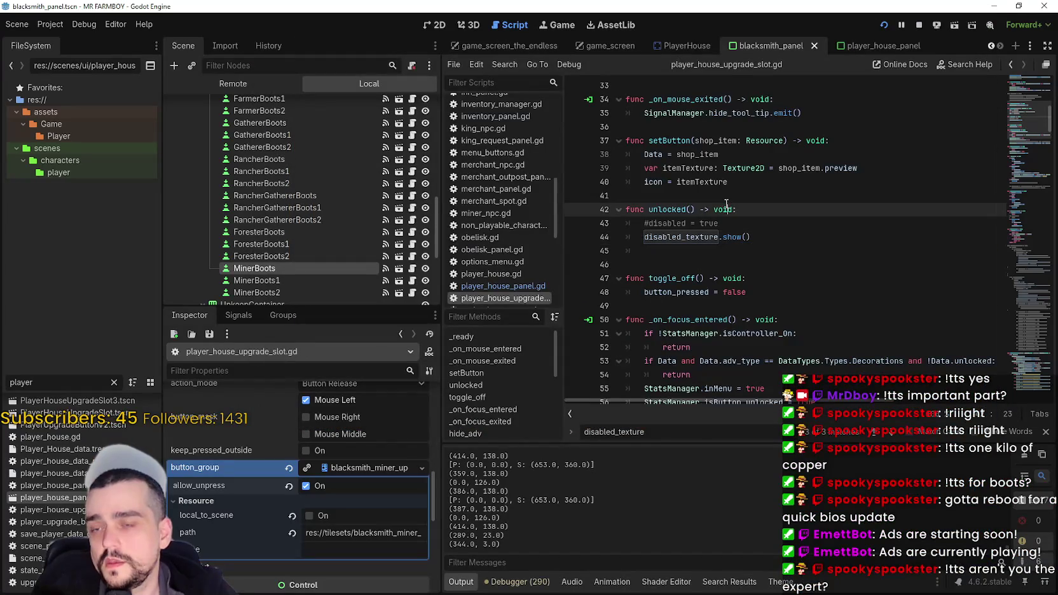
pyautogui.click(726, 198)
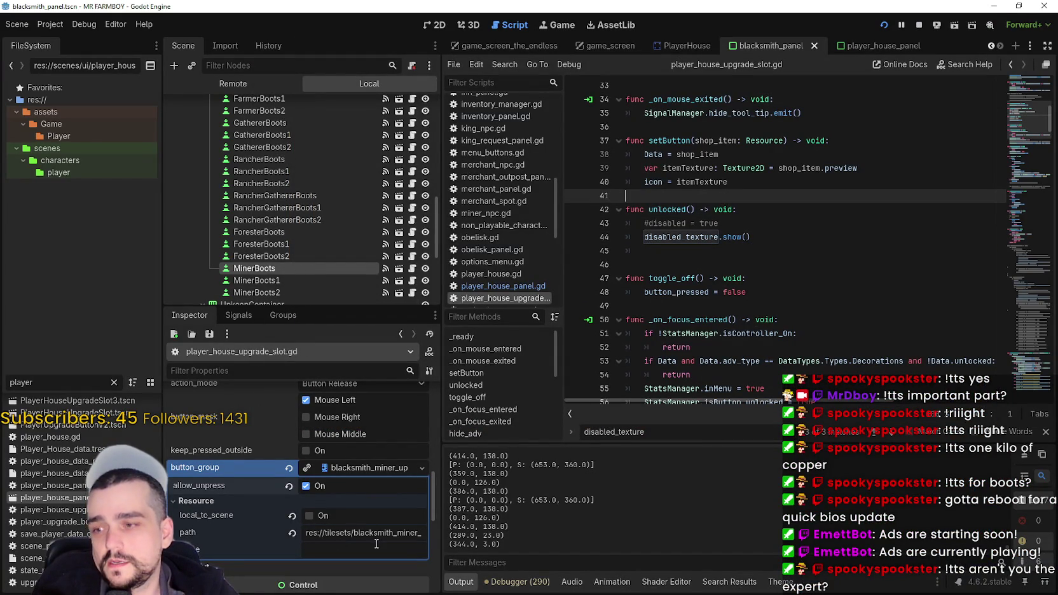
pyautogui.scroll(2, 374, 543)
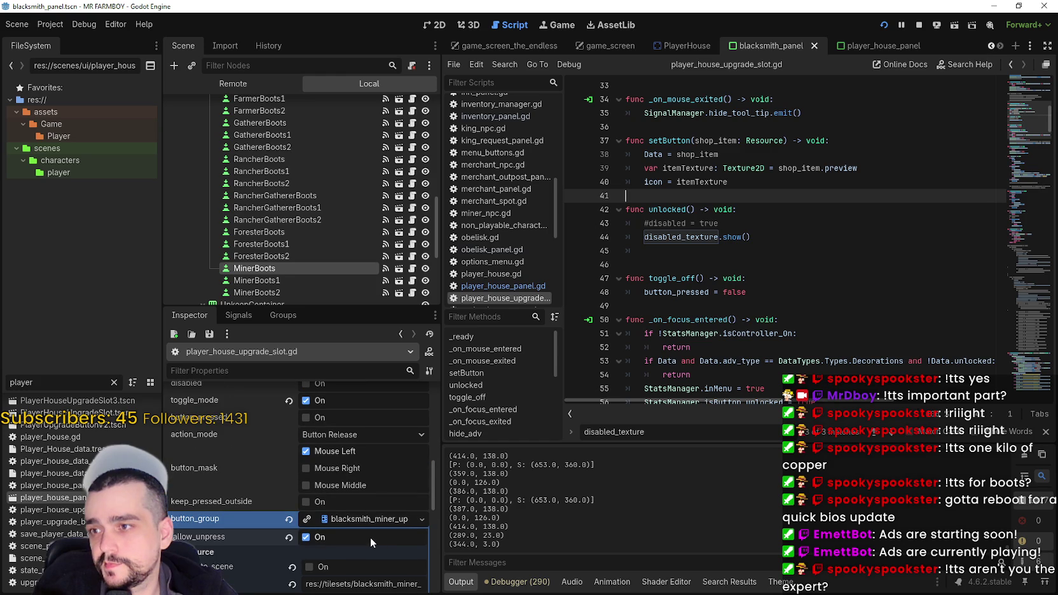
pyautogui.moveTo(1017, 111); pyautogui.dragTo(1018, 70)
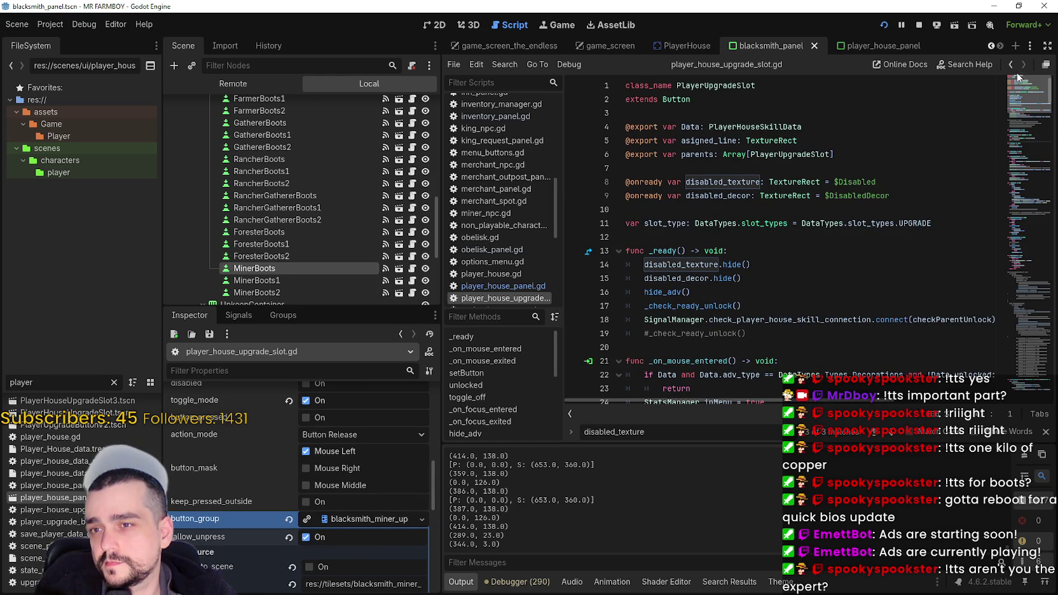
pyautogui.moveTo(1018, 88); pyautogui.dragTo(988, 177)
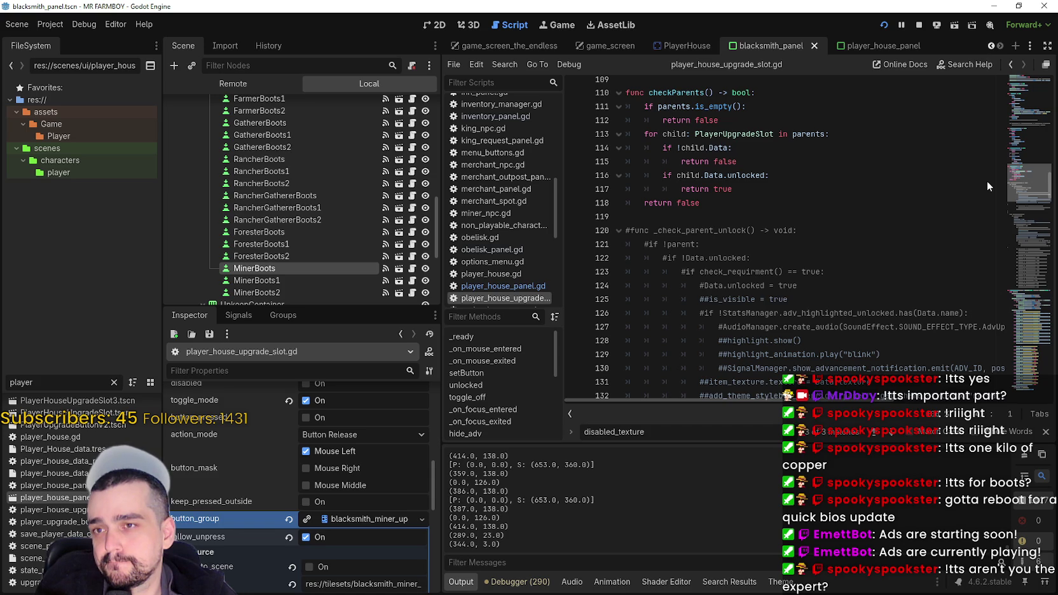
pyautogui.scroll(-20, 988, 185)
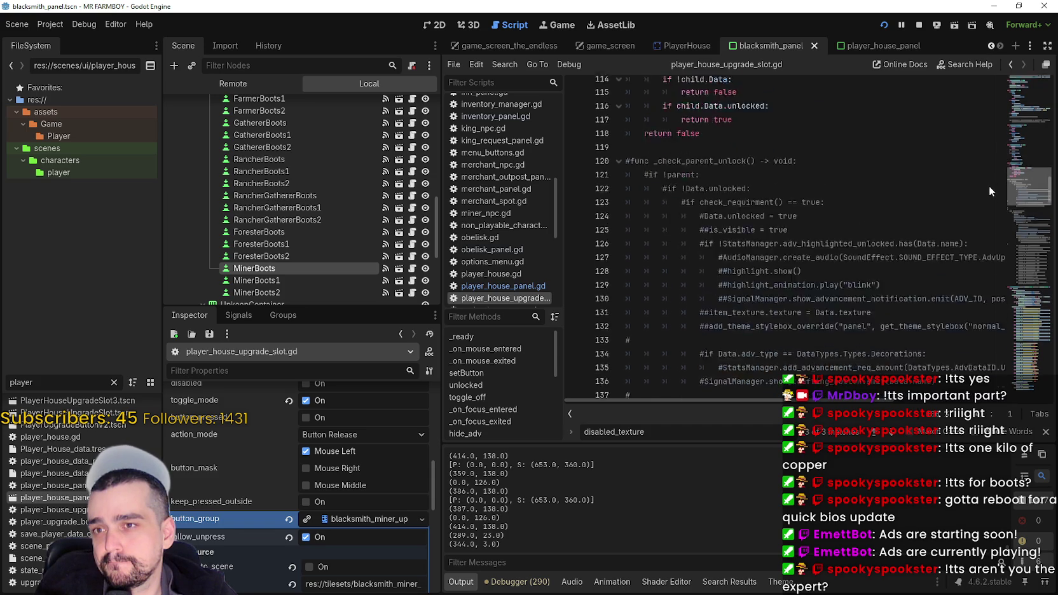
pyautogui.moveTo(1006, 251)
pyautogui.mouseDown()
pyautogui.moveTo(1005, 237)
pyautogui.moveTo(1004, 268)
pyautogui.mouseUp()
pyautogui.scroll(-8, 776, 239)
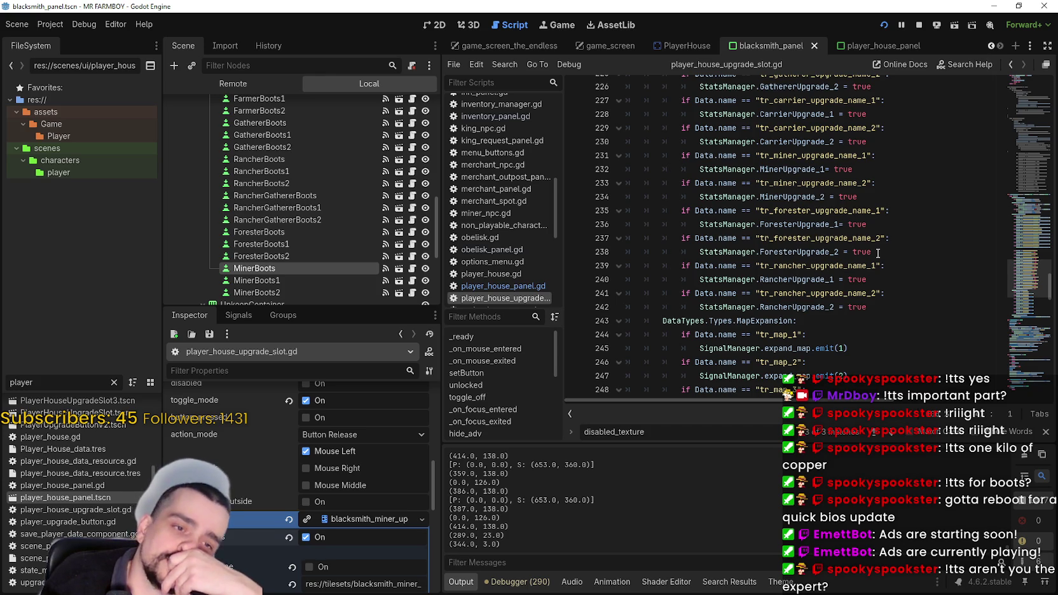
# Scroll through player_house_upgrade_slot.gd past _unlock_item() toward the requirement check.
pyautogui.scroll(-5, 866, 323)
pyautogui.scroll(-4, 866, 322)
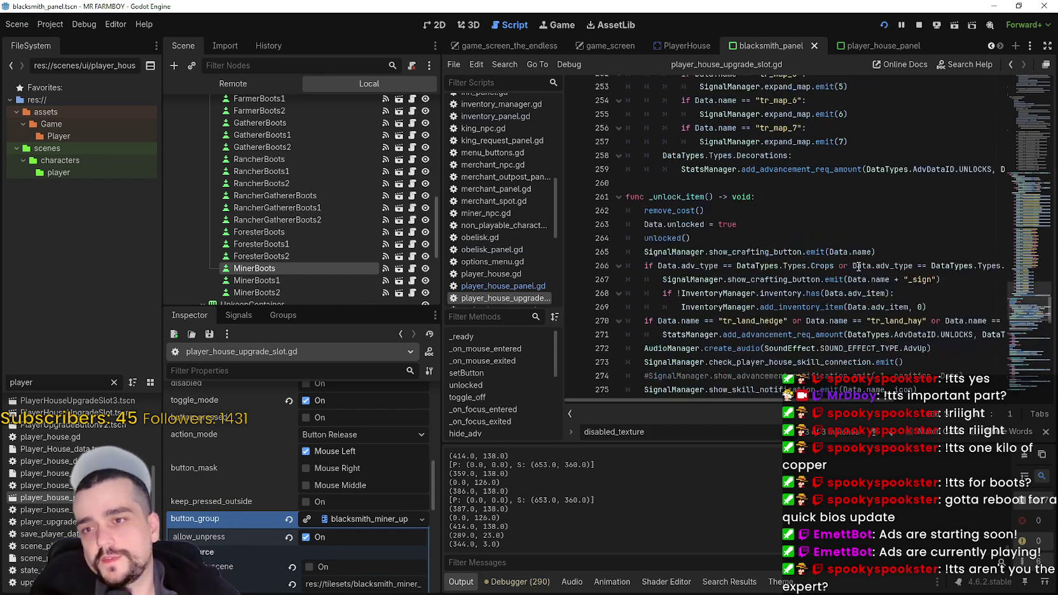
pyautogui.click(781, 190)
pyautogui.click(780, 182)
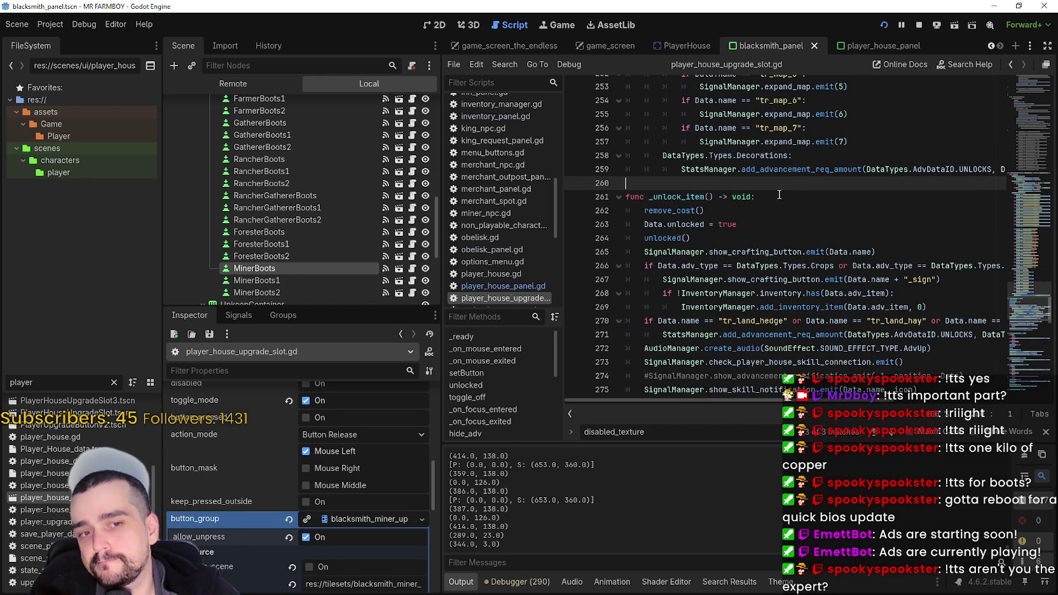
pyautogui.scroll(-1, 812, 259)
pyautogui.scroll(-4, 873, 360)
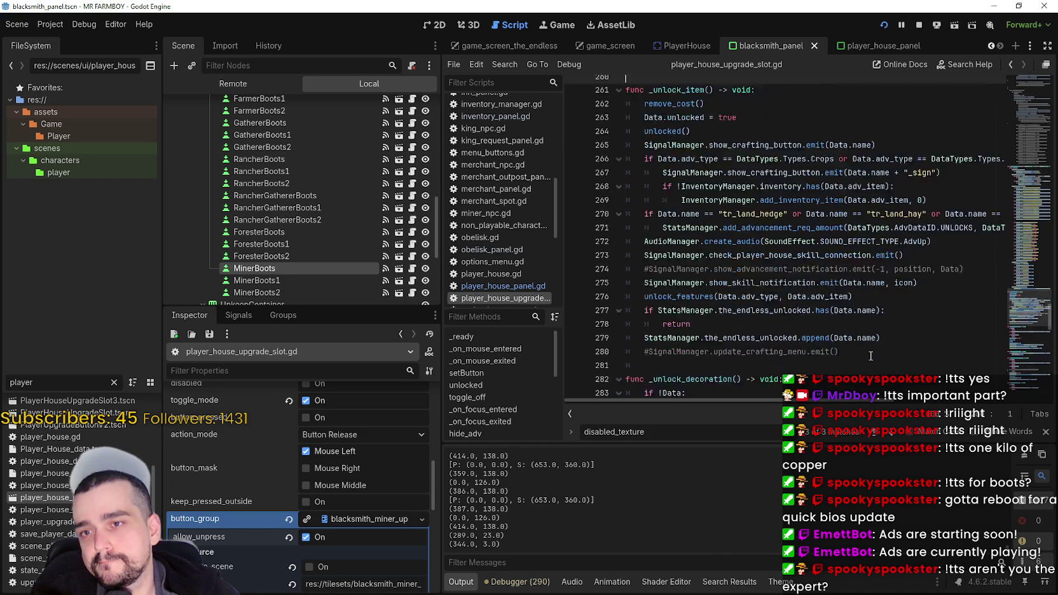
pyautogui.scroll(-3, 841, 331)
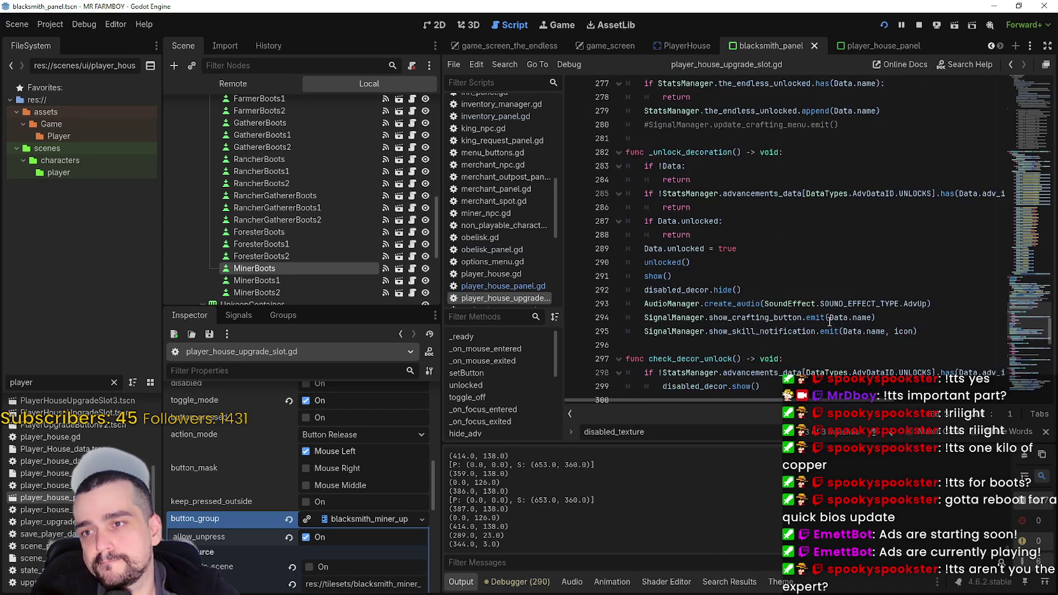
pyautogui.scroll(-8, 829, 322)
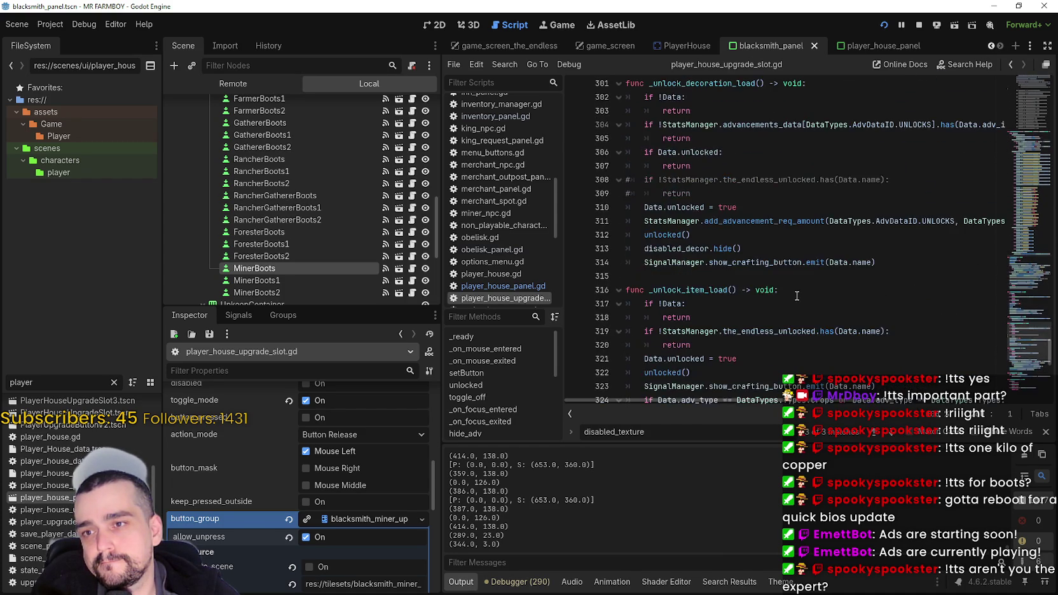
pyautogui.scroll(-4, 796, 295)
pyautogui.scroll(-4, 795, 294)
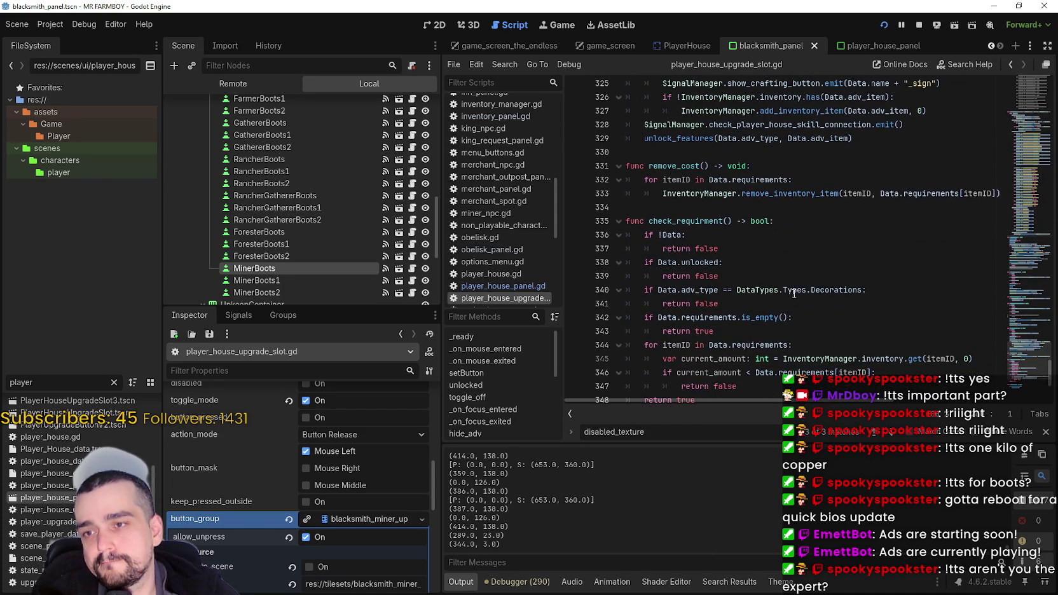
pyautogui.scroll(-4, 791, 291)
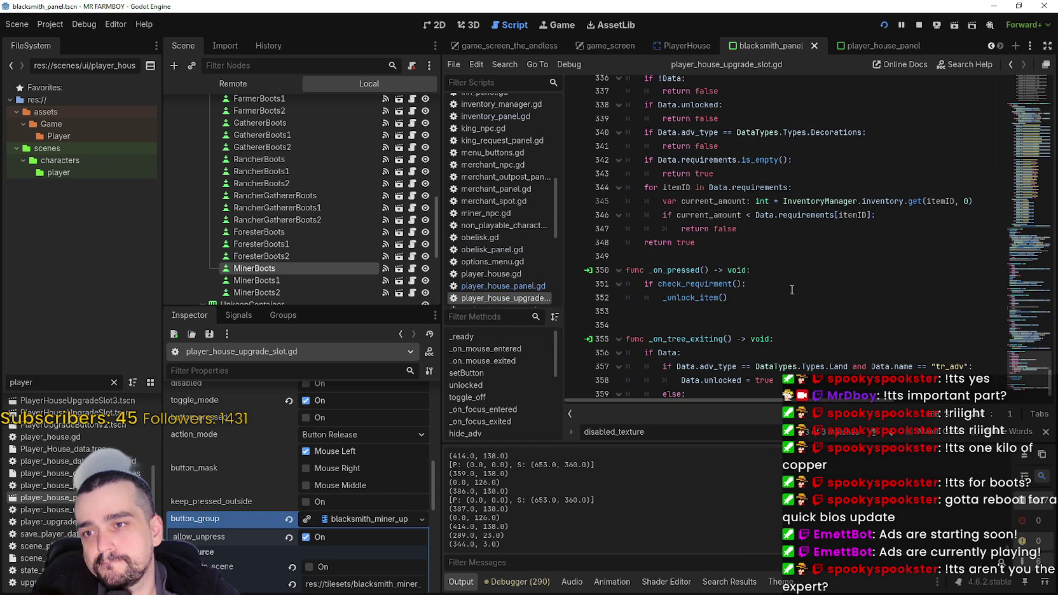
# Reach the _on_tree_exiting() handler at the end and close the find bar.
pyautogui.click(780, 259)
pyautogui.moveTo(842, 215)
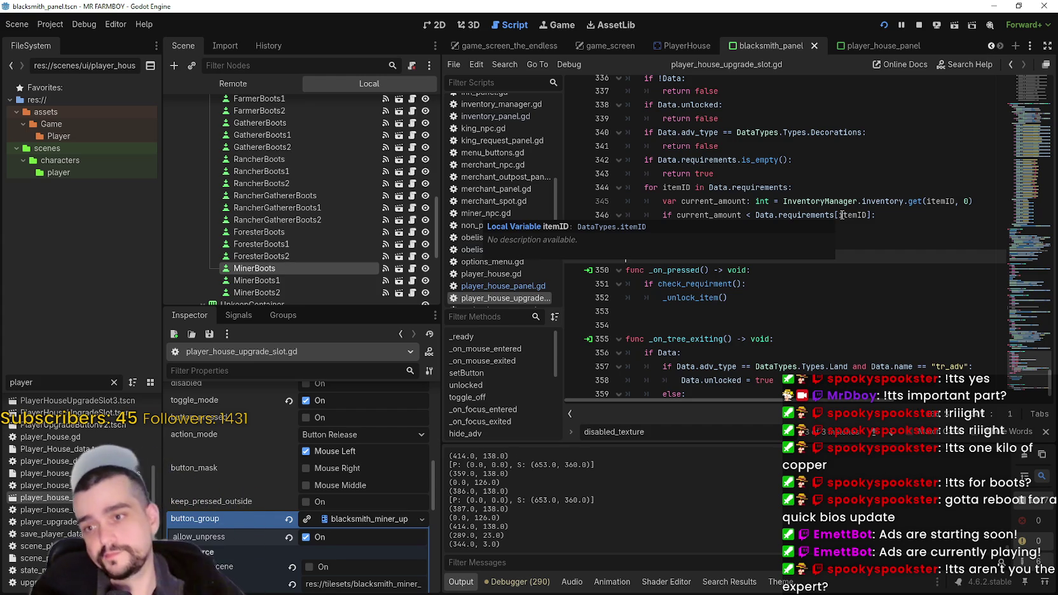
pyautogui.scroll(-1, 841, 214)
pyautogui.click(837, 360)
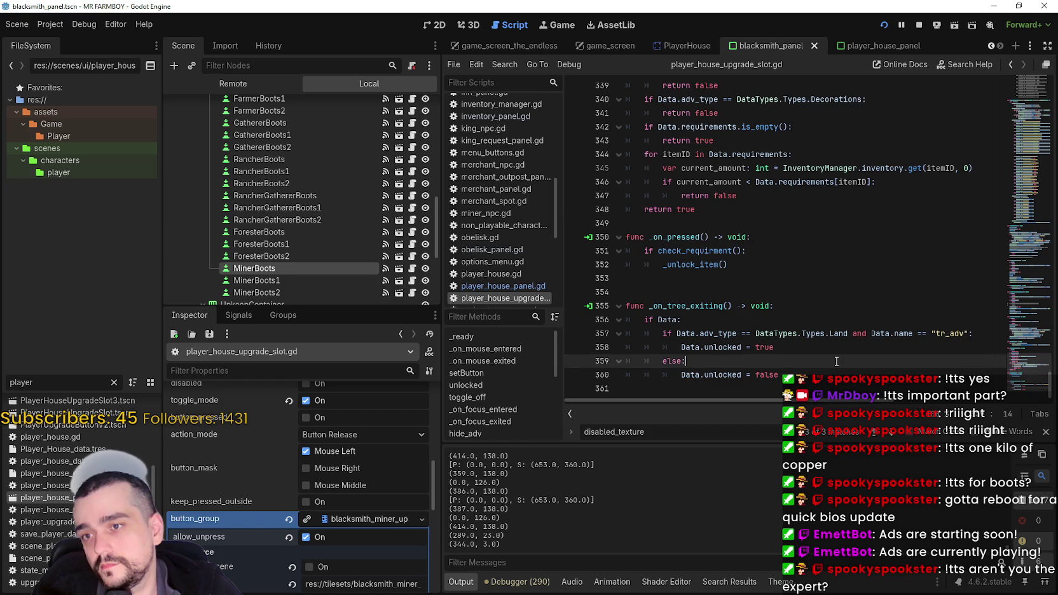
pyautogui.press('Escape')
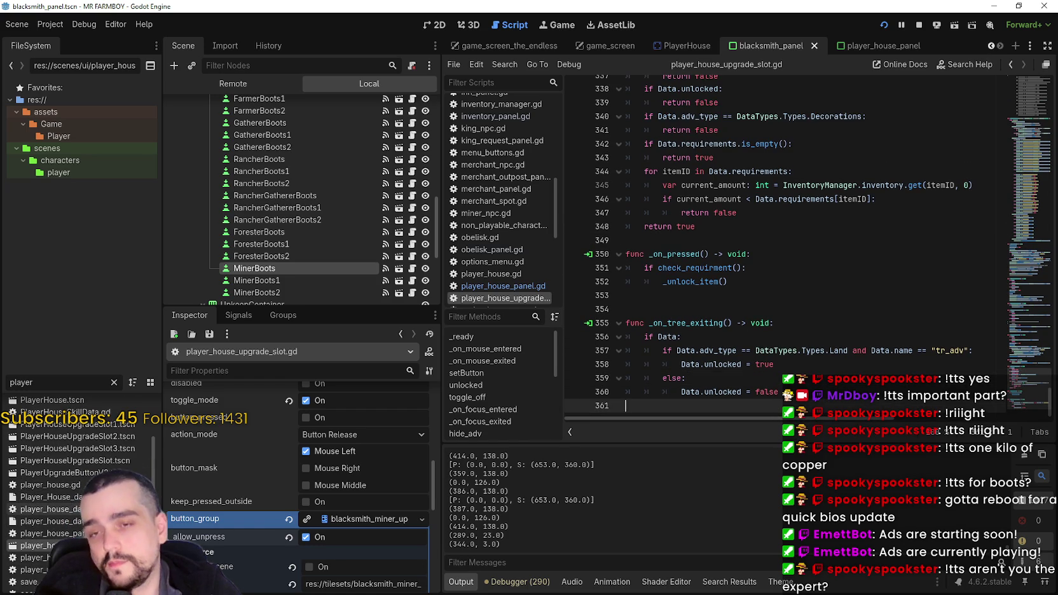
pyautogui.scroll(2, 64, 458)
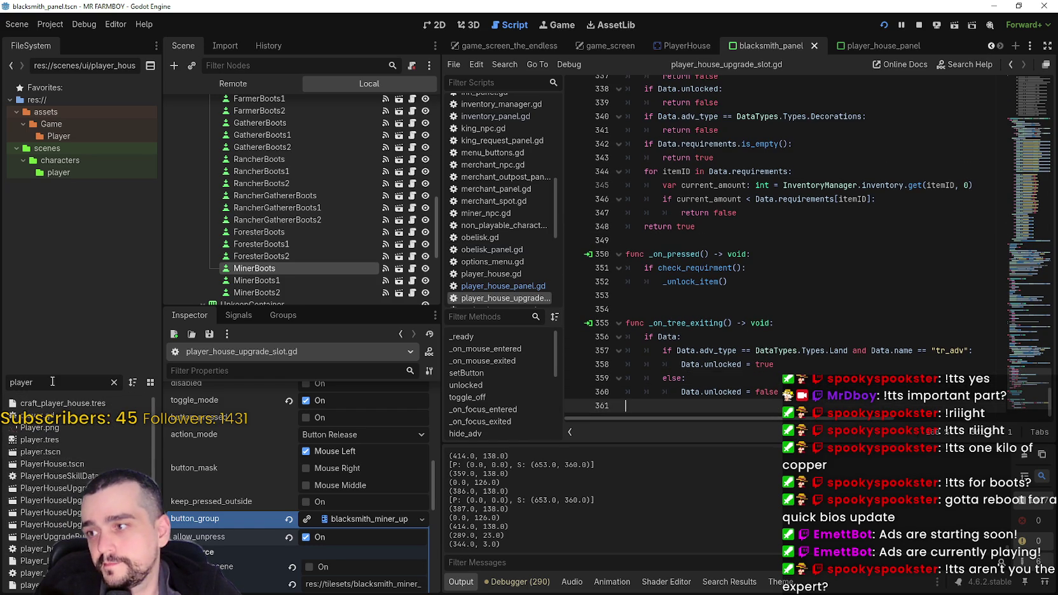
# Filter FileSystem for 'playerHouse' and open the PlayerHouseUpgradeSlot scene instanced by MinerBoots.
pyautogui.write('p')
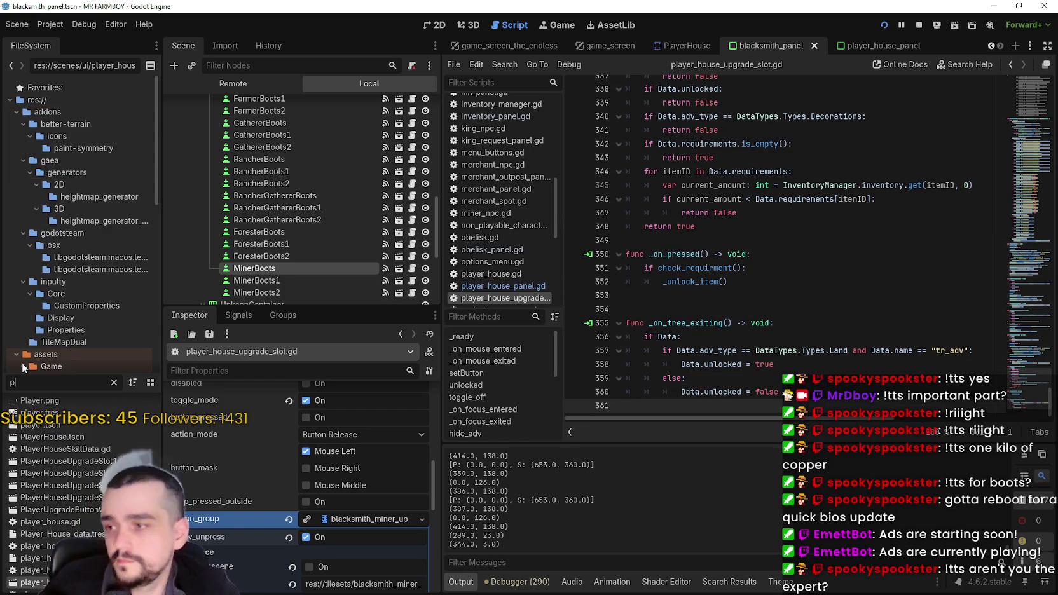
pyautogui.write('layer')
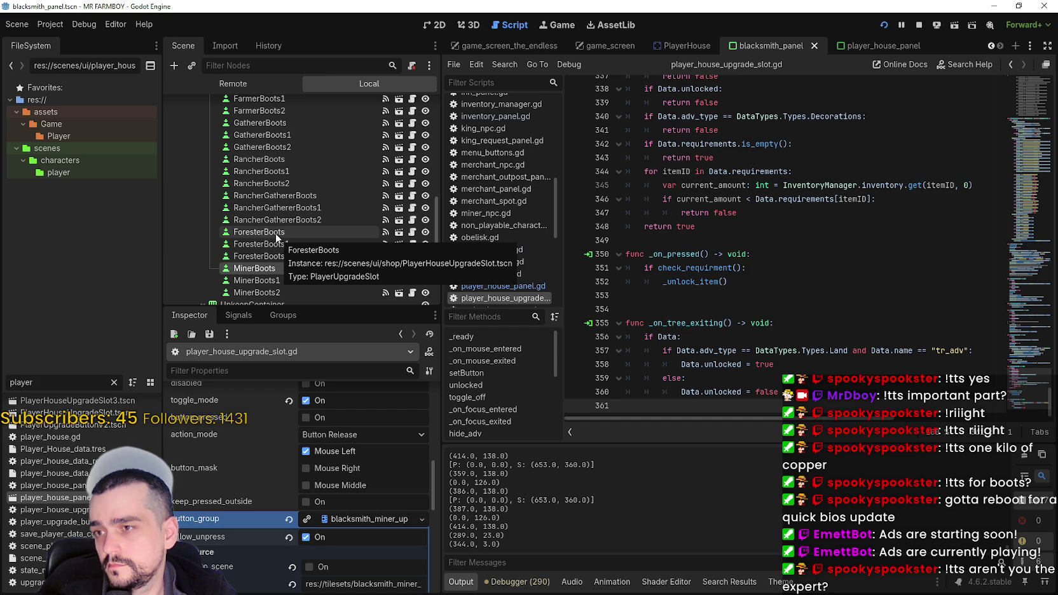
pyautogui.write('House')
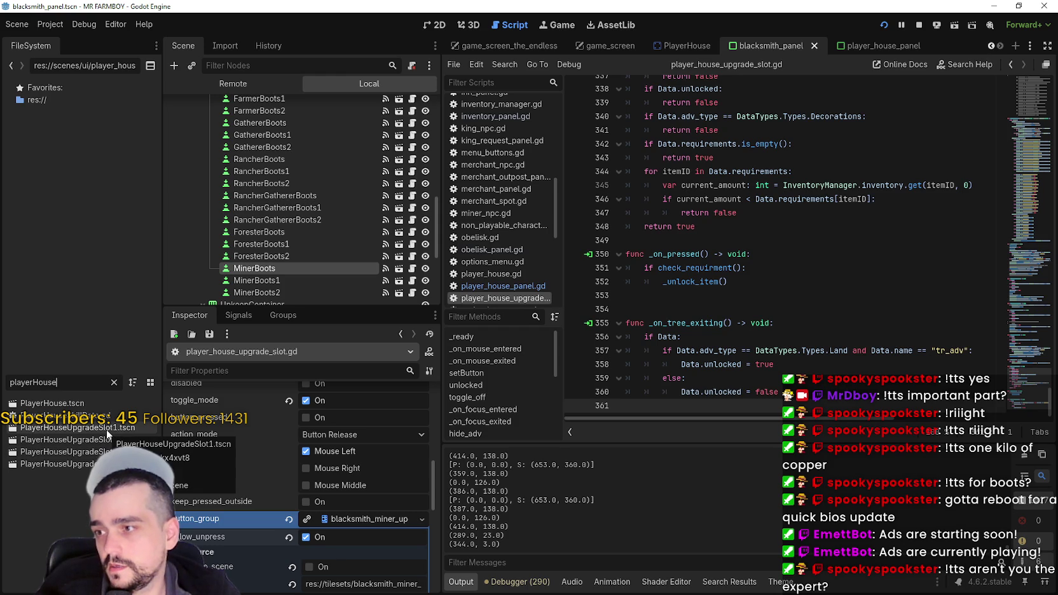
pyautogui.click(400, 269)
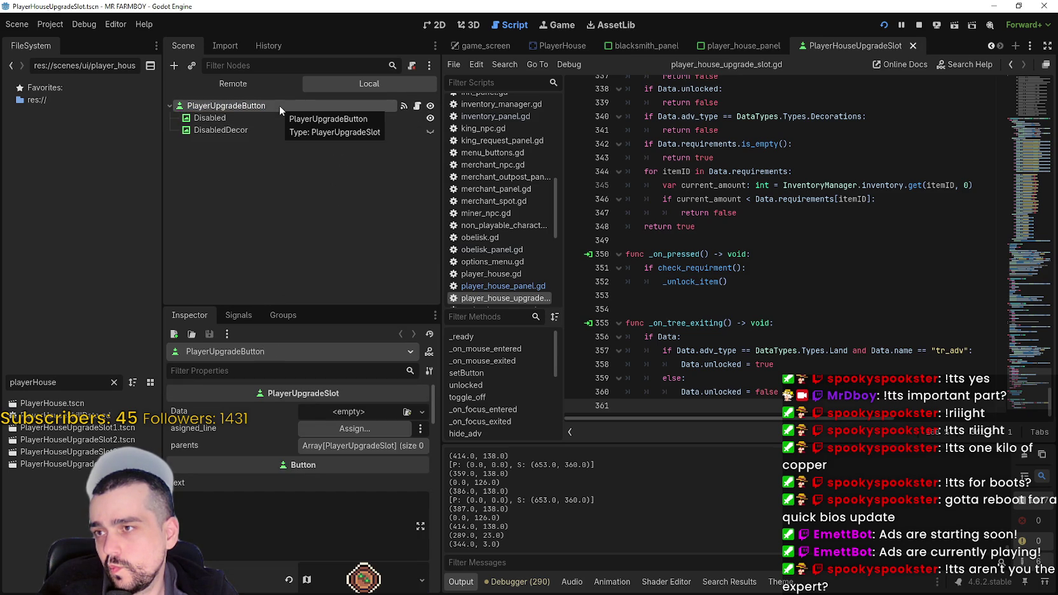
# Switch to the 2D workspace to view the upgrade slot scene.
pyautogui.click(428, 24)
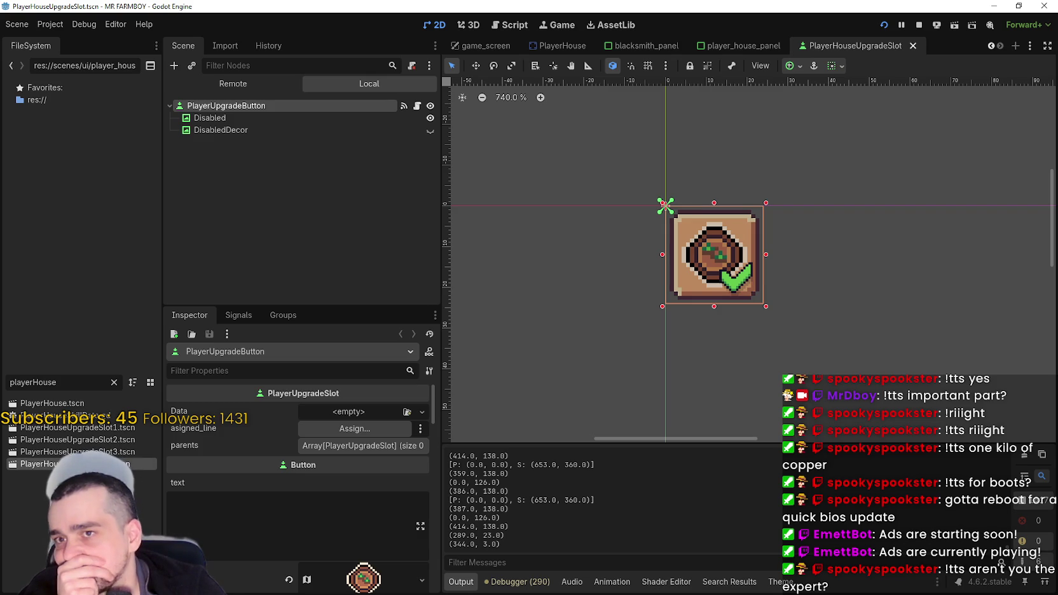
pyautogui.scroll(-3, 246, 479)
pyautogui.scroll(-2, 246, 480)
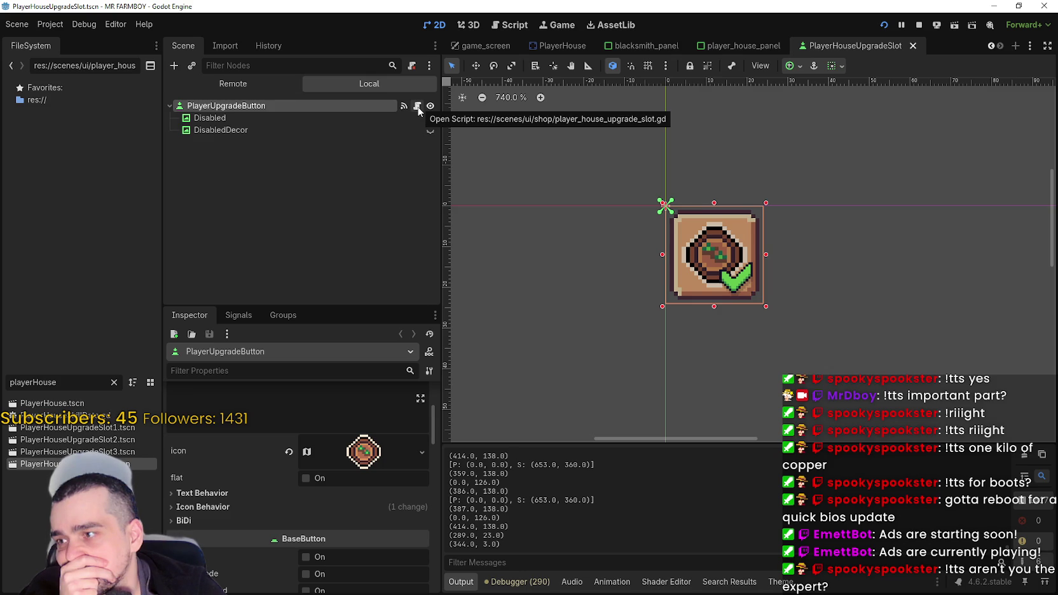
# Clear the FileSystem filter to reveal scenes/ui/shop and the player_house upgrade slot script.
pyautogui.moveTo(58, 382); pyautogui.dragTo(2, 375)
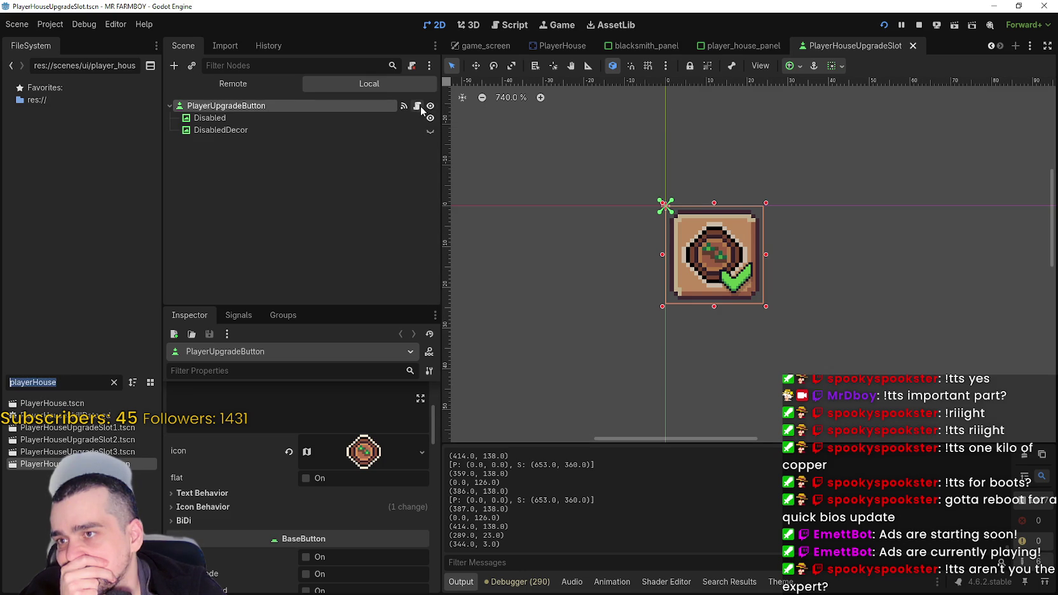
pyautogui.write('player_ho')
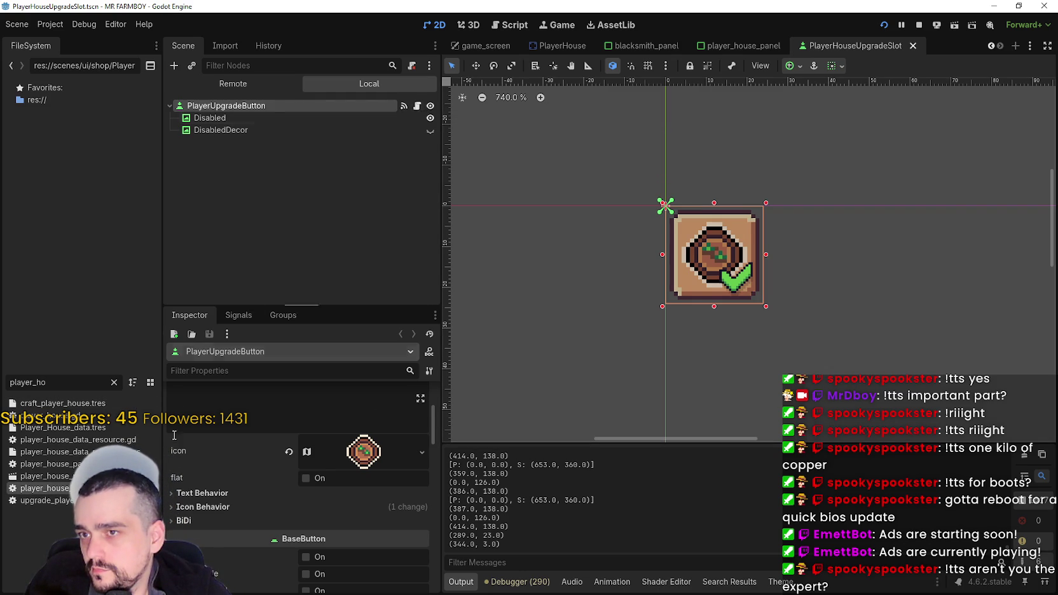
pyautogui.click(114, 382)
pyautogui.scroll(-3, 51, 483)
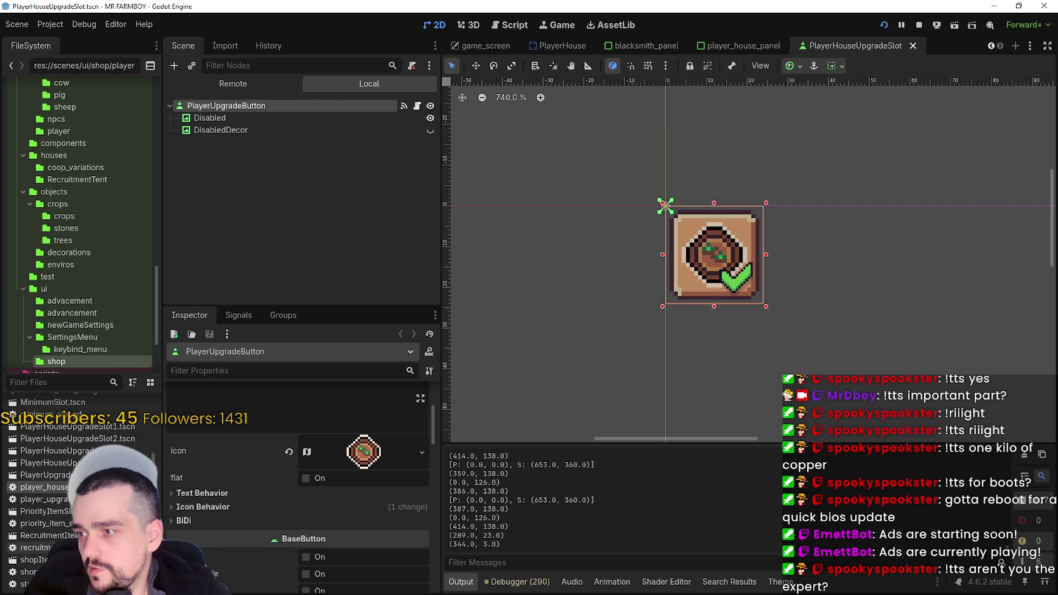
pyautogui.rightClick(87, 487)
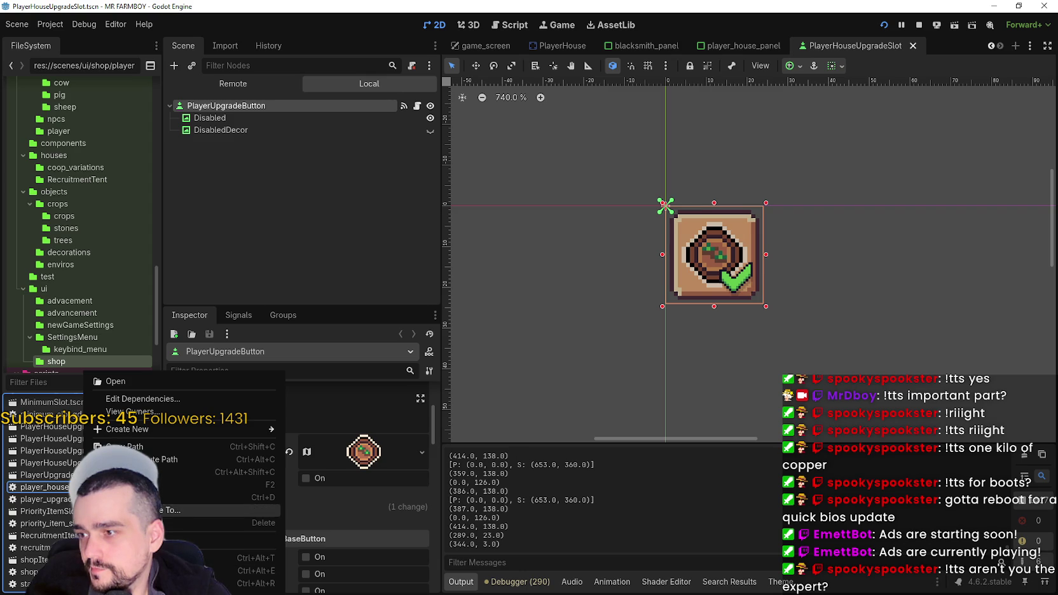
# Duplicate player_house_upgrade_slot.gd as unique_buildings_upgrade_slot.gd.
pyautogui.click(190, 497)
pyautogui.click(436, 290)
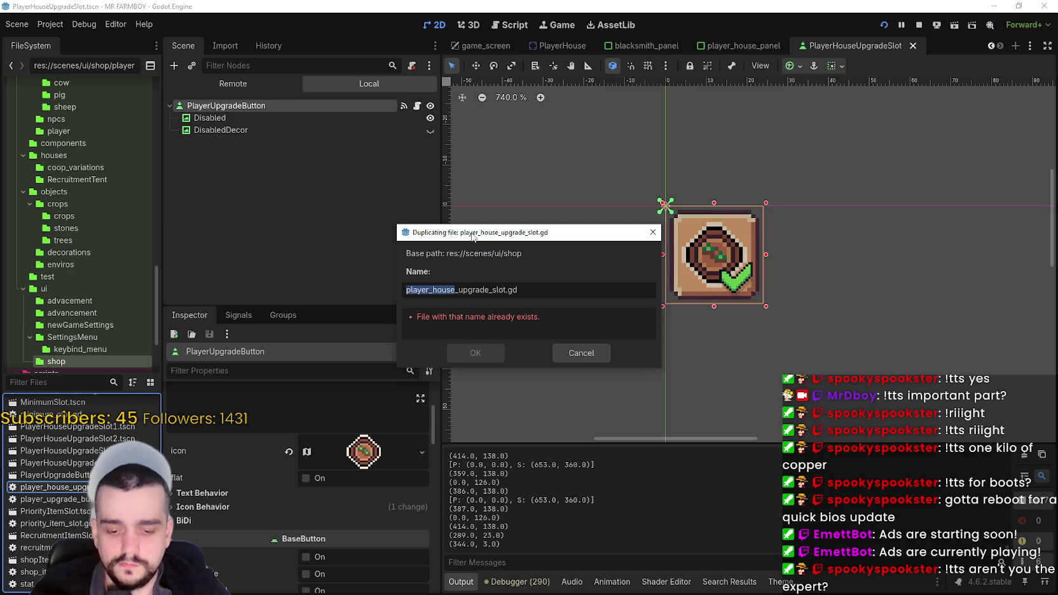
pyautogui.write('unique_buildi')
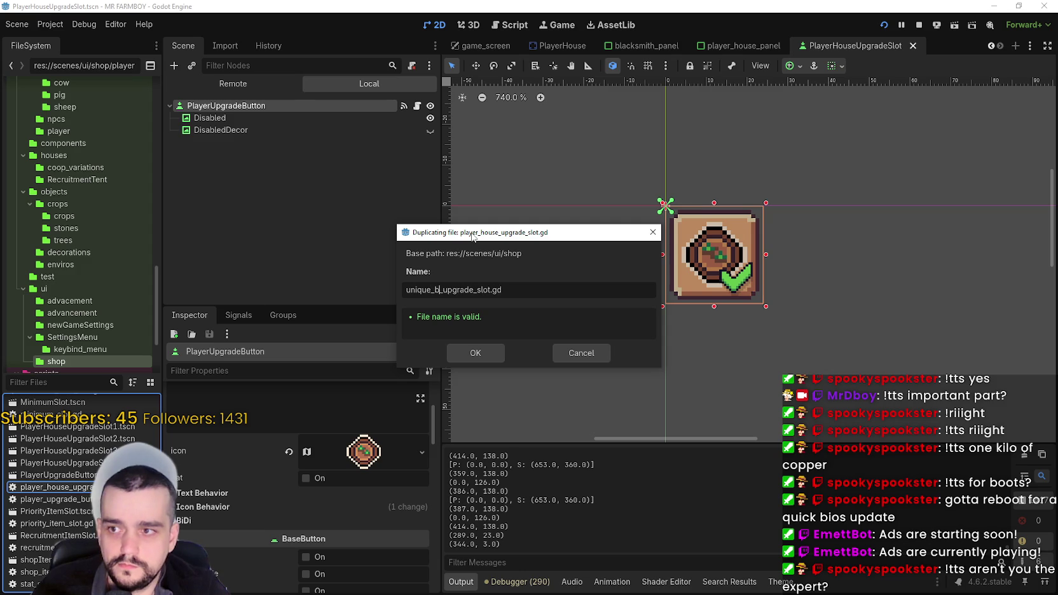
pyautogui.write('ngs')
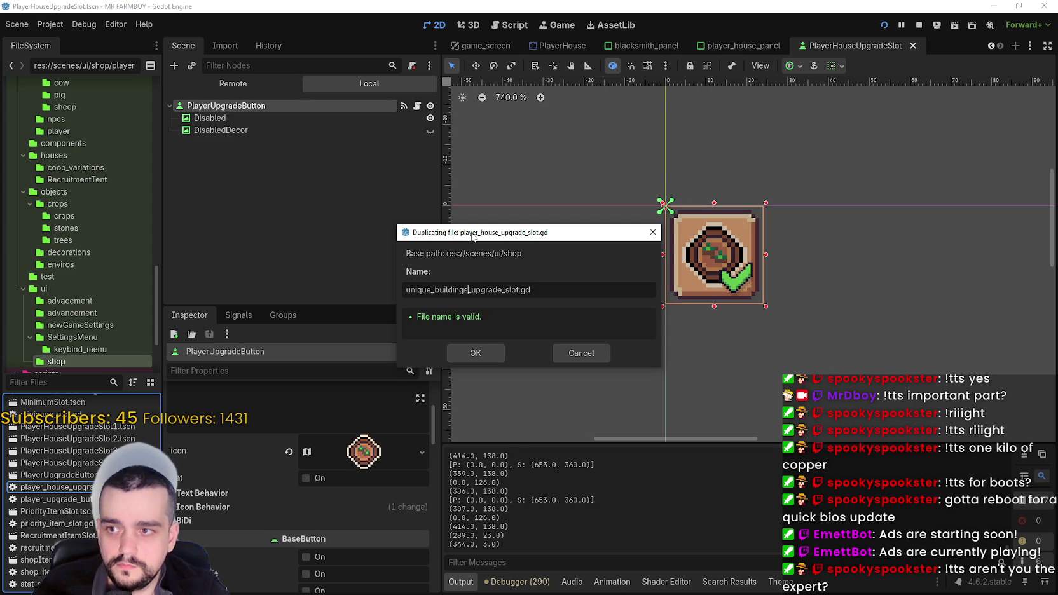
pyautogui.click(457, 354)
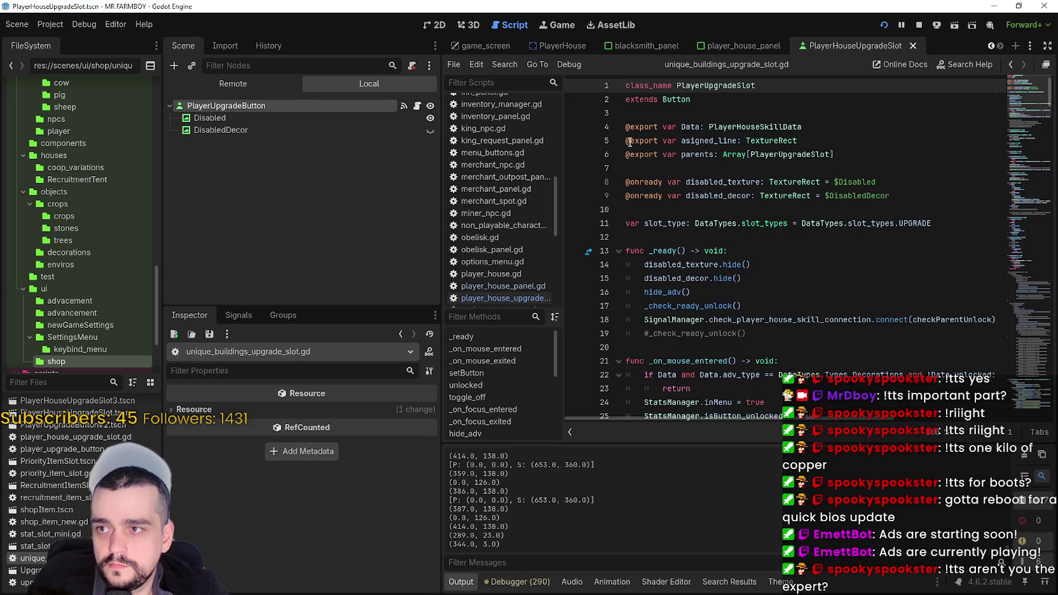
# Rename the script's class to UniqueBuildingUpgradeSlot and save it.
pyautogui.moveTo(775, 87); pyautogui.dragTo(677, 84)
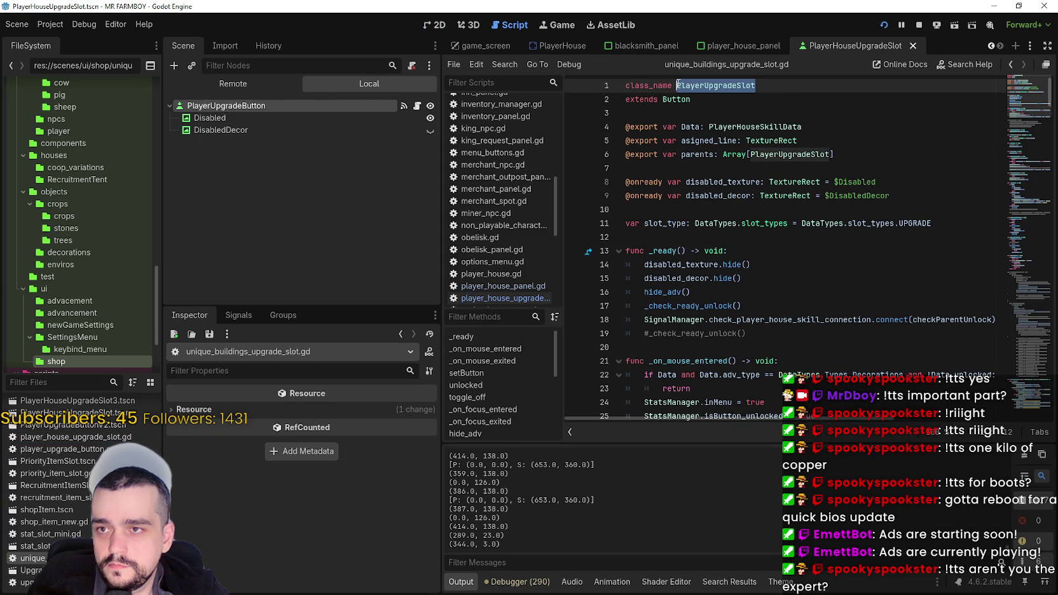
pyautogui.click(693, 85)
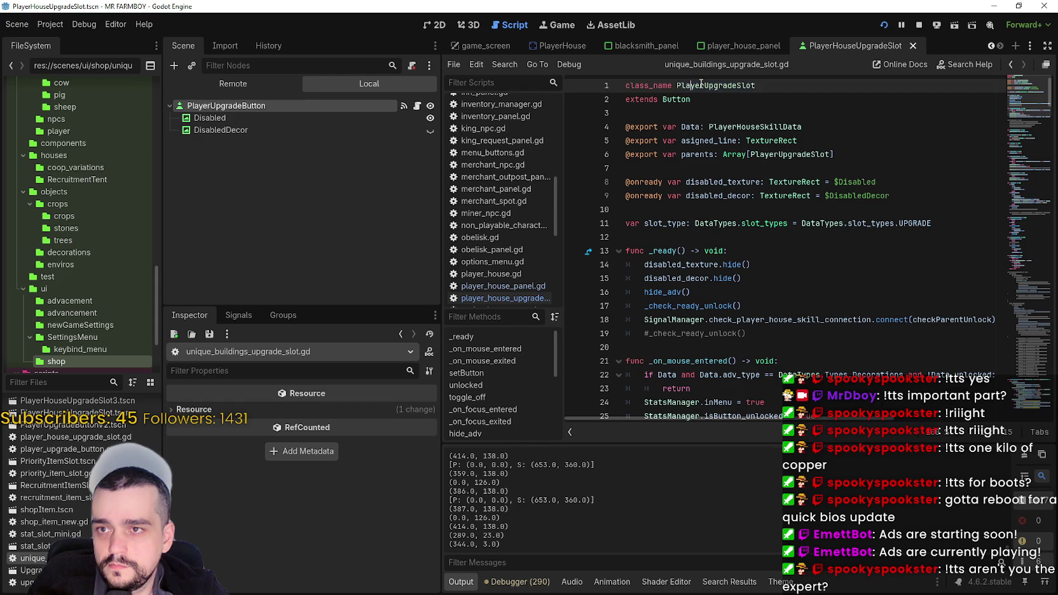
pyautogui.moveTo(705, 85); pyautogui.dragTo(679, 85)
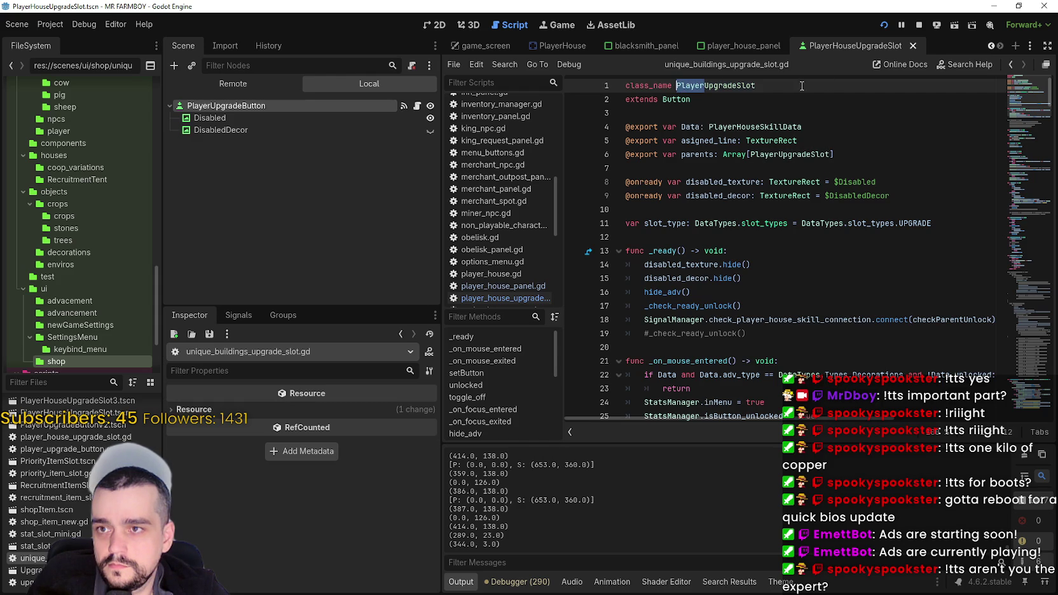
pyautogui.write('UniqueBuilding')
pyautogui.click(789, 108)
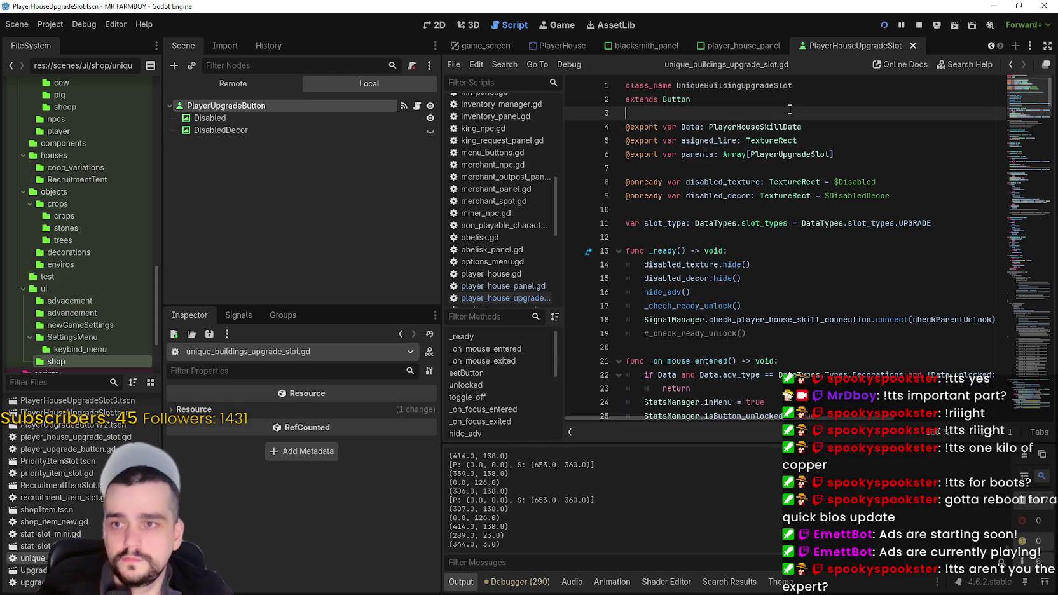
pyautogui.hotkey('ctrl', 's')
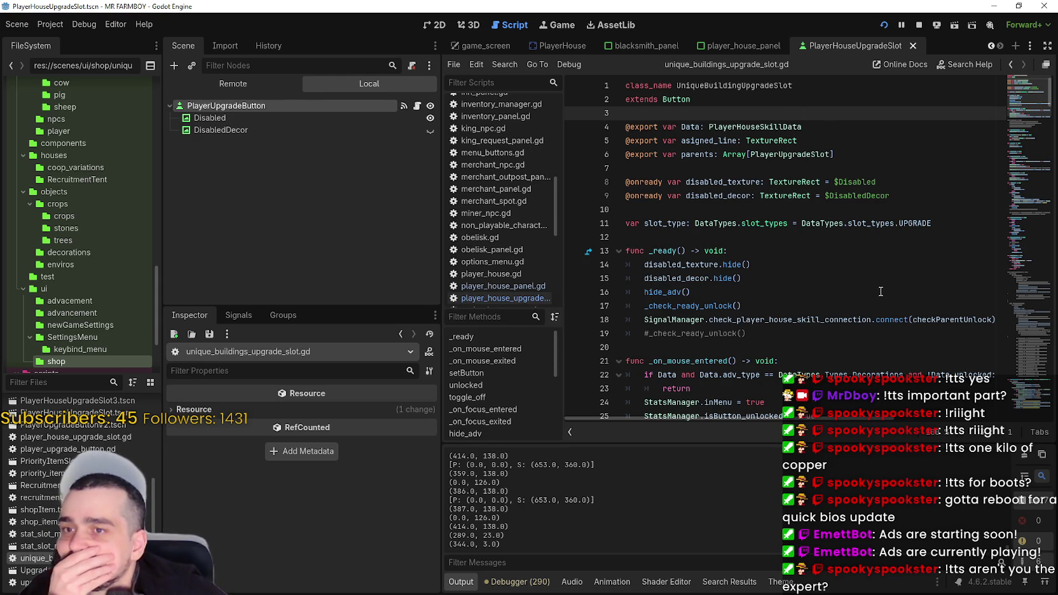
# Switch back to the blacksmith_panel scene with its boot upgrade slots.
pyautogui.scroll(-2, 880, 291)
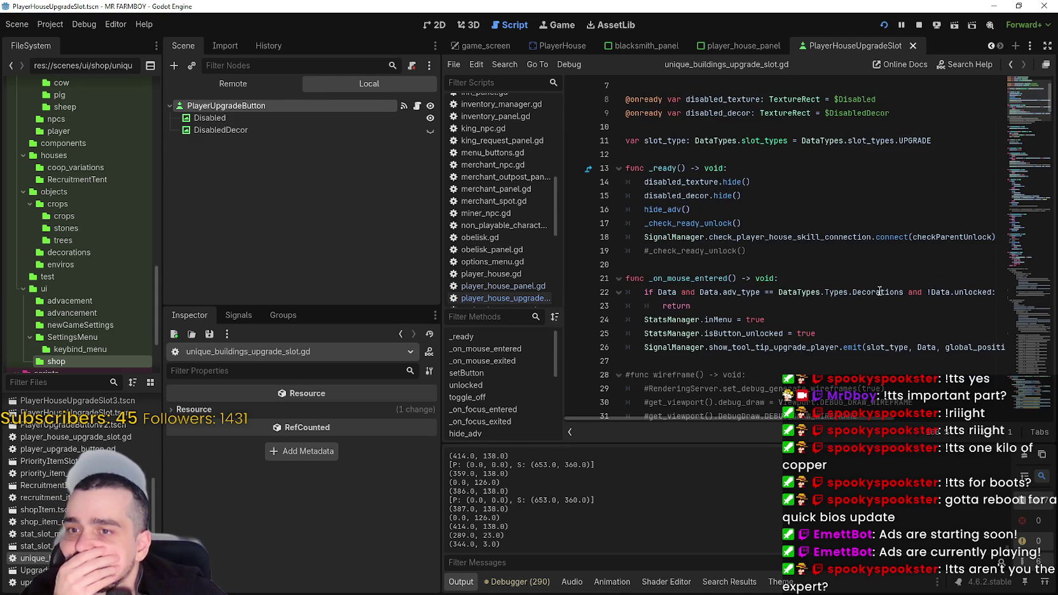
pyautogui.moveTo(1025, 101)
pyautogui.mouseDown()
pyautogui.moveTo(1016, 170)
pyautogui.moveTo(1028, 85)
pyautogui.mouseUp()
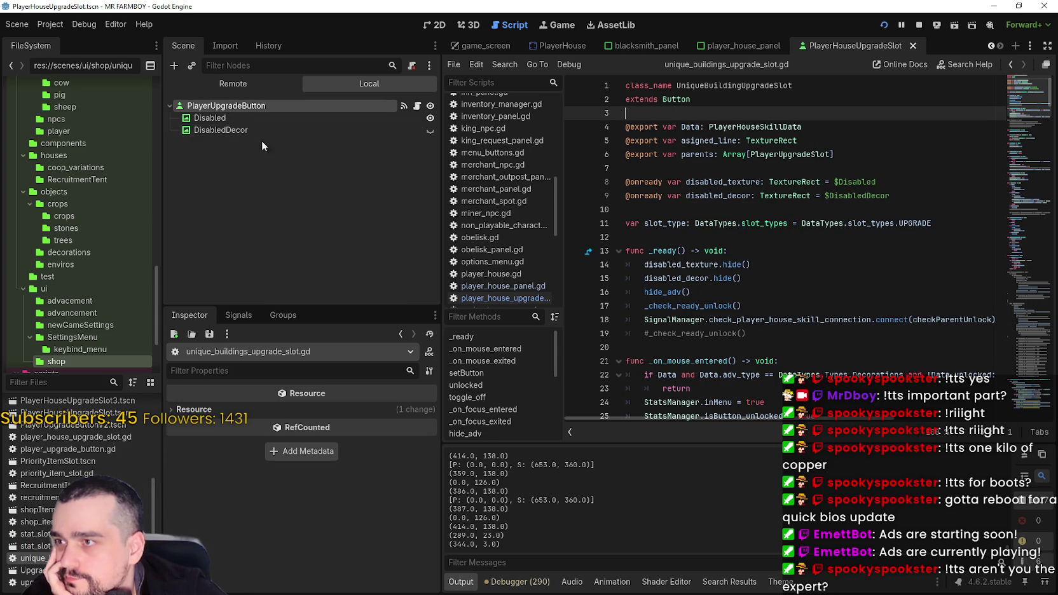
pyautogui.moveTo(653, 49)
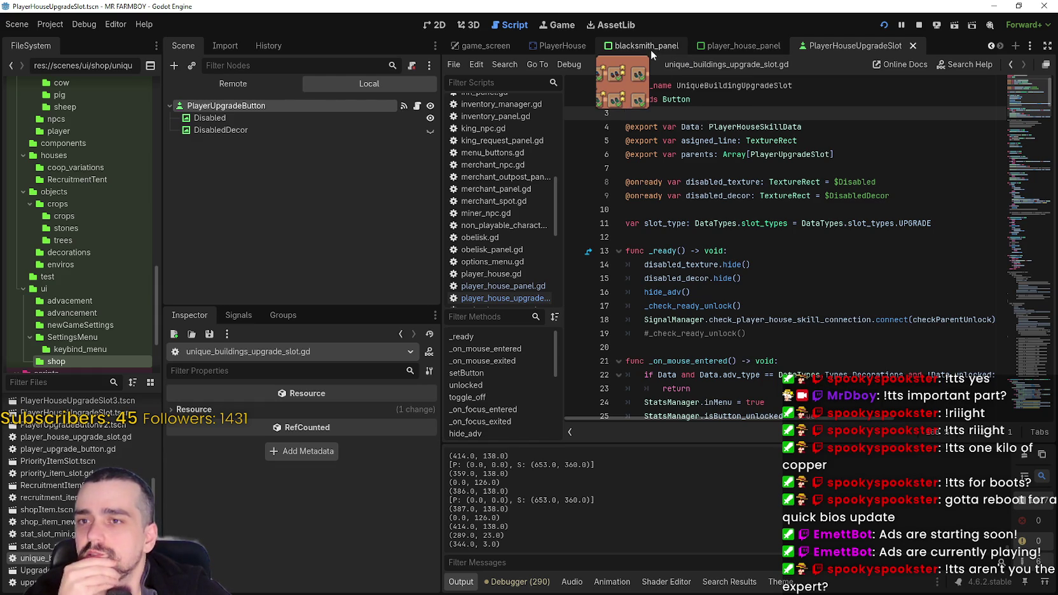
pyautogui.moveTo(582, 55)
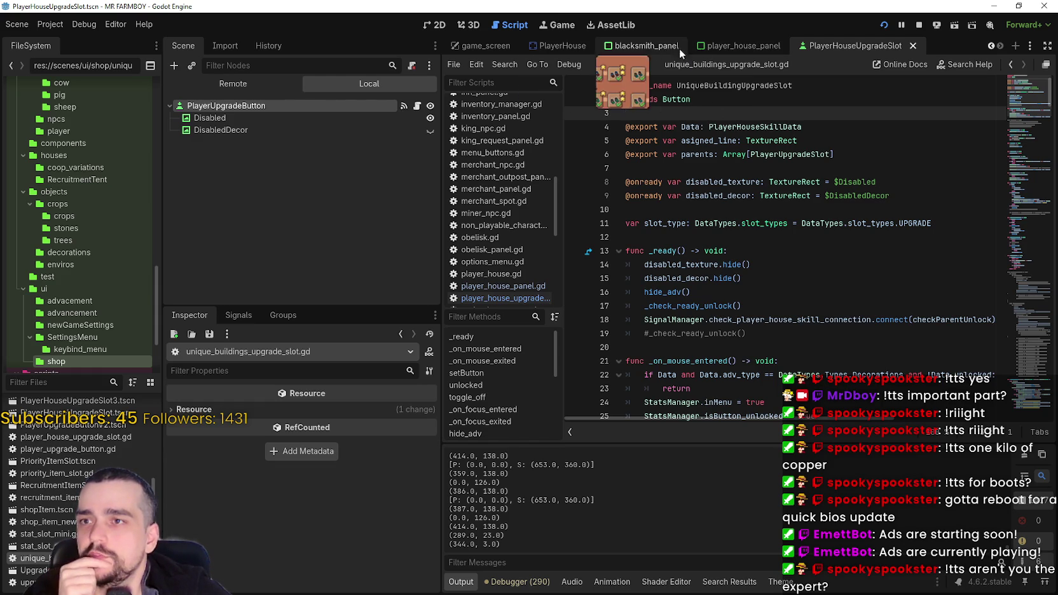
pyautogui.click(919, 25)
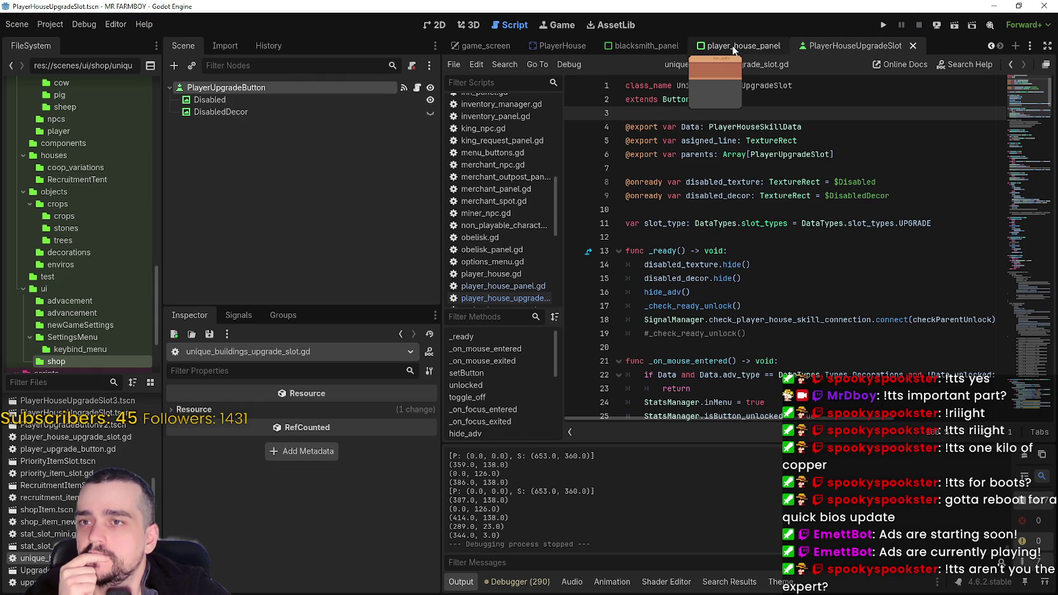
pyautogui.click(638, 47)
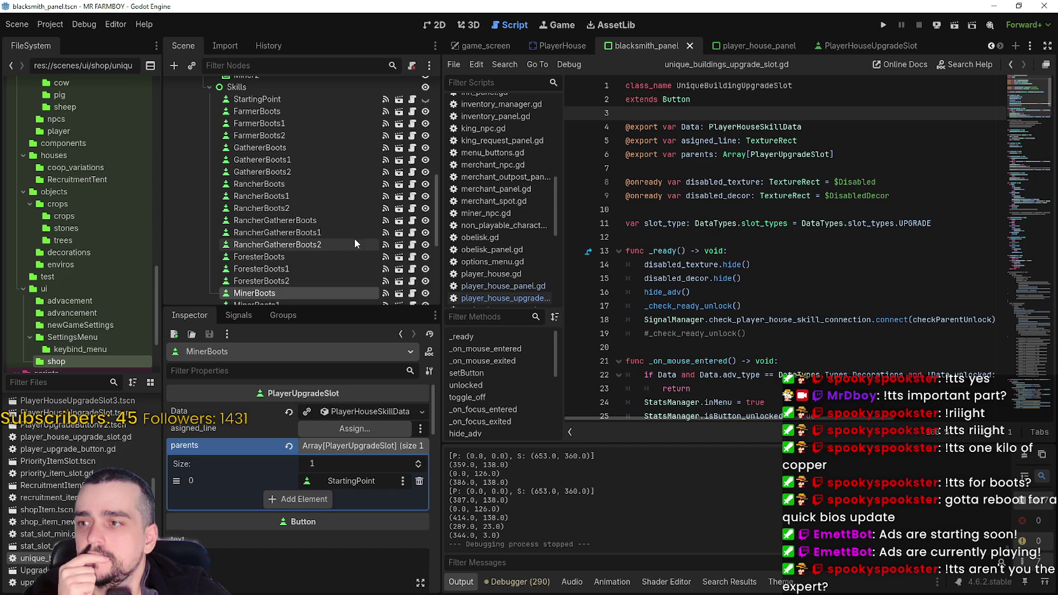
# Select the StartingPoint slot and collapse its skill data properties in the Inspector.
pyautogui.scroll(3, 367, 239)
pyautogui.click(305, 181)
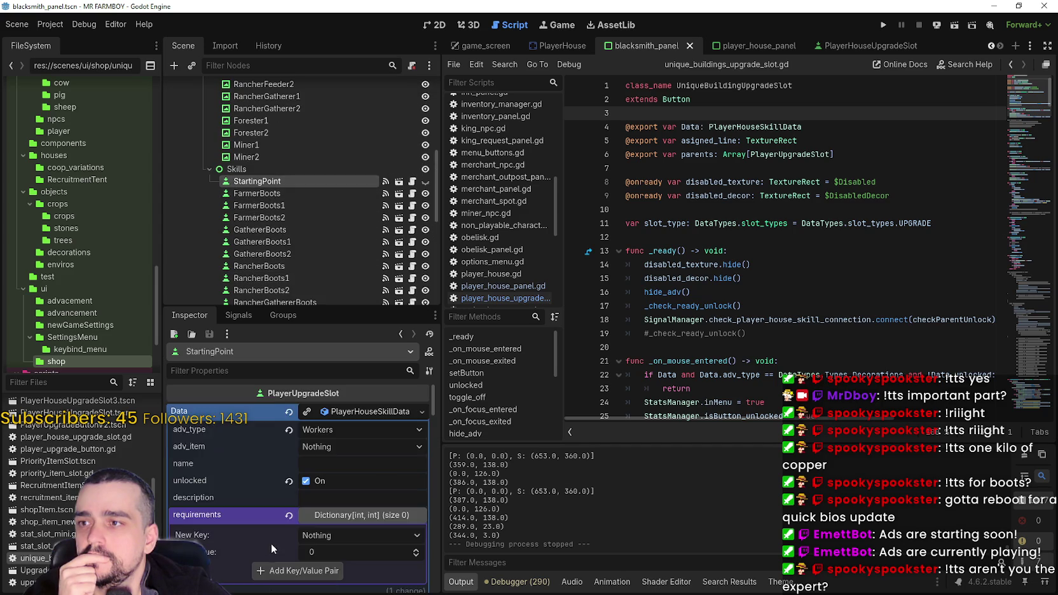
pyautogui.scroll(-3, 277, 516)
pyautogui.scroll(3, 291, 503)
pyautogui.click(343, 418)
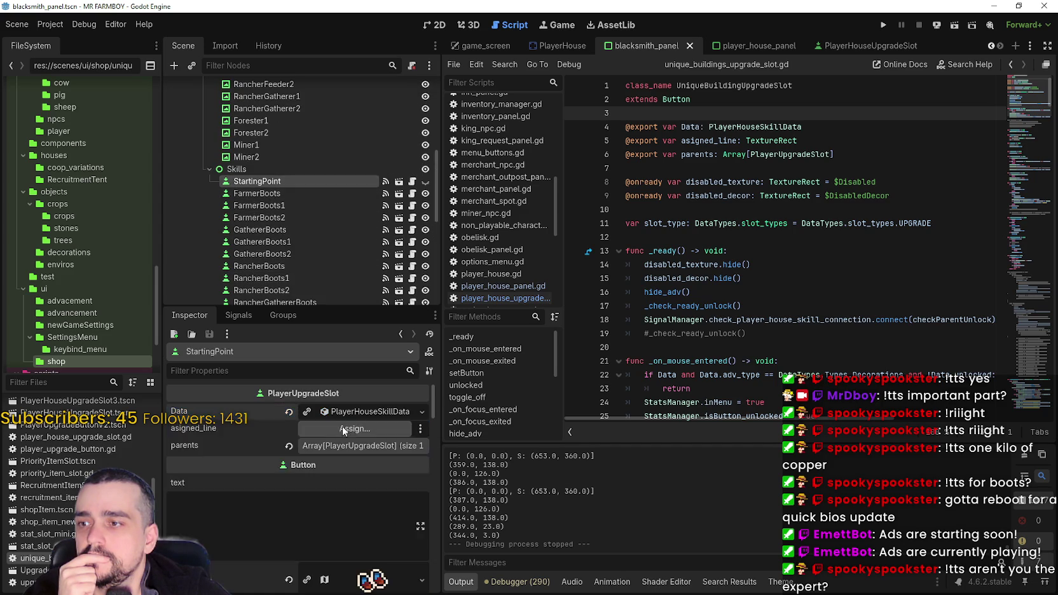
pyautogui.scroll(-10, 344, 426)
pyautogui.moveTo(433, 423); pyautogui.dragTo(433, 572)
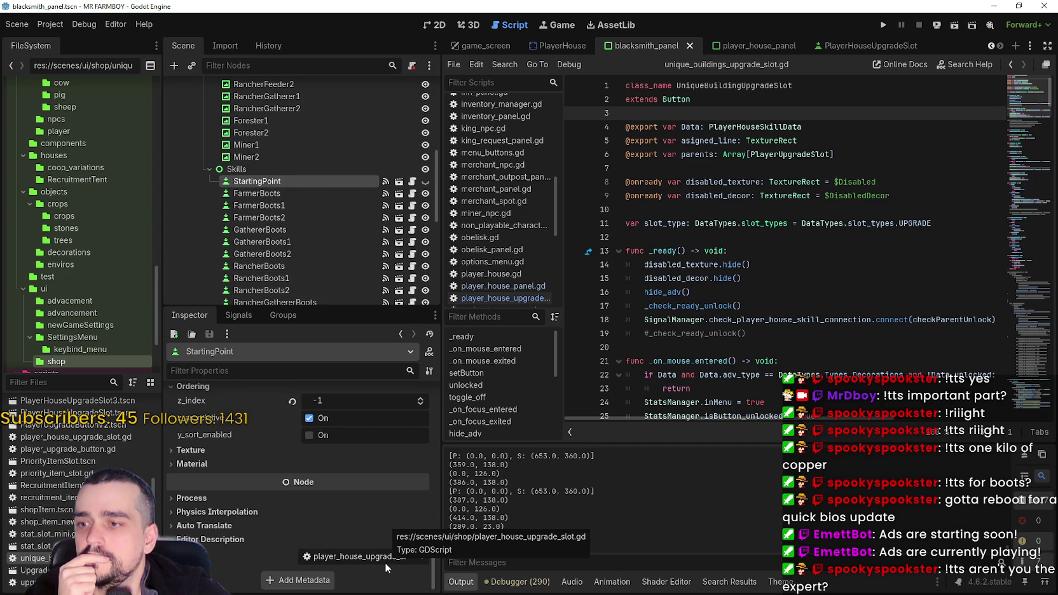
# Assign unique_buildings_upgrade_slot.gd to StartingPoint's Script property and save blacksmith_panel.tscn.
pyautogui.click(427, 29)
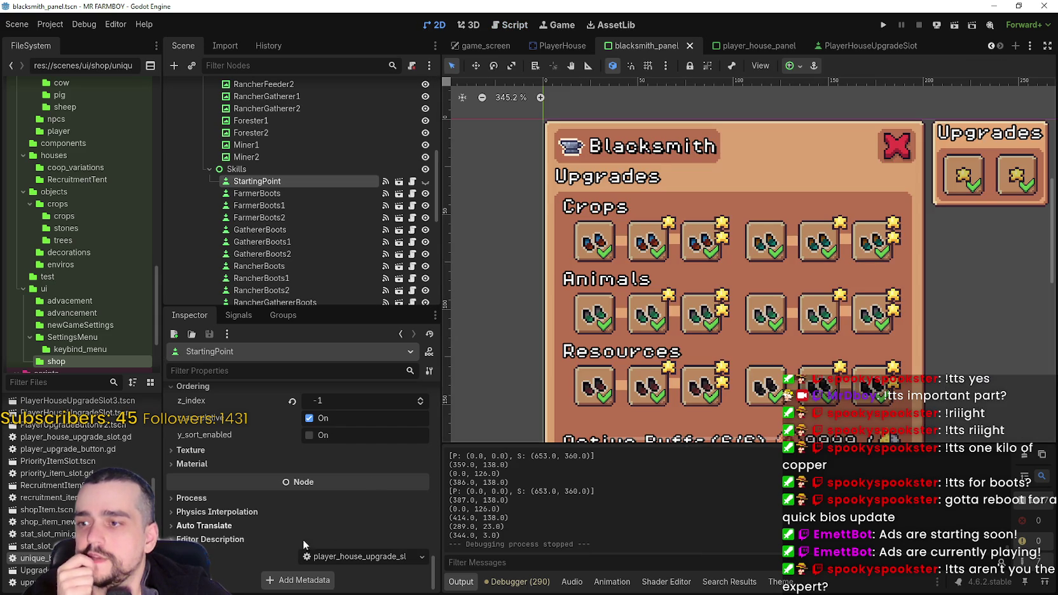
pyautogui.moveTo(305, 554); pyautogui.dragTo(348, 560)
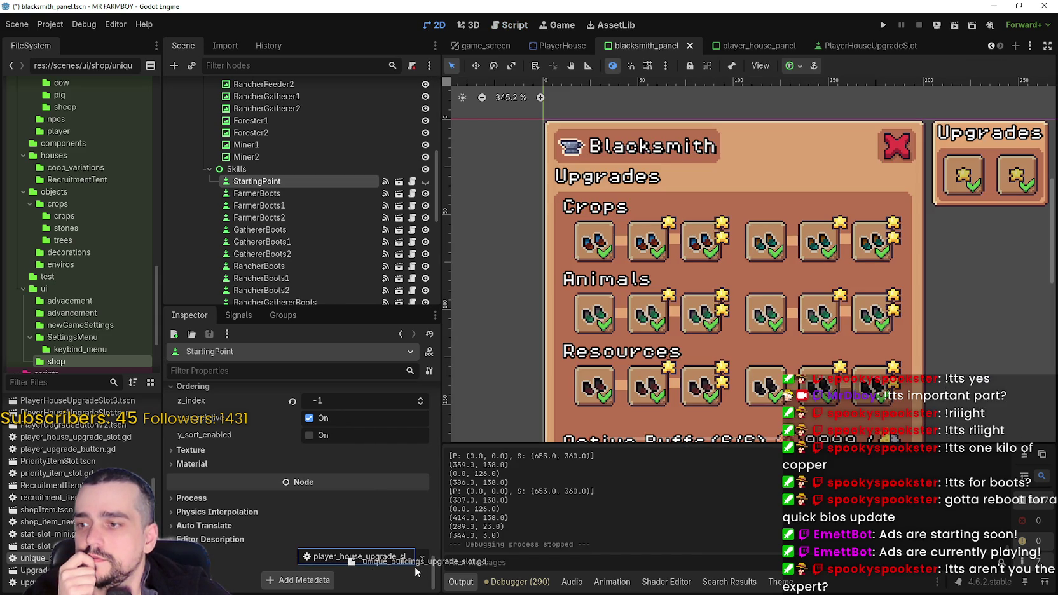
pyautogui.moveTo(417, 573); pyautogui.dragTo(407, 560)
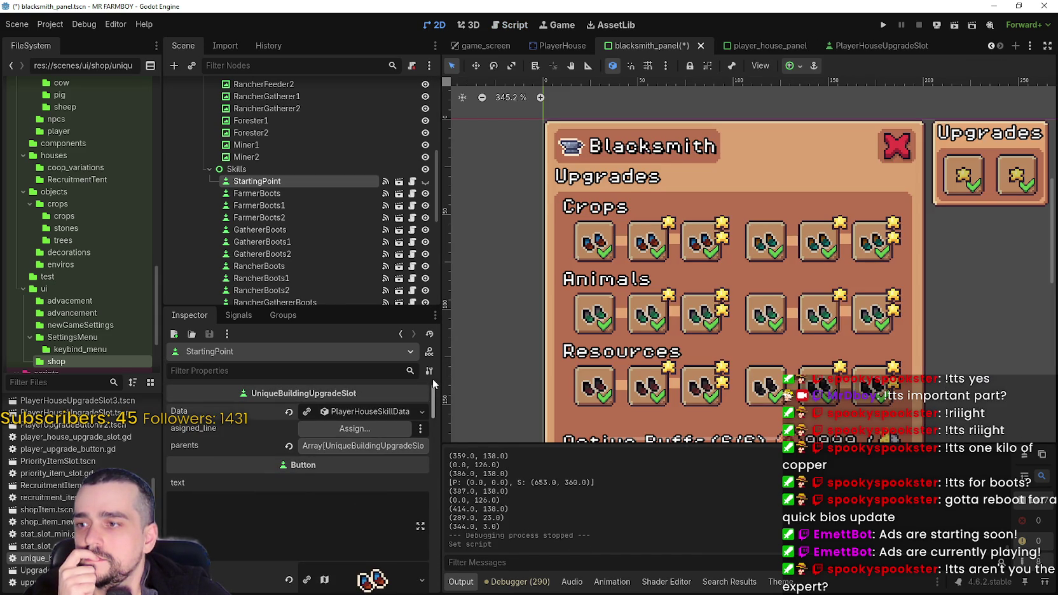
pyautogui.scroll(-5, 417, 426)
pyautogui.scroll(5, 417, 426)
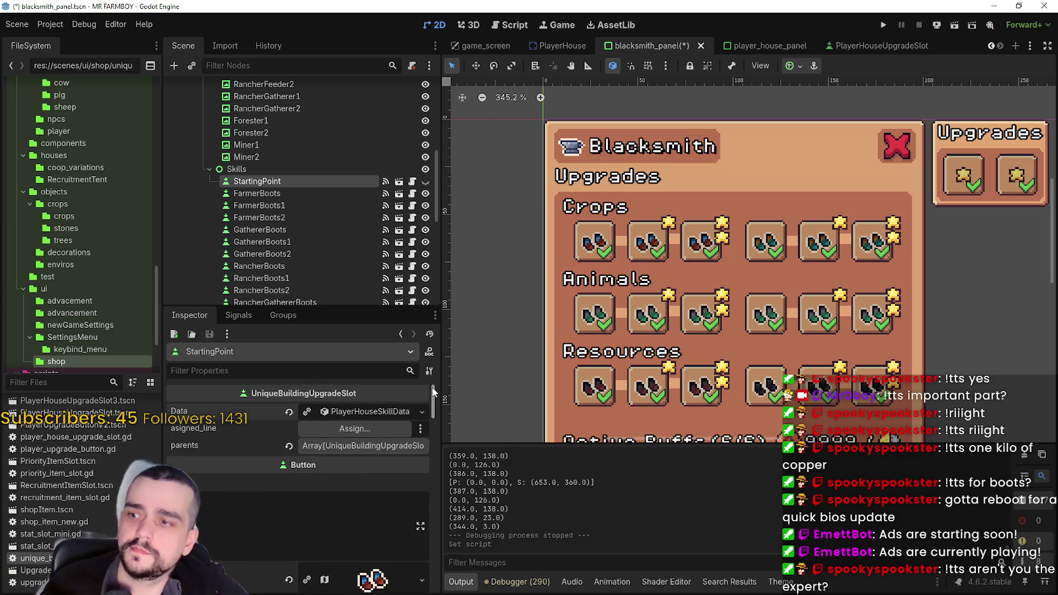
pyautogui.scroll(-5, 434, 391)
pyautogui.hotkey('ctrl', 's')
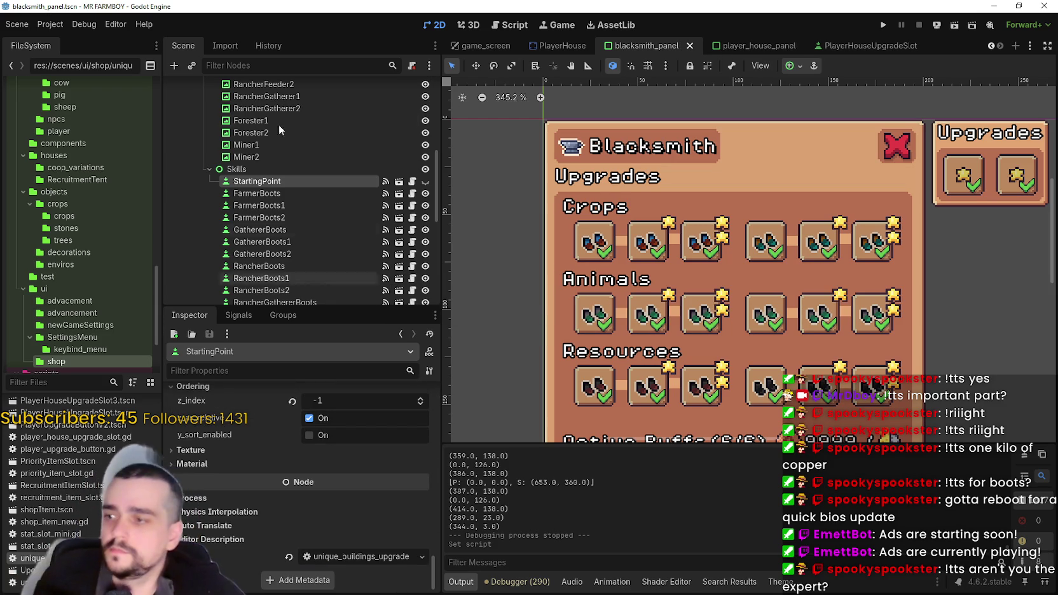
# Select FarmerBoots to begin picking the boot upgrade slots.
pyautogui.scroll(-3, 577, 244)
pyautogui.click(318, 193)
pyautogui.click(318, 182)
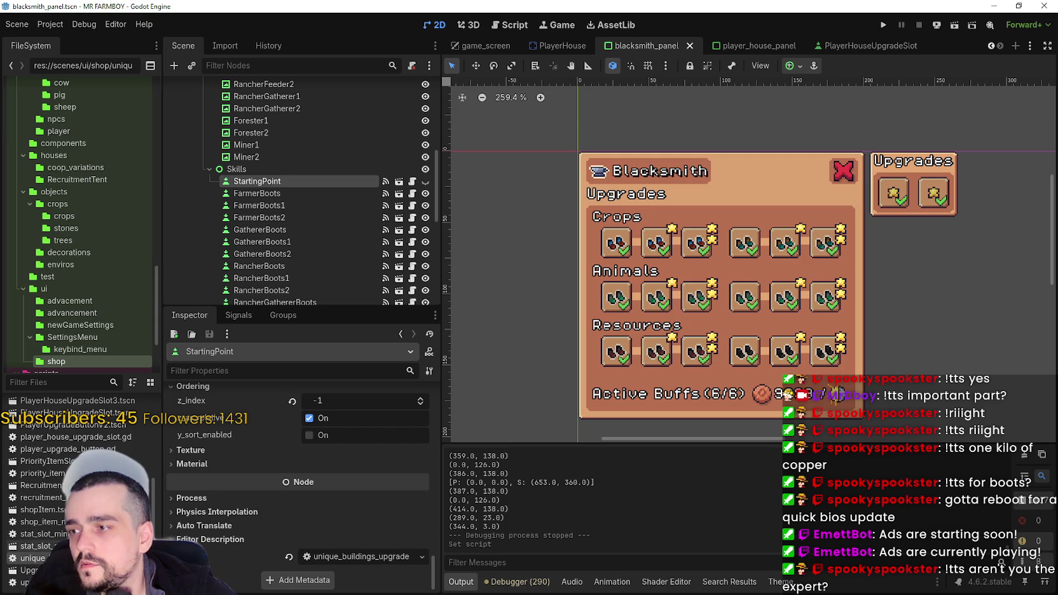
pyautogui.click(273, 193)
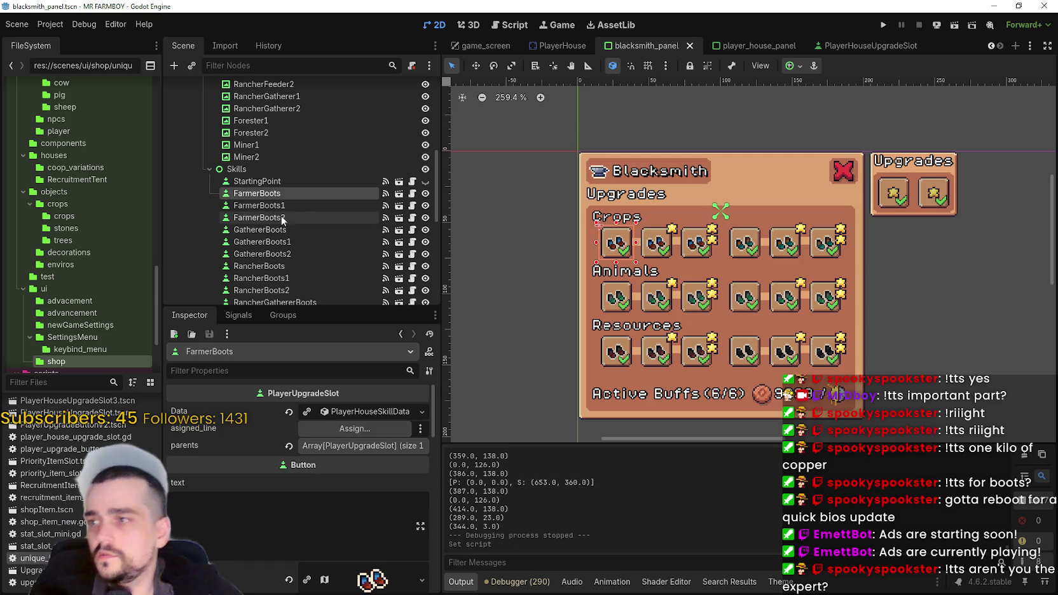
# Select FarmerBoots through MinerBoots2 and assign unique_buildings_upgrade_slot.gd to all 18 slots.
pyautogui.moveTo(438, 161); pyautogui.dragTo(429, 222)
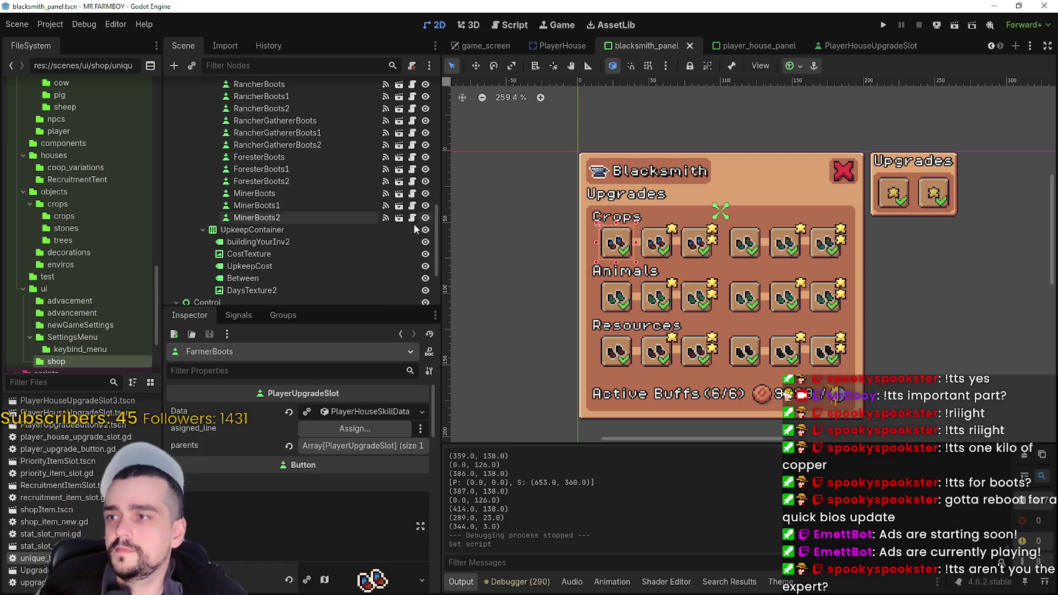
pyautogui.keyDown('shift'); pyautogui.click(258, 218); pyautogui.keyUp('shift')
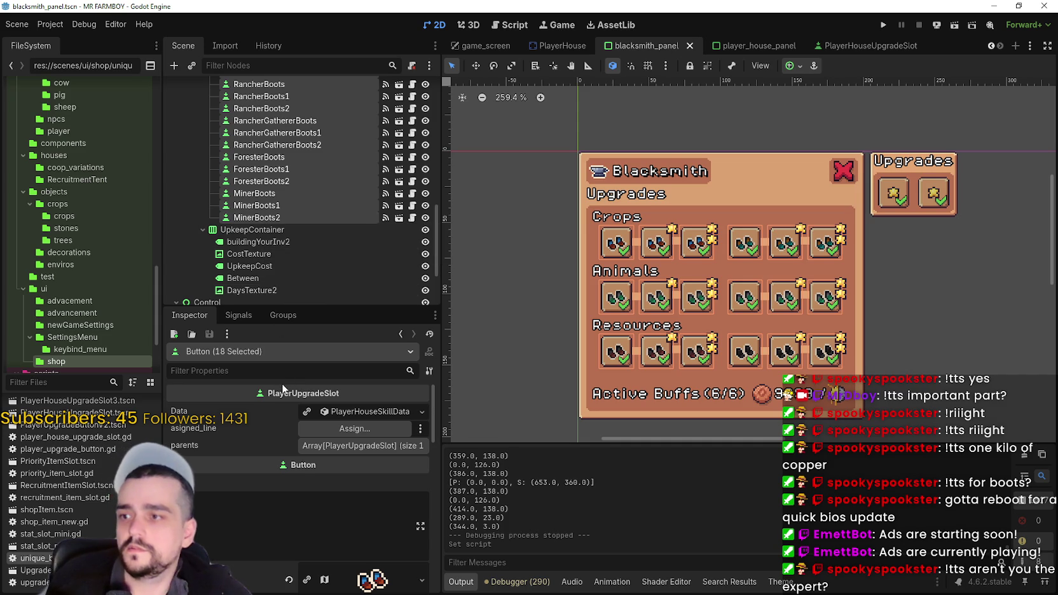
pyautogui.click(299, 372)
pyautogui.write('script')
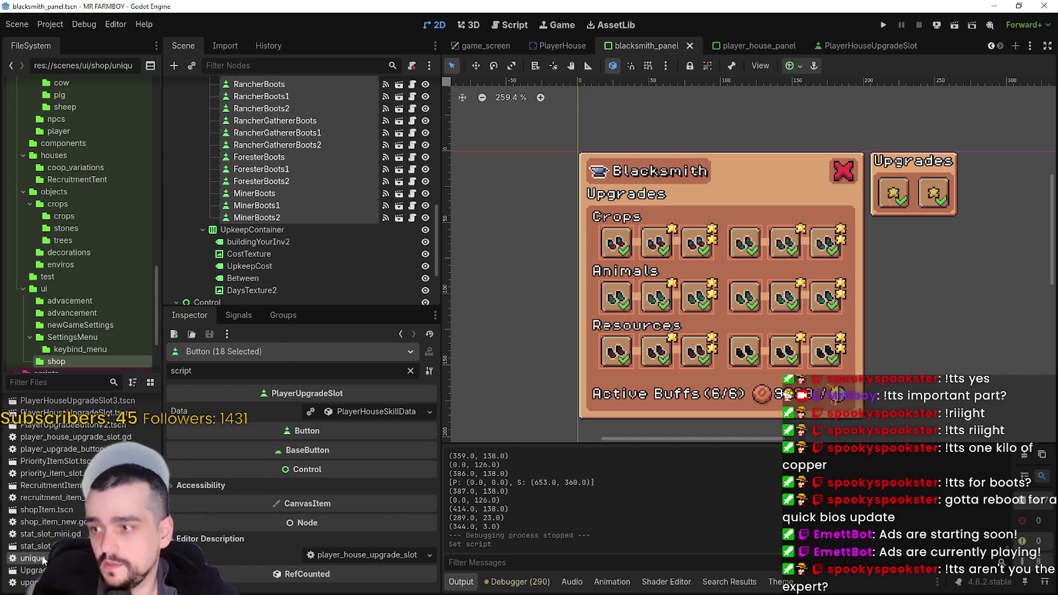
pyautogui.moveTo(387, 557); pyautogui.dragTo(388, 555)
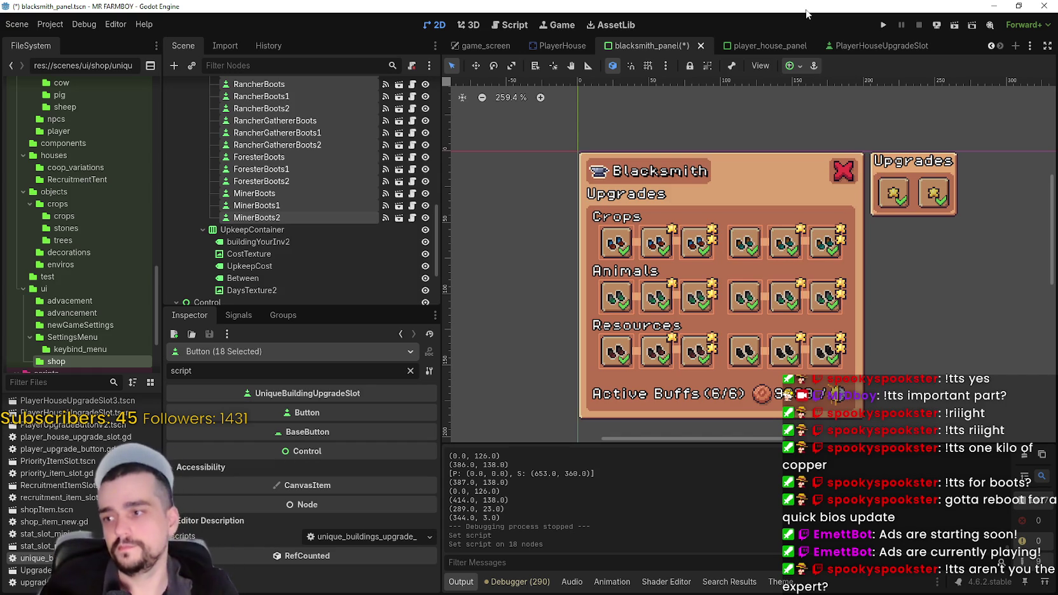
# Save the blacksmith panel scene and open unique_buildings_upgrade_slot.gd from RancherGathererBoots2.
pyautogui.hotkey('ctrl', 's')
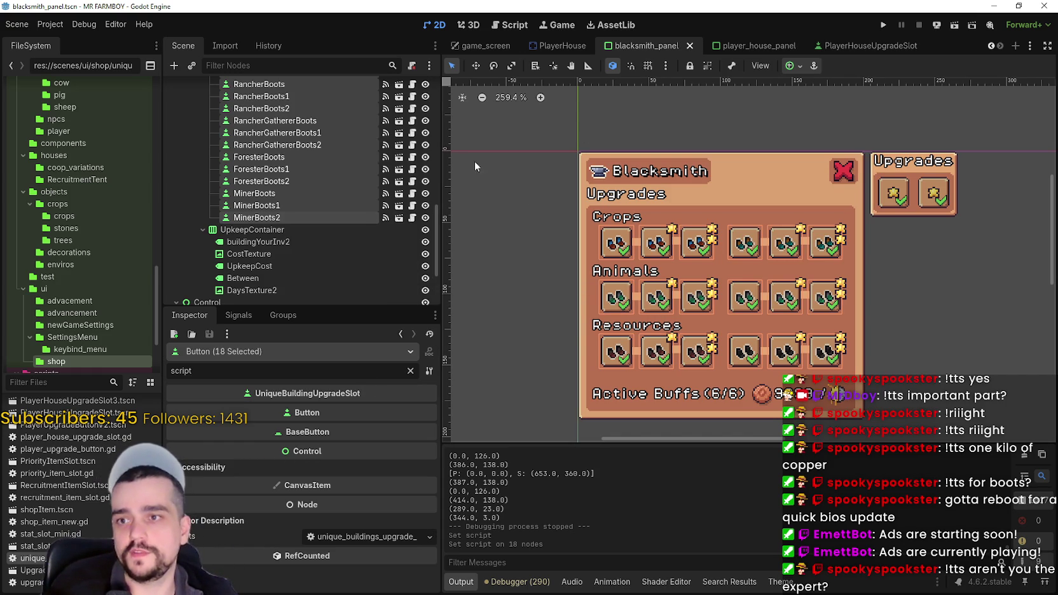
pyautogui.click(341, 143)
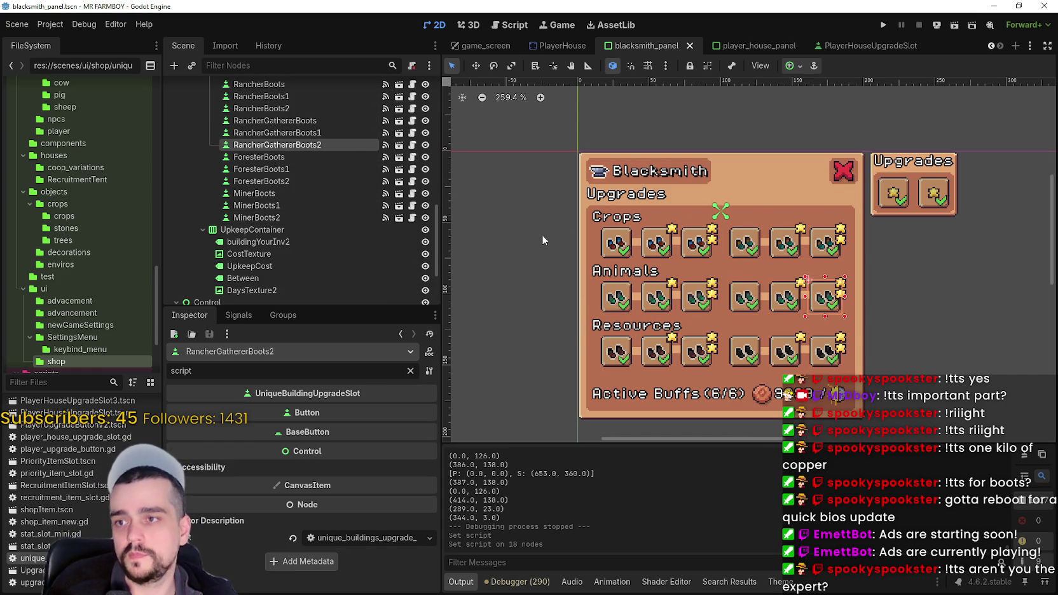
pyautogui.click(412, 146)
# Find where disabled_texture is used inside unlocked() in the slot script.
pyautogui.click(717, 296)
pyautogui.click(648, 284)
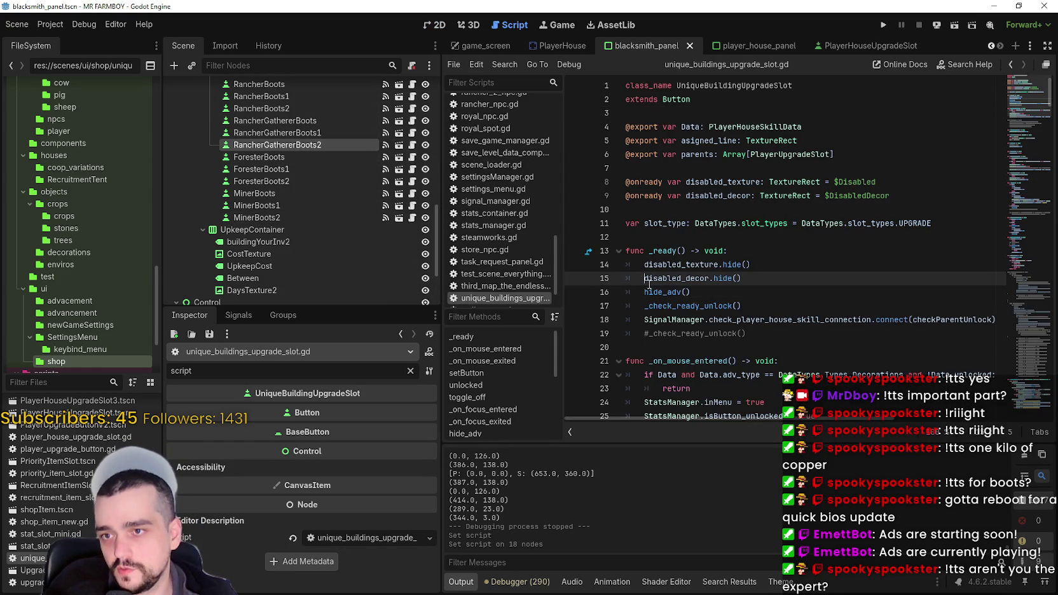
pyautogui.doubleClick(699, 263)
pyautogui.hotkey('ctrl', 'f')
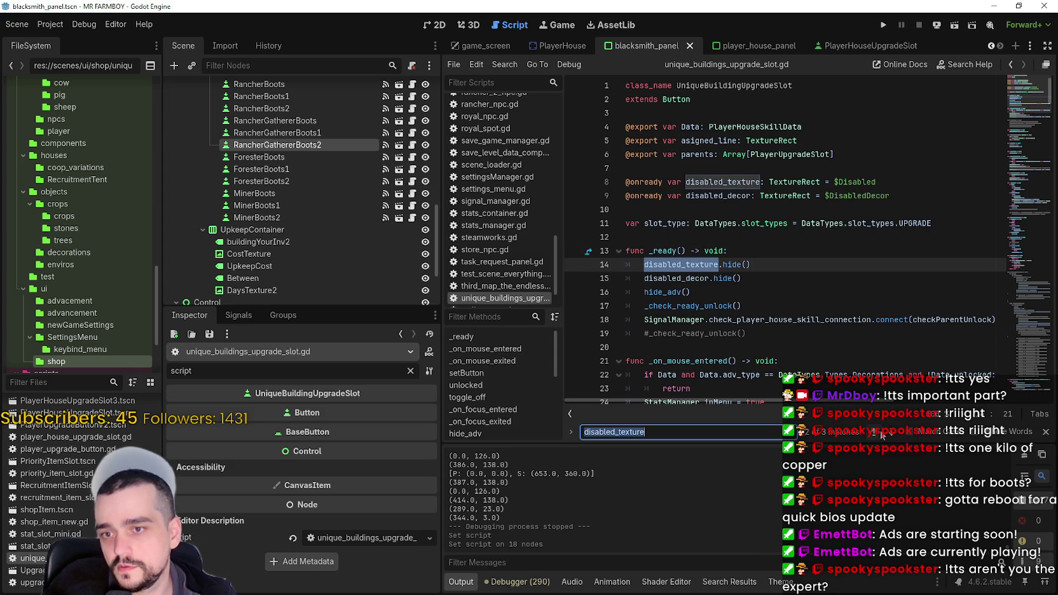
pyautogui.click(889, 435)
pyautogui.click(717, 237)
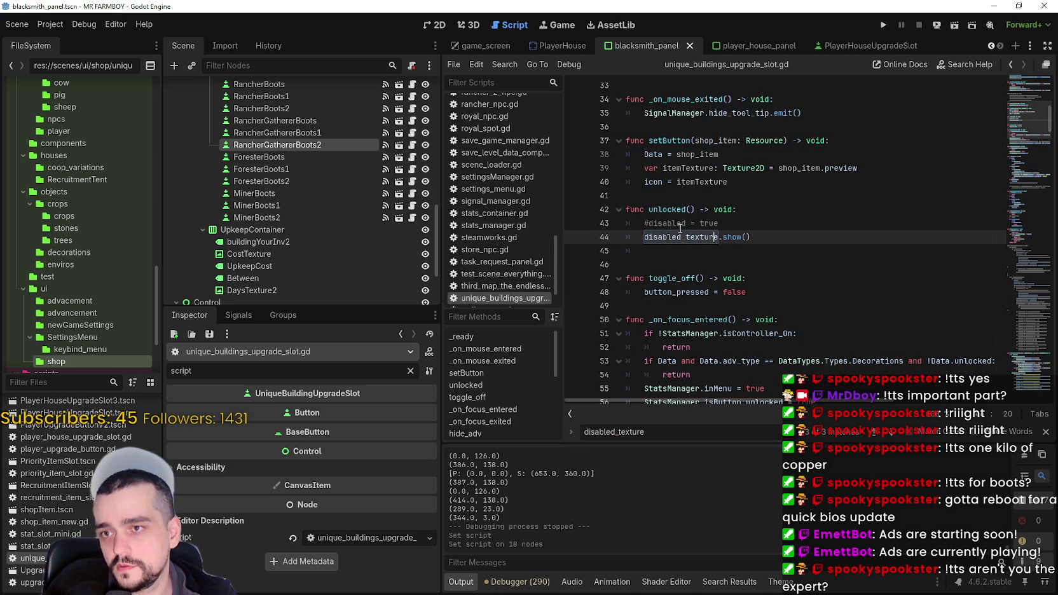
pyautogui.write('#')
# Add a 'pass' line under the unlocked() header, save the script, and run the project.
pyautogui.click(769, 218)
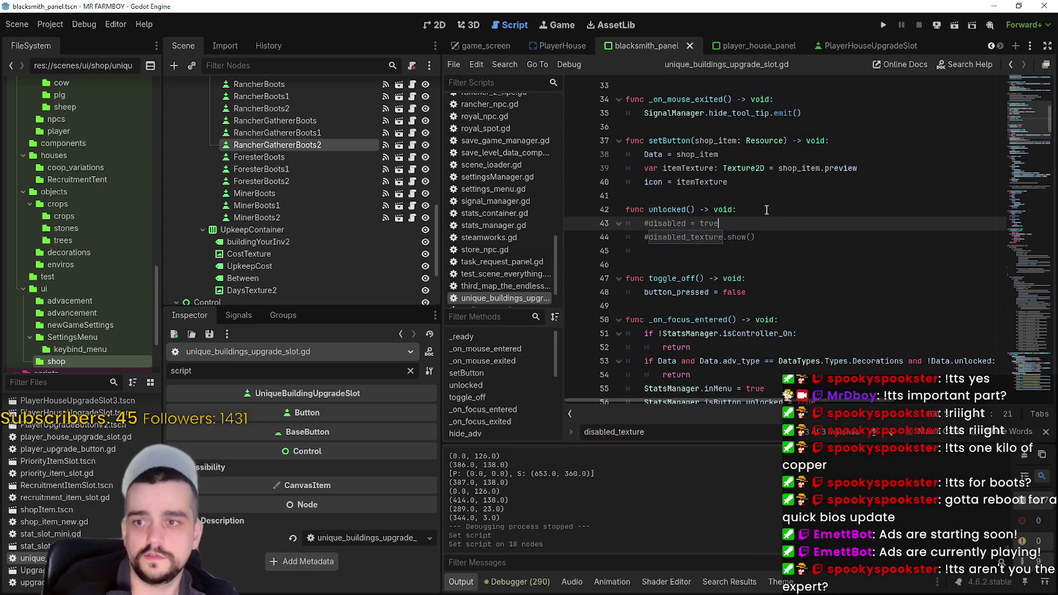
pyautogui.click(765, 205)
pyautogui.press('Return')
pyautogui.write('pass')
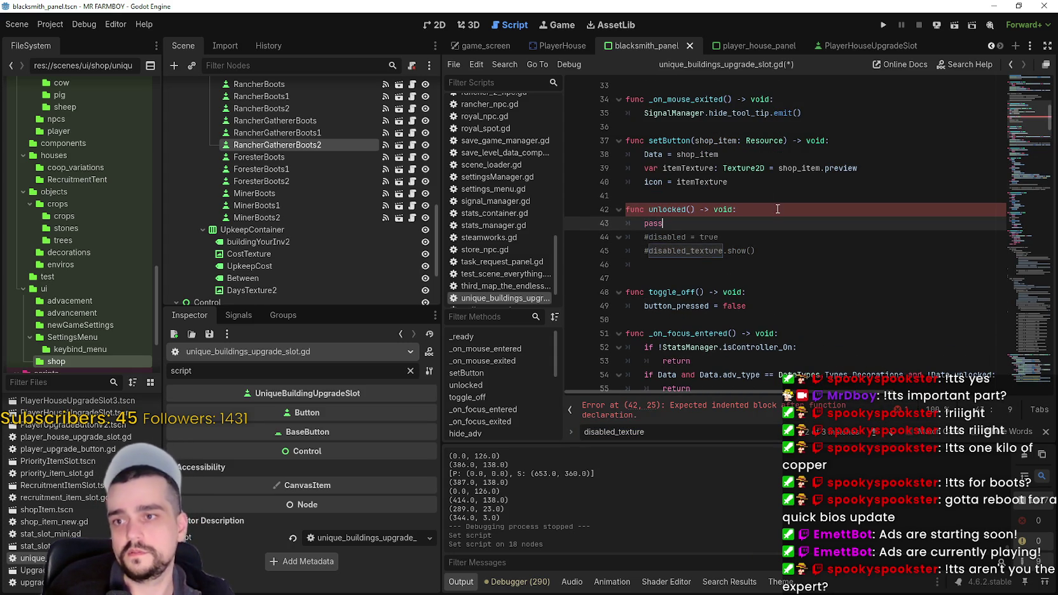
pyautogui.hotkey('ctrl', 's')
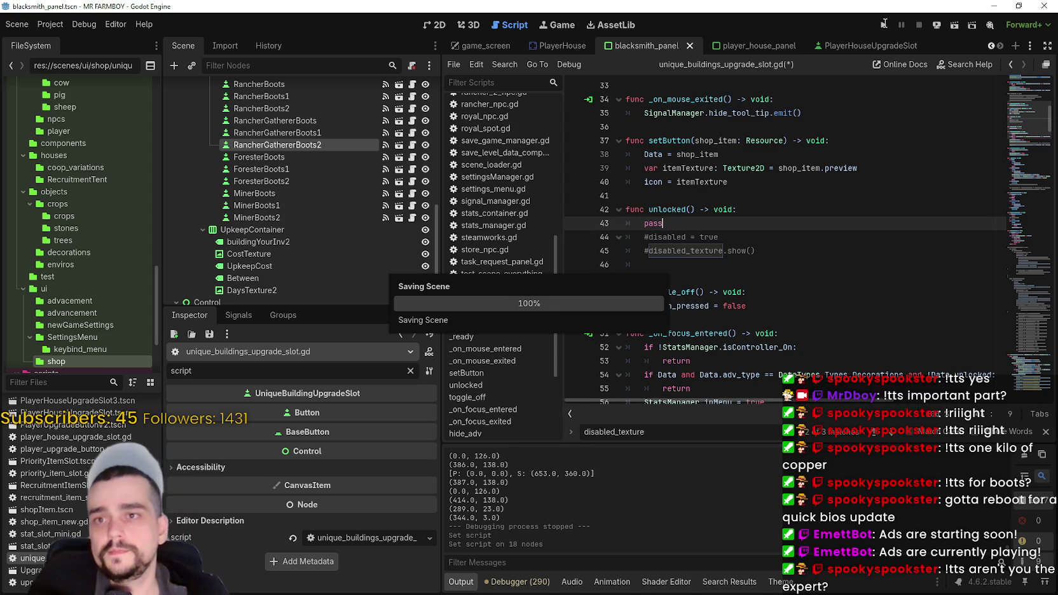
pyautogui.click(884, 24)
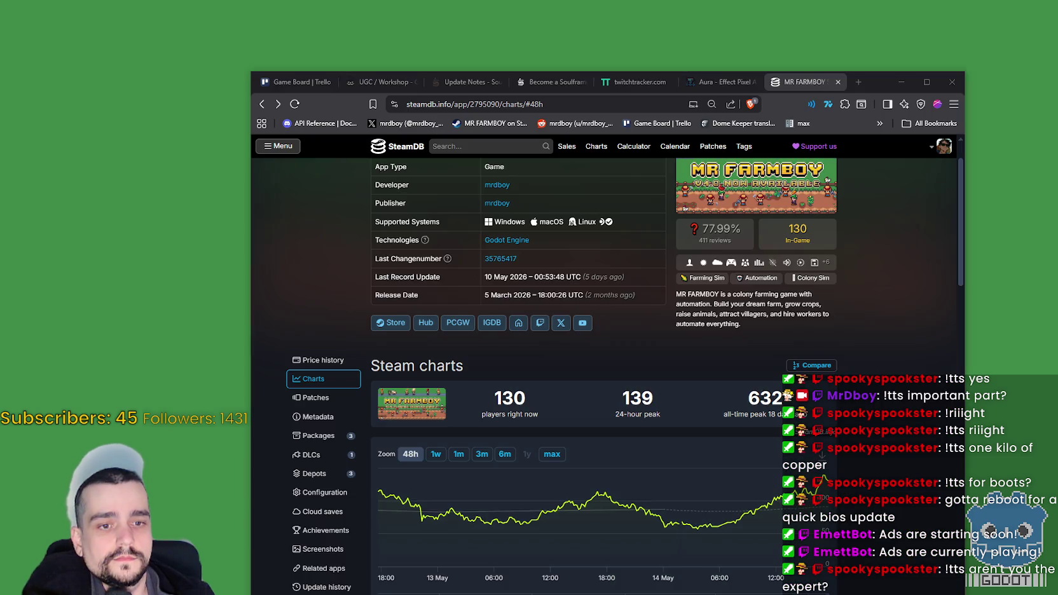
# Open SteamDB's Subnautica 2 page showing 445,703 current players and a 467,582 24-hour peak.
pyautogui.scroll(3, 571, 178)
pyautogui.click(489, 146)
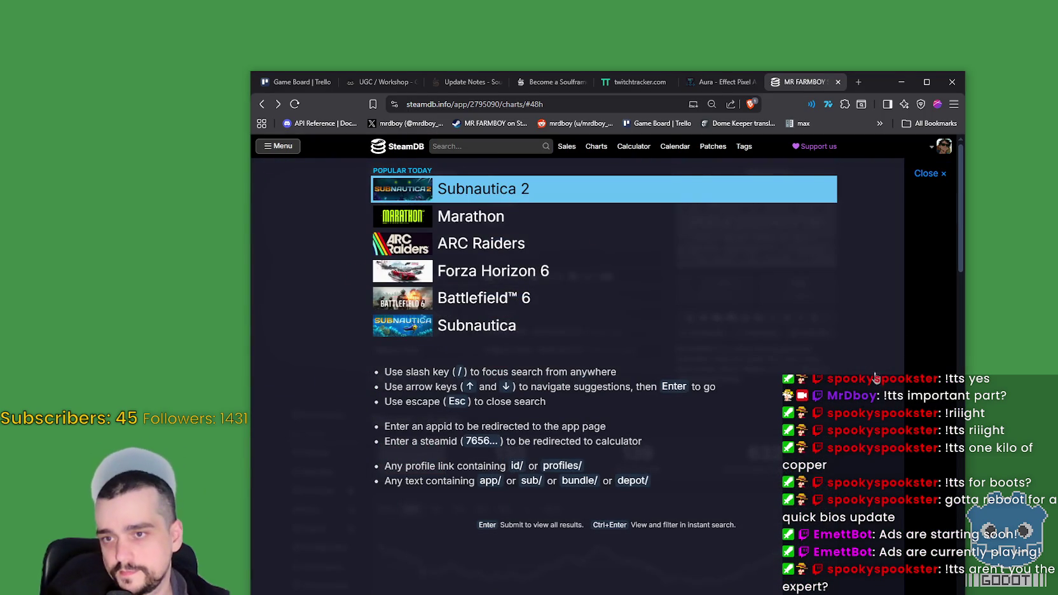
pyautogui.click(503, 191)
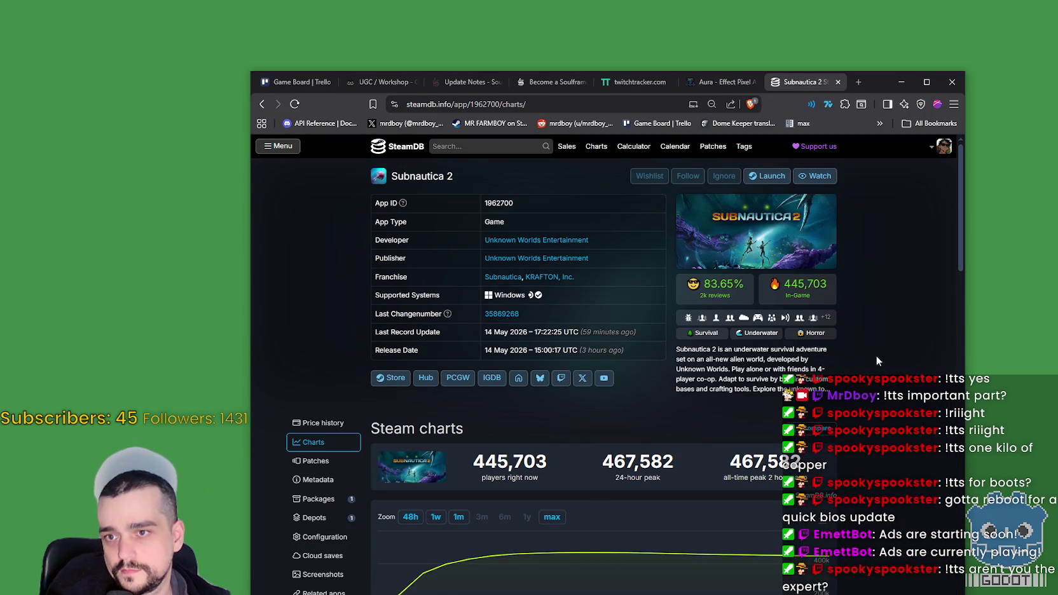
pyautogui.scroll(-3, 879, 359)
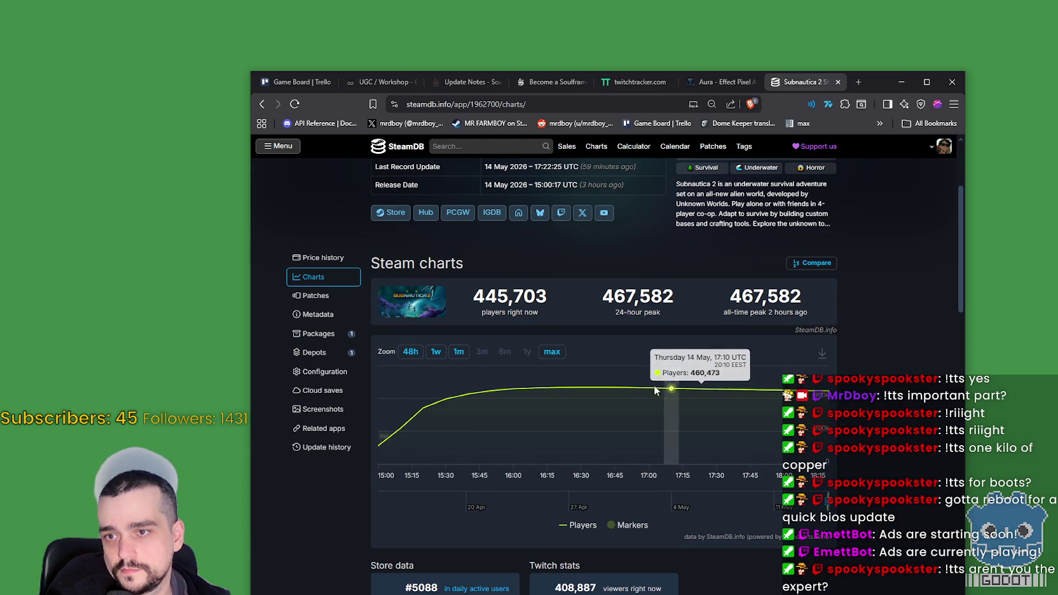
pyautogui.scroll(3, 866, 451)
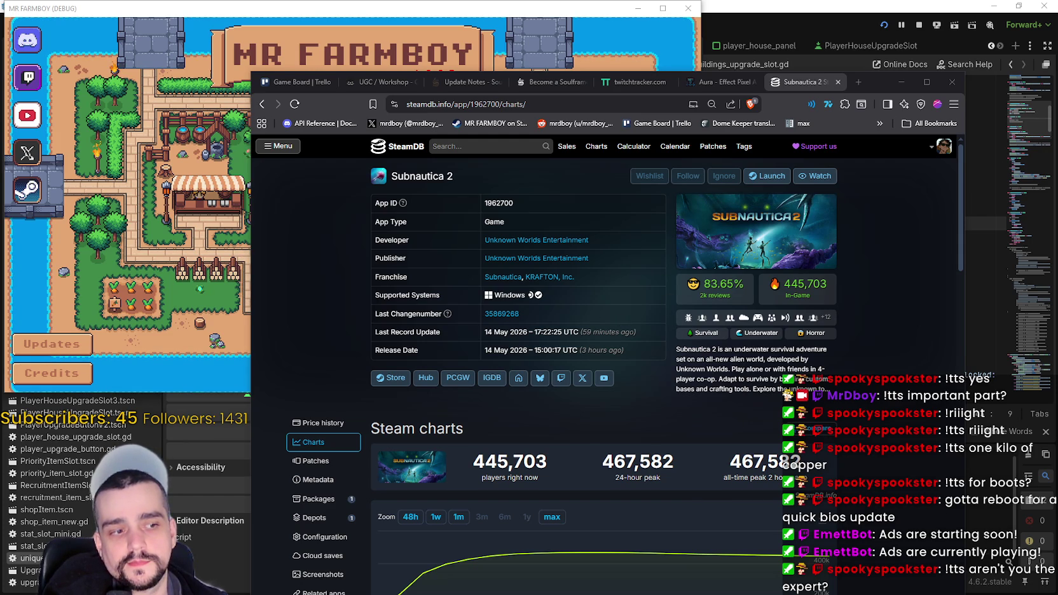
# Open the Subnautica 2 store page in the Steam client and scroll through it.
pyautogui.click(27, 190)
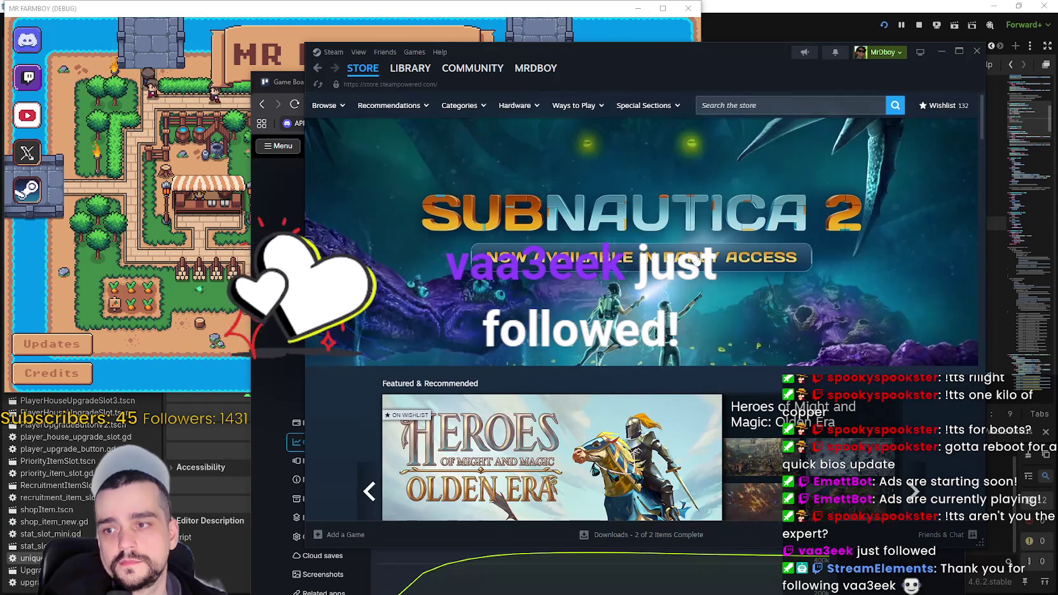
pyautogui.click(812, 277)
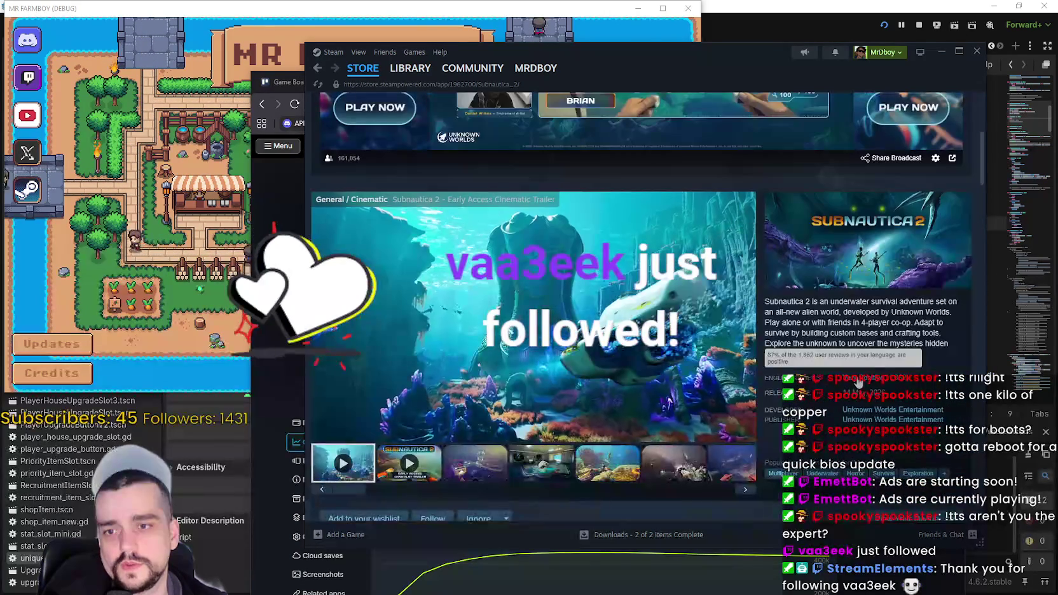
pyautogui.scroll(2, 684, 430)
pyautogui.scroll(2, 684, 430)
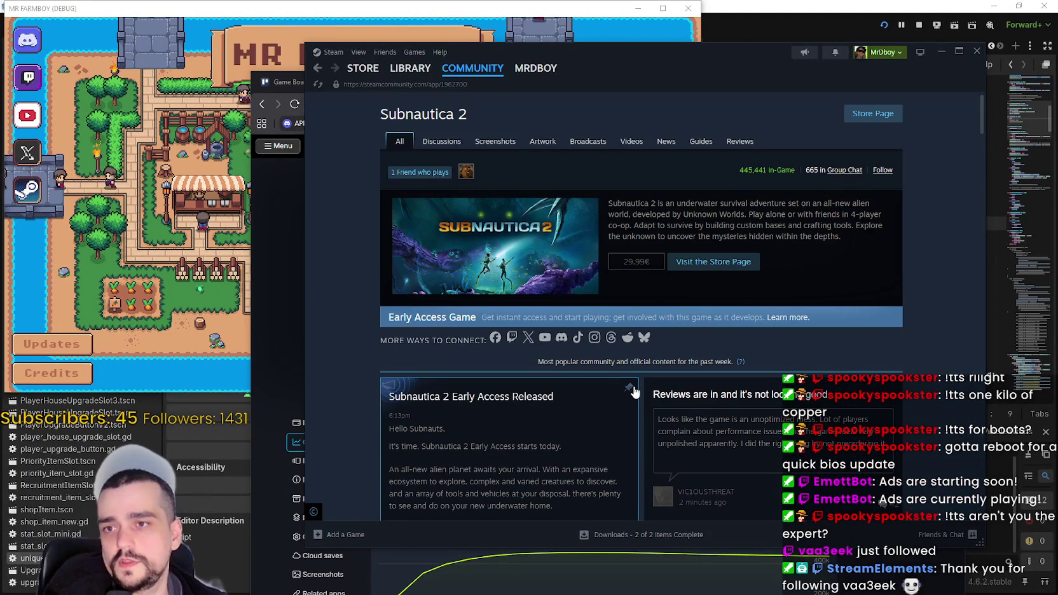
pyautogui.scroll(-2, 626, 416)
pyautogui.scroll(-1, 455, 331)
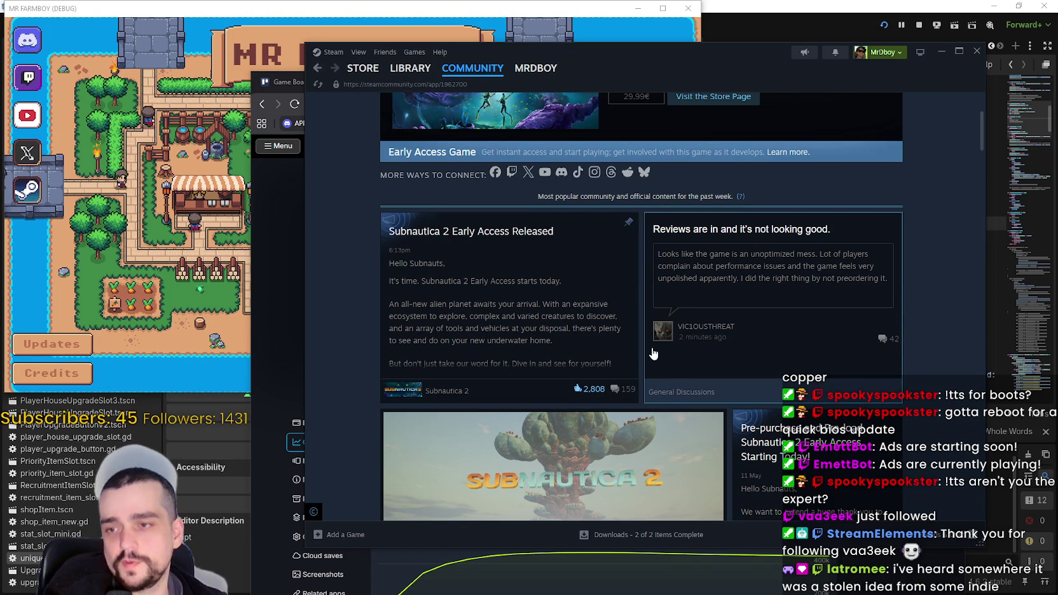
pyautogui.scroll(-2, 665, 305)
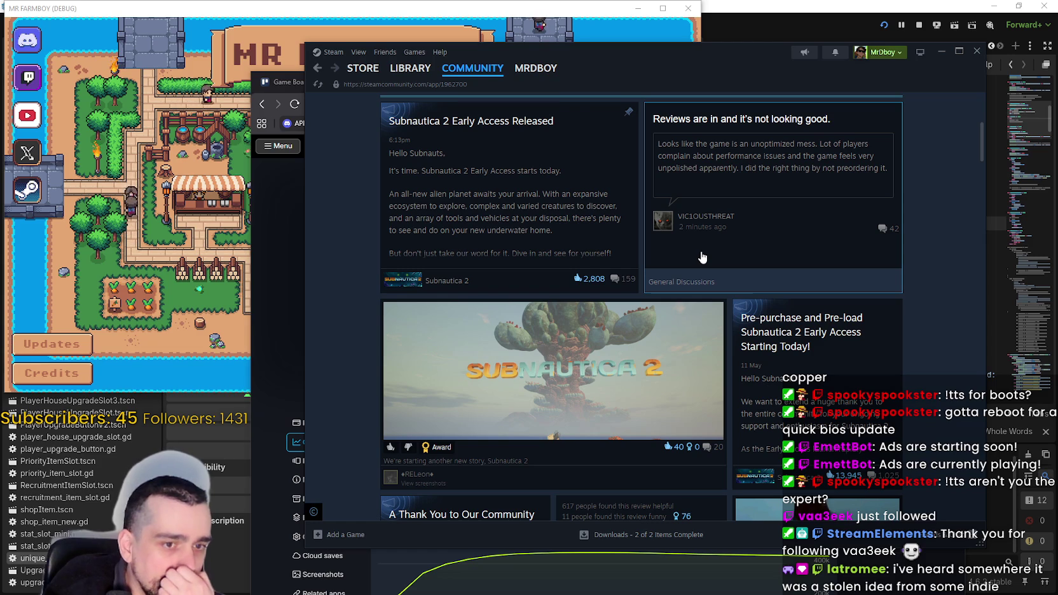
pyautogui.scroll(-5, 552, 299)
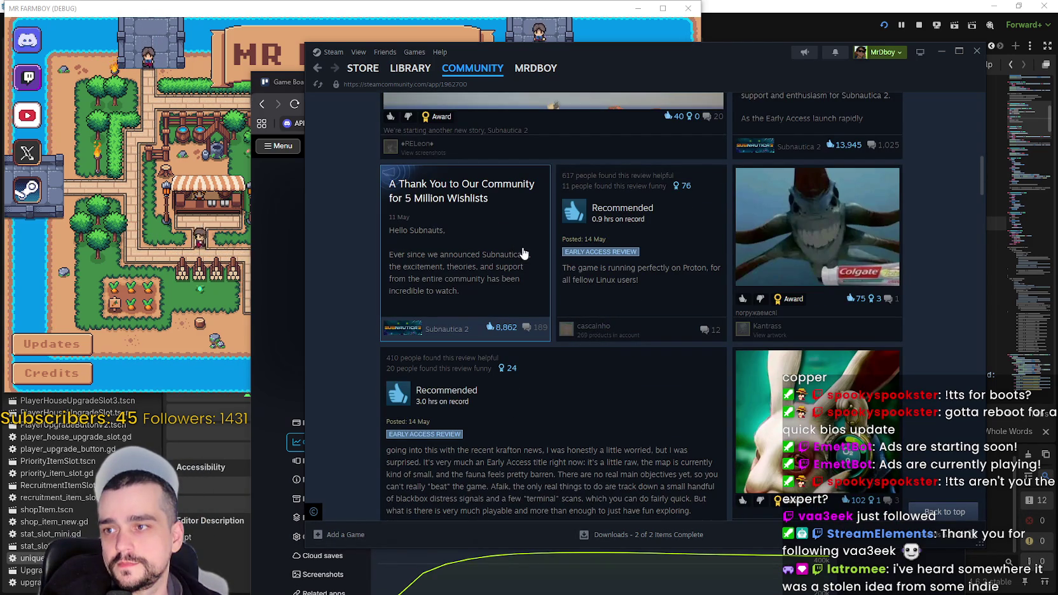
pyautogui.scroll(-3, 508, 253)
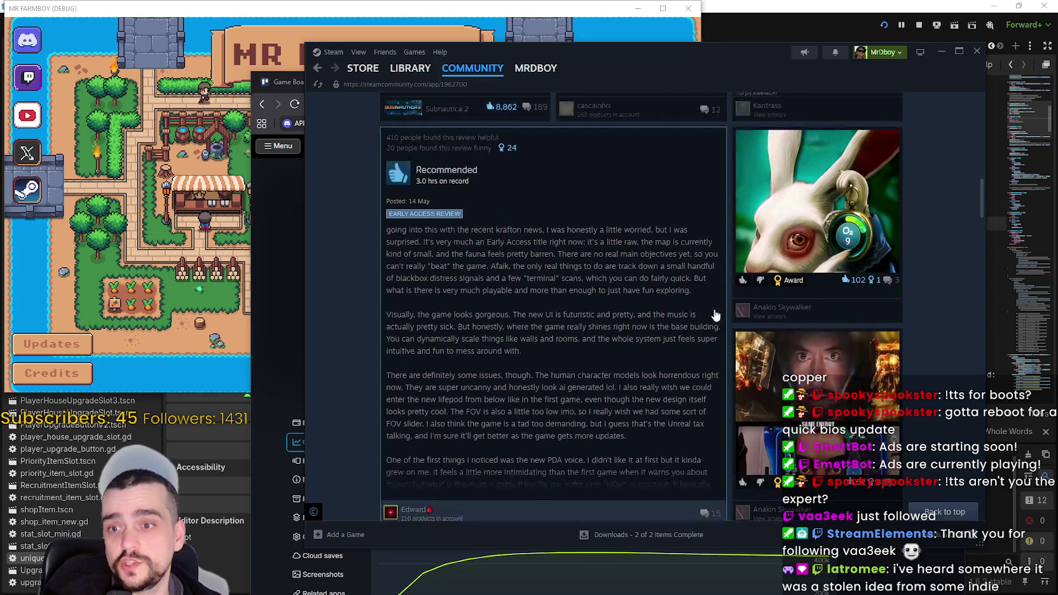
pyautogui.scroll(-10, 607, 320)
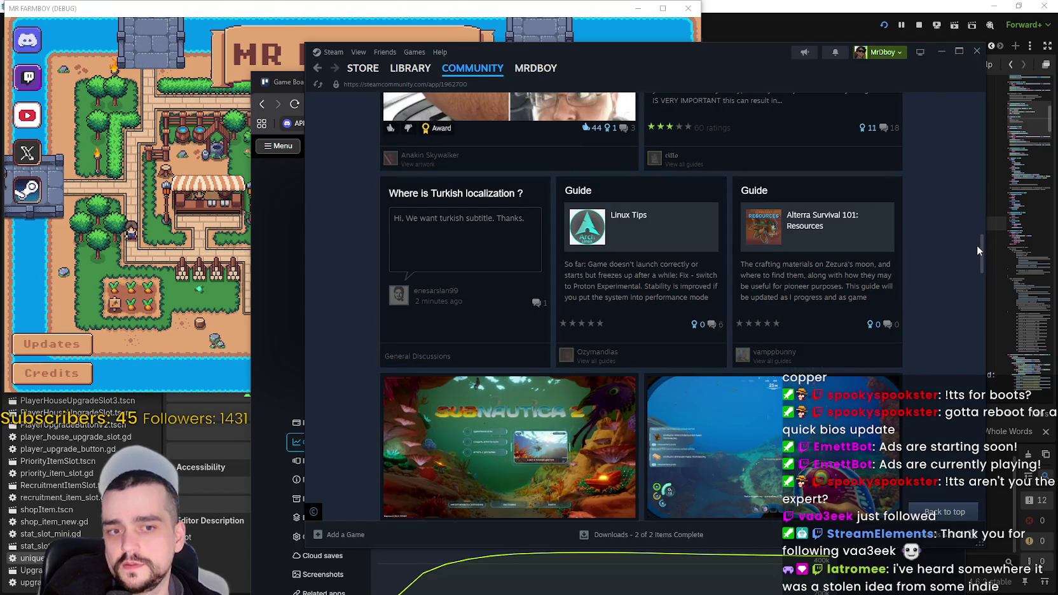
# Look over the Subnautica 2 Community Hub, then go back to its store page.
pyautogui.moveTo(978, 252)
pyautogui.mouseDown()
pyautogui.moveTo(959, 323)
pyautogui.moveTo(957, 426)
pyautogui.moveTo(1011, 131)
pyautogui.mouseUp()
pyautogui.scroll(4, 796, 196)
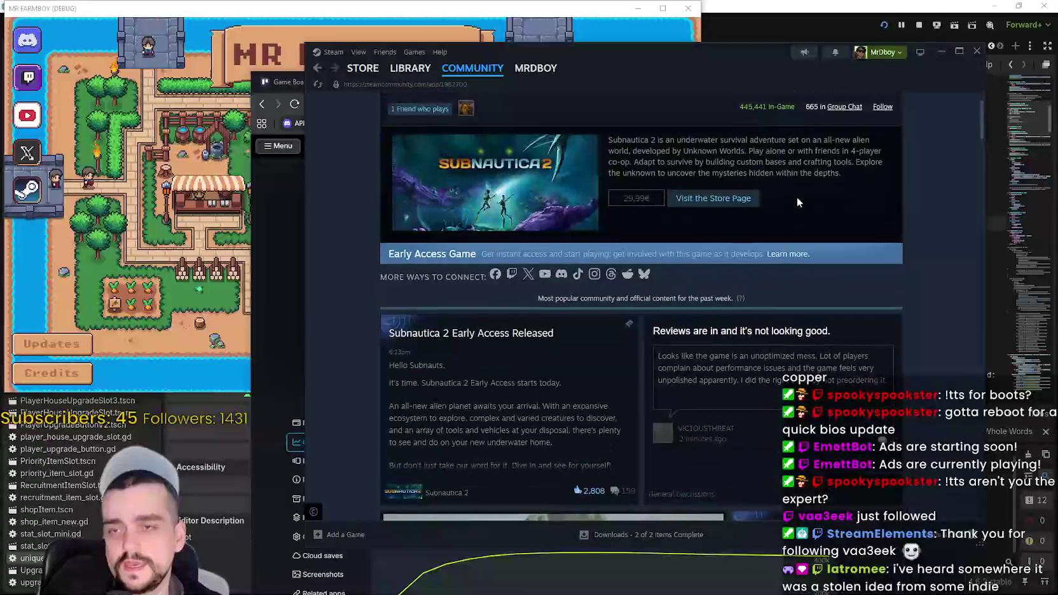
pyautogui.scroll(1, 736, 247)
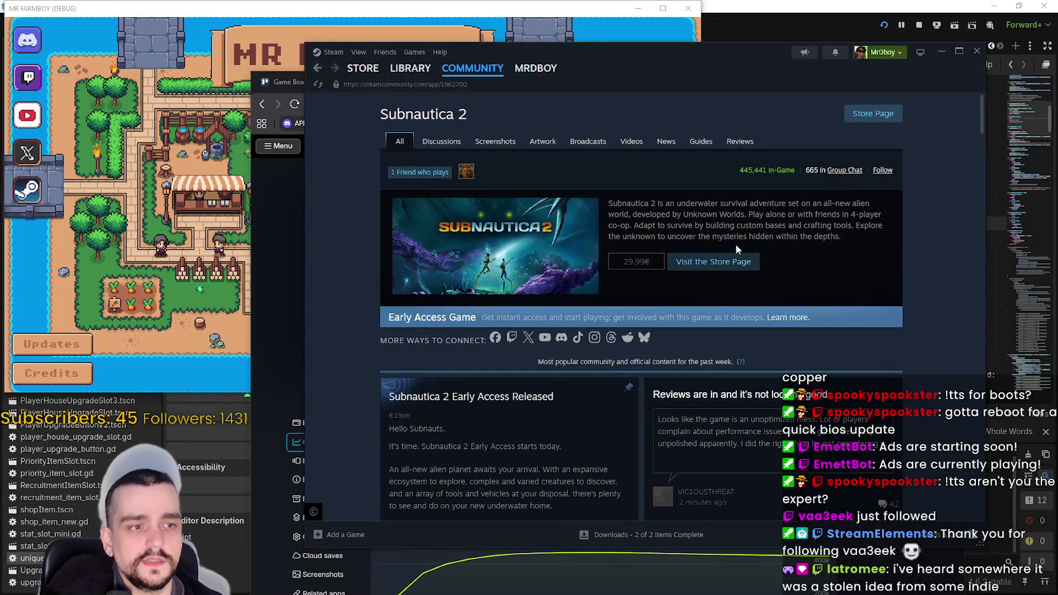
pyautogui.click(714, 261)
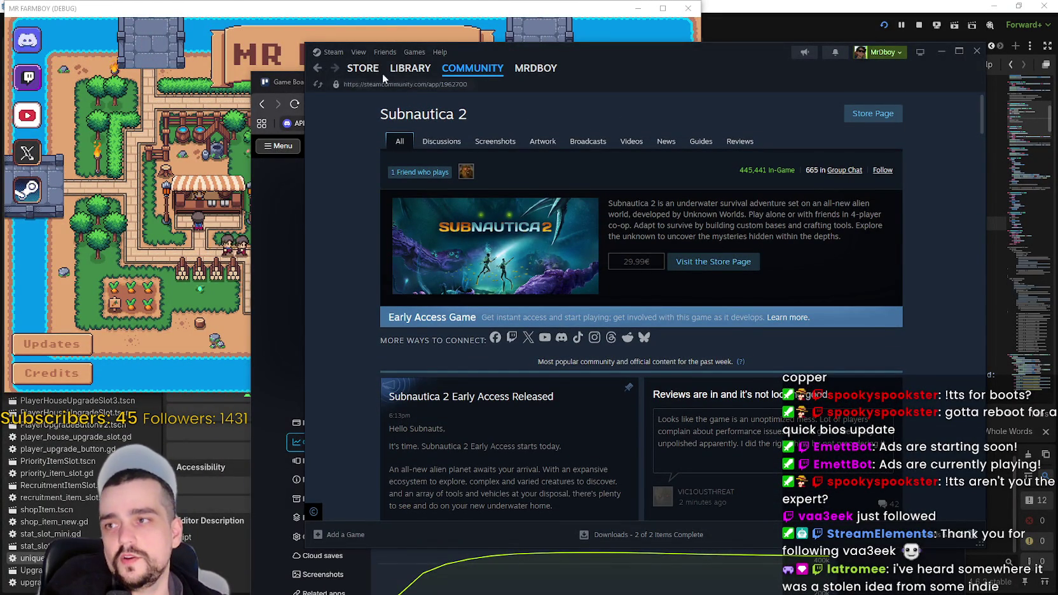
# Return to the Steam store front and cycle through the featured games.
pyautogui.moveTo(371, 71)
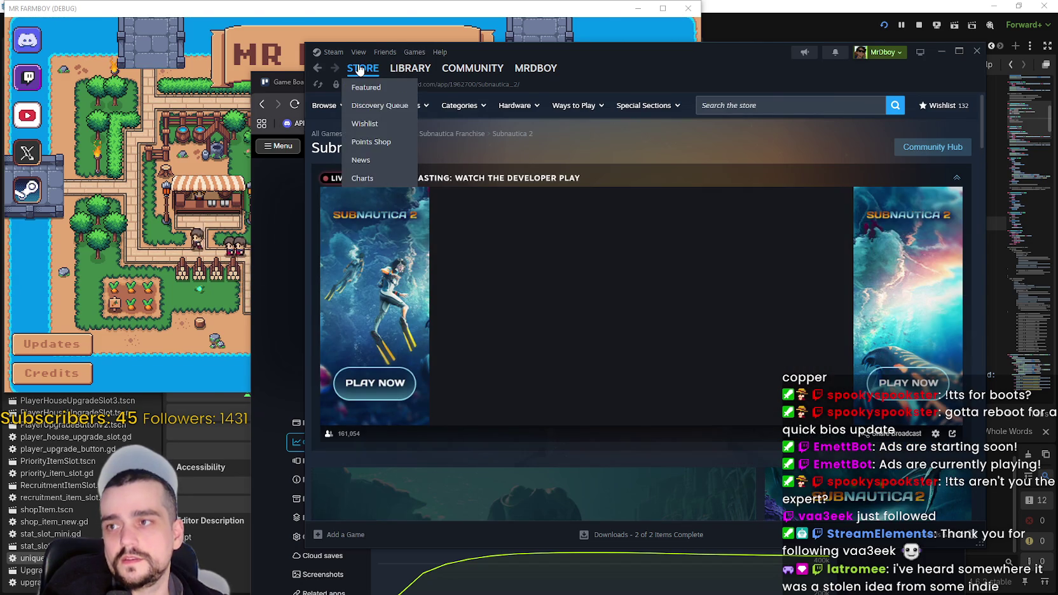
pyautogui.click(359, 70)
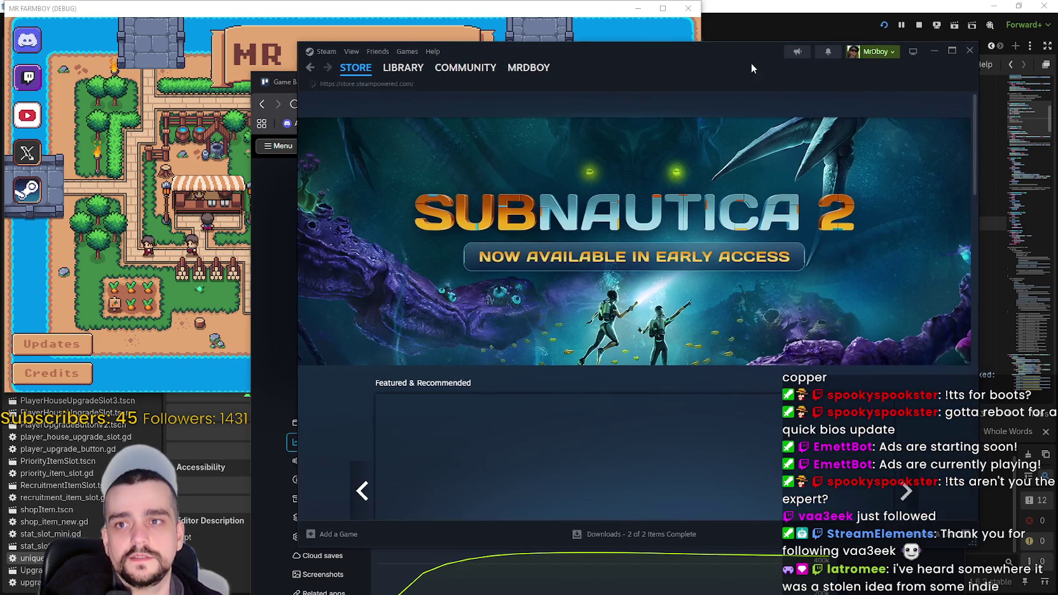
pyautogui.moveTo(750, 63); pyautogui.dragTo(760, 78)
pyautogui.scroll(-3, 890, 223)
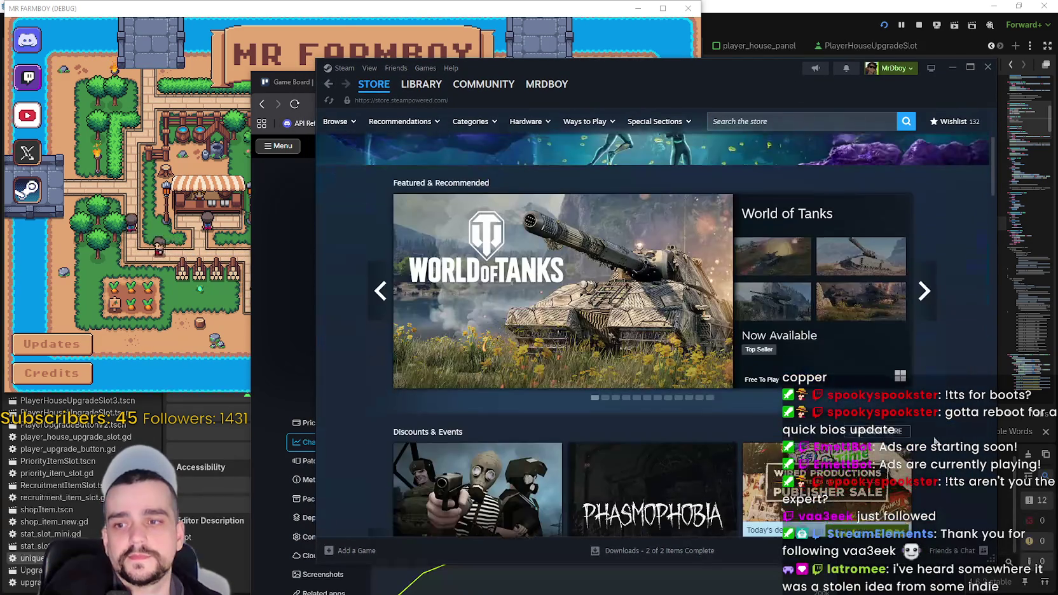
pyautogui.click(919, 308)
pyautogui.click(921, 307)
pyautogui.click(921, 308)
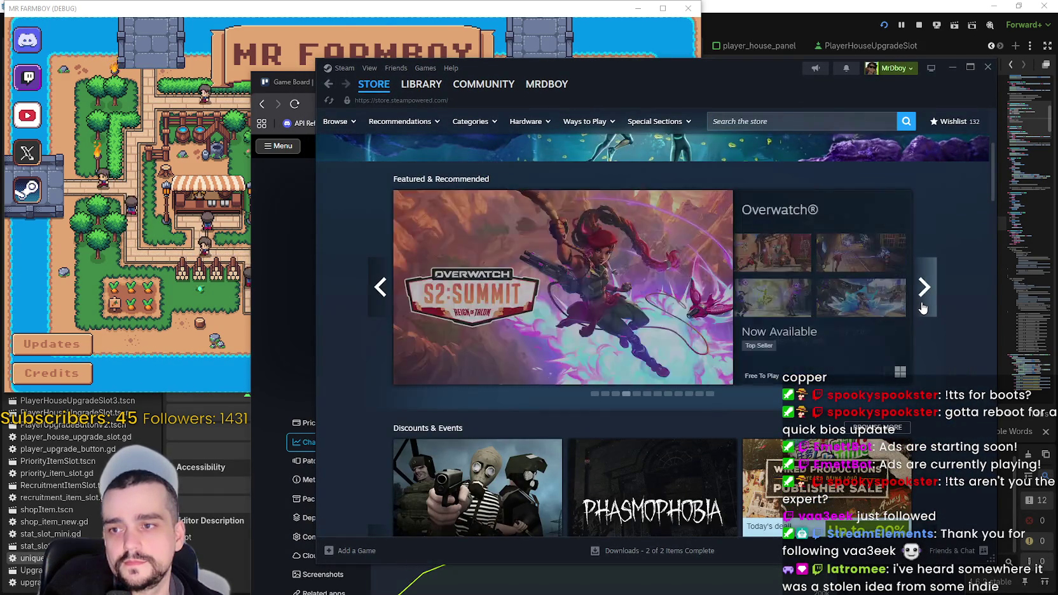
pyautogui.click(921, 307)
# Page through the discounted games and scroll down to the New & Trending list.
pyautogui.scroll(-1, 918, 420)
pyautogui.scroll(-3, 913, 420)
pyautogui.click(923, 332)
pyautogui.click(924, 332)
pyautogui.scroll(-5, 923, 332)
pyautogui.scroll(-12, 513, 397)
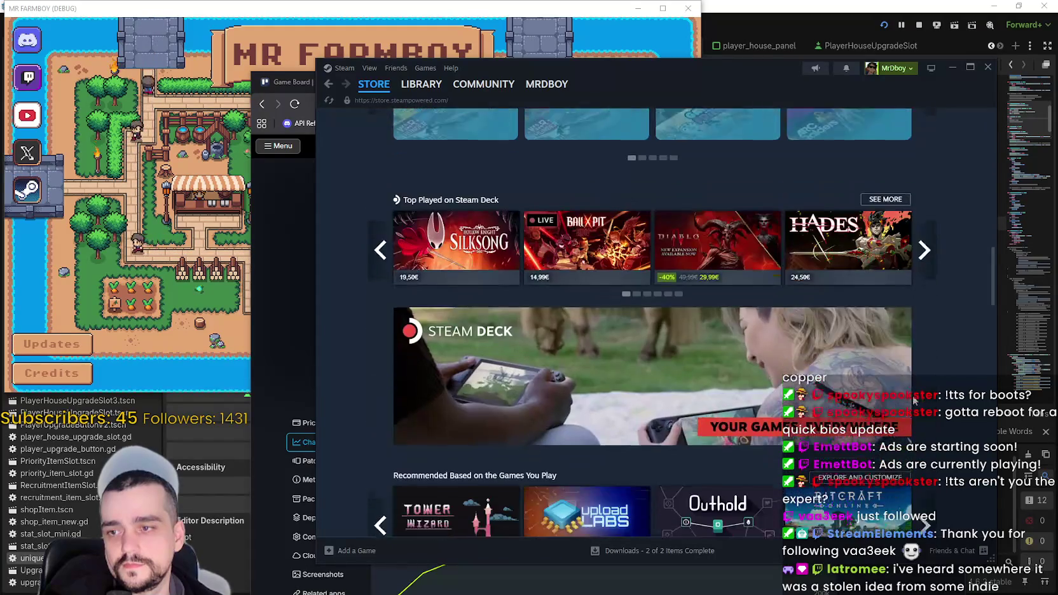
pyautogui.scroll(-10, 512, 396)
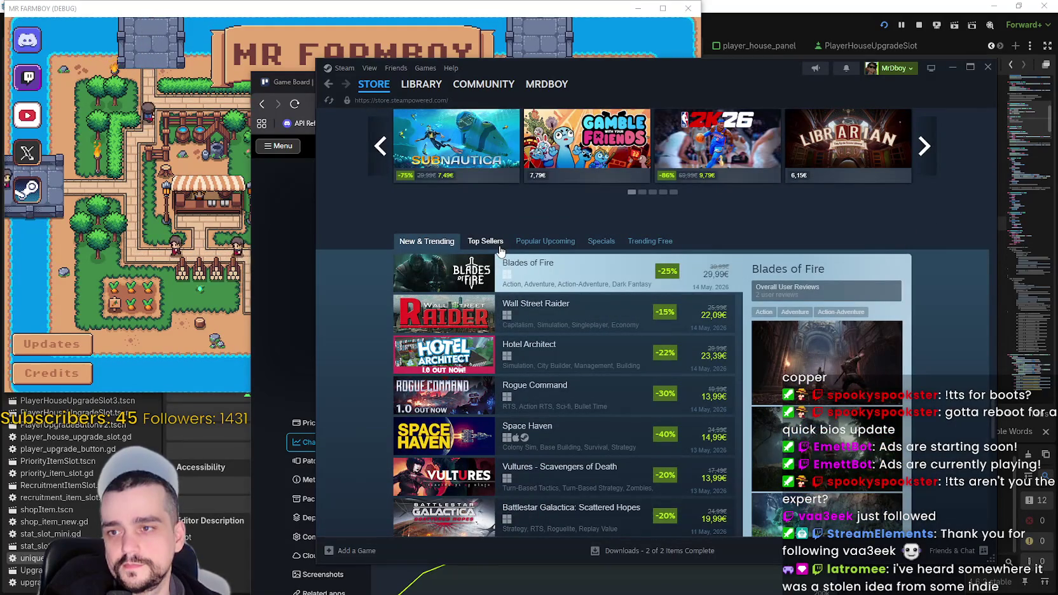
pyautogui.scroll(-3, 860, 256)
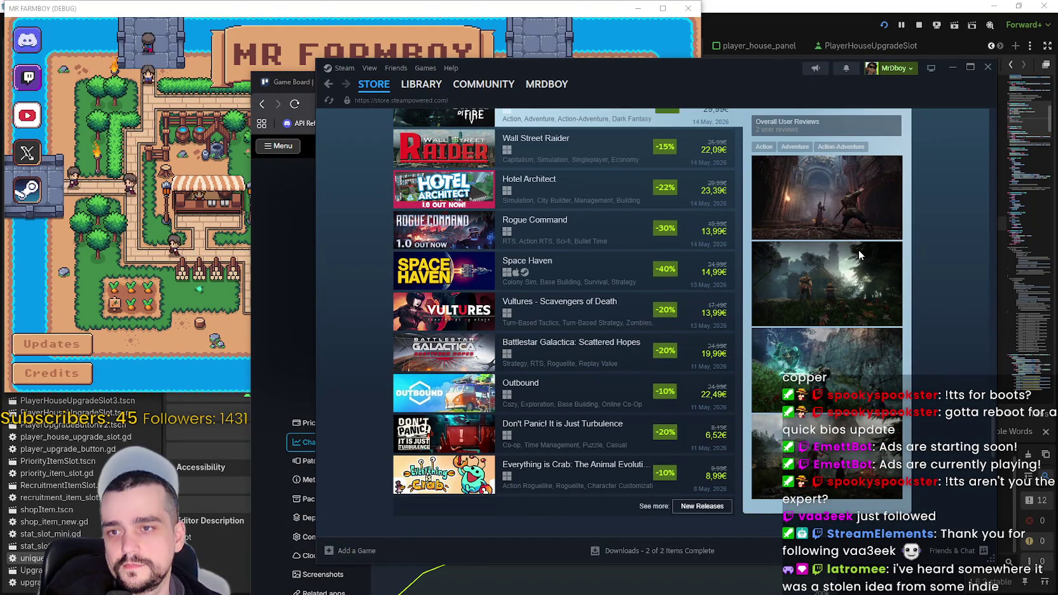
pyautogui.scroll(3, 849, 245)
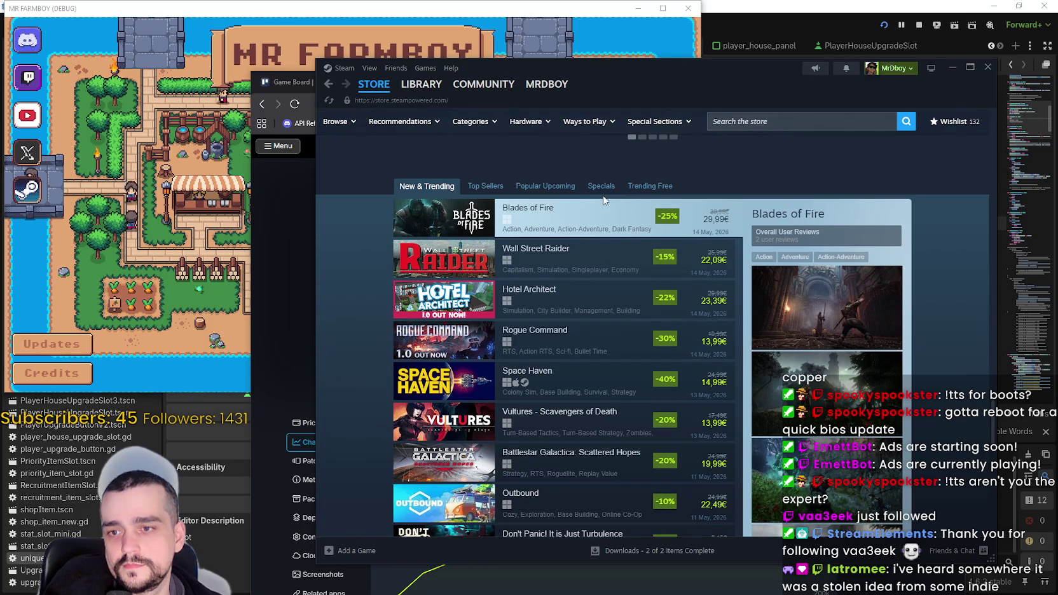
pyautogui.scroll(-2, 763, 331)
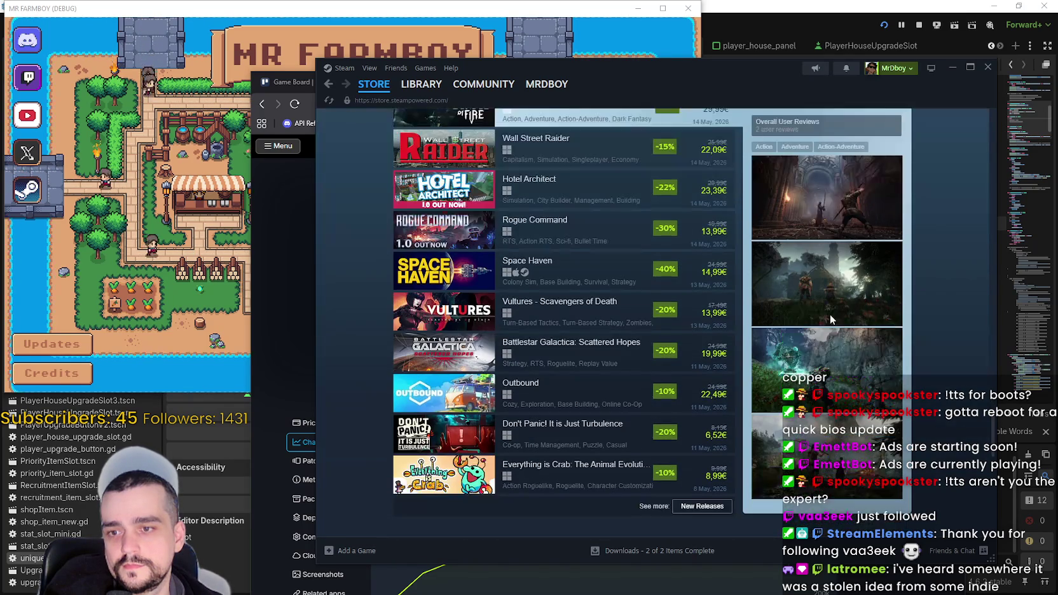
pyautogui.scroll(2, 572, 286)
# Open the Blades of Fire store page and skip its first trailer to the Out Now ending.
pyautogui.click(528, 219)
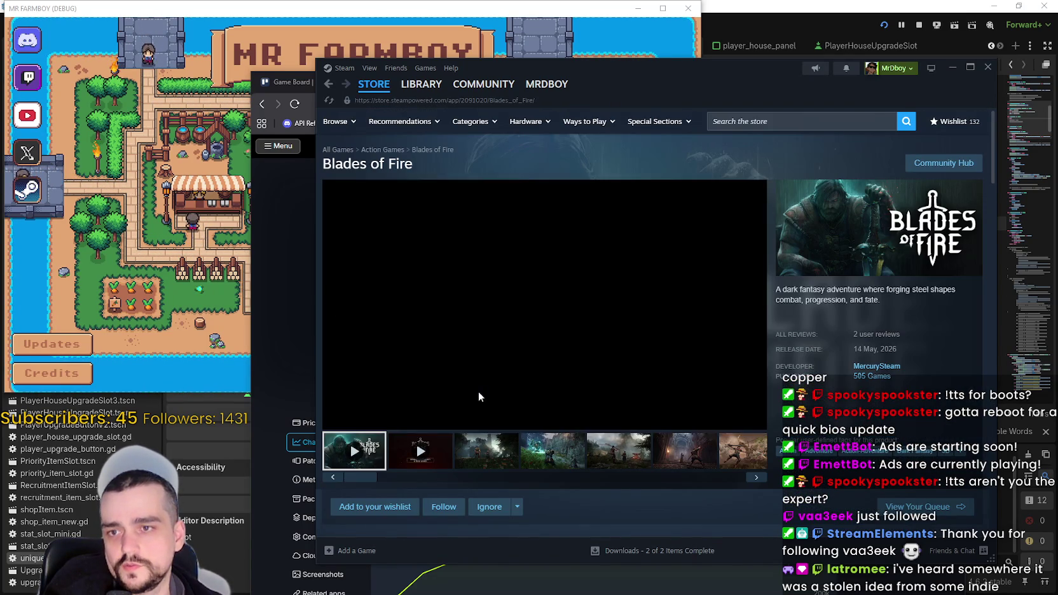
pyautogui.scroll(-5, 451, 440)
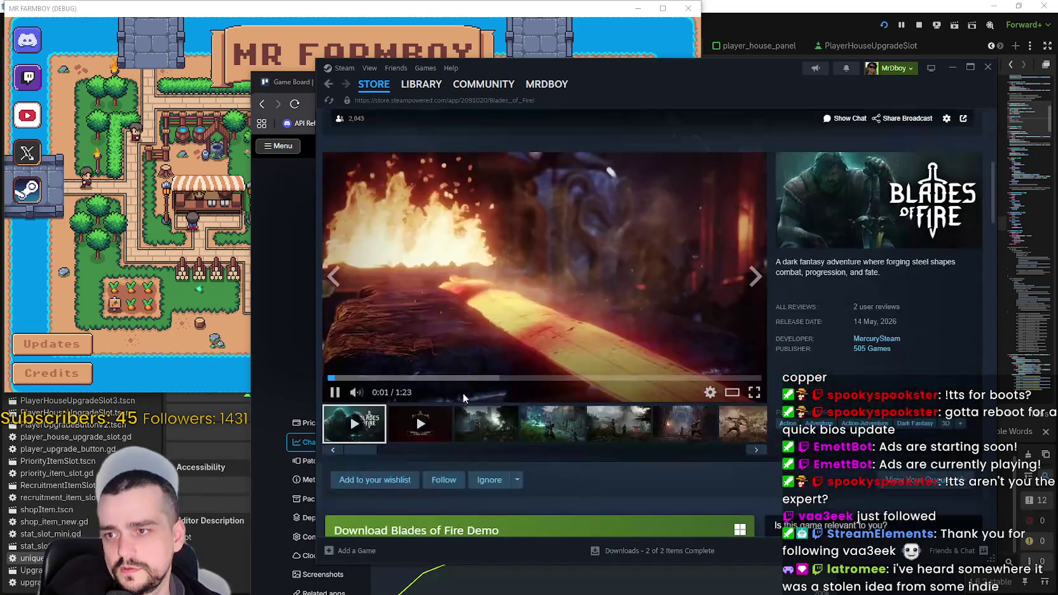
pyautogui.click(445, 378)
pyautogui.click(658, 380)
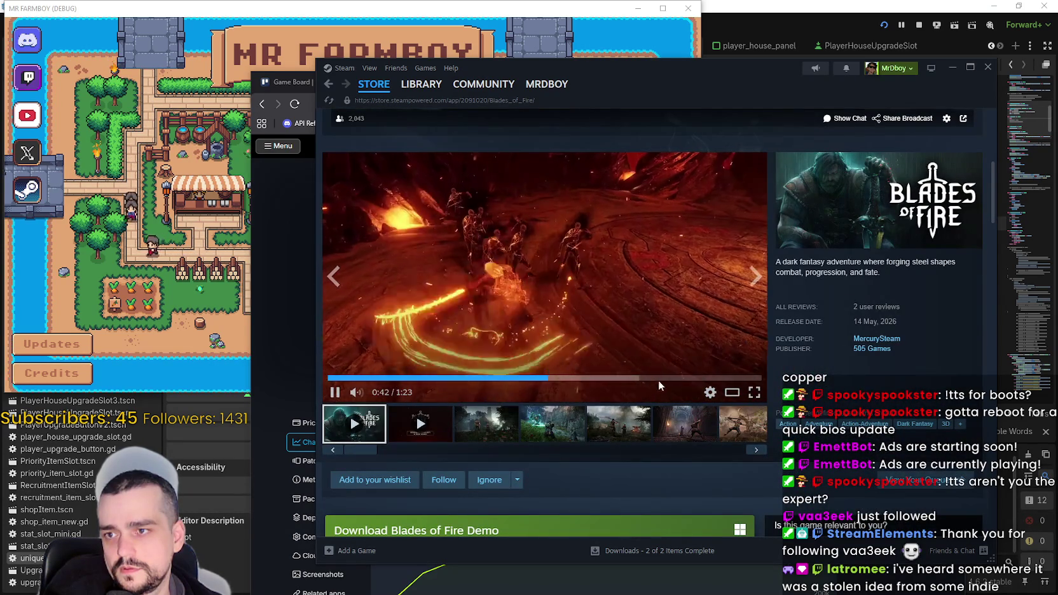
pyautogui.click(719, 378)
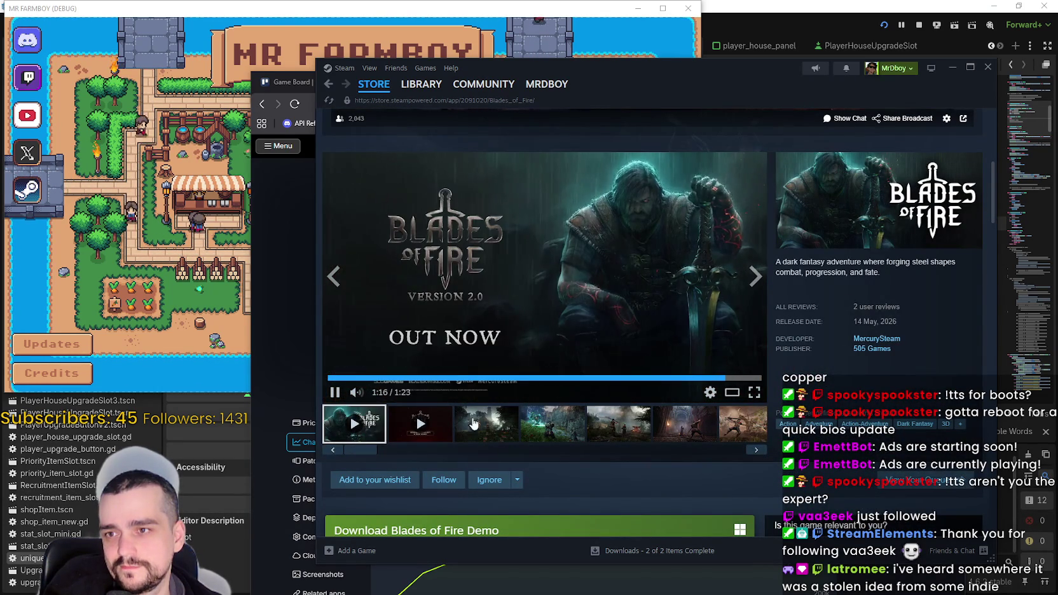
# Watch the second Blades of Fire trailer, jumping to 0:45, 1:56, 2:28 and 2:57.
pyautogui.click(420, 423)
pyautogui.click(426, 378)
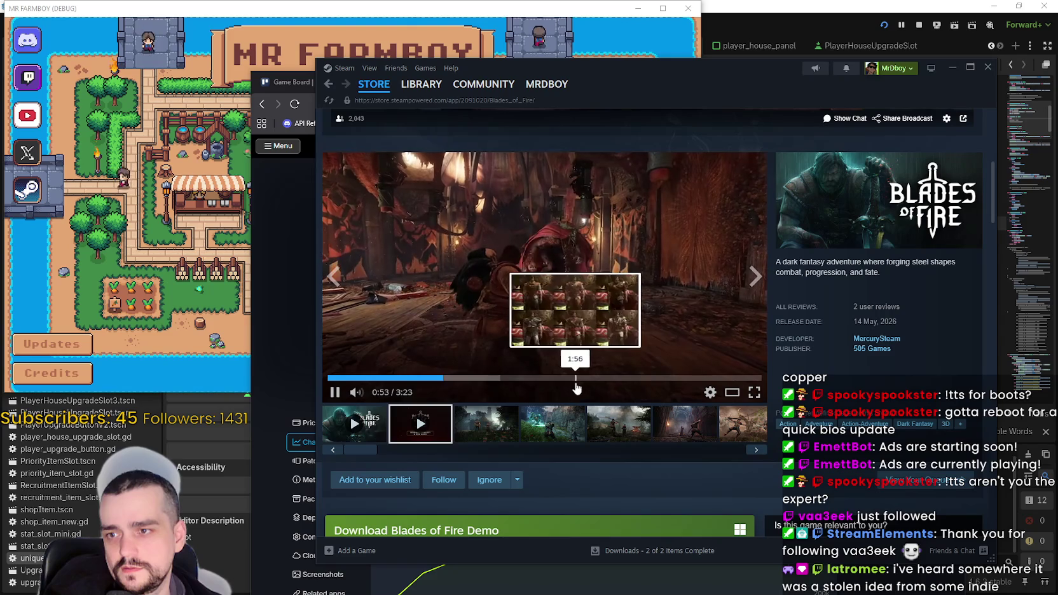
pyautogui.click(576, 378)
pyautogui.click(645, 378)
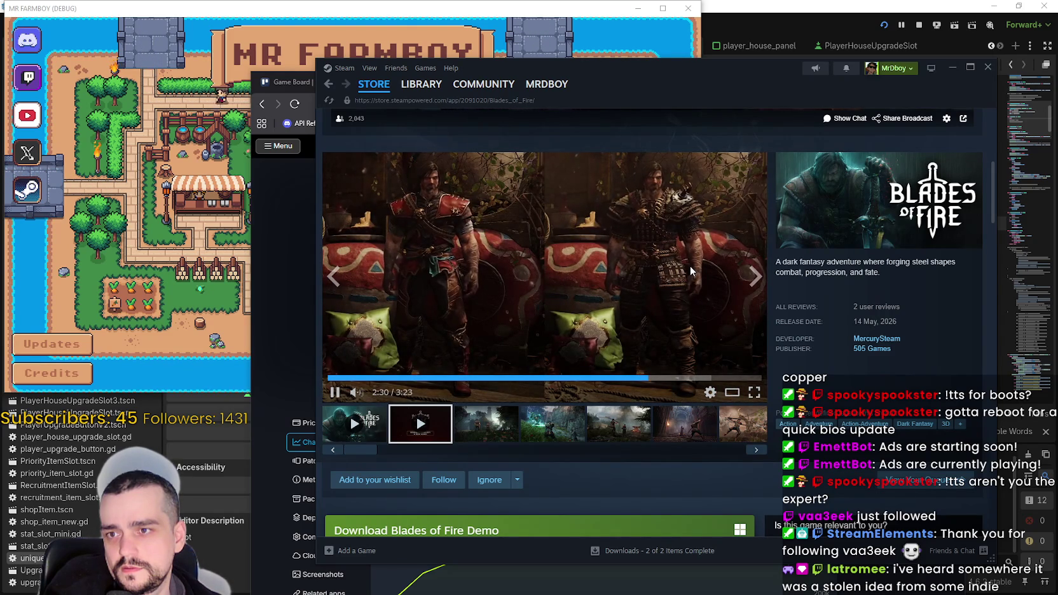
pyautogui.click(694, 377)
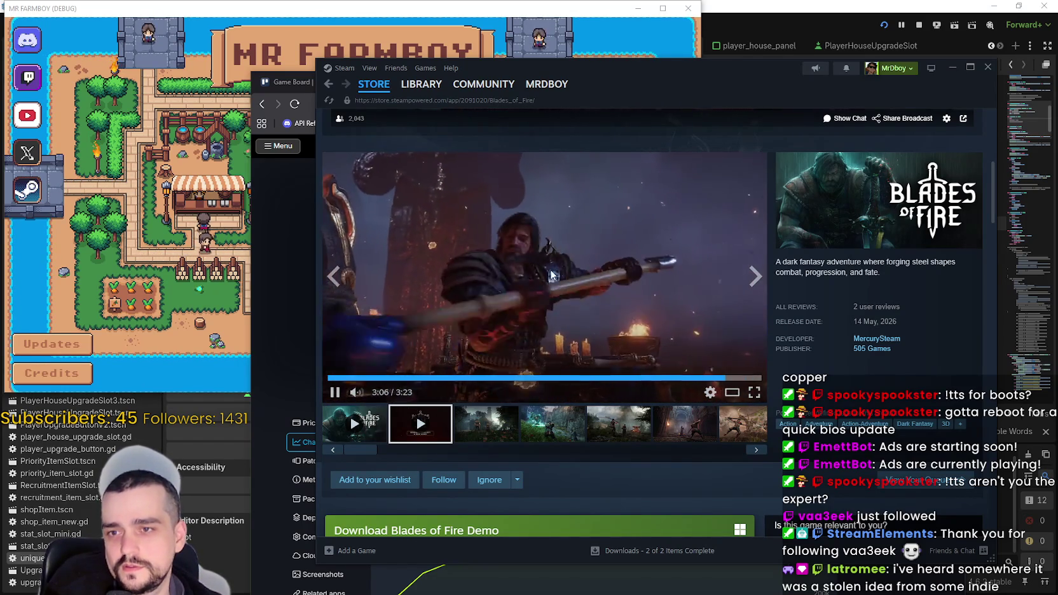
# Read the description down to mature content and system requirements, then return to the store front.
pyautogui.moveTo(793, 262); pyautogui.dragTo(911, 284)
pyautogui.scroll(-2, 917, 277)
pyautogui.scroll(3, 599, 285)
pyautogui.click(601, 337)
pyautogui.scroll(-10, 599, 340)
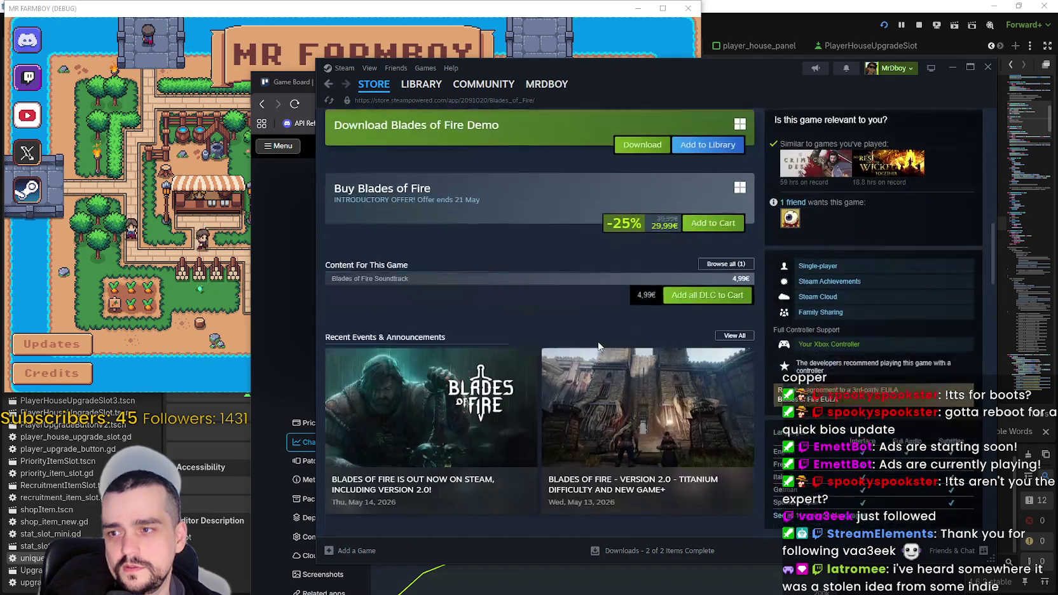
pyautogui.scroll(-5, 595, 331)
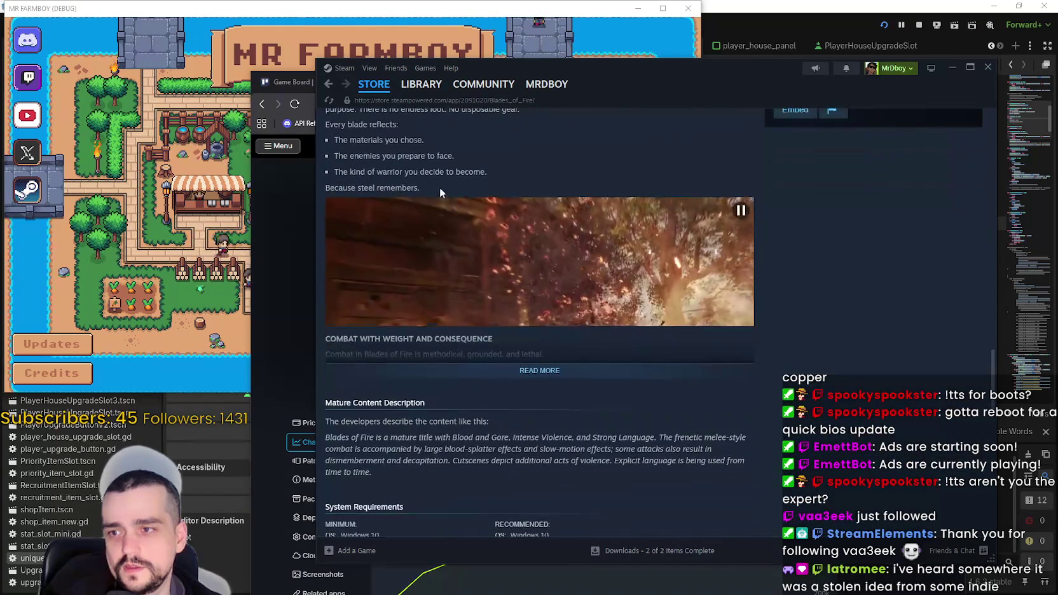
pyautogui.click(330, 85)
# Open Space Haven's store page from the store front, scroll it, and go back.
pyautogui.scroll(-10, 595, 322)
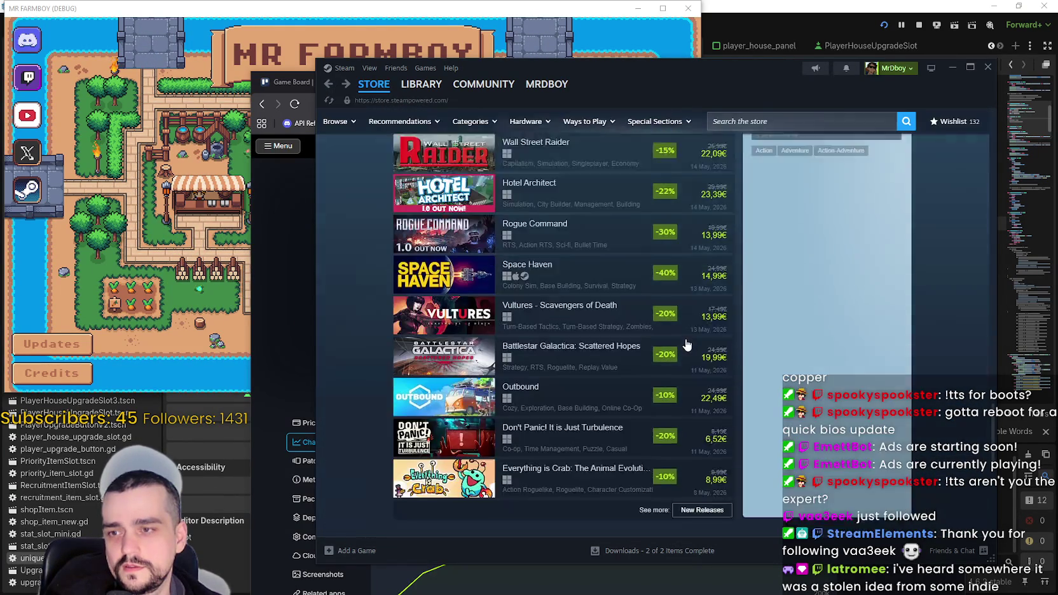
pyautogui.scroll(2, 595, 323)
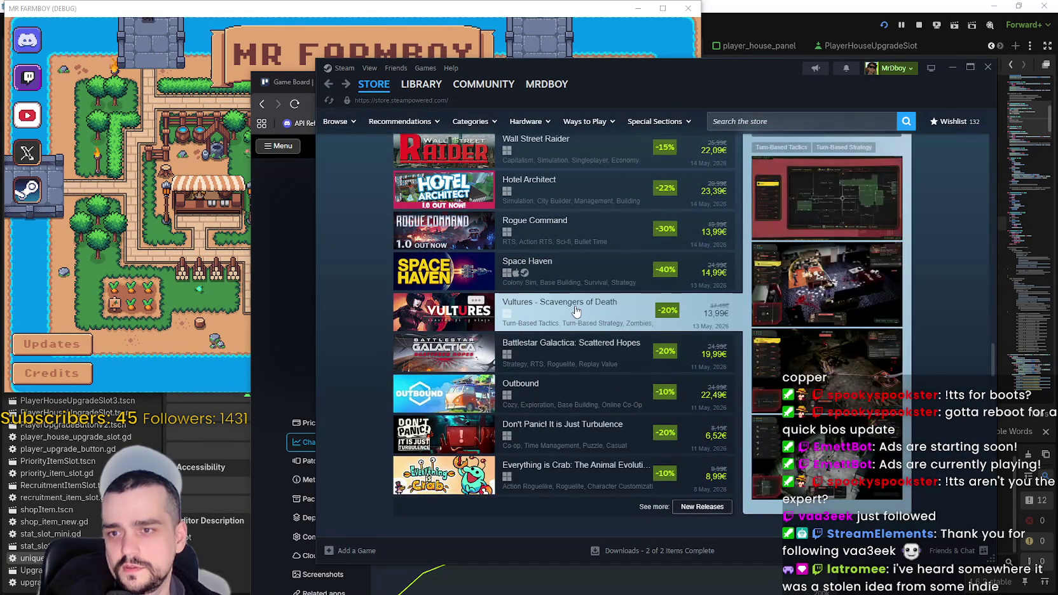
pyautogui.scroll(1, 575, 325)
pyautogui.scroll(1, 576, 327)
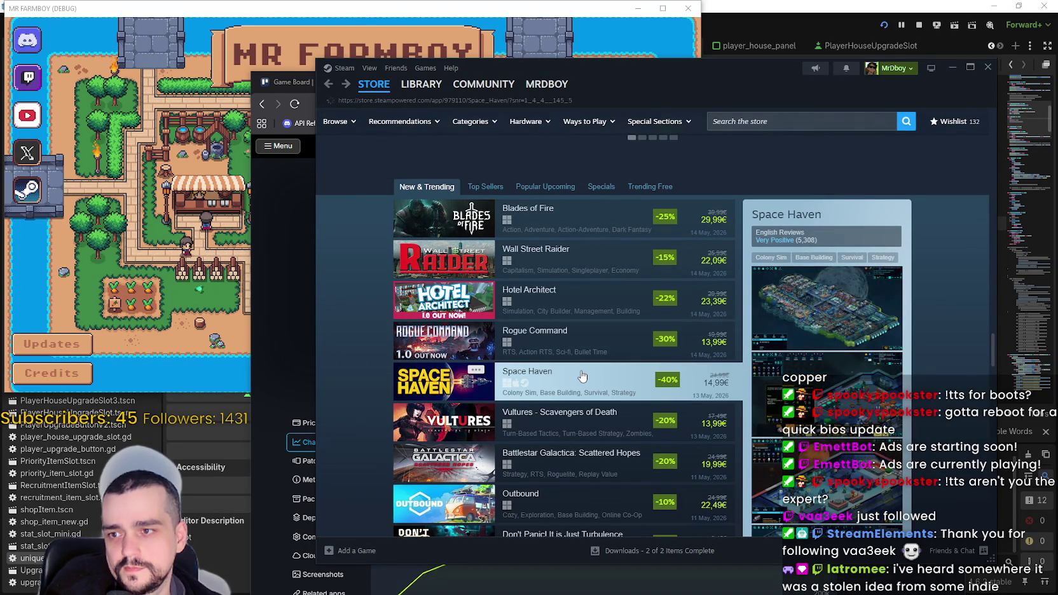
pyautogui.click(582, 376)
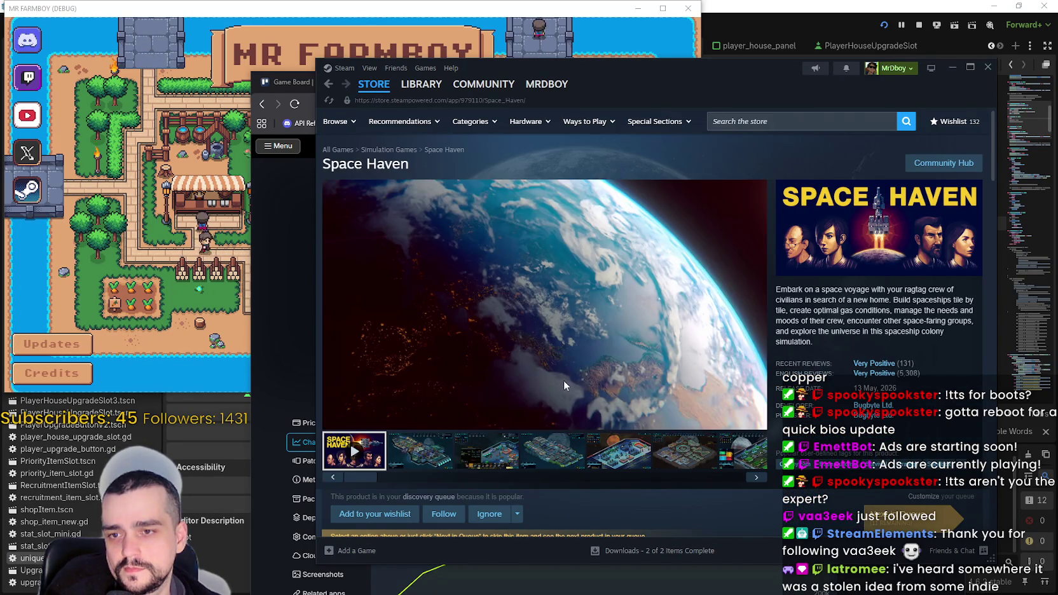
pyautogui.scroll(-3, 526, 440)
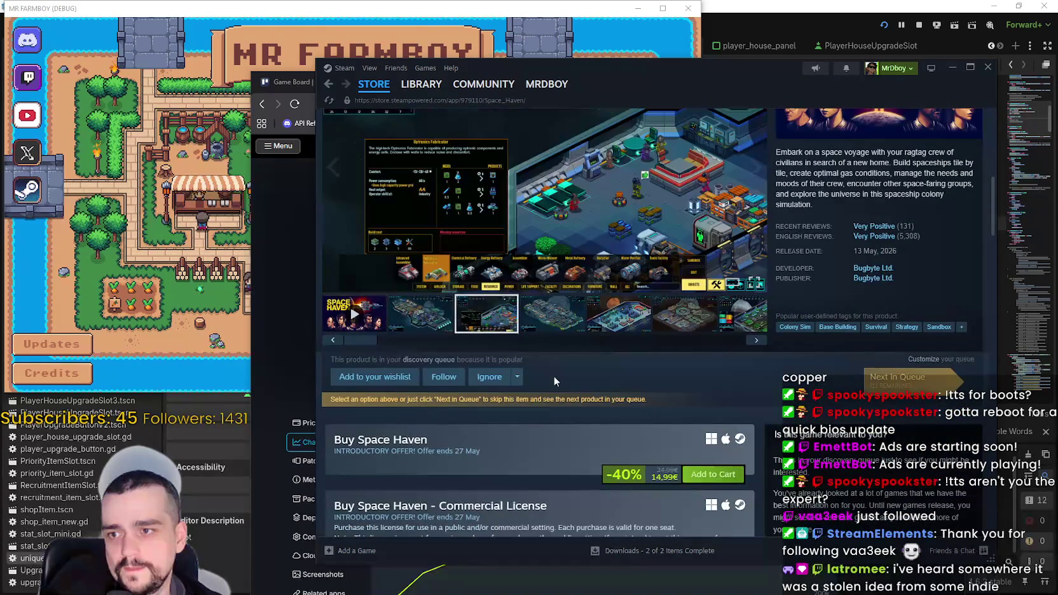
pyautogui.scroll(-3, 543, 362)
pyautogui.scroll(-4, 557, 392)
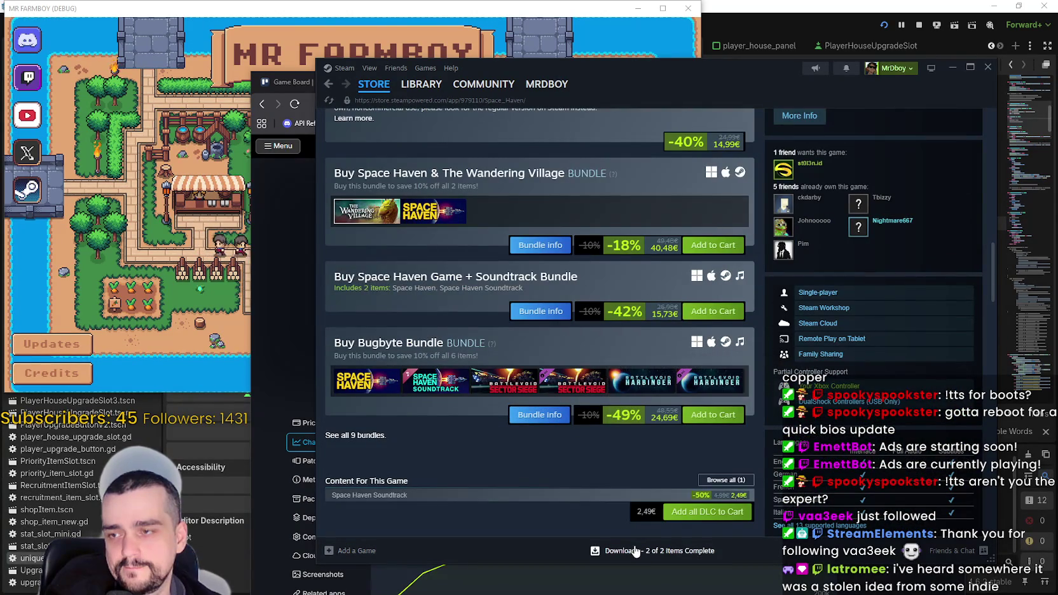
pyautogui.click(331, 86)
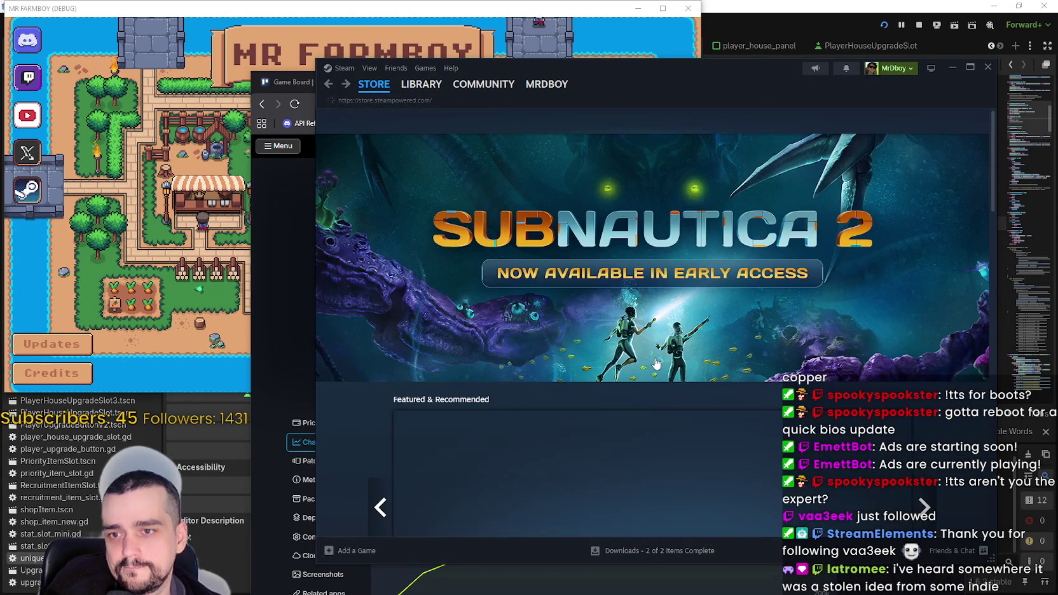
# Scroll the store front down to the Top Sellers list that includes Subnautica 2.
pyautogui.scroll(-5, 653, 358)
pyautogui.scroll(-10, 650, 357)
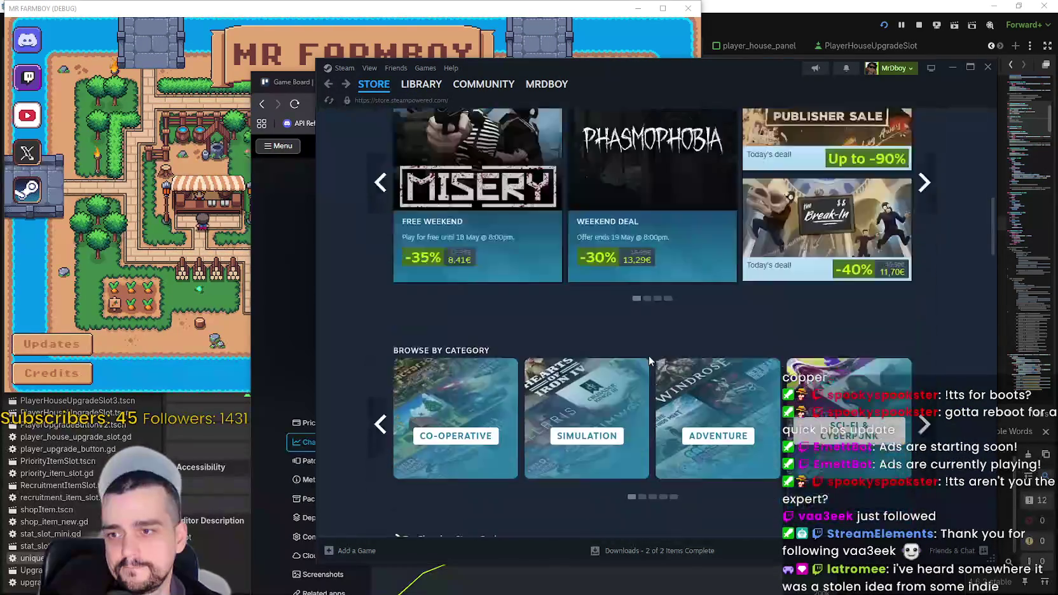
pyautogui.scroll(-10, 632, 353)
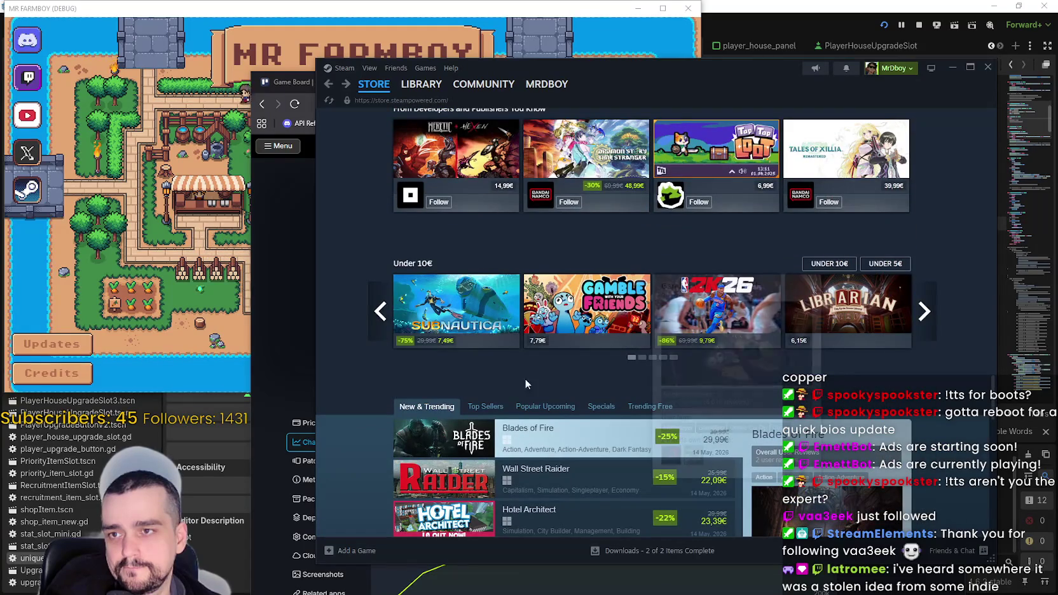
pyautogui.moveTo(498, 412)
pyautogui.scroll(-1, 498, 411)
pyautogui.scroll(-2, 497, 412)
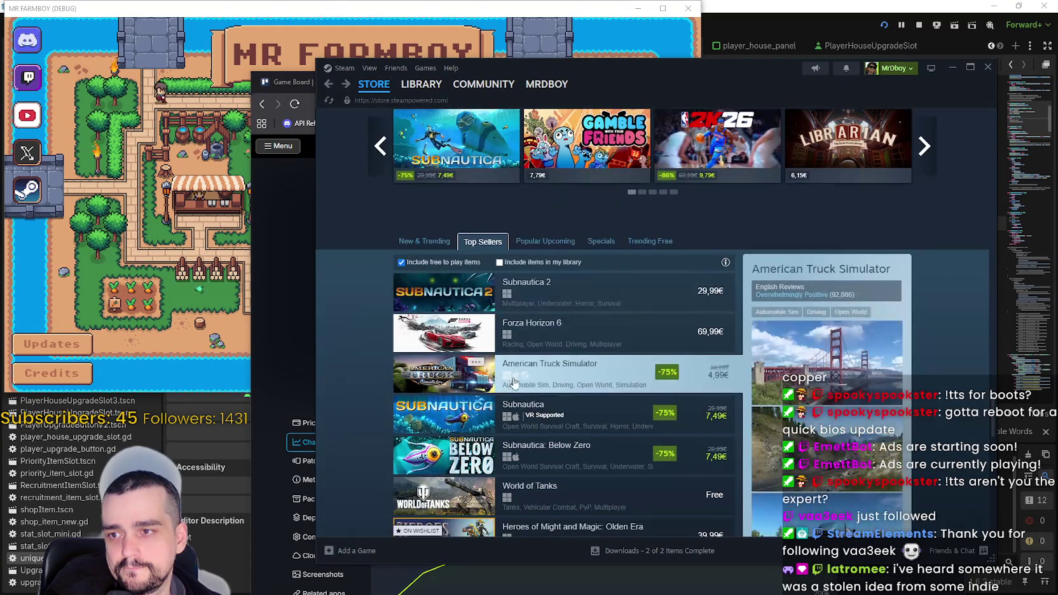
pyautogui.scroll(-5, 569, 321)
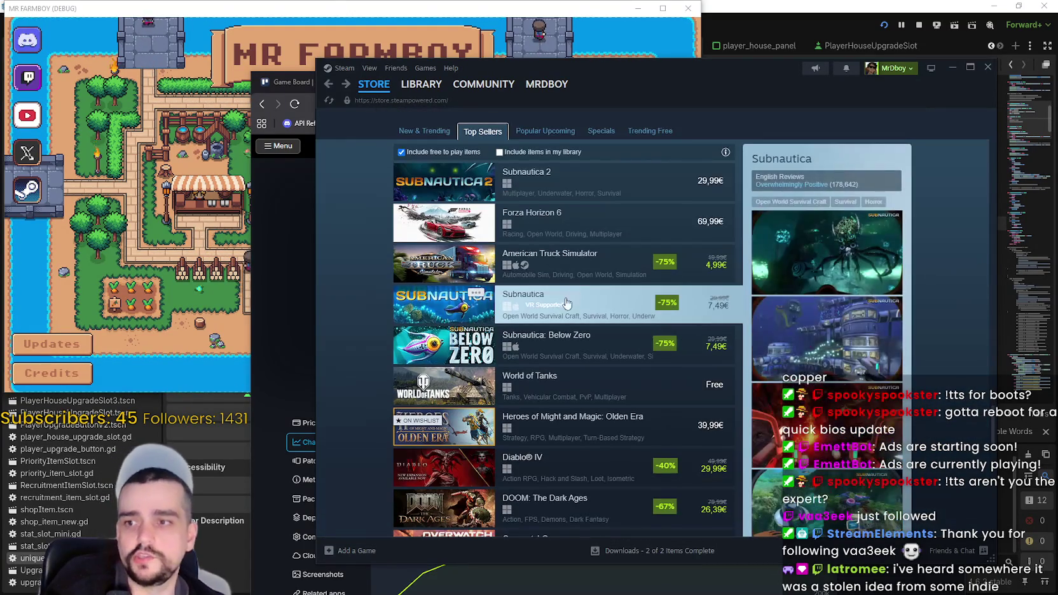
pyautogui.scroll(5, 576, 305)
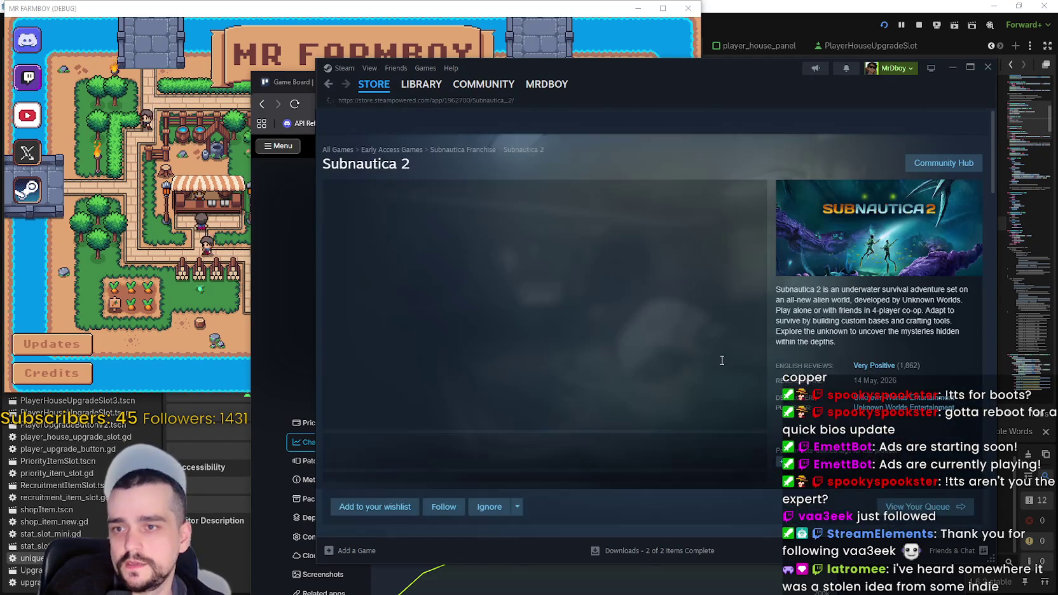
# Scroll the Subnautica 2 page and expand the Special Offer banner to full height.
pyautogui.scroll(-3, 655, 384)
pyautogui.scroll(3, 552, 242)
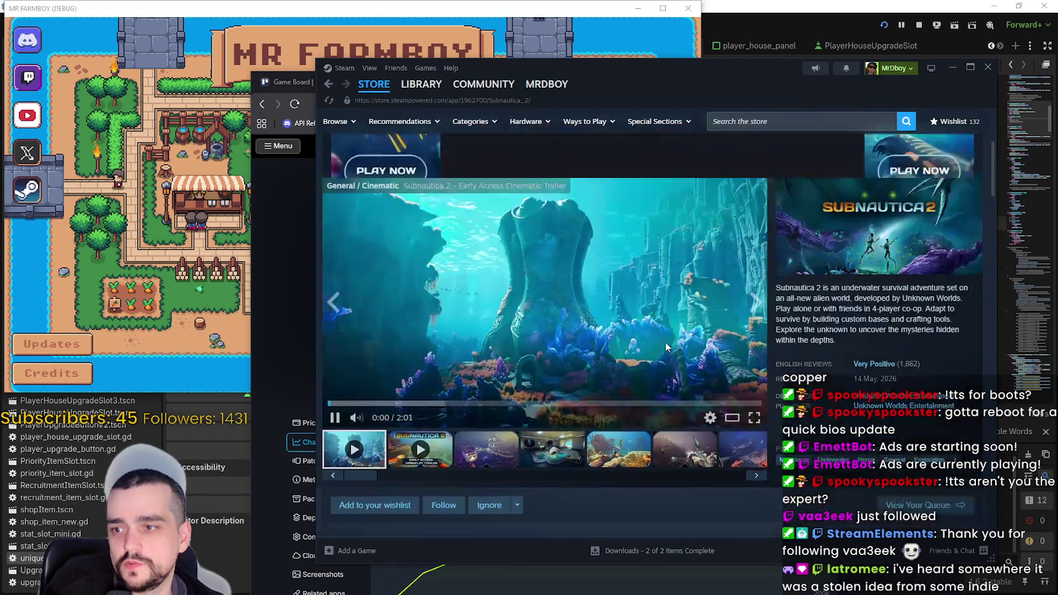
pyautogui.scroll(-8, 644, 368)
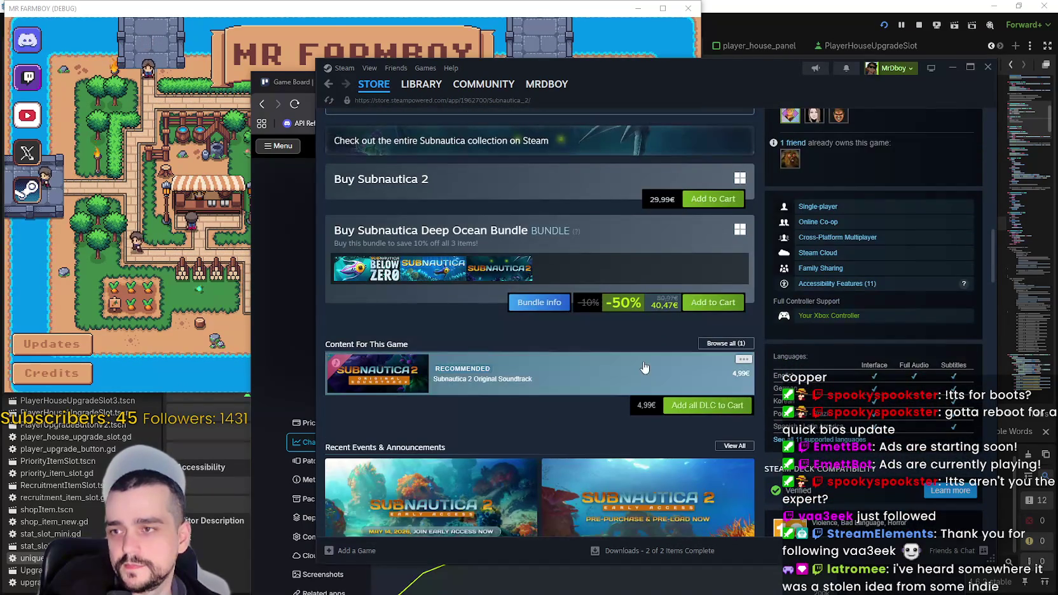
pyautogui.scroll(-3, 768, 468)
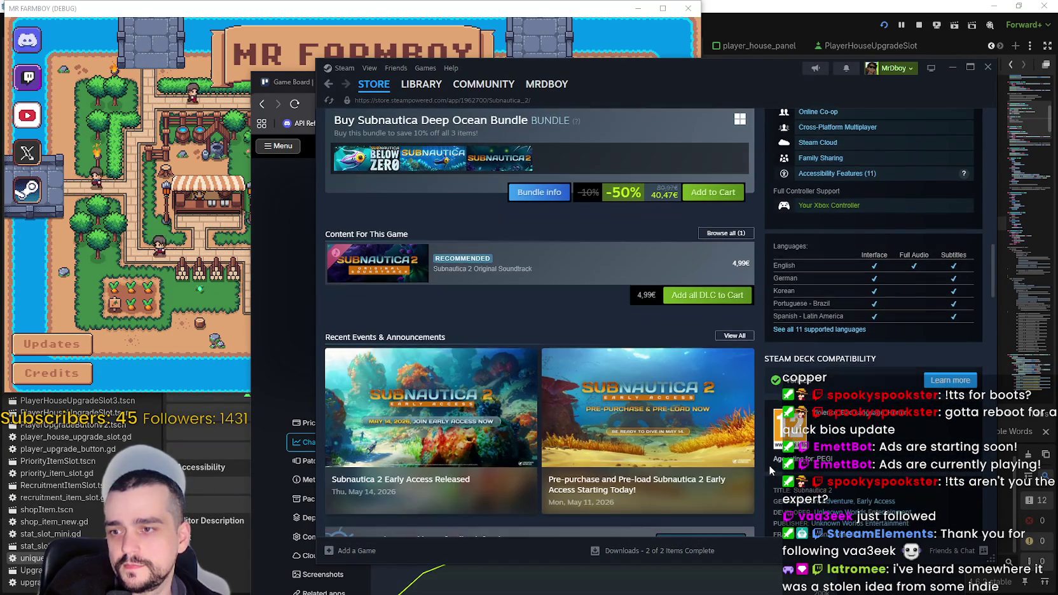
pyautogui.scroll(-2, 768, 465)
pyautogui.scroll(-10, 766, 452)
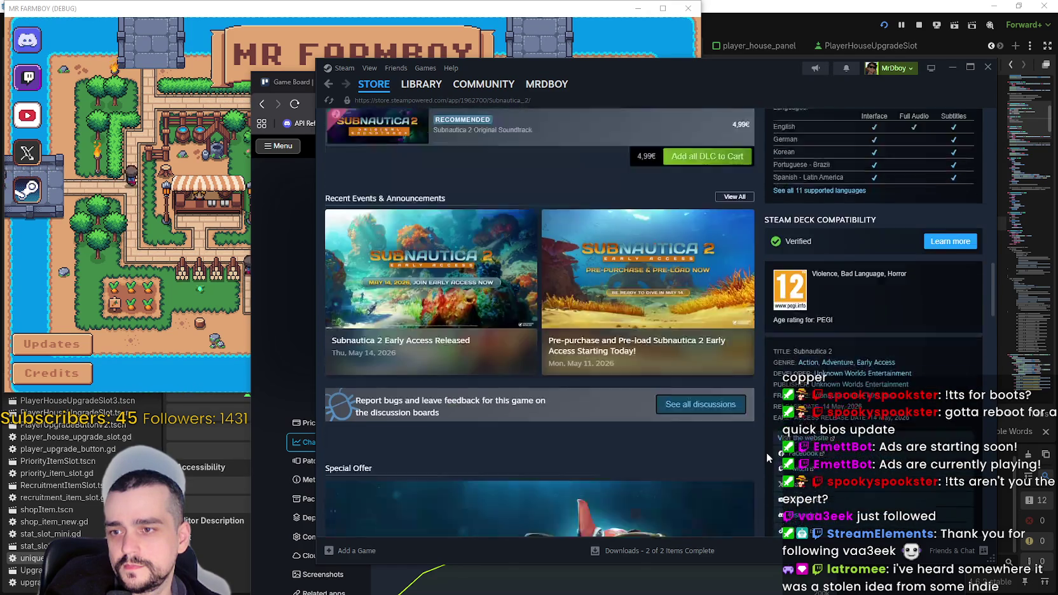
pyautogui.click(528, 261)
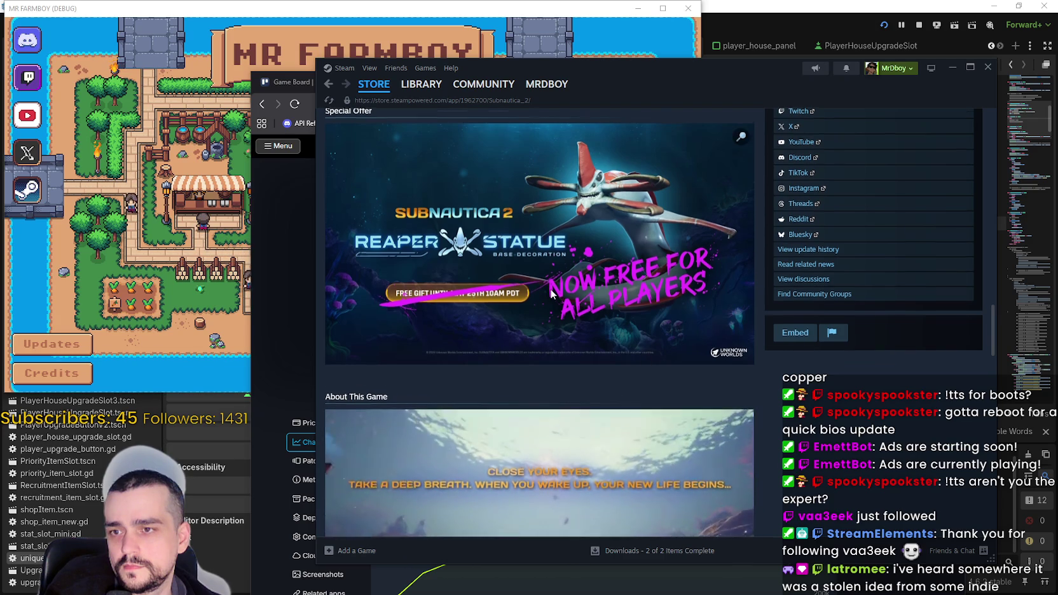
# Expand and read the full Subnautica 2 game description.
pyautogui.scroll(-4, 635, 362)
pyautogui.scroll(-5, 604, 318)
pyautogui.click(598, 353)
pyautogui.scroll(-5, 608, 374)
pyautogui.scroll(-10, 601, 366)
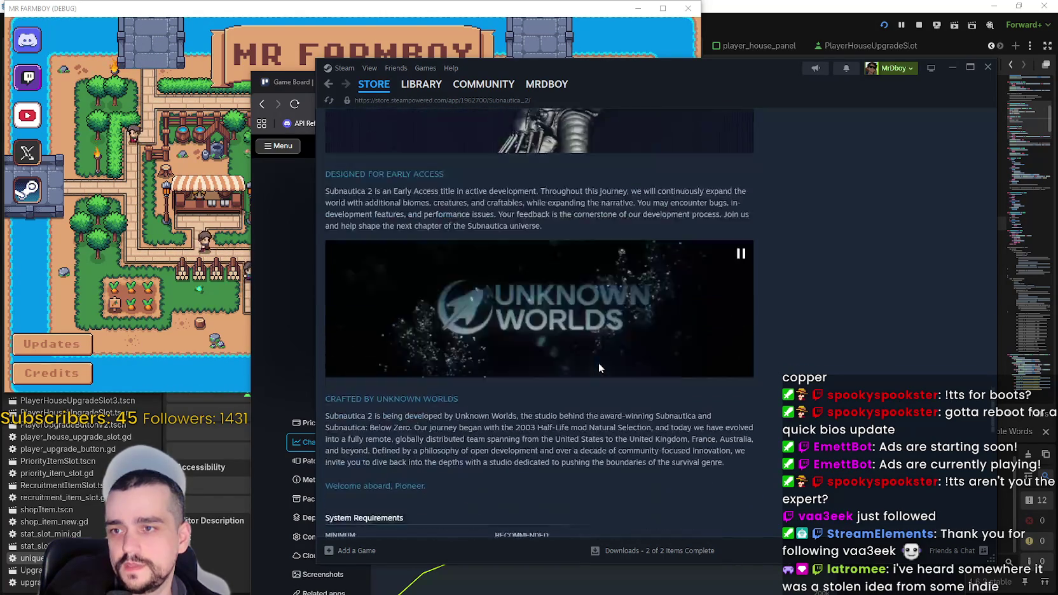
pyautogui.scroll(-10, 814, 456)
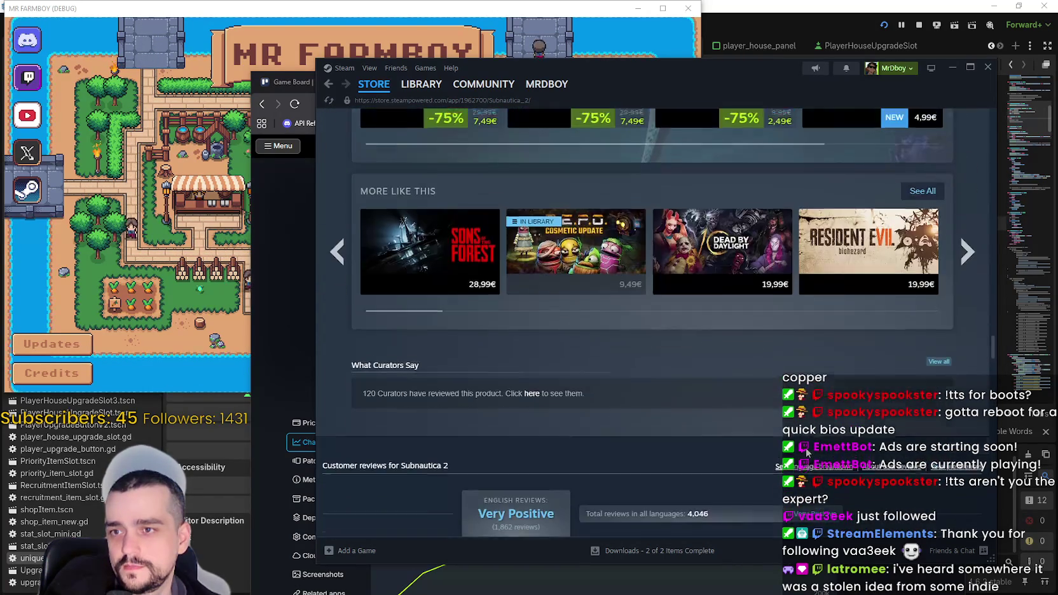
pyautogui.scroll(-2, 658, 318)
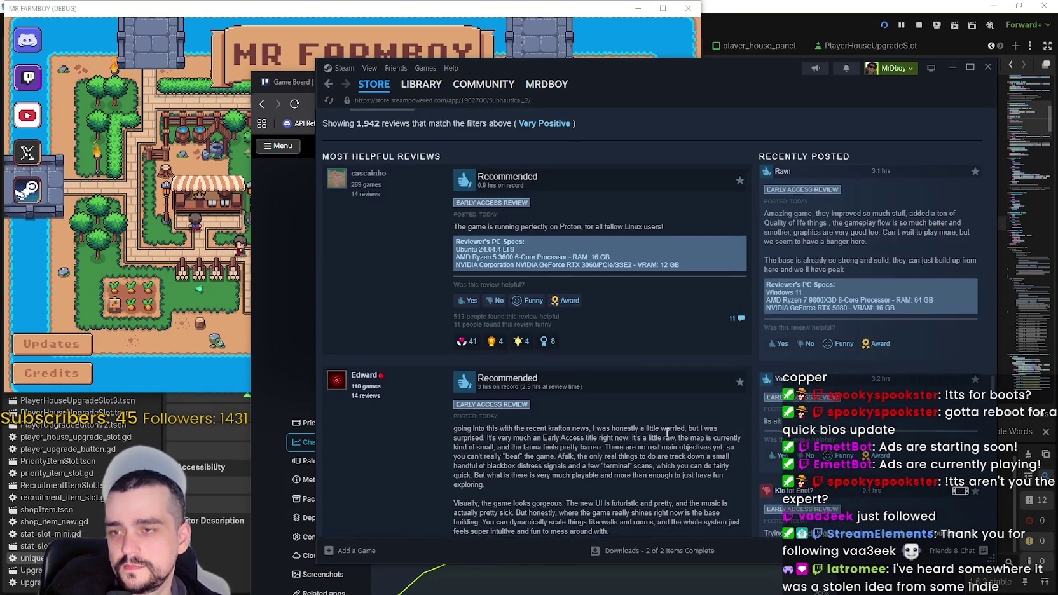
pyautogui.scroll(-5, 665, 434)
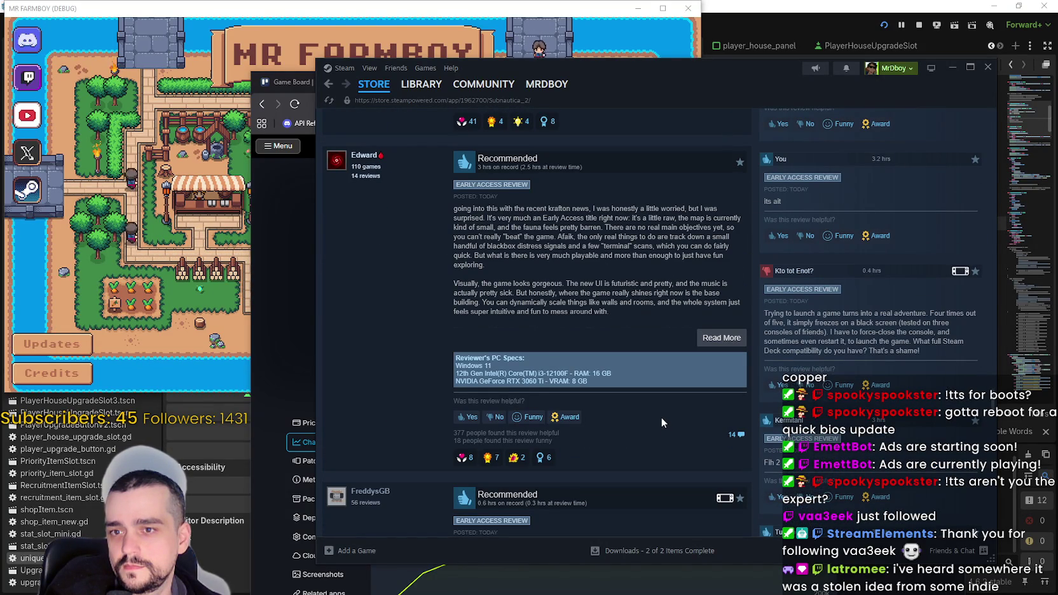
# Read through the Subnautica 2 player reviews, then return to the Steam store home page.
pyautogui.scroll(-3, 661, 418)
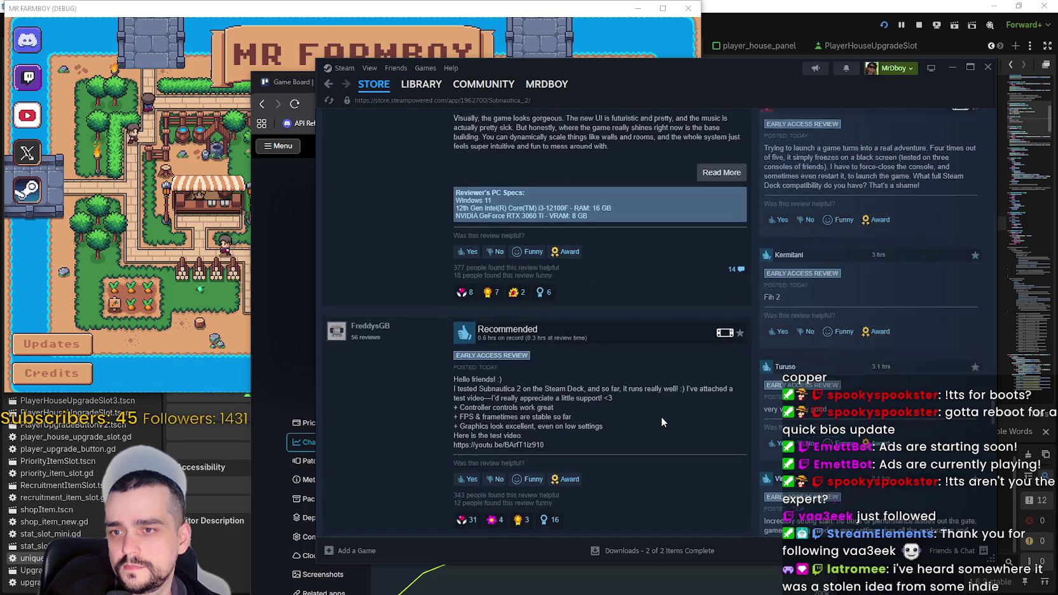
pyautogui.scroll(-8, 661, 417)
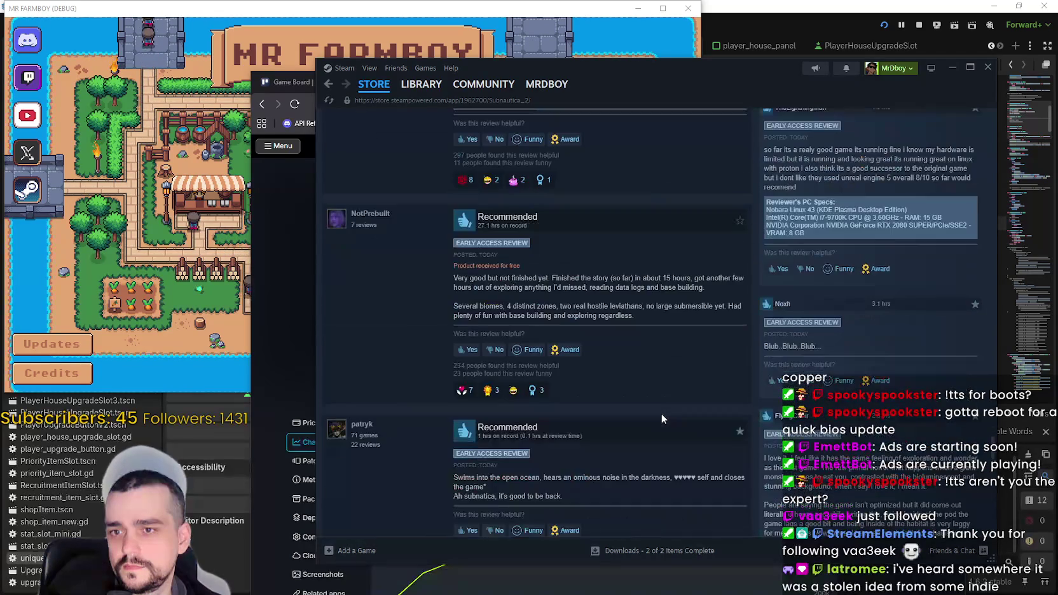
pyautogui.scroll(-6, 661, 418)
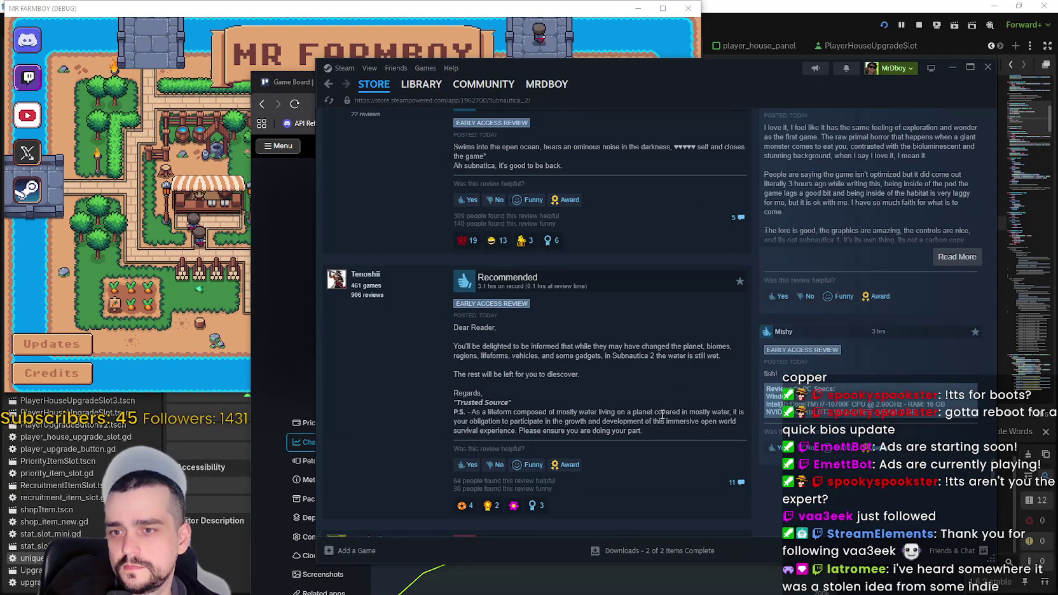
pyautogui.scroll(-6, 662, 414)
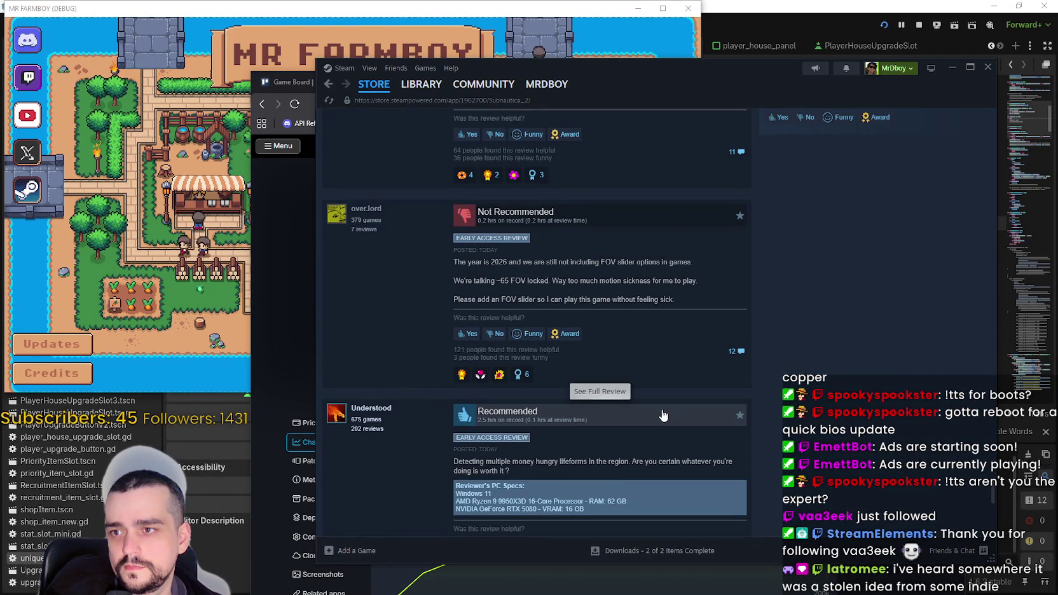
pyautogui.scroll(-10, 662, 415)
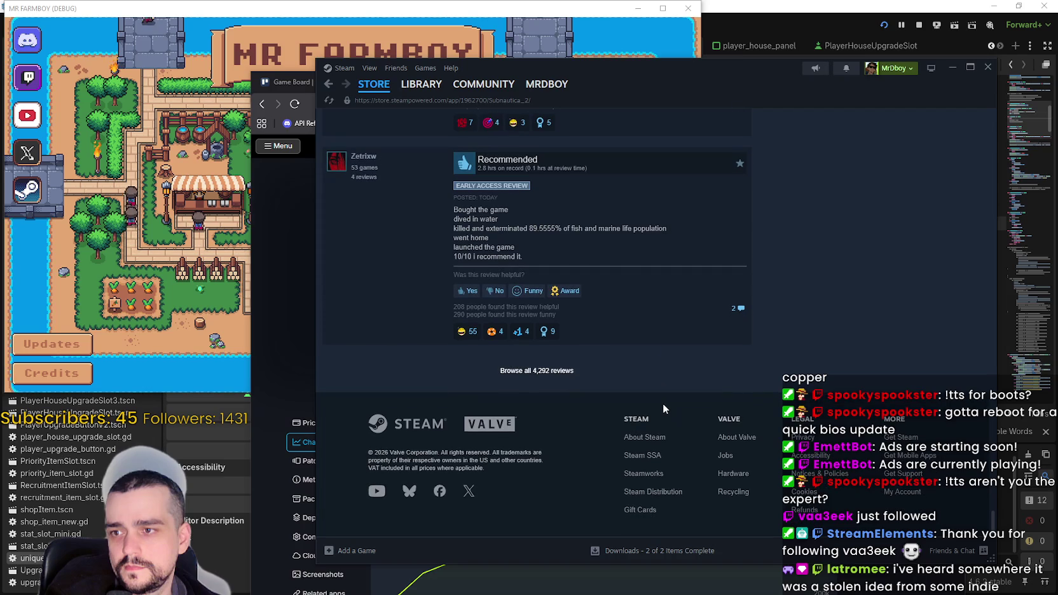
pyautogui.click(374, 83)
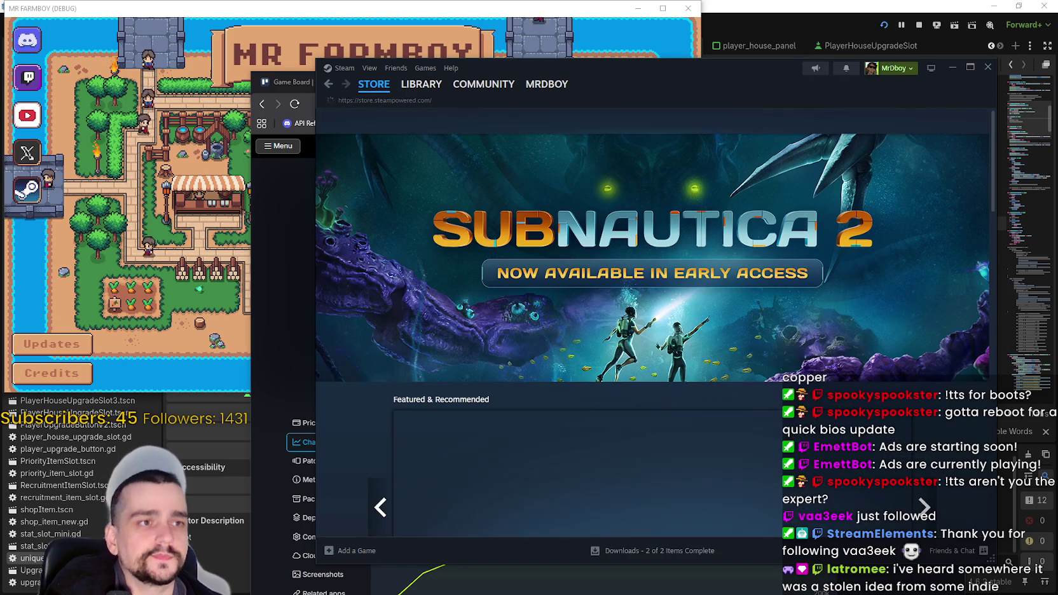
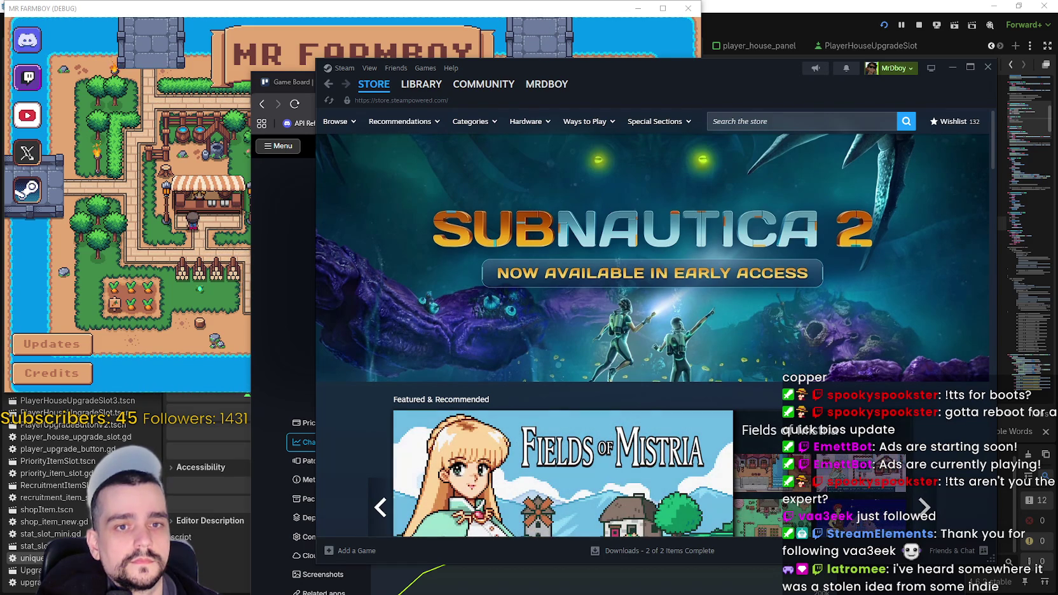
# Move the Steam store window aside and close it so the game window is in front.
pyautogui.moveTo(743, 67); pyautogui.dragTo(674, 67)
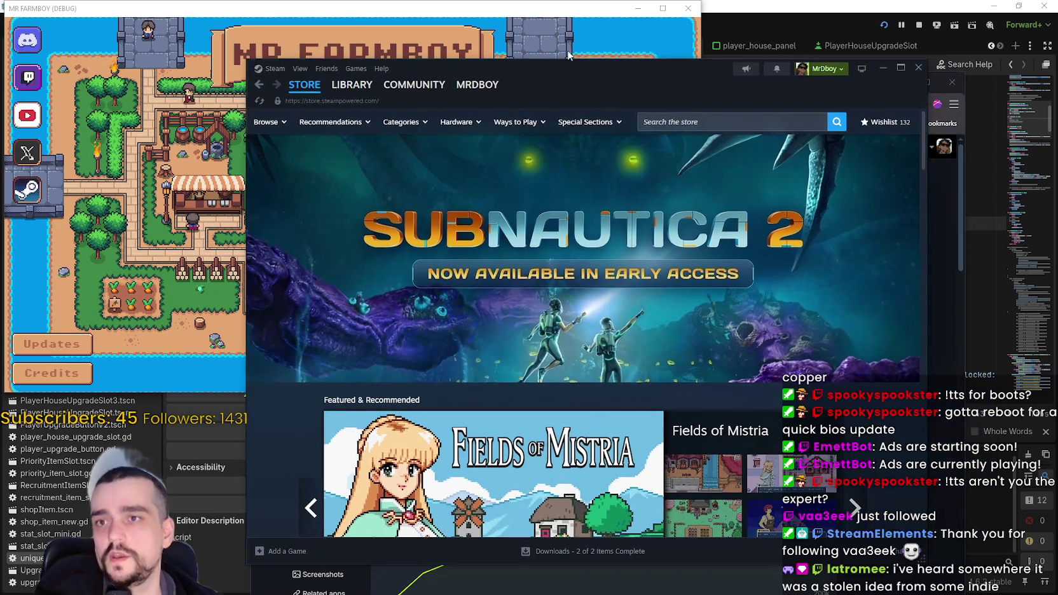
pyautogui.click(881, 68)
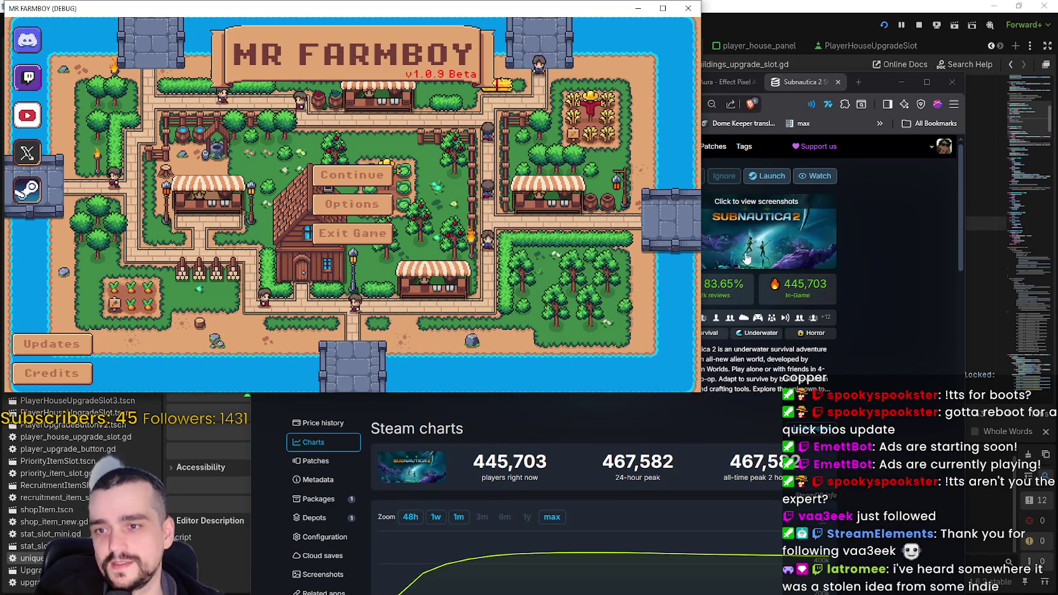
# Maximize Mr Farmboy and load Save 1 from the save list, which halts on the null Data error.
pyautogui.click(372, 176)
pyautogui.scroll(-6, 409, 197)
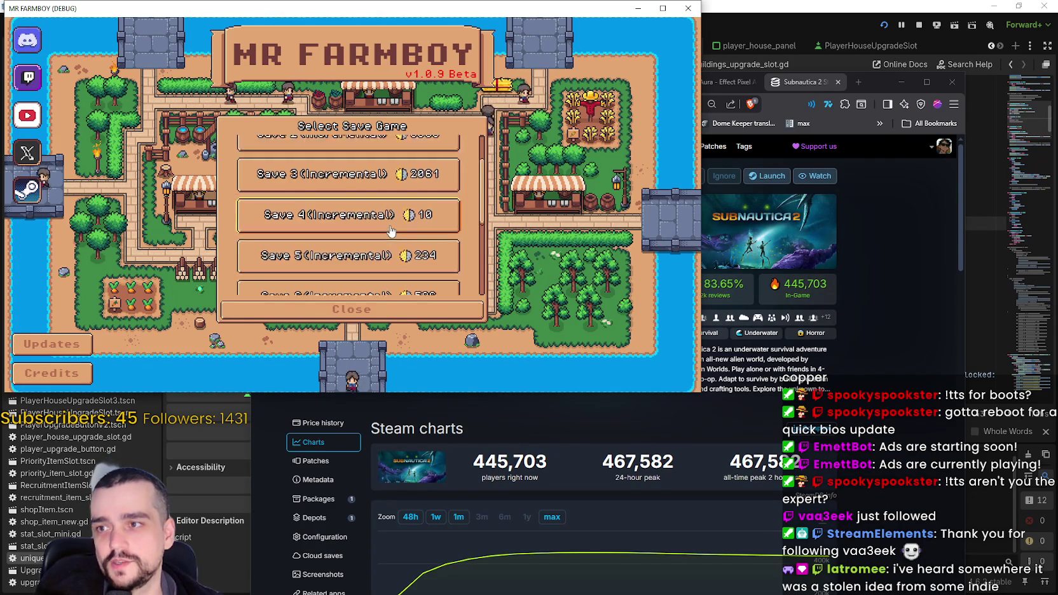
pyautogui.scroll(1, 343, 270)
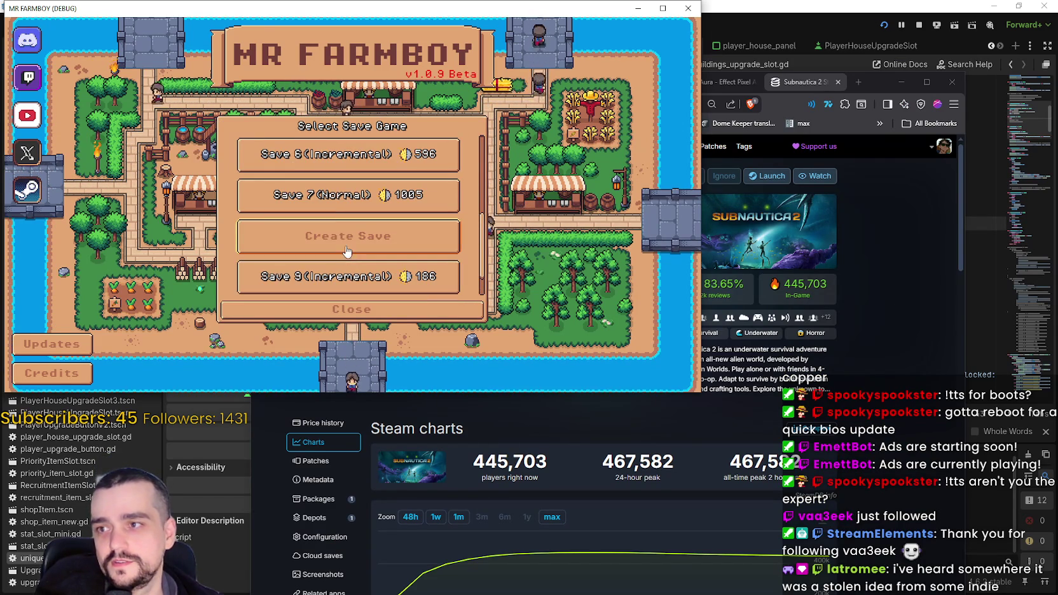
pyautogui.click(662, 8)
pyautogui.scroll(5, 449, 252)
pyautogui.click(436, 230)
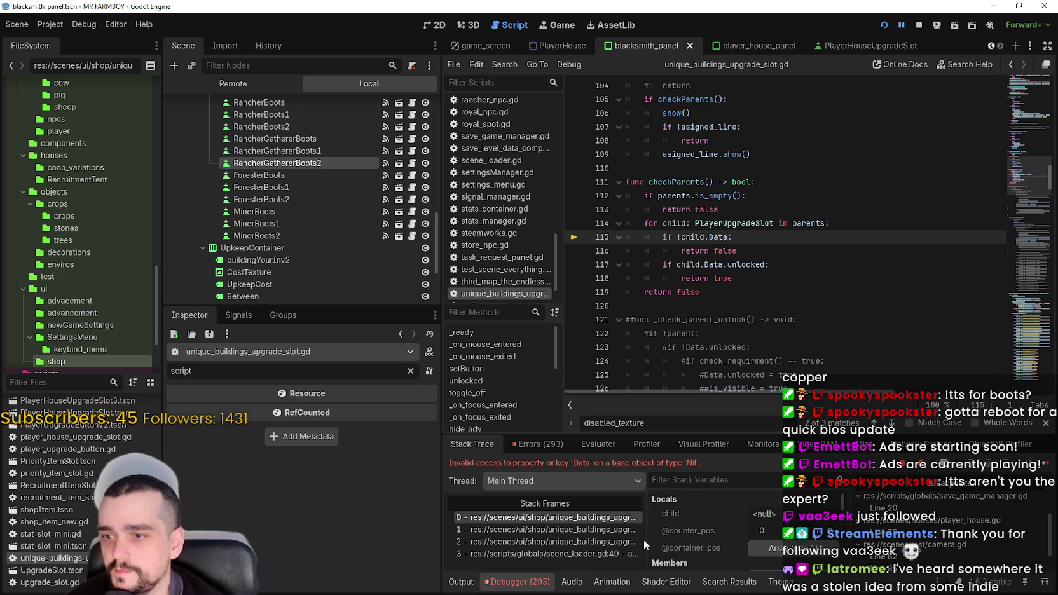
# Expand the parents array in the debugger's stack variables and inspect ForesterBoots with the Inspector filter cleared.
pyautogui.scroll(-4, 780, 551)
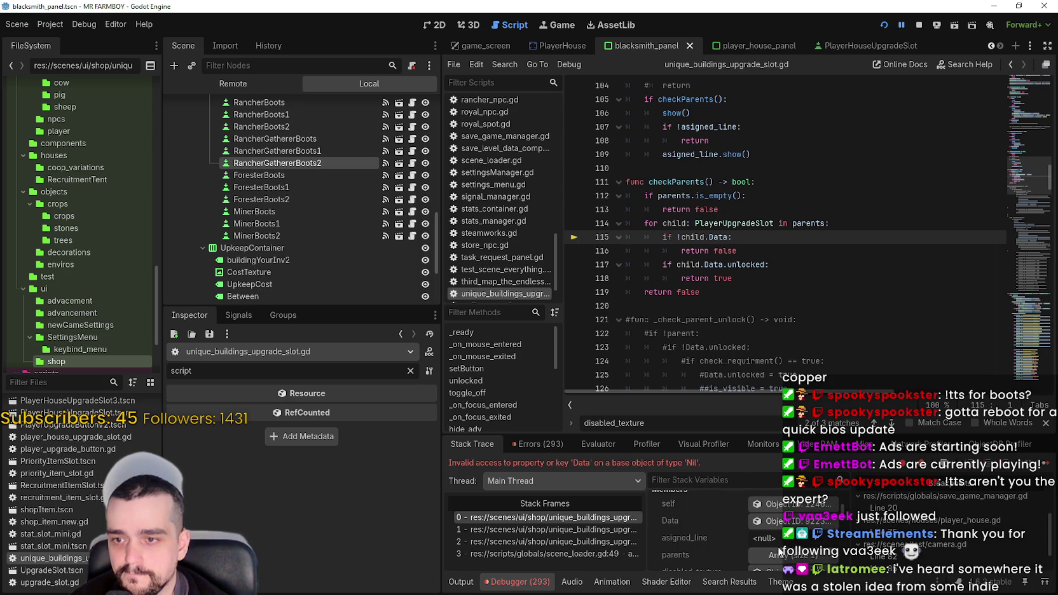
pyautogui.scroll(-1, 776, 537)
pyautogui.click(777, 537)
pyautogui.scroll(1, 779, 535)
pyautogui.click(280, 176)
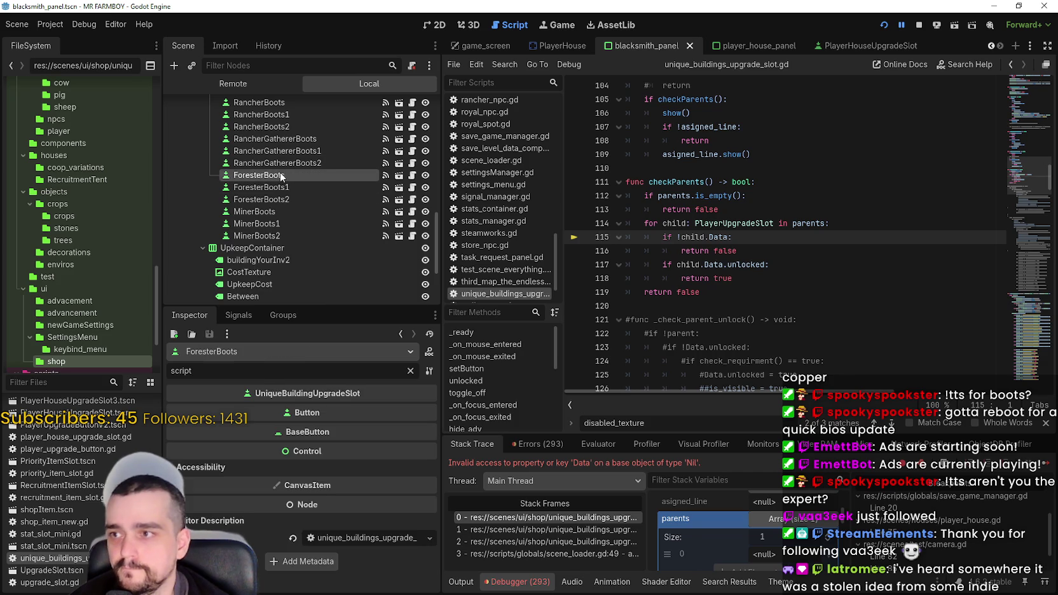
pyautogui.click(410, 370)
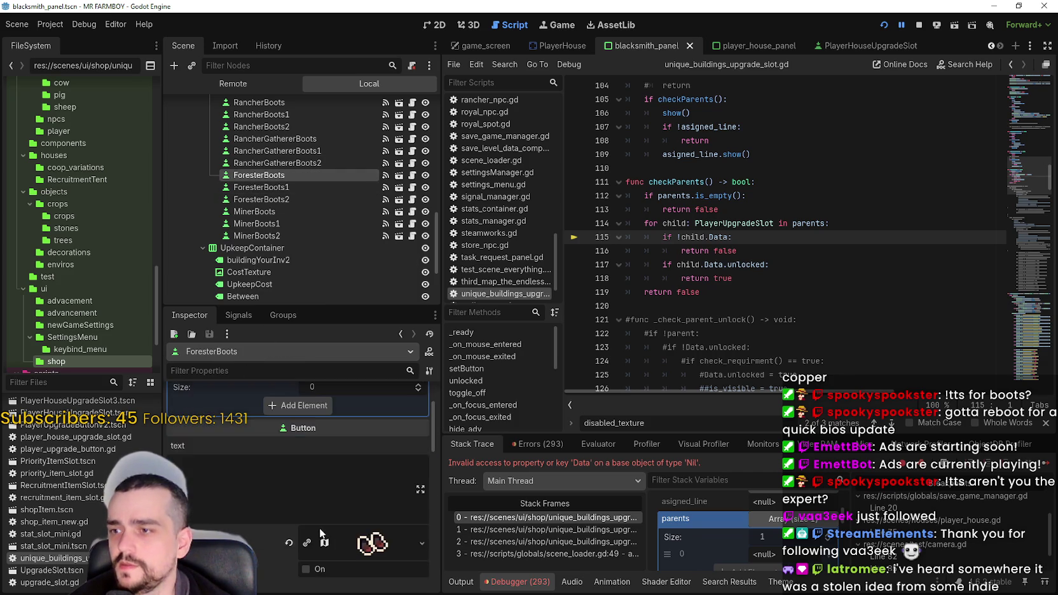
# Stop the crashed debug session and show the blacksmith_panel scene in the 2D editor.
pyautogui.scroll(-10, 319, 528)
pyautogui.moveTo(431, 468); pyautogui.dragTo(447, 586)
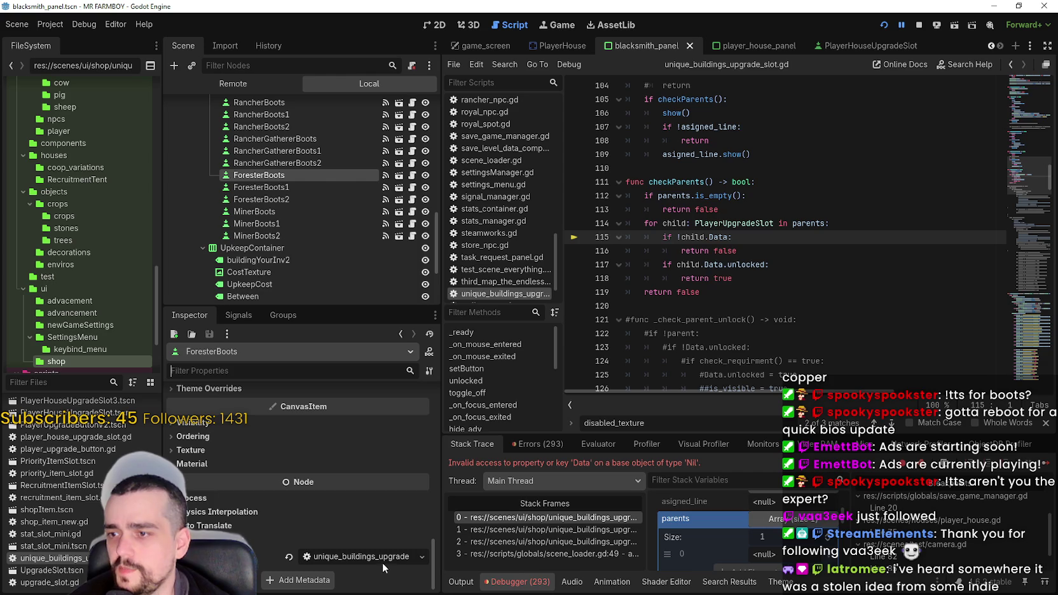
pyautogui.click(915, 26)
pyautogui.click(437, 25)
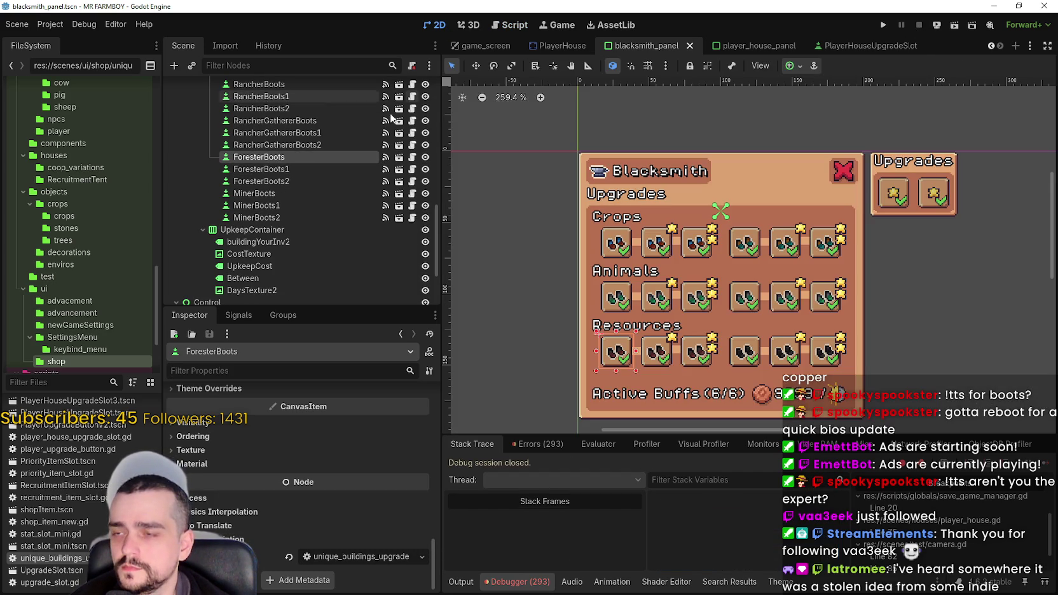
# Inspect the StartingPoint and FarmerBoots slots and open FarmerBoots' slot script to read it.
pyautogui.scroll(5, 304, 207)
pyautogui.click(282, 163)
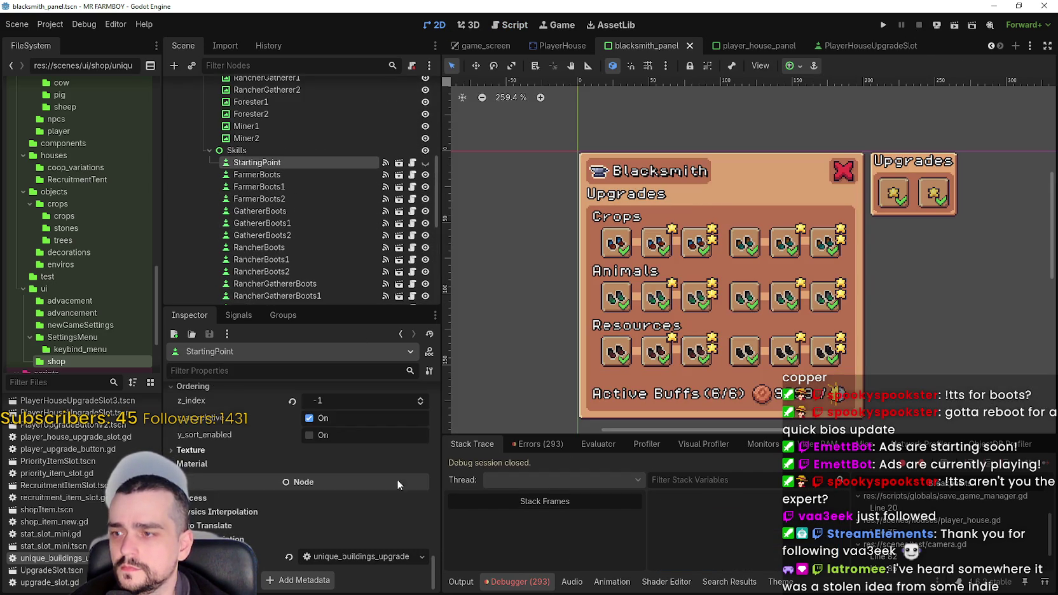
pyautogui.scroll(3, 398, 465)
pyautogui.scroll(10, 433, 535)
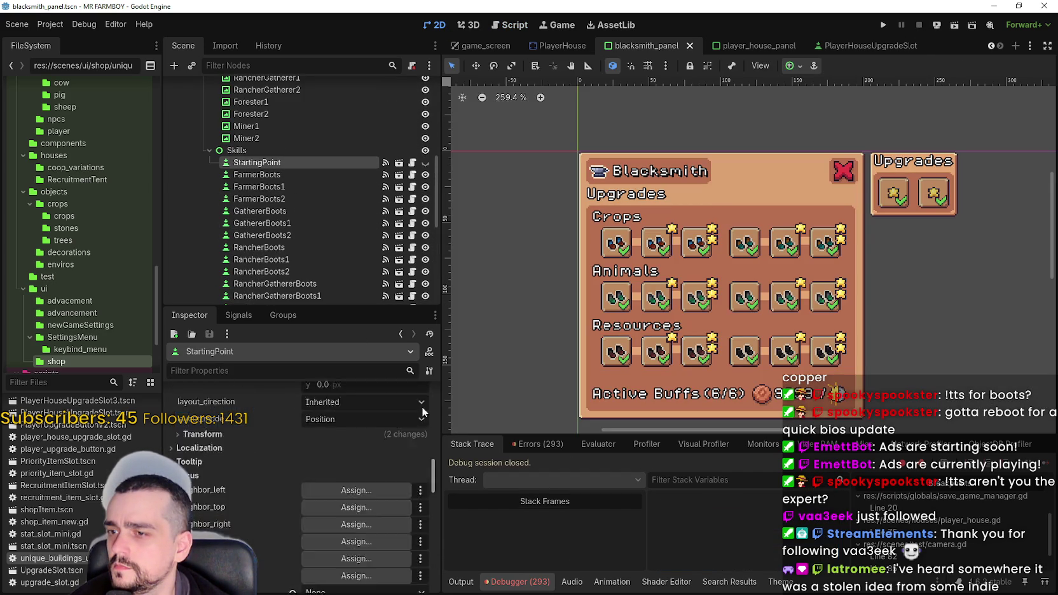
pyautogui.click(282, 175)
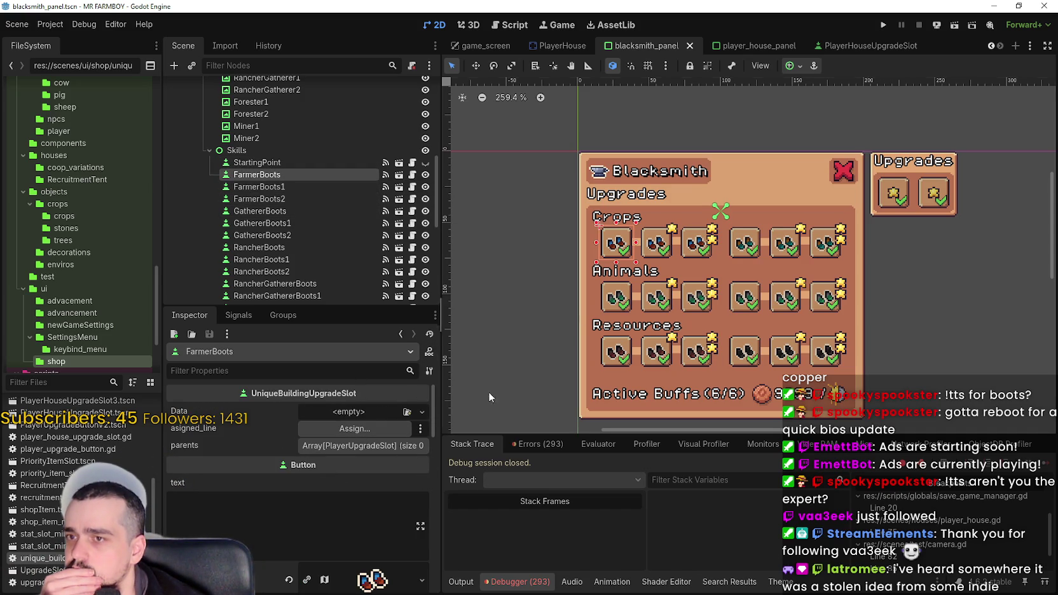
pyautogui.scroll(1, 618, 292)
pyautogui.moveTo(432, 403)
pyautogui.mouseDown()
pyautogui.moveTo(448, 526)
pyautogui.moveTo(439, 568)
pyautogui.mouseUp()
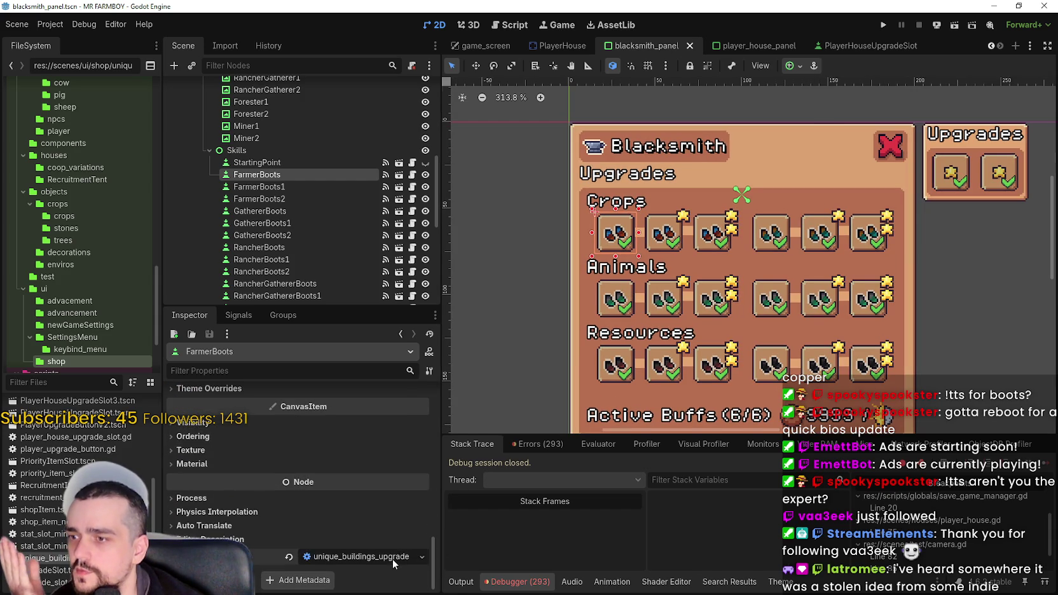
pyautogui.click(393, 557)
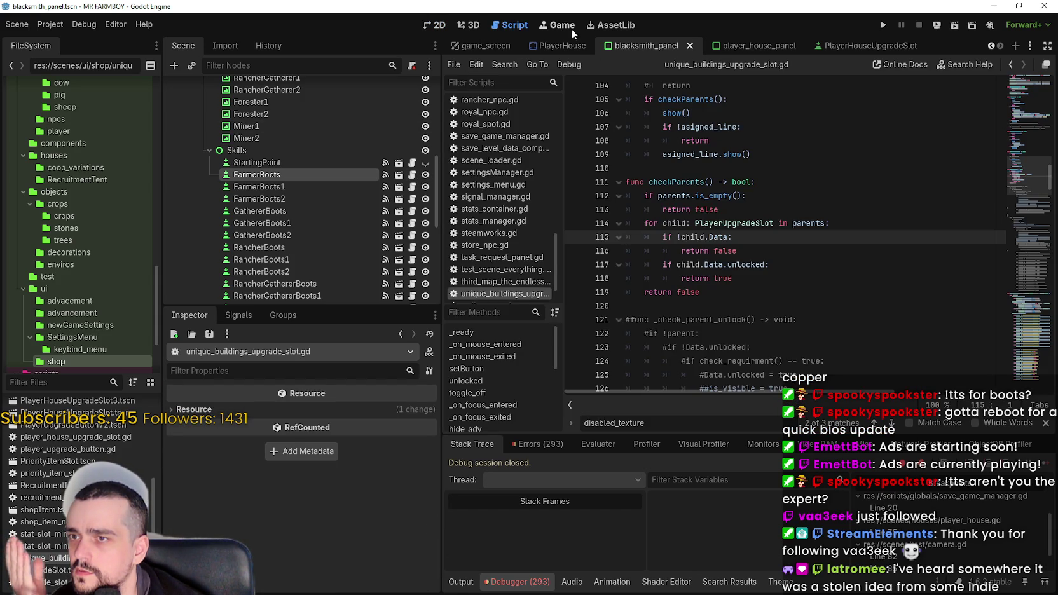
# Back in the 2D view, switch FarmerBoots' script to player_house_upgrade_slot.gd.
pyautogui.click(436, 26)
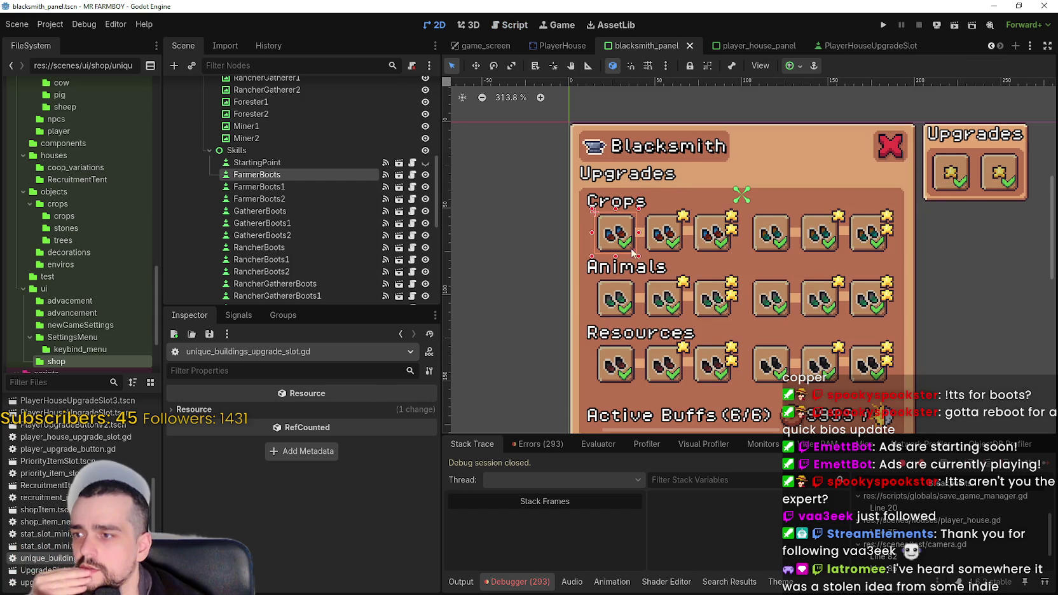
pyautogui.scroll(-1, 625, 234)
pyautogui.press('Down')
pyautogui.press('Down')
pyautogui.click(338, 175)
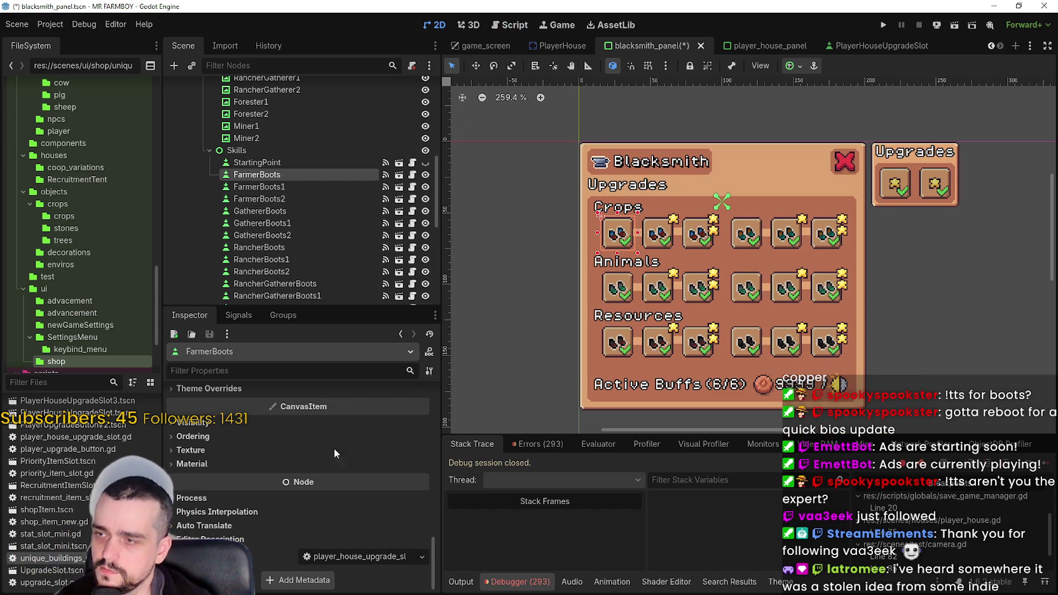
# Compare the parents arrays of FarmerBoots2, FarmerBoots1 and StartingPoint in the Inspector.
pyautogui.scroll(5, 321, 415)
pyautogui.scroll(5, 424, 506)
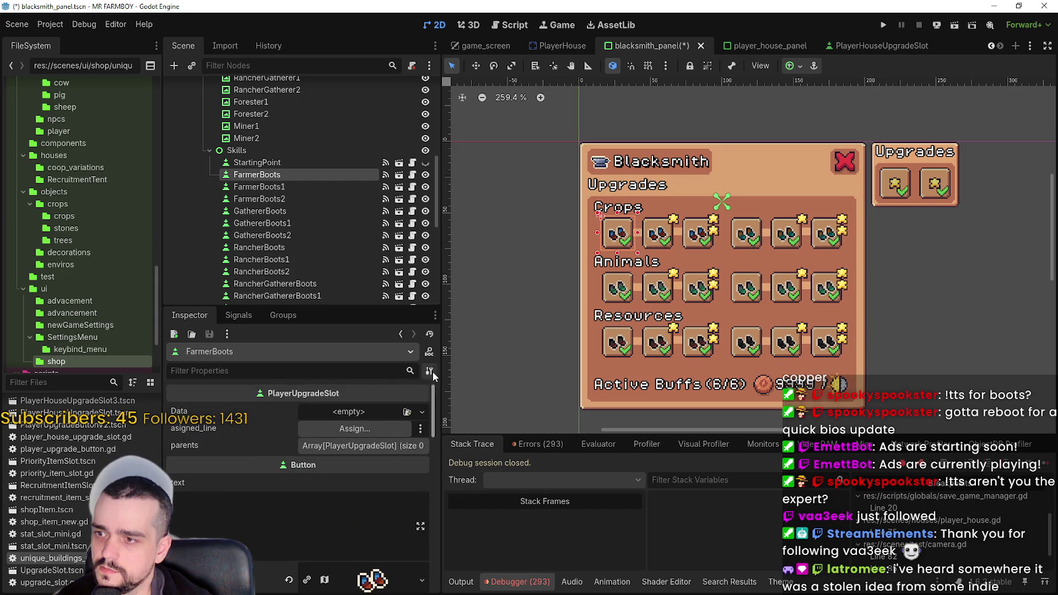
pyautogui.click(301, 257)
pyautogui.click(298, 199)
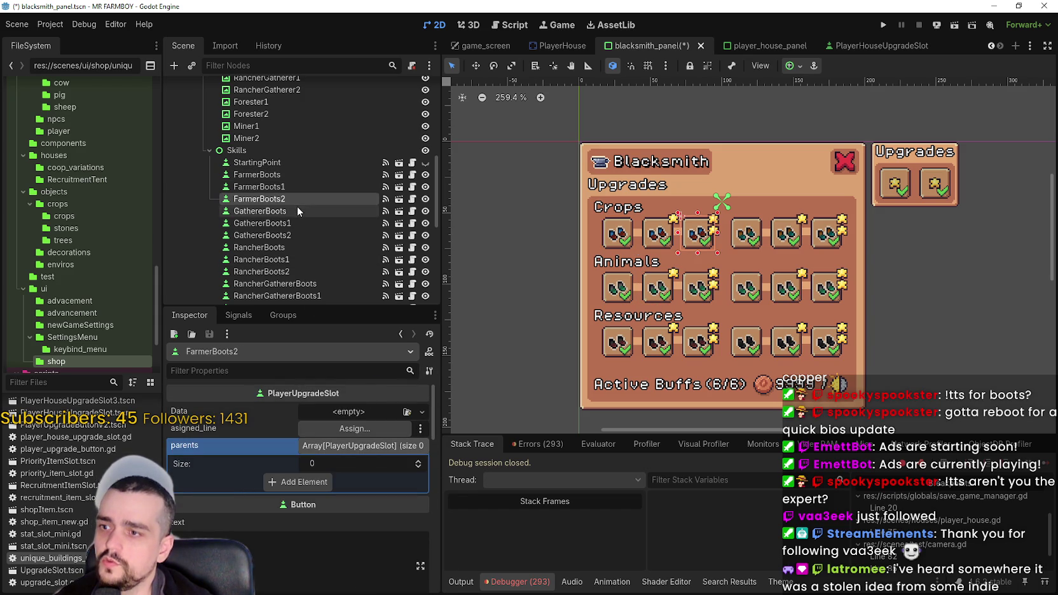
pyautogui.click(292, 162)
pyautogui.click(294, 171)
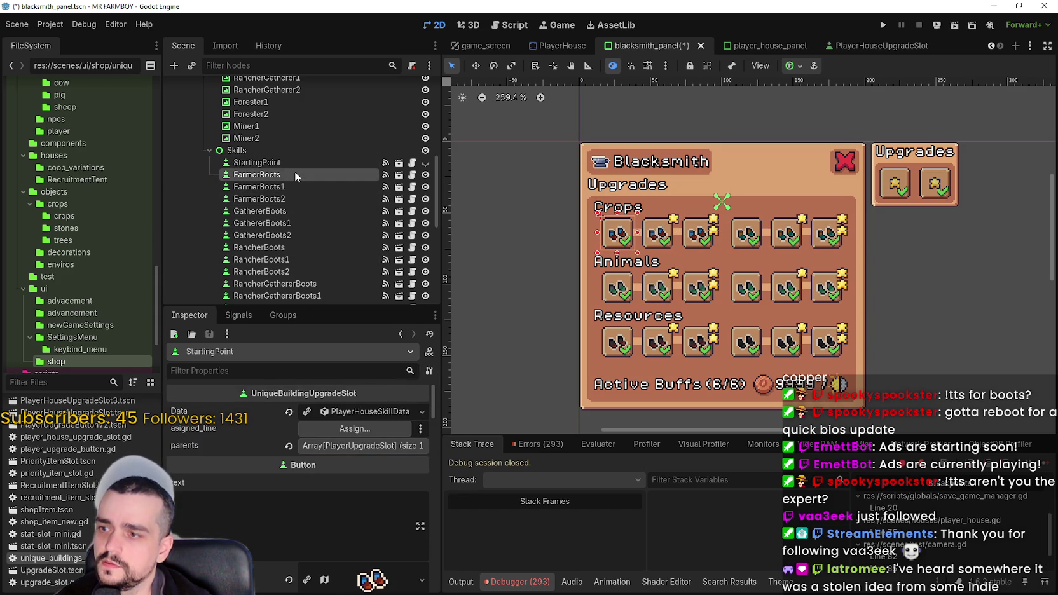
pyautogui.click(294, 187)
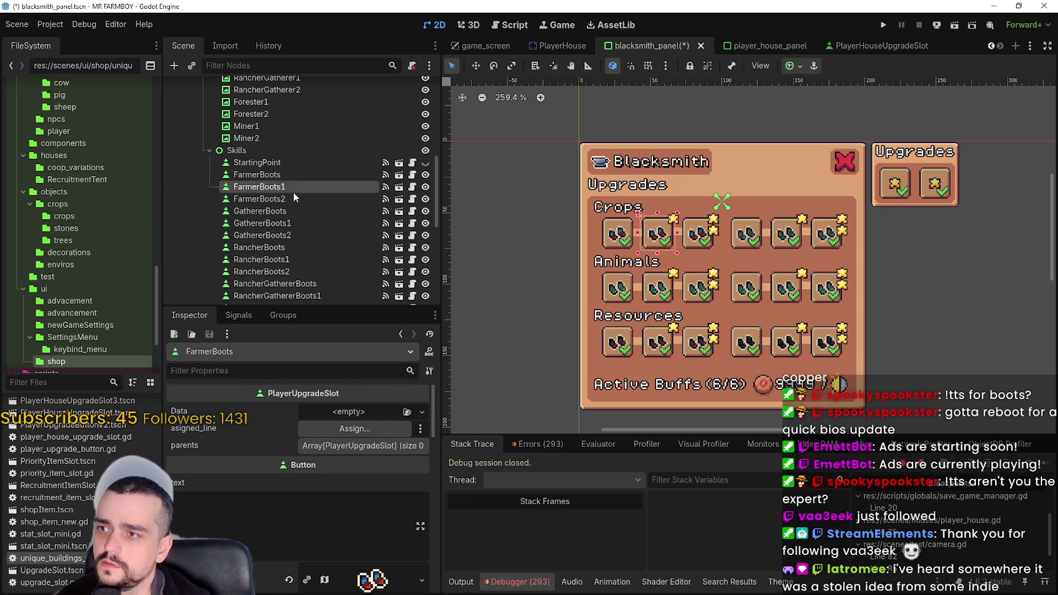
pyautogui.click(295, 161)
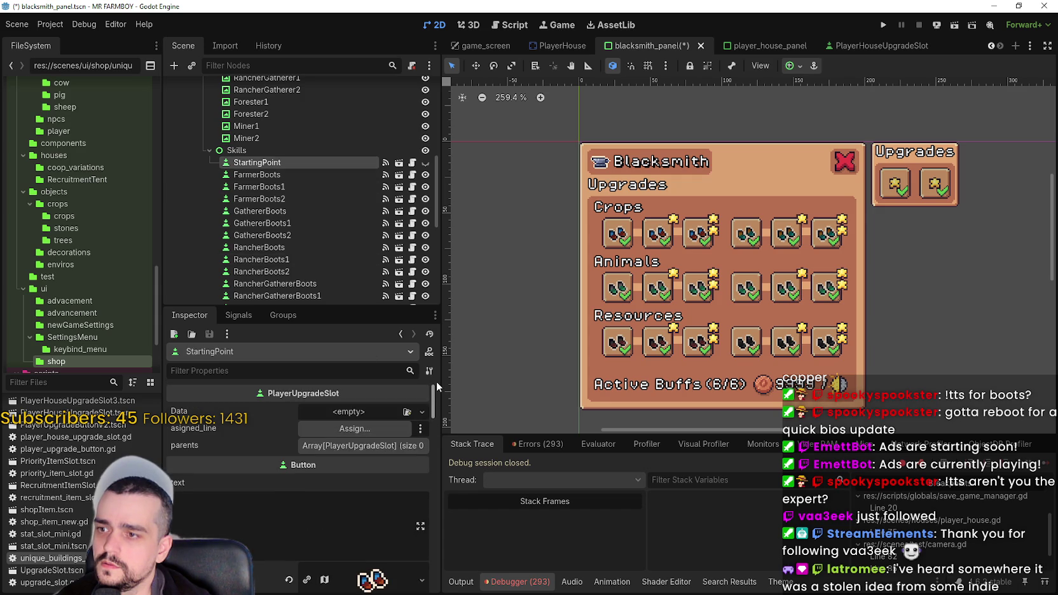
# Attach unique_buildings_upgrade_slot.gd to the StartingPoint slot's Script field.
pyautogui.moveTo(433, 395)
pyautogui.mouseDown()
pyautogui.moveTo(433, 572)
pyautogui.moveTo(428, 385)
pyautogui.mouseUp()
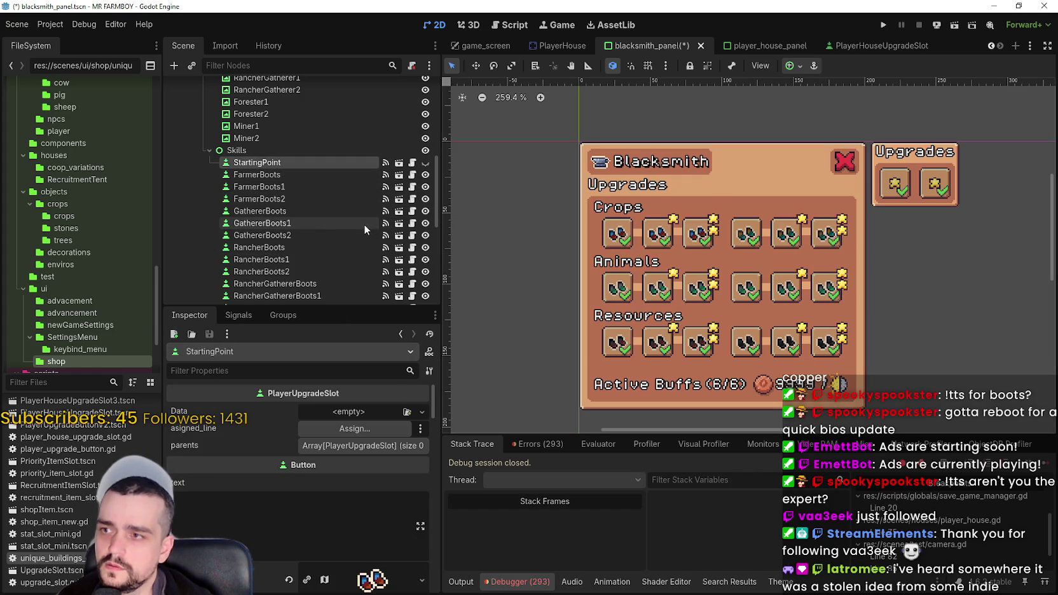
pyautogui.moveTo(436, 407)
pyautogui.mouseDown()
pyautogui.moveTo(447, 536)
pyautogui.moveTo(434, 581)
pyautogui.mouseUp()
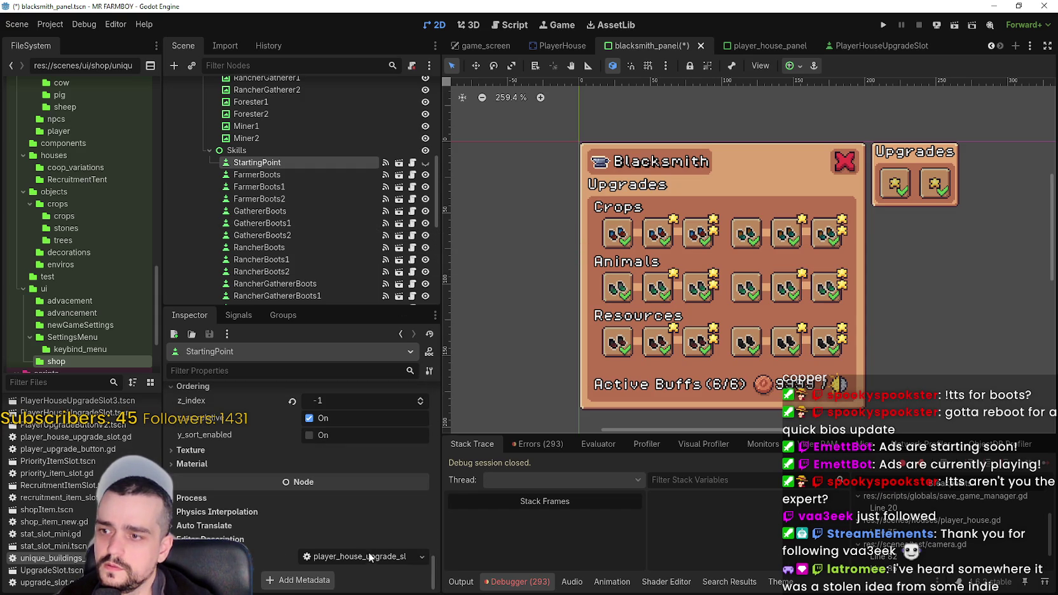
pyautogui.scroll(2, 376, 570)
pyautogui.scroll(5, 430, 526)
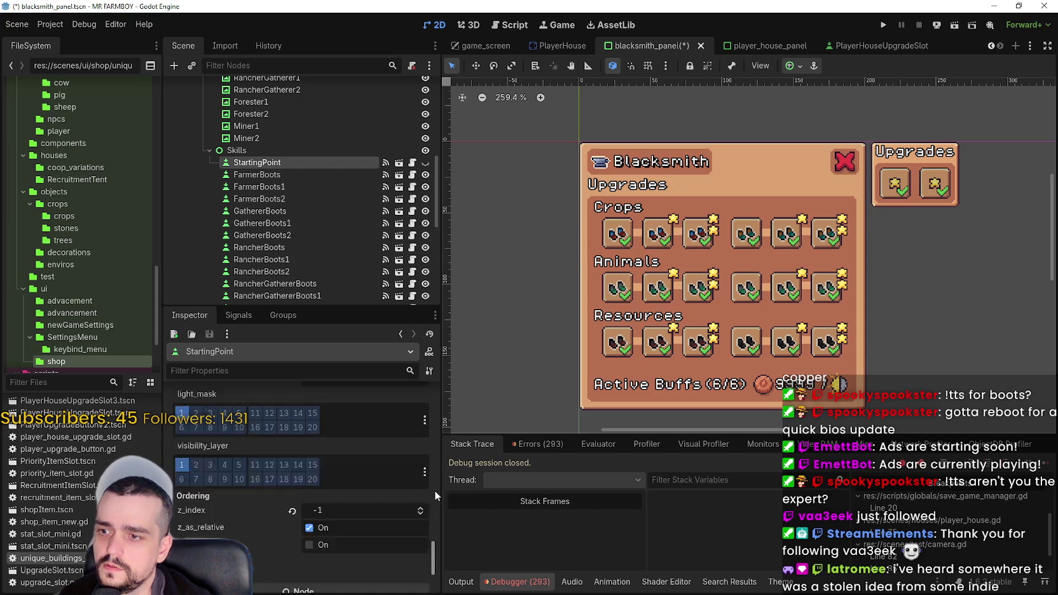
pyautogui.scroll(-8, 437, 385)
pyautogui.moveTo(83, 558)
pyautogui.mouseDown()
pyautogui.moveTo(366, 564)
pyautogui.moveTo(359, 557)
pyautogui.mouseUp()
pyautogui.moveTo(428, 561); pyautogui.dragTo(452, 398)
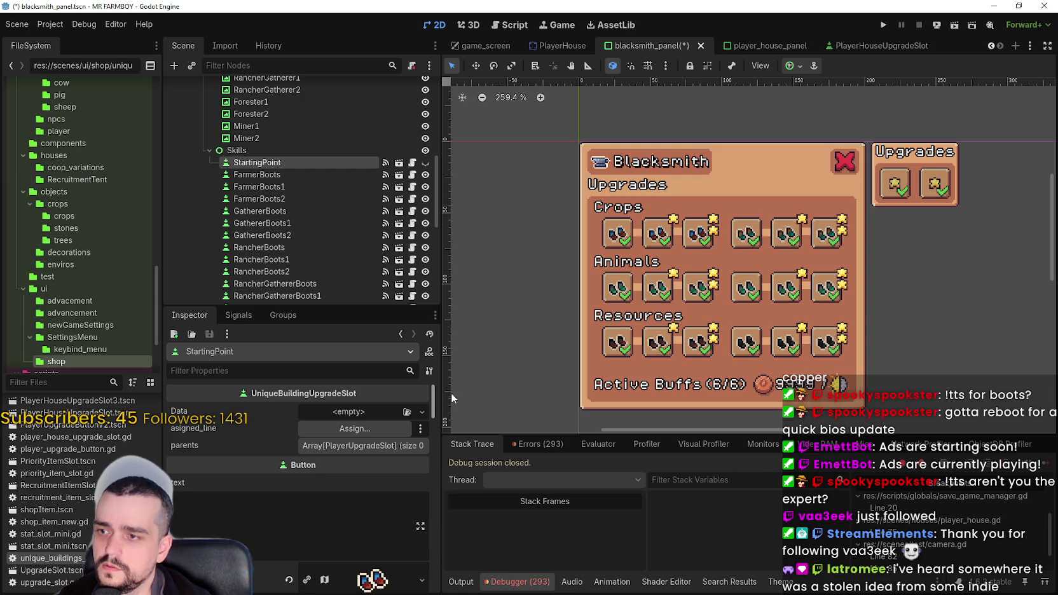
pyautogui.moveTo(430, 394); pyautogui.dragTo(434, 572)
# Attach unique_buildings_upgrade_slot.gd to the FarmerBoots slot's Script field.
pyautogui.click(310, 175)
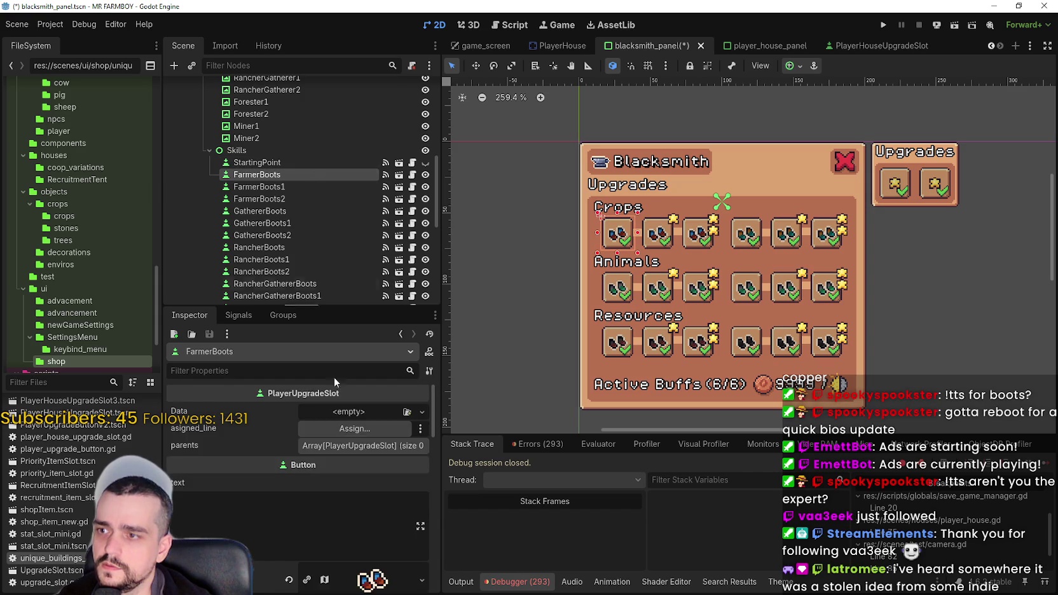
pyautogui.scroll(-3, 367, 540)
pyautogui.scroll(-10, 429, 414)
pyautogui.moveTo(417, 592); pyautogui.dragTo(419, 559)
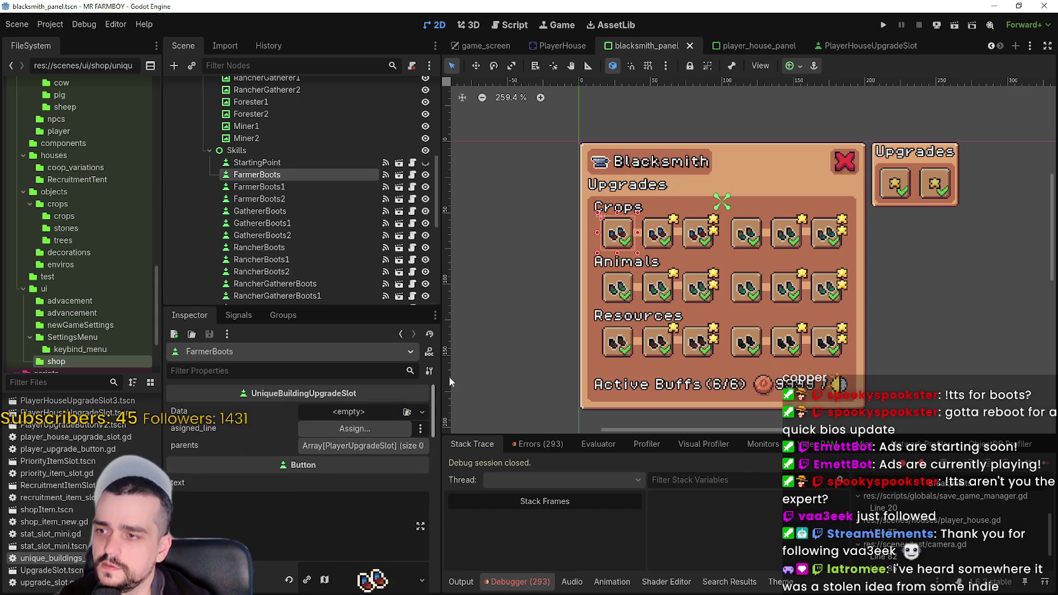
pyautogui.scroll(-10, 417, 572)
# Move on to GathererBoots2 and save the blacksmith_panel scene.
pyautogui.press('Down')
pyautogui.press('Down')
pyautogui.press('Down')
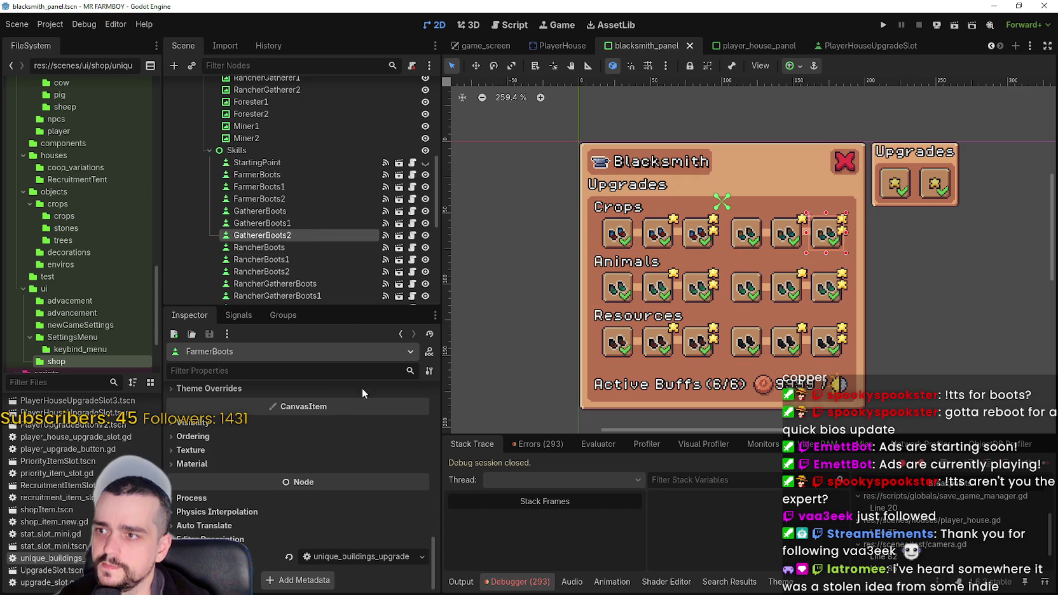
pyautogui.scroll(-10, 436, 419)
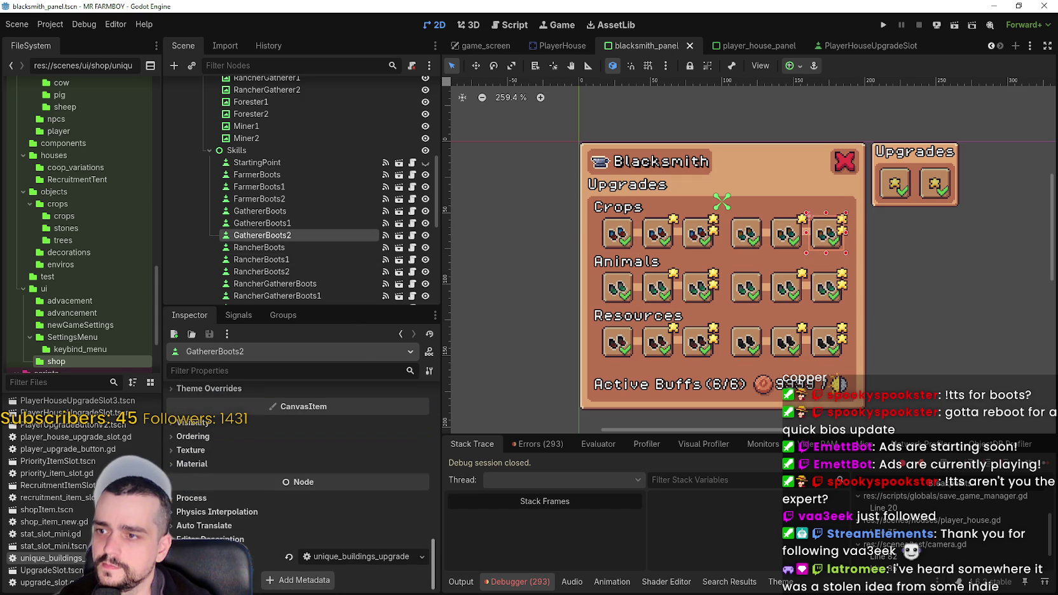
pyautogui.scroll(10, 299, 477)
pyautogui.hotkey('ctrl', 's')
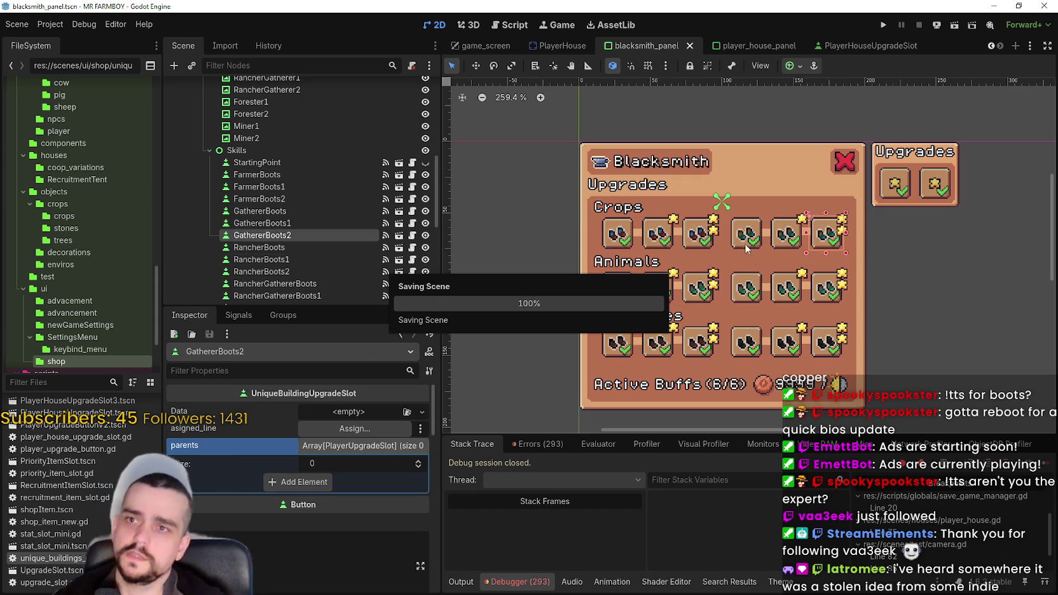
# Add one element to StartingPoint's parents array, leaving it empty by cancelling the node picker.
pyautogui.scroll(3, 642, 255)
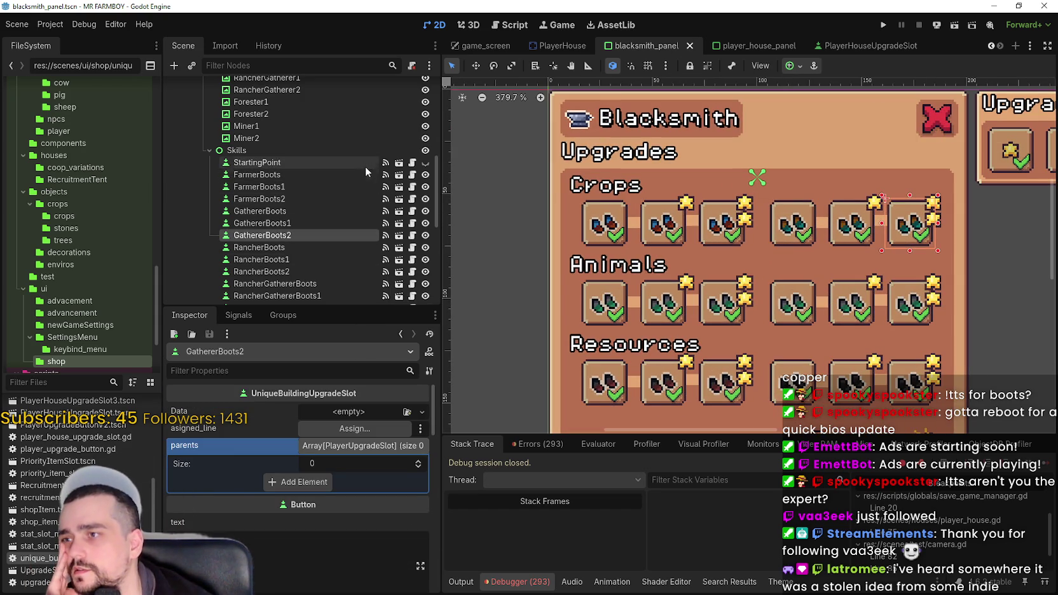
pyautogui.scroll(-5, 400, 568)
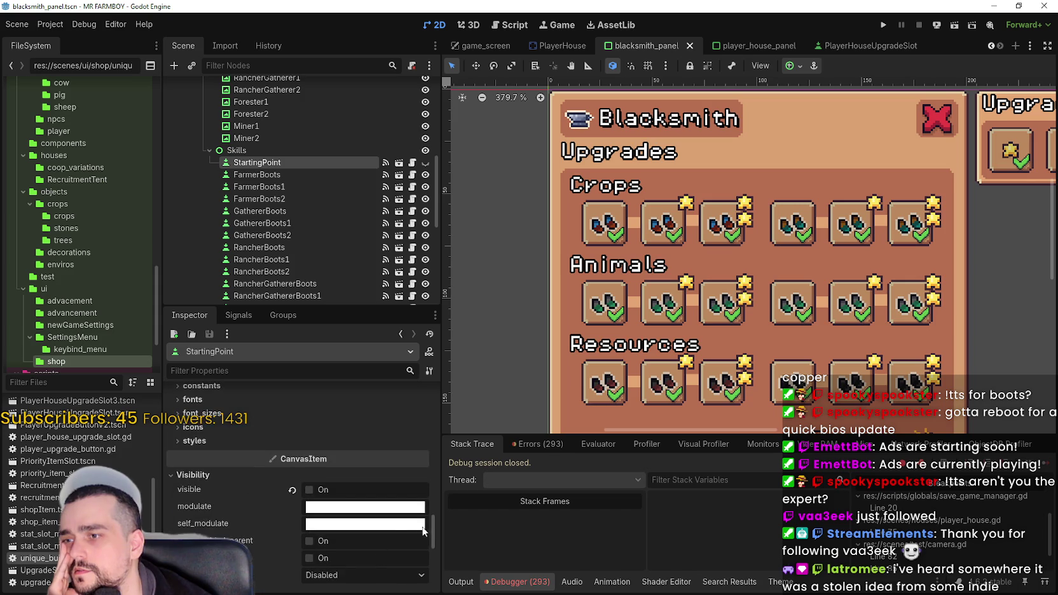
pyautogui.moveTo(432, 501); pyautogui.dragTo(430, 377)
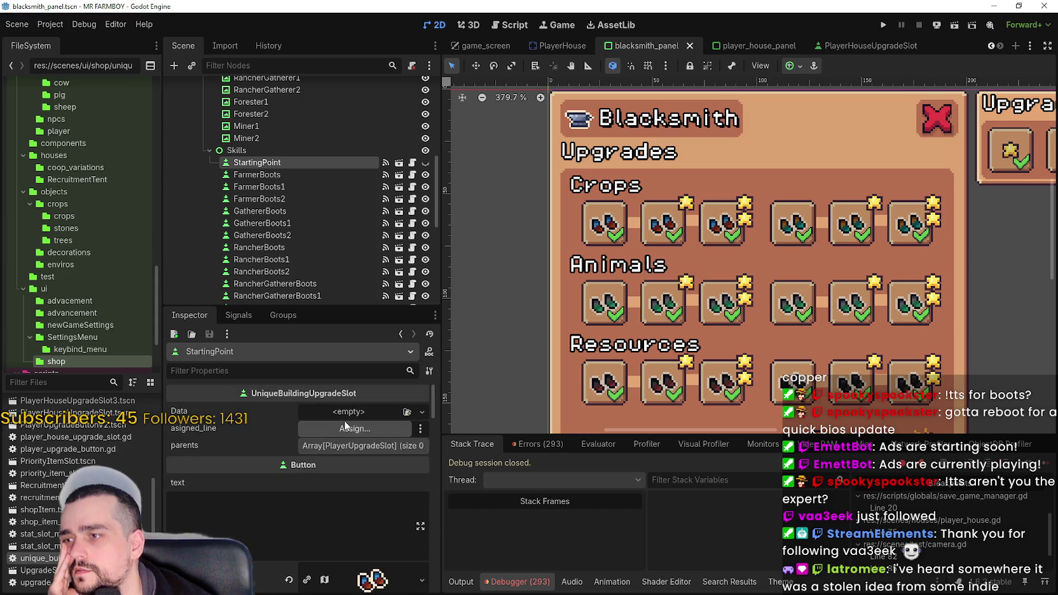
pyautogui.click(367, 447)
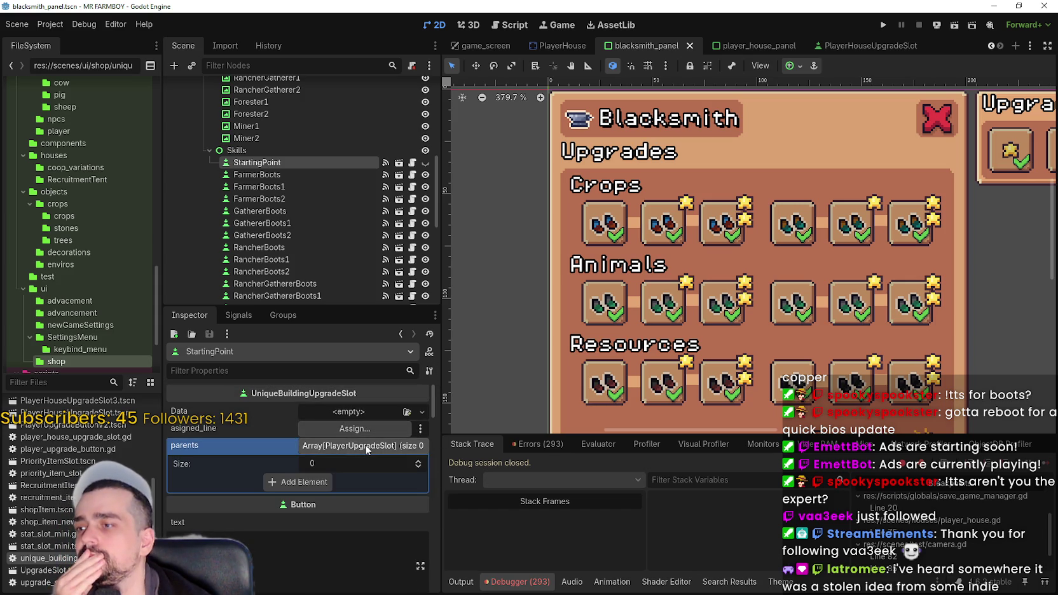
pyautogui.scroll(-3, 595, 246)
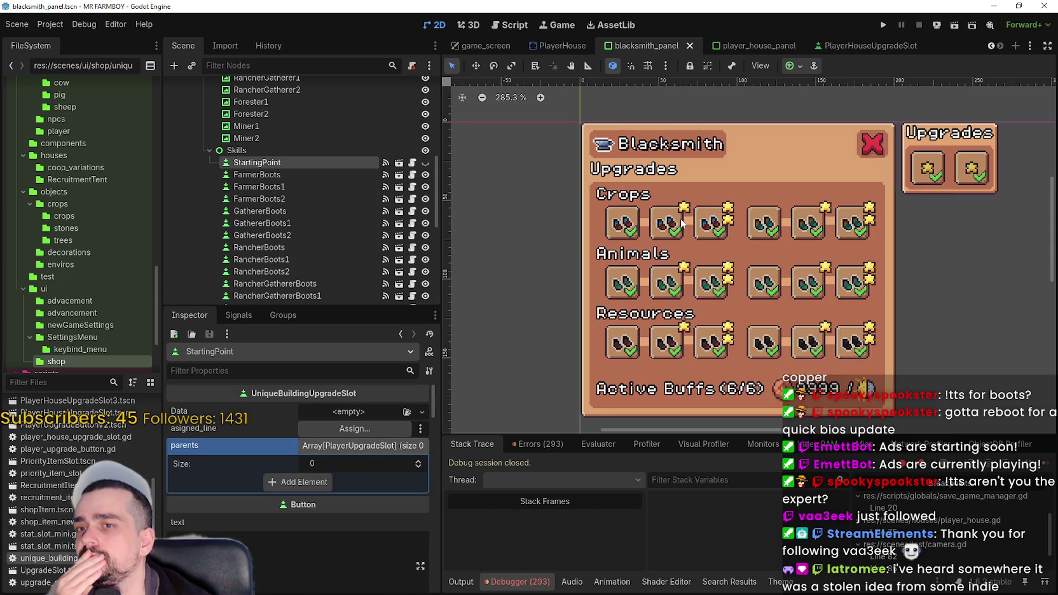
pyautogui.click(297, 482)
pyautogui.click(345, 480)
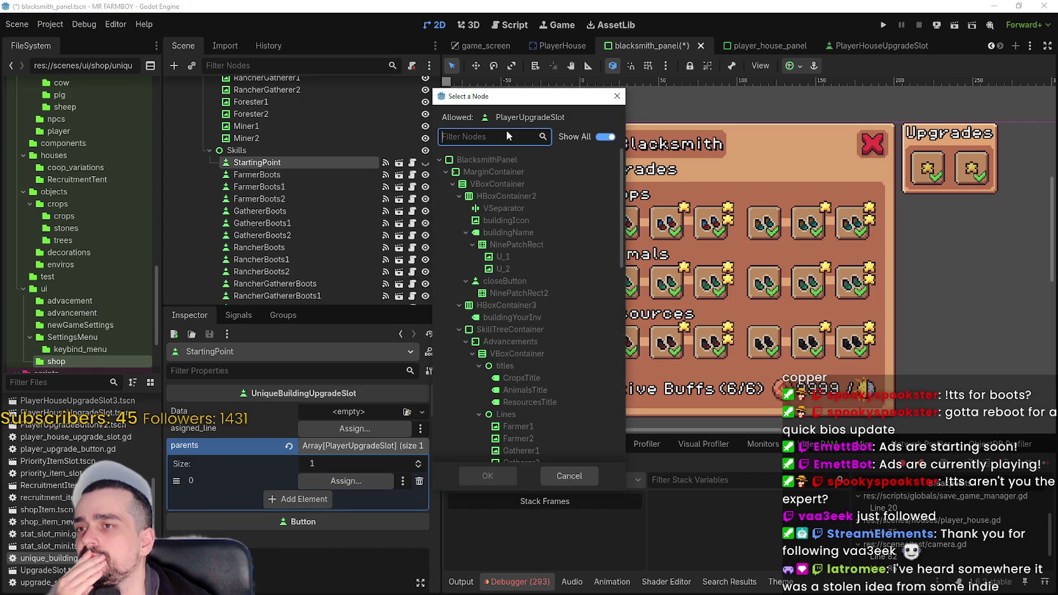
pyautogui.write('star')
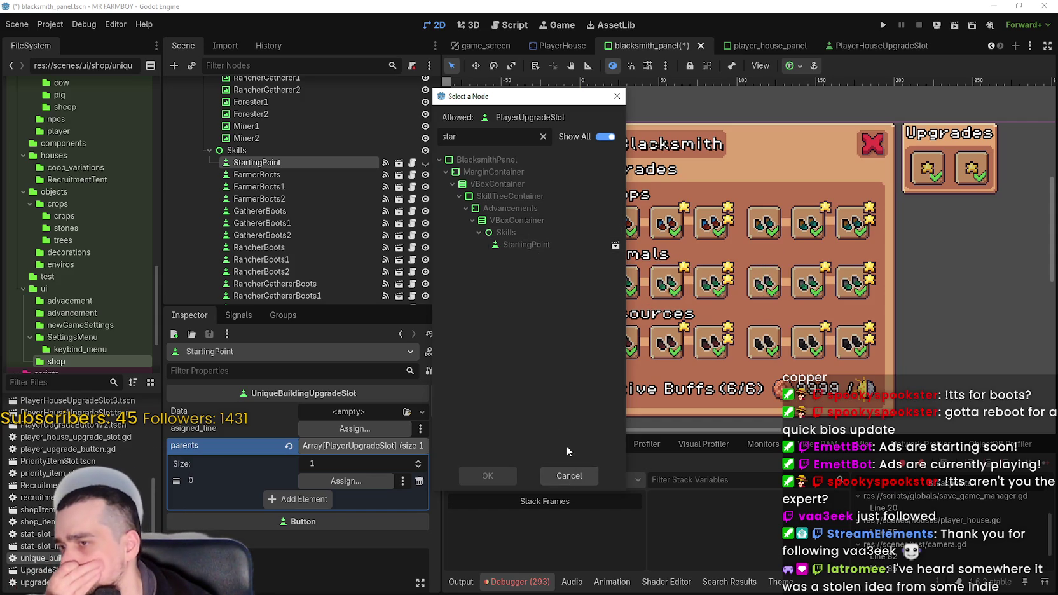
pyautogui.click(581, 478)
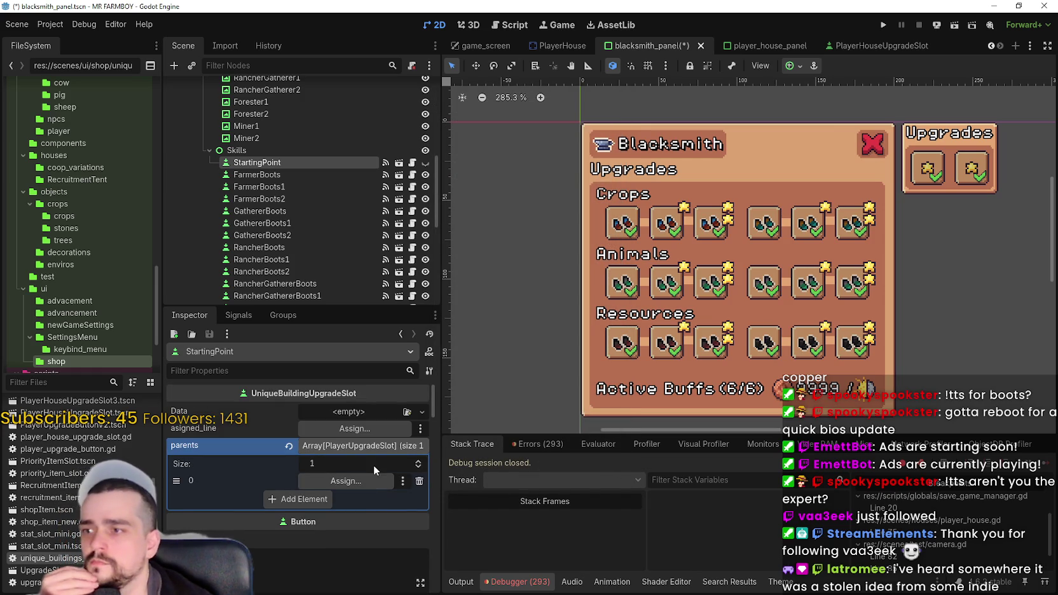
# Change the parents array type on line 6 to Array[UniqueBuildingUpgradeSlot] and save.
pyautogui.click(412, 163)
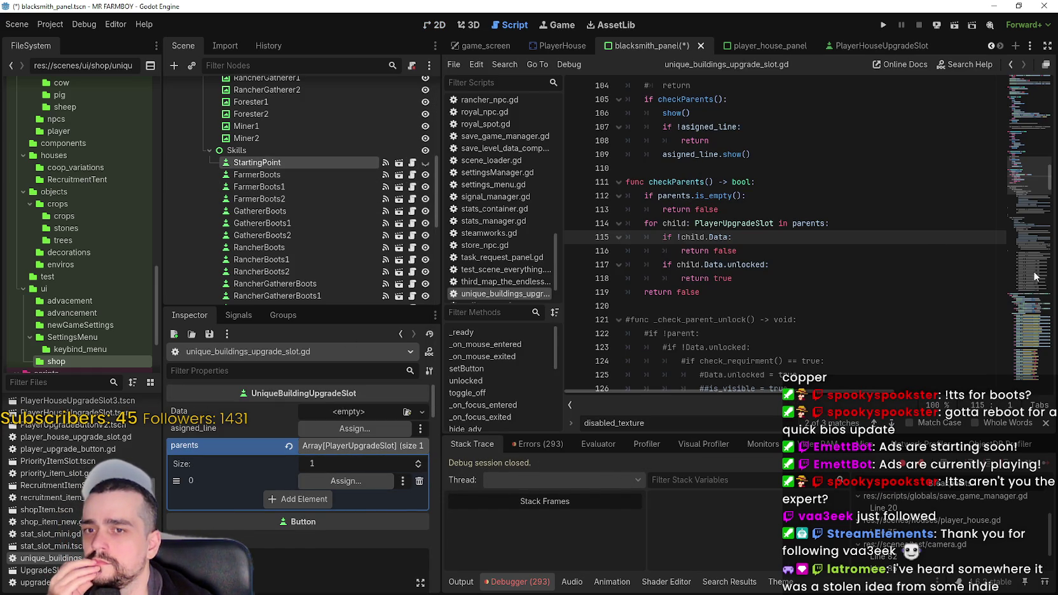
pyautogui.moveTo(1043, 138); pyautogui.dragTo(1019, 70)
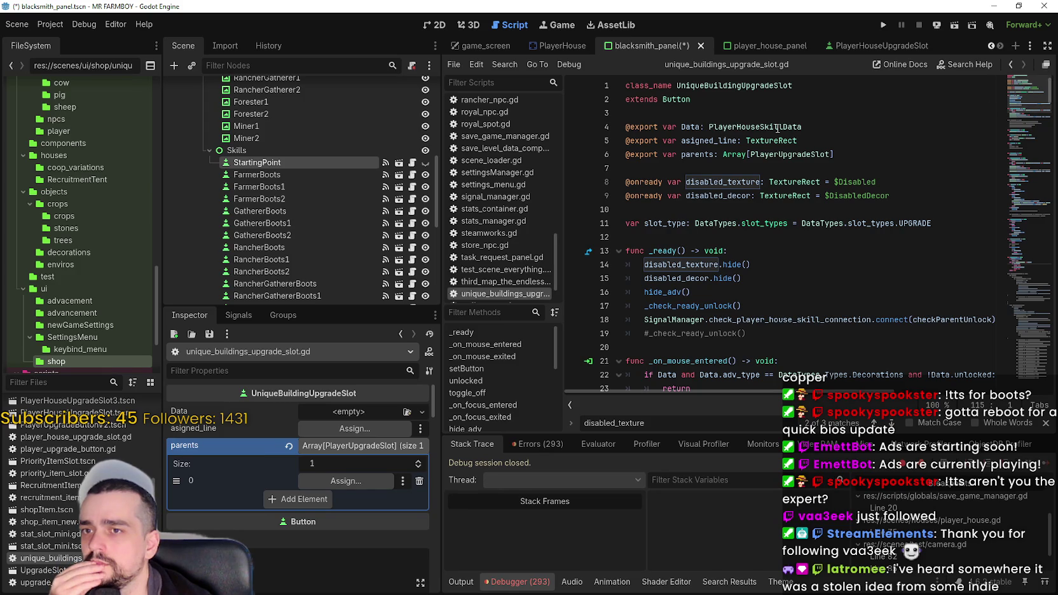
pyautogui.doubleClick(792, 154)
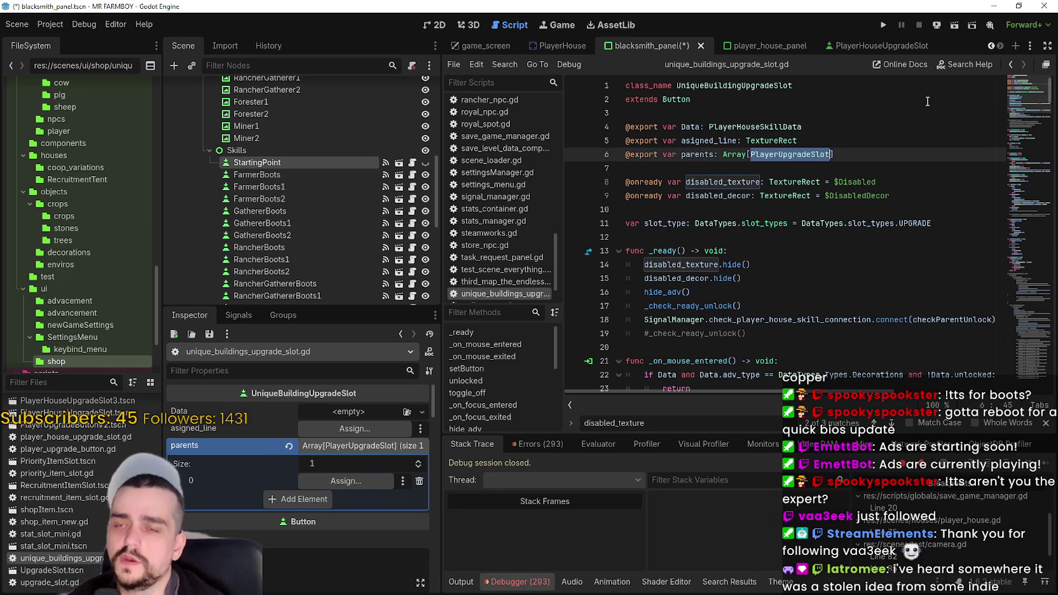
pyautogui.write('Uniquew')
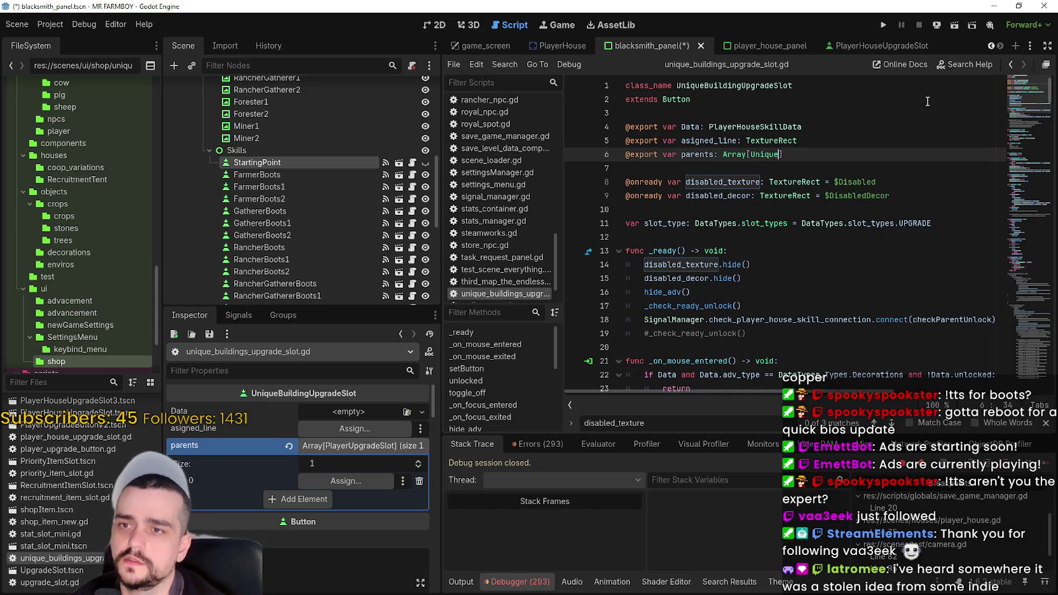
pyautogui.press('Return')
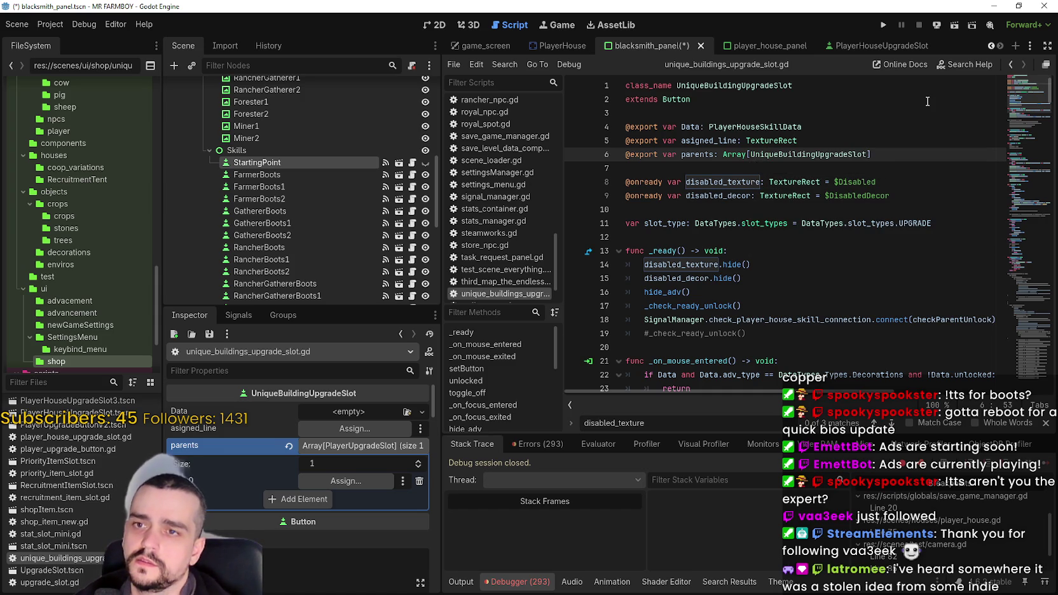
pyautogui.hotkey('ctrl', 's')
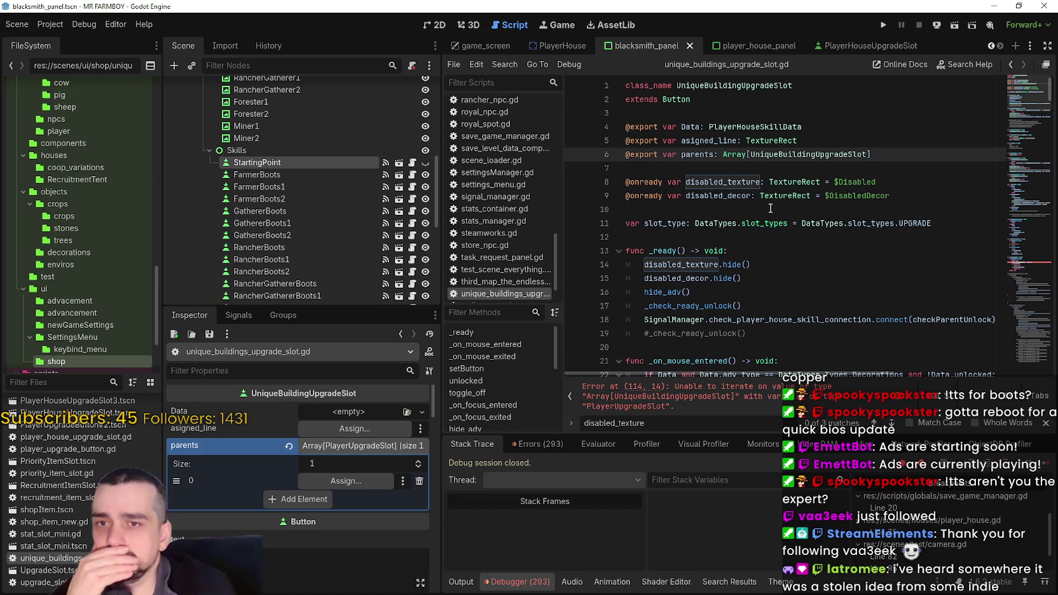
# Fix the checkParents loop on line 114 to type each parent as UniqueBuildingUpgradeSlot and save.
pyautogui.click(1004, 260)
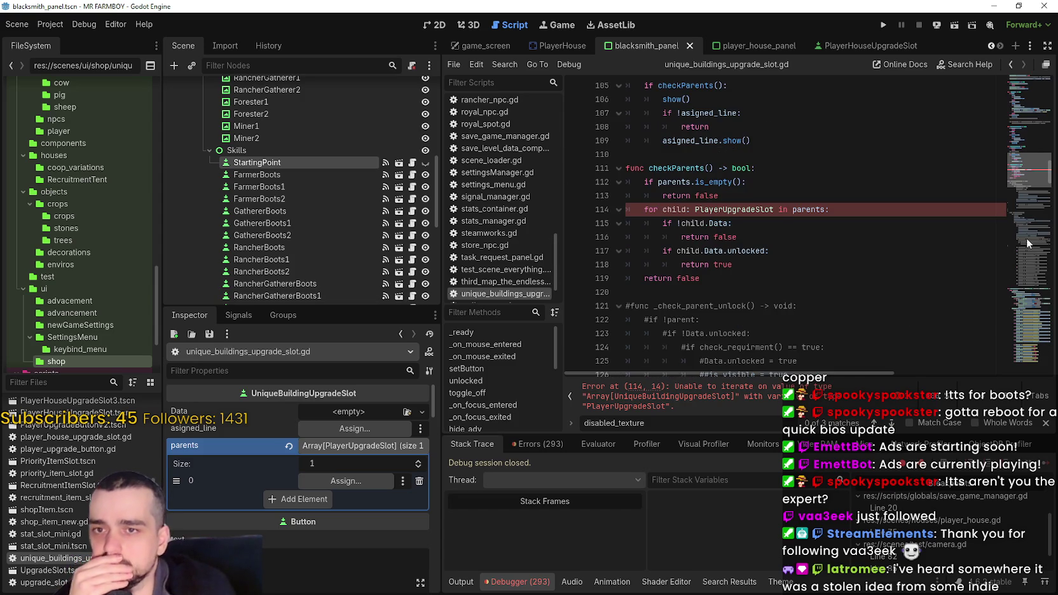
pyautogui.click(740, 209)
pyautogui.hotkey('ctrl', 'shift', 'Left')
pyautogui.hotkey('ctrl', 'shift', 'Right')
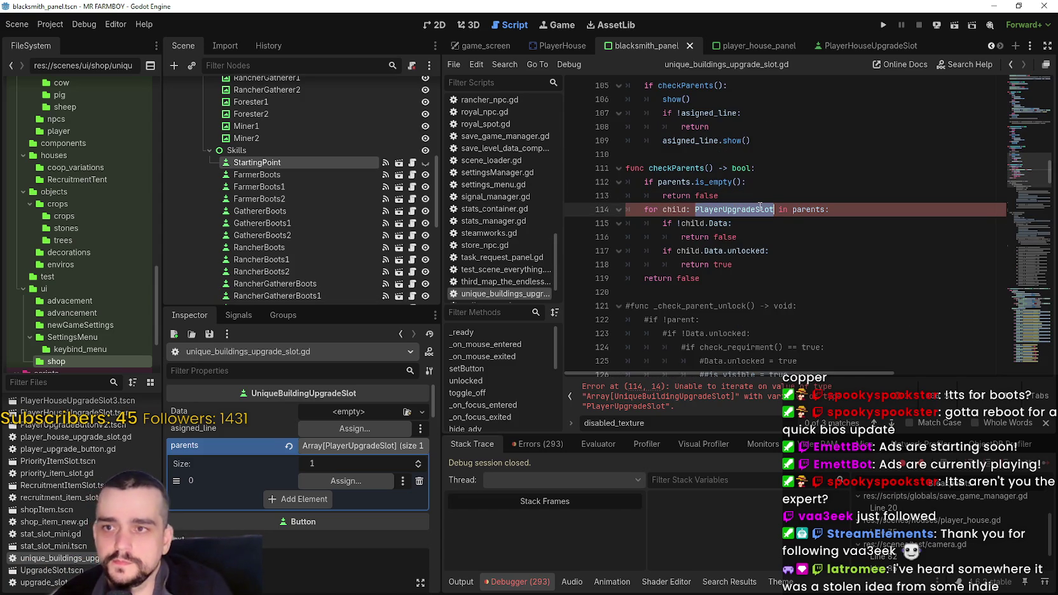
pyautogui.write('u')
pyautogui.press('BackSpace')
pyautogui.write('uniqu')
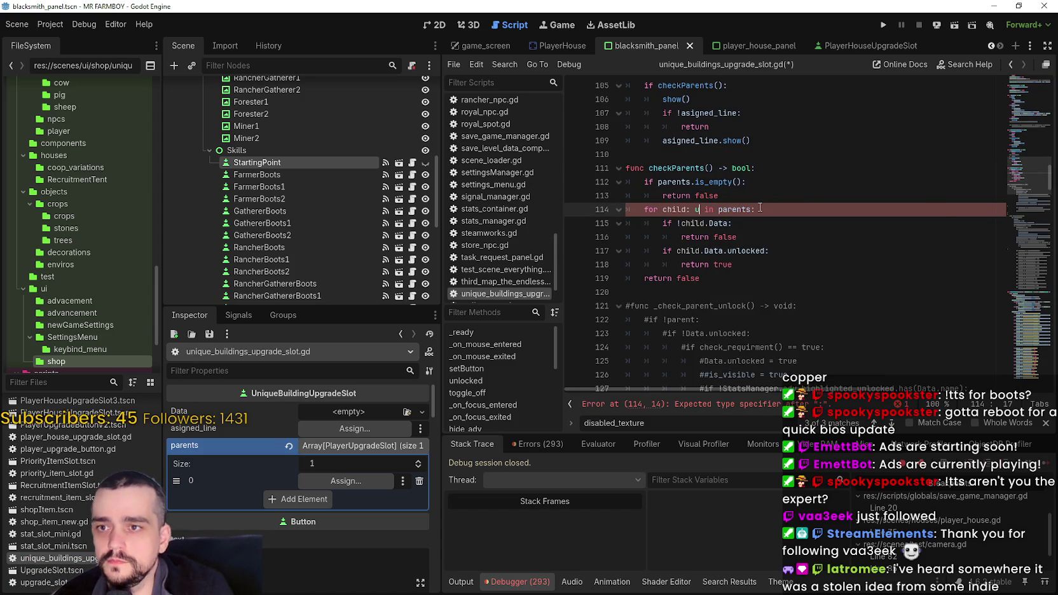
pyautogui.press('Return')
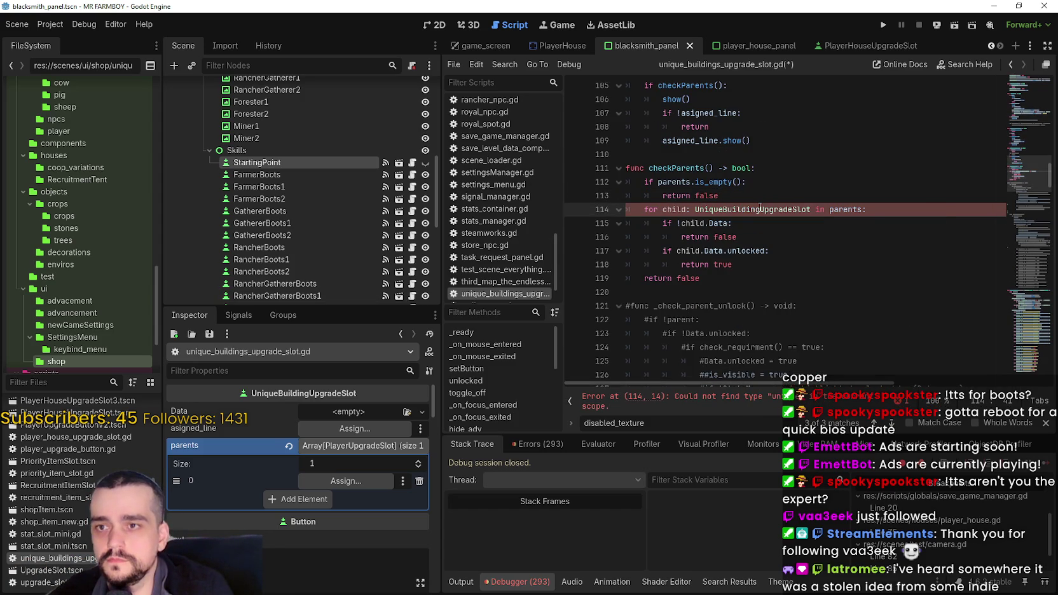
pyautogui.hotkey('ctrl', 's')
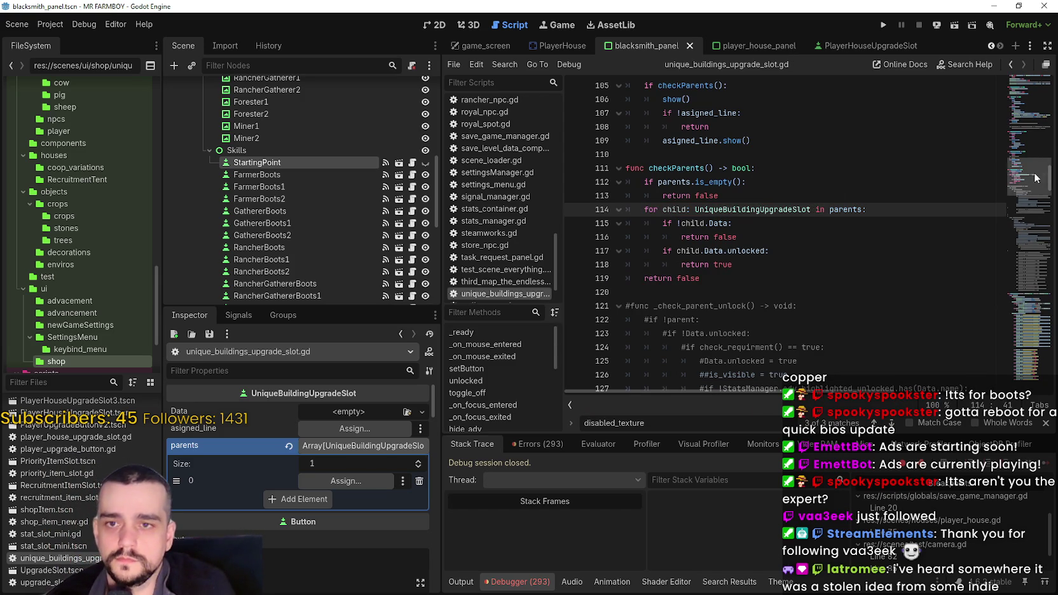
pyautogui.moveTo(1036, 176); pyautogui.dragTo(1028, 93)
pyautogui.scroll(2, 1028, 93)
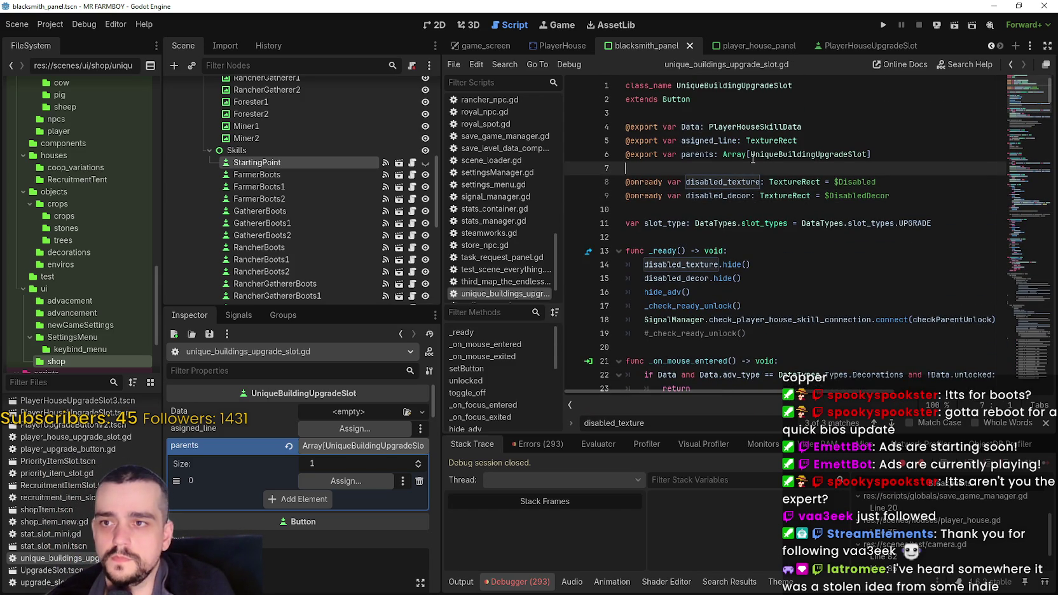
# On StartingPoint, assign StartingPoint to parents entry 0 and save the scene.
pyautogui.click(265, 171)
pyautogui.click(270, 163)
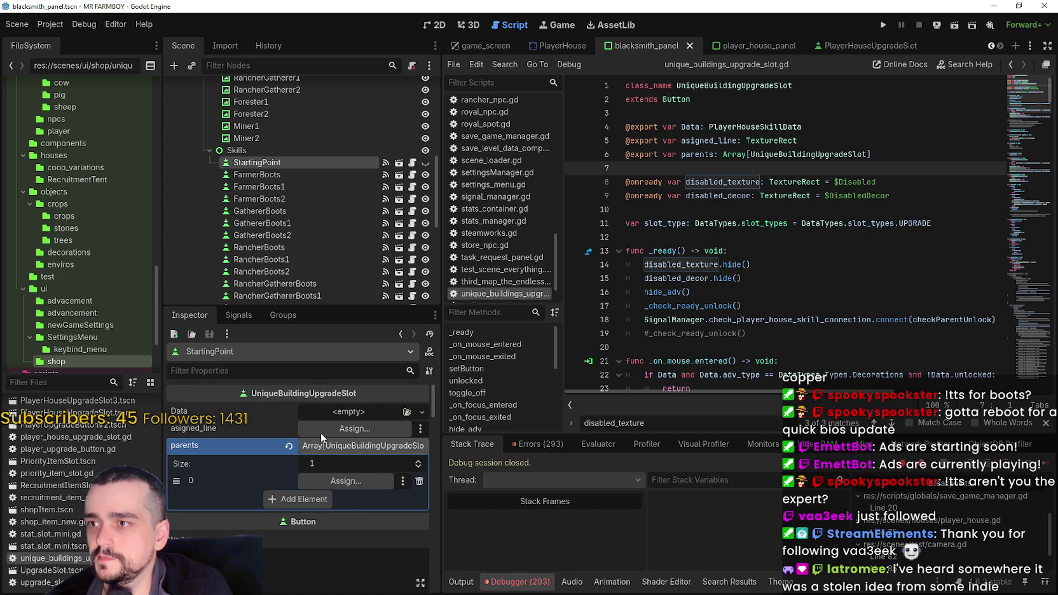
pyautogui.scroll(2, 354, 492)
pyautogui.click(353, 491)
pyautogui.click(348, 468)
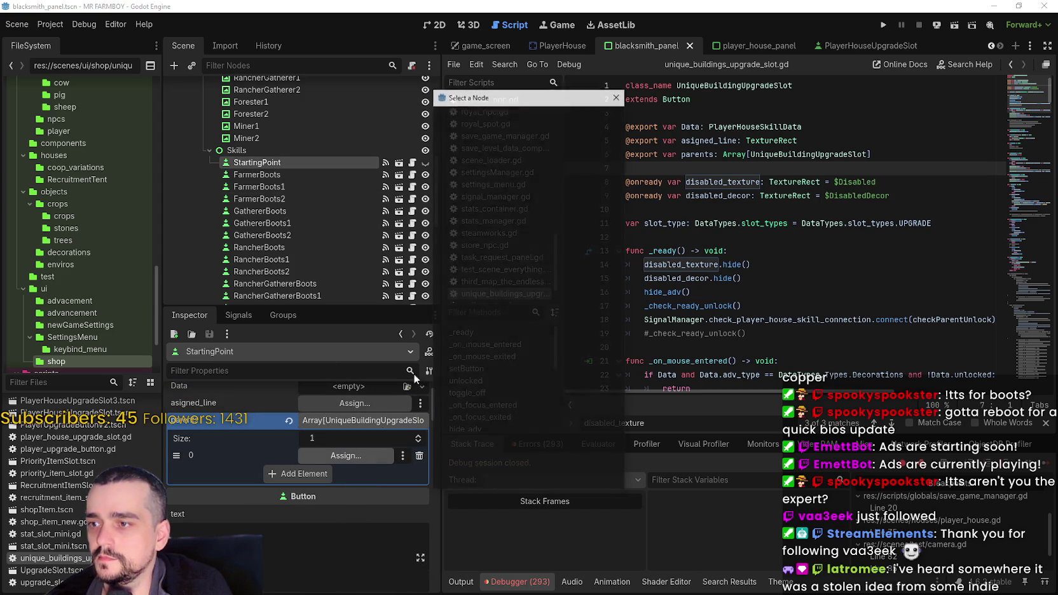
pyautogui.write('star')
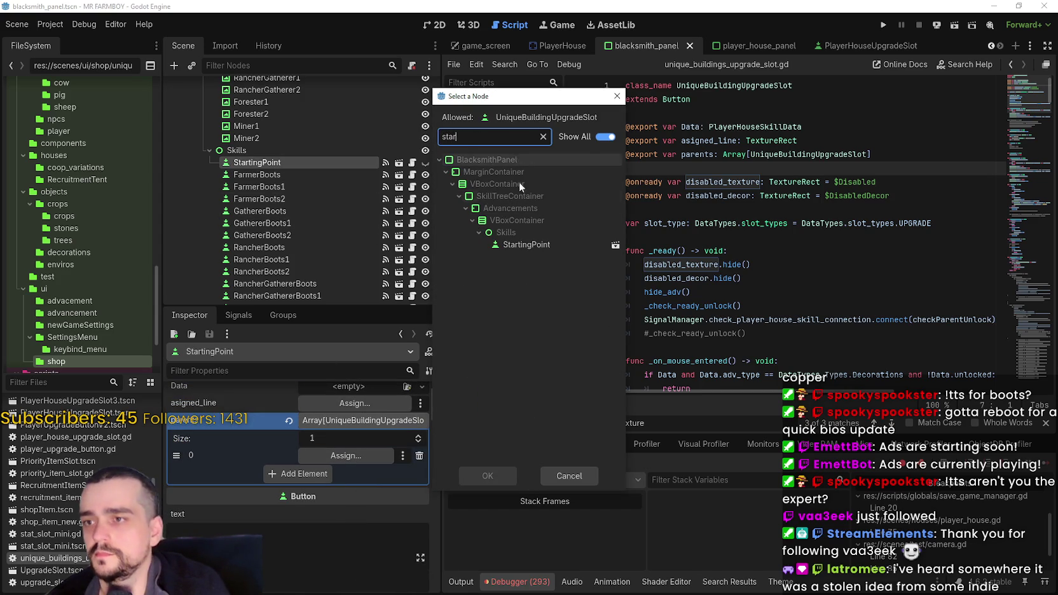
pyautogui.doubleClick(534, 244)
pyautogui.hotkey('ctrl', 'F1')
pyautogui.hotkey('ctrl', 's')
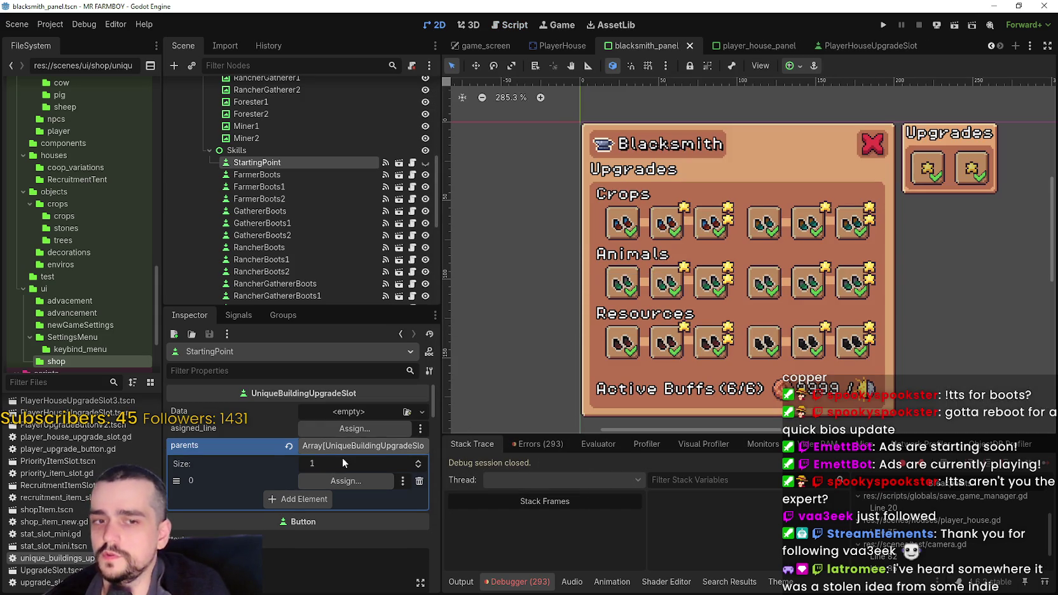
# Give StartingPoint's Data a new PlayerHouseSkillData marked unlocked, and save.
pyautogui.click(371, 428)
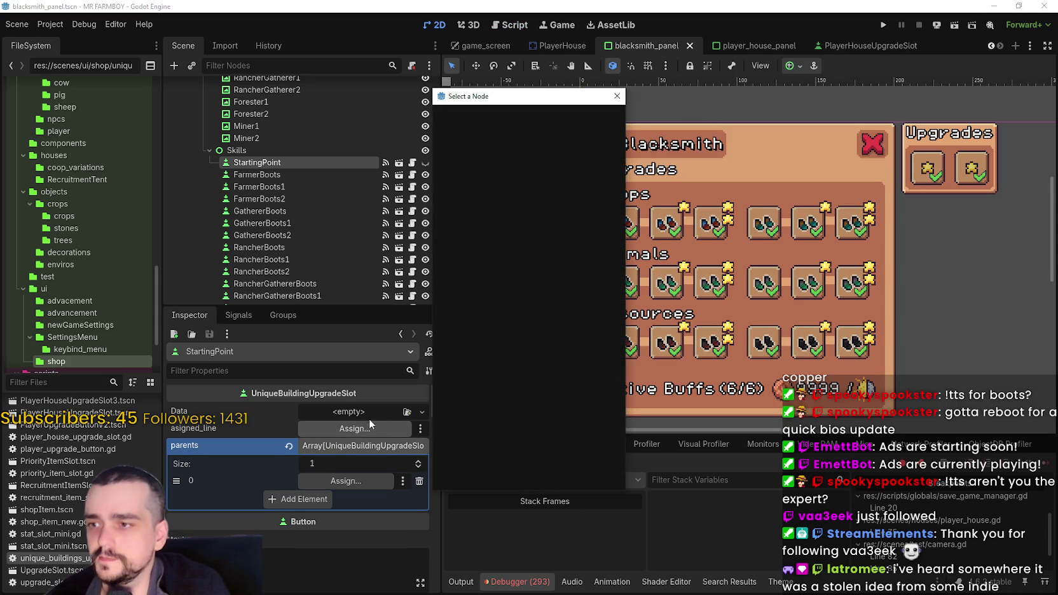
pyautogui.click(615, 98)
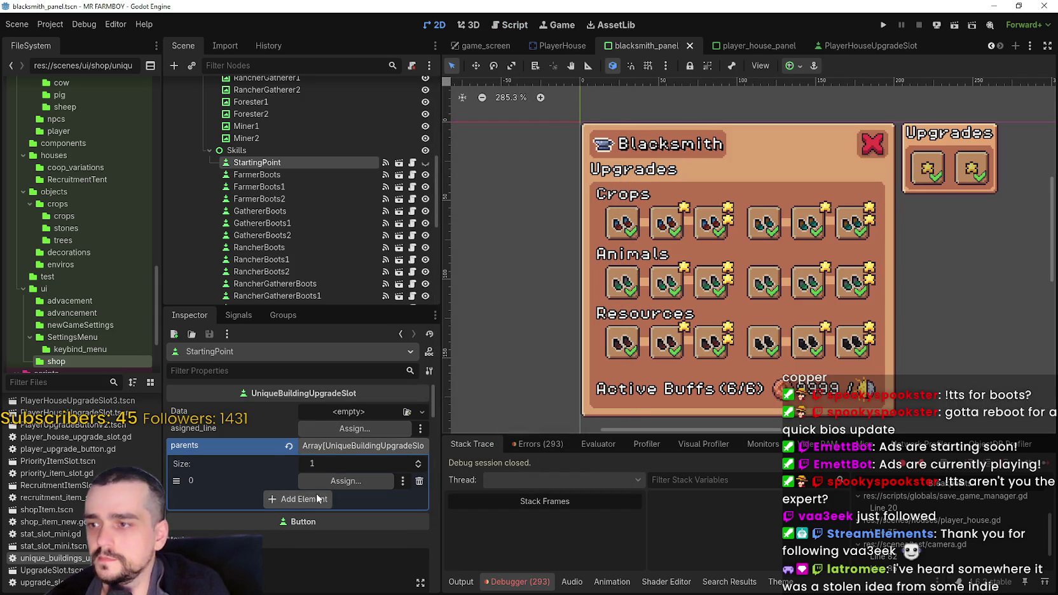
pyautogui.click(353, 414)
pyautogui.click(360, 446)
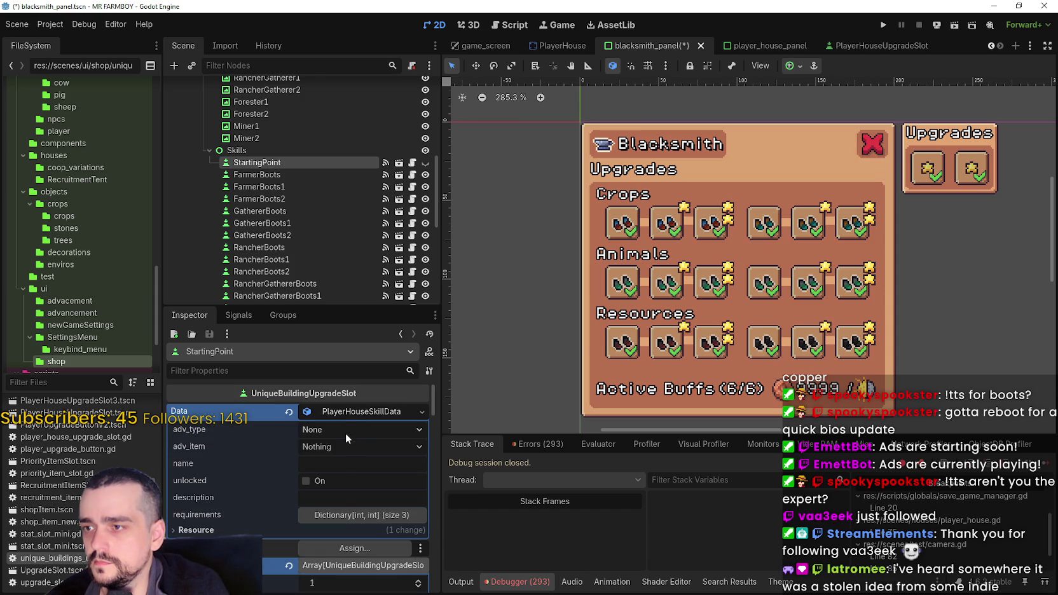
pyautogui.click(318, 481)
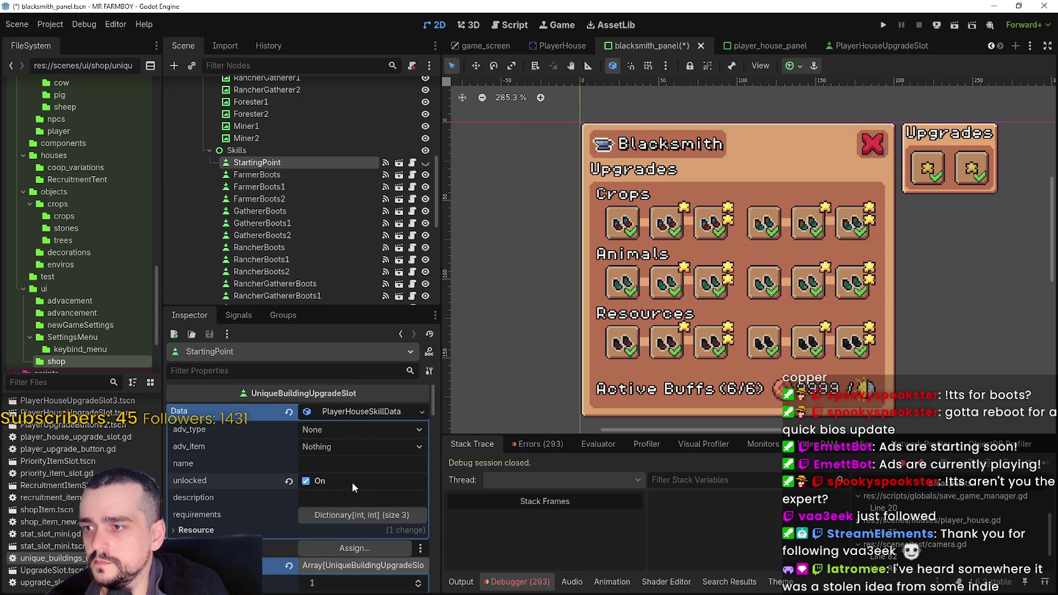
pyautogui.hotkey('ctrl', 's')
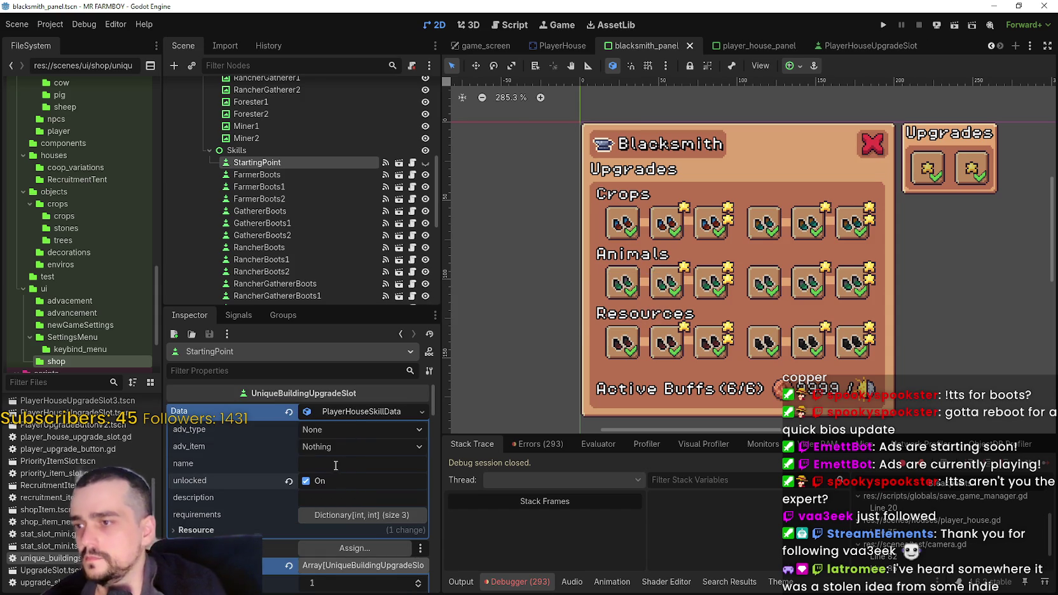
# Clear every entry from the skill data's requirements dictionary and save.
pyautogui.click(350, 520)
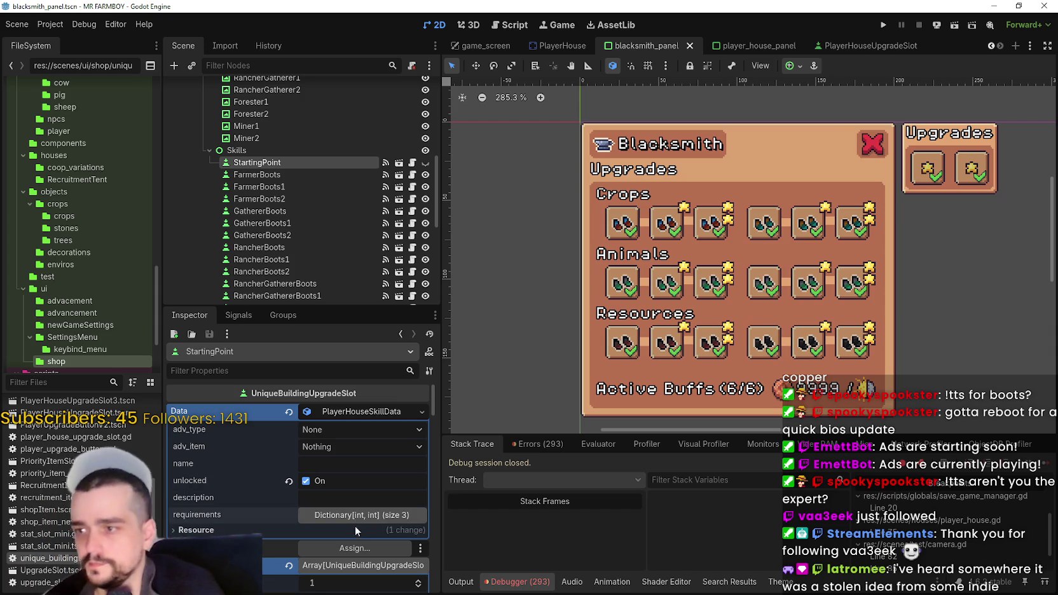
pyautogui.click(417, 533)
pyautogui.click(416, 533)
pyautogui.click(416, 532)
pyautogui.hotkey('ctrl', 's')
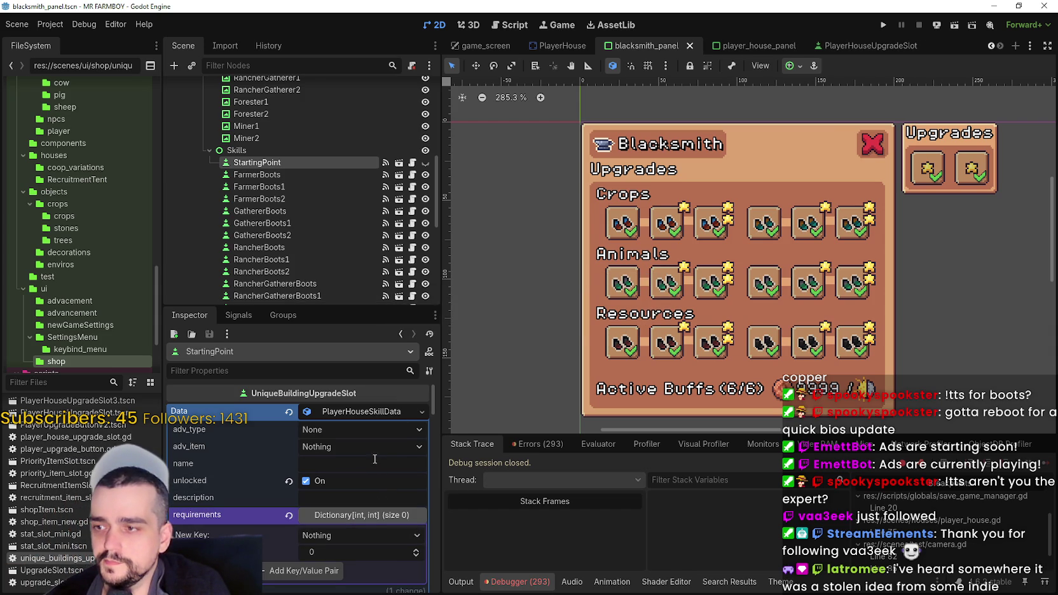
# Create a new PlayerHouseSkillData as the FarmerBoots slot's Data.
pyautogui.click(283, 173)
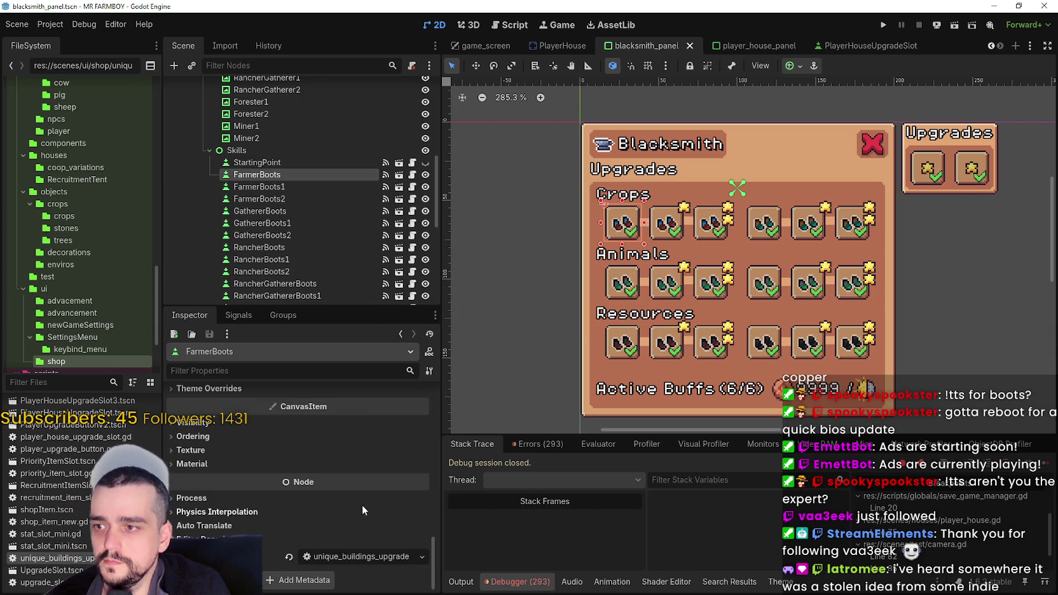
pyautogui.scroll(10, 361, 508)
pyautogui.scroll(5, 399, 499)
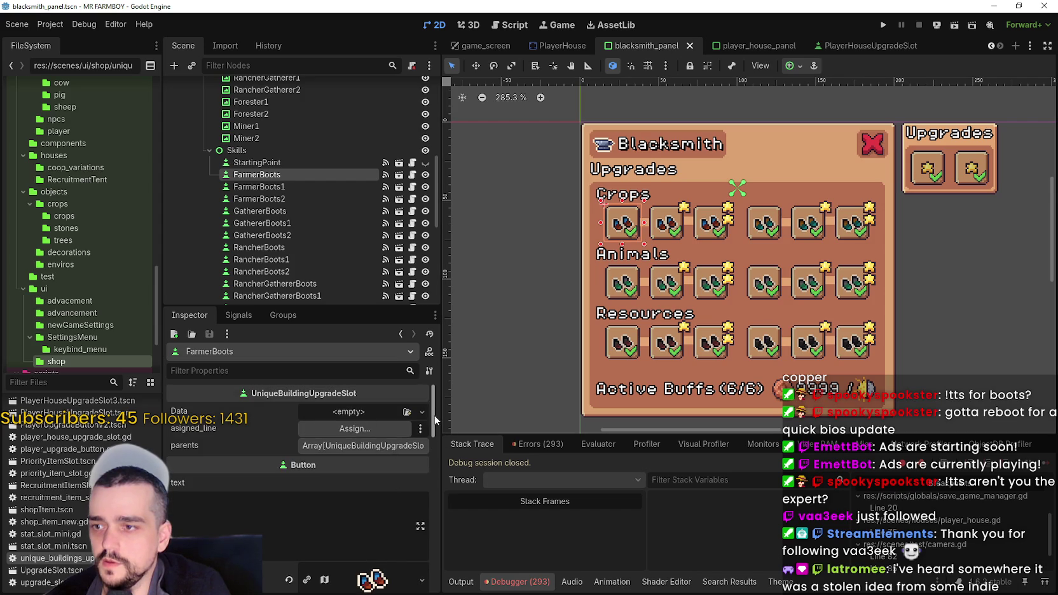
pyautogui.click(353, 413)
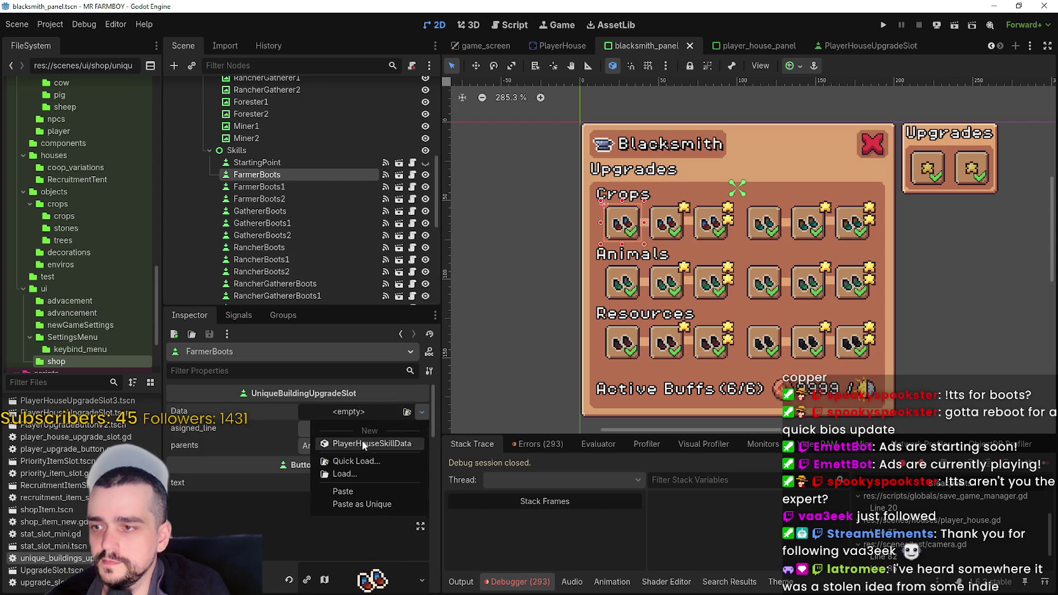
pyautogui.click(364, 443)
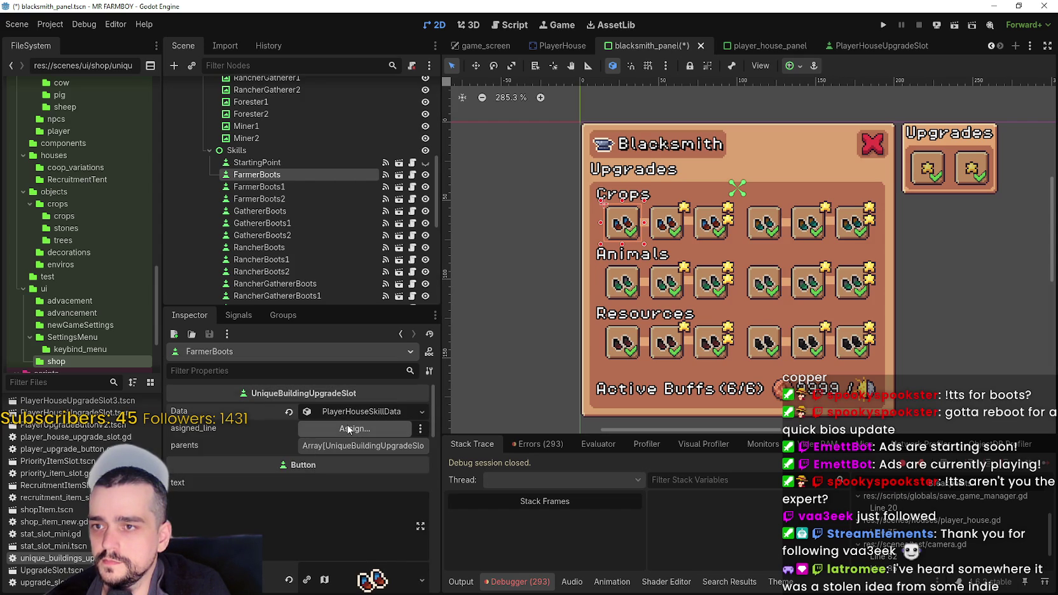
# Add StartingPoint as FarmerBoots' parent in the parents array and save.
pyautogui.click(354, 449)
pyautogui.click(325, 483)
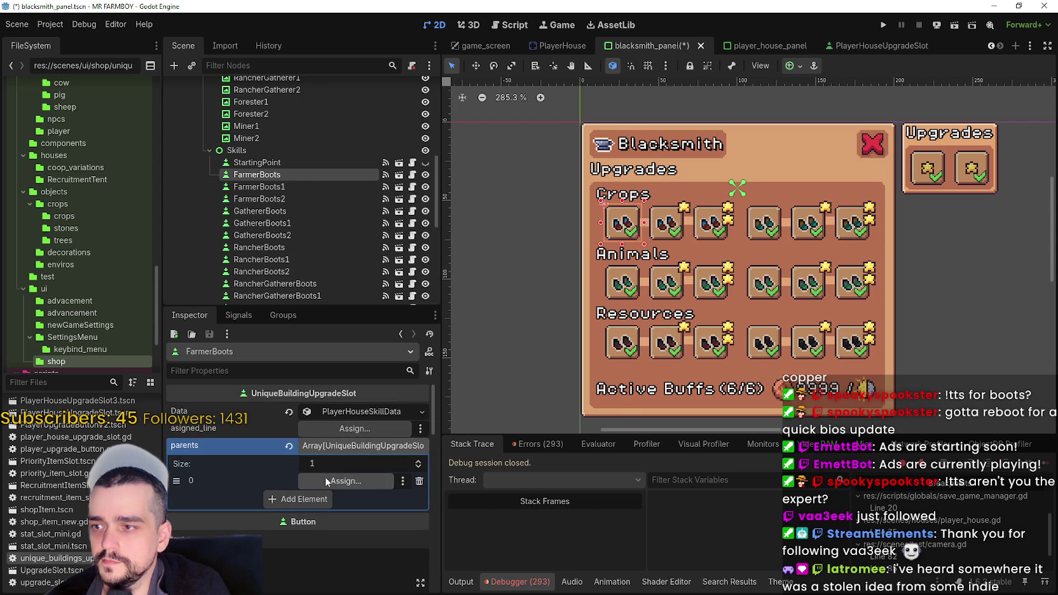
pyautogui.click(326, 483)
pyautogui.write('start')
pyautogui.click(518, 245)
pyautogui.click(488, 476)
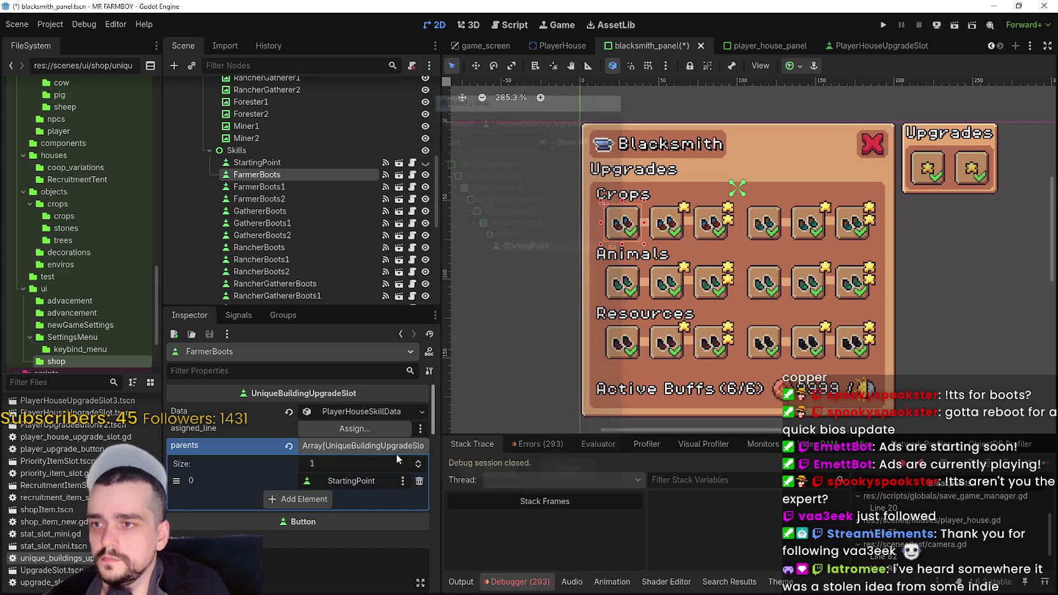
pyautogui.hotkey('ctrl', 's')
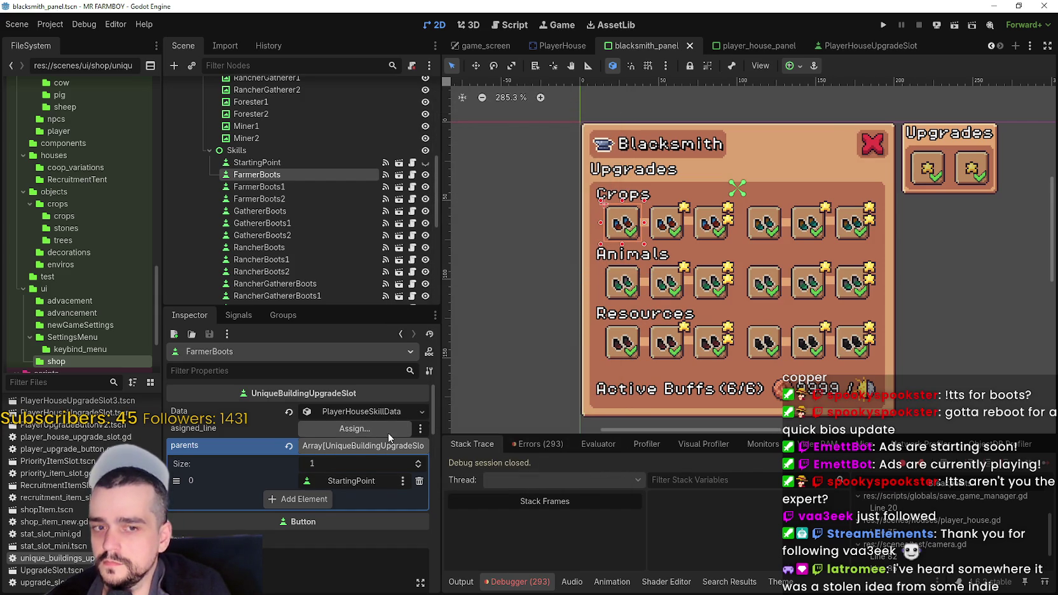
# Set the skill data's advancement type to Workers and advancement item to Farmer, then save.
pyautogui.click(353, 411)
pyautogui.click(344, 434)
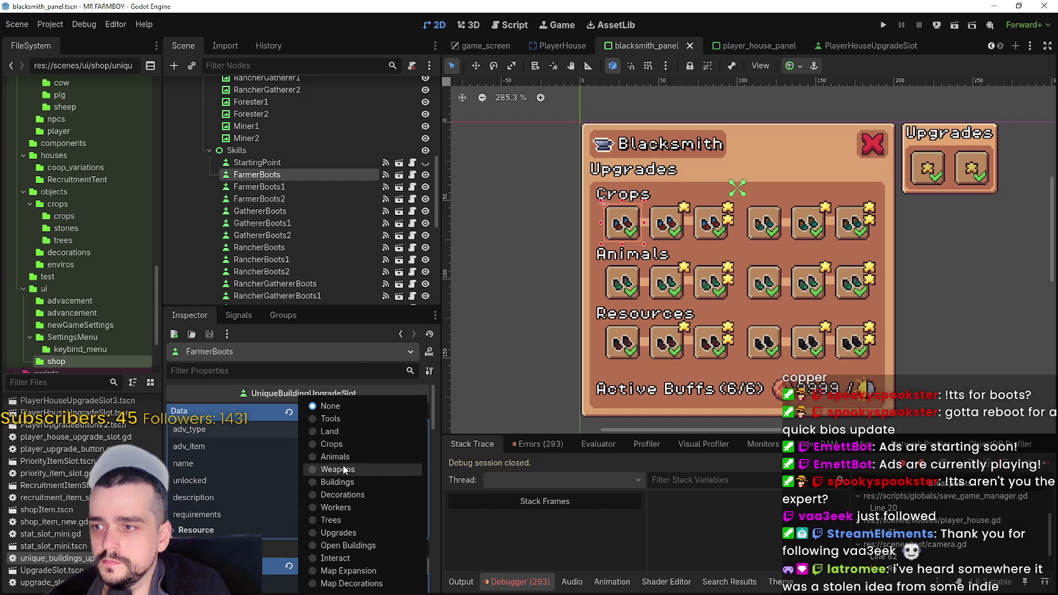
pyautogui.click(349, 506)
pyautogui.click(343, 452)
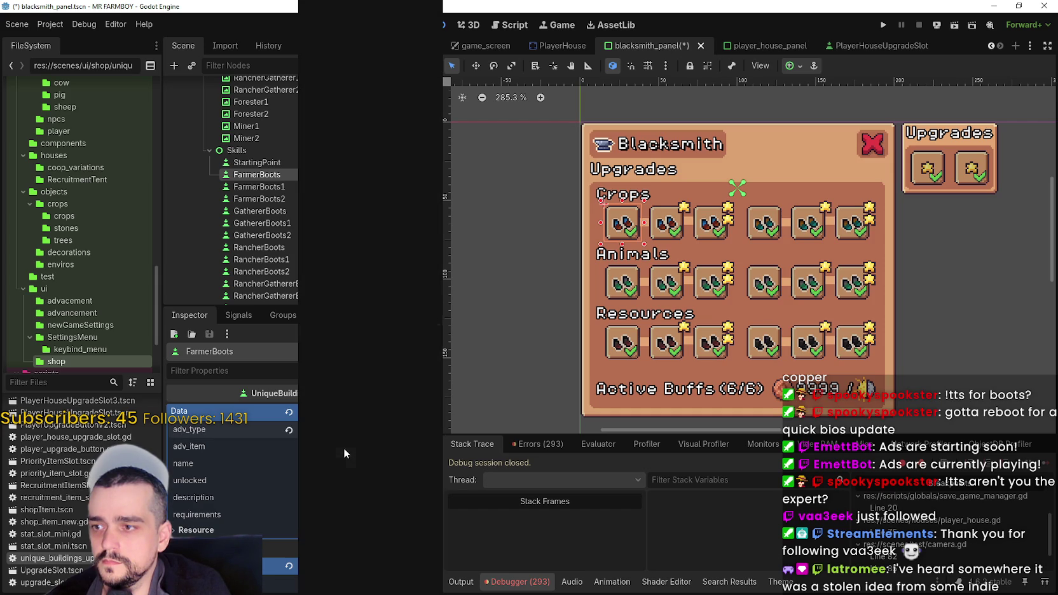
pyautogui.scroll(-5, 366, 459)
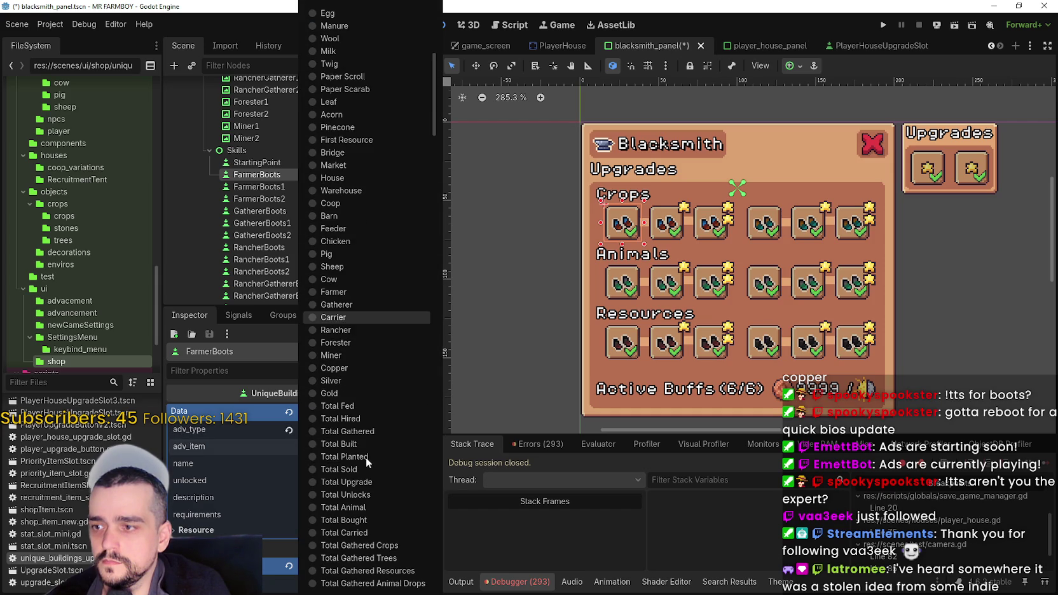
pyautogui.click(348, 290)
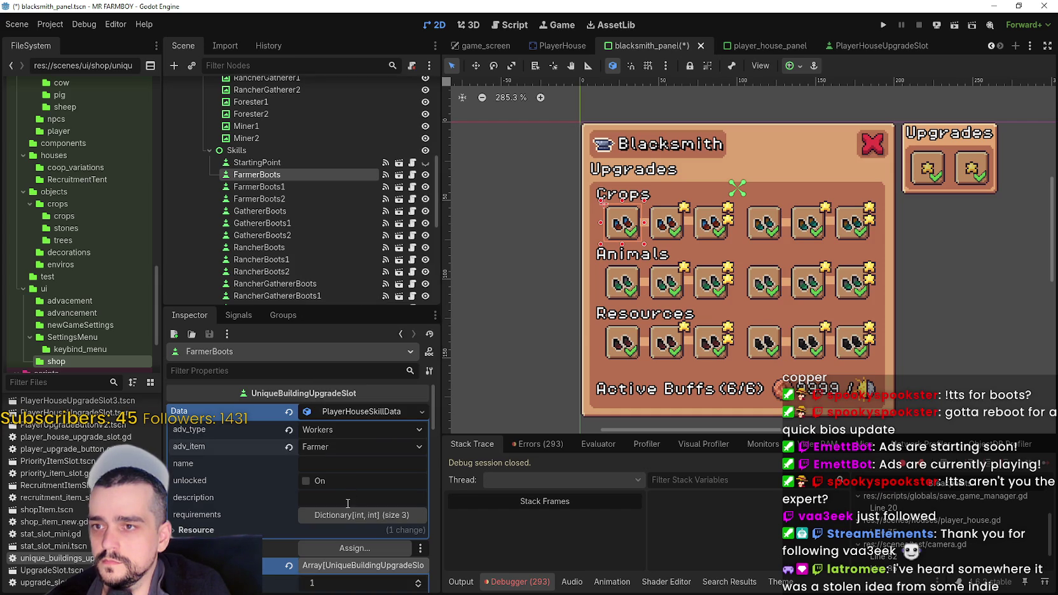
pyautogui.hotkey('ctrl', 's')
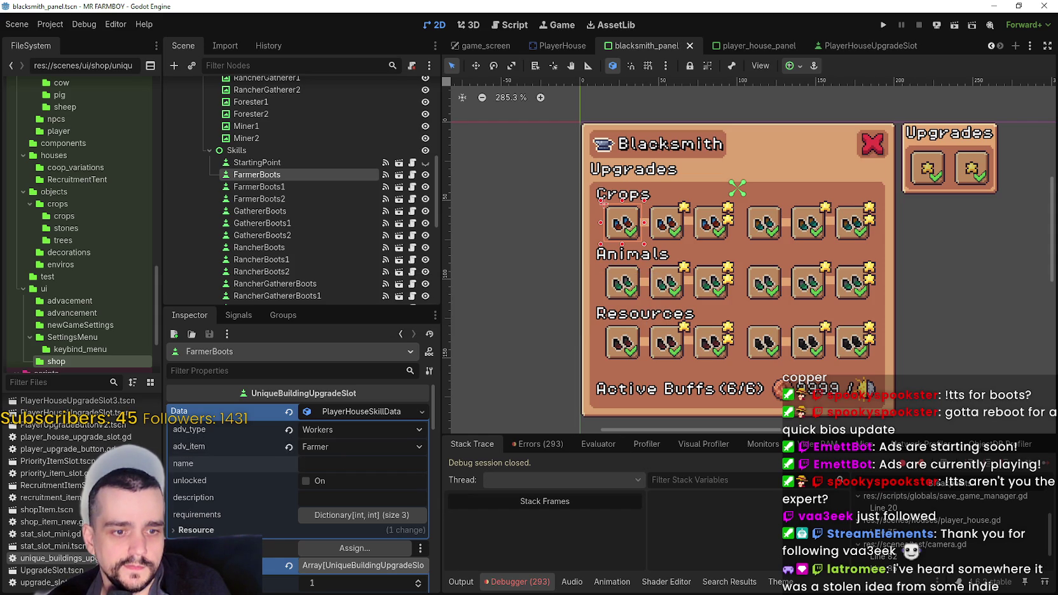
# Name the skill tr_inventory_farmer_boot with description tr_inventory_farmer_boot_desc and save.
pyautogui.click(303, 463)
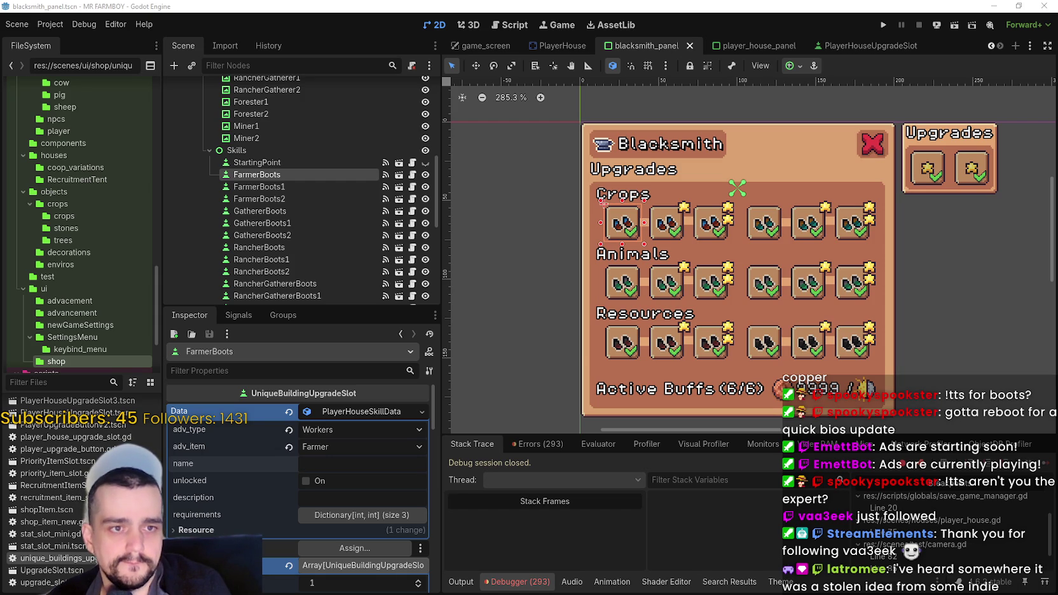
pyautogui.write('tr_inventory_farmer_boot')
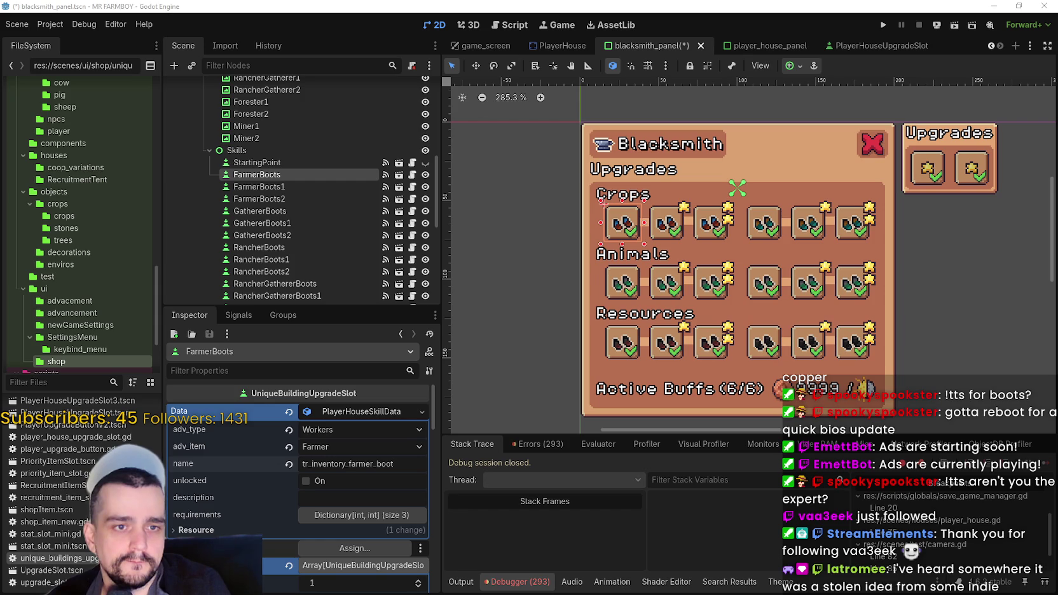
pyautogui.click(349, 491)
pyautogui.write('tr_inventory_farmer_boot_desc')
pyautogui.hotkey('ctrl', 's')
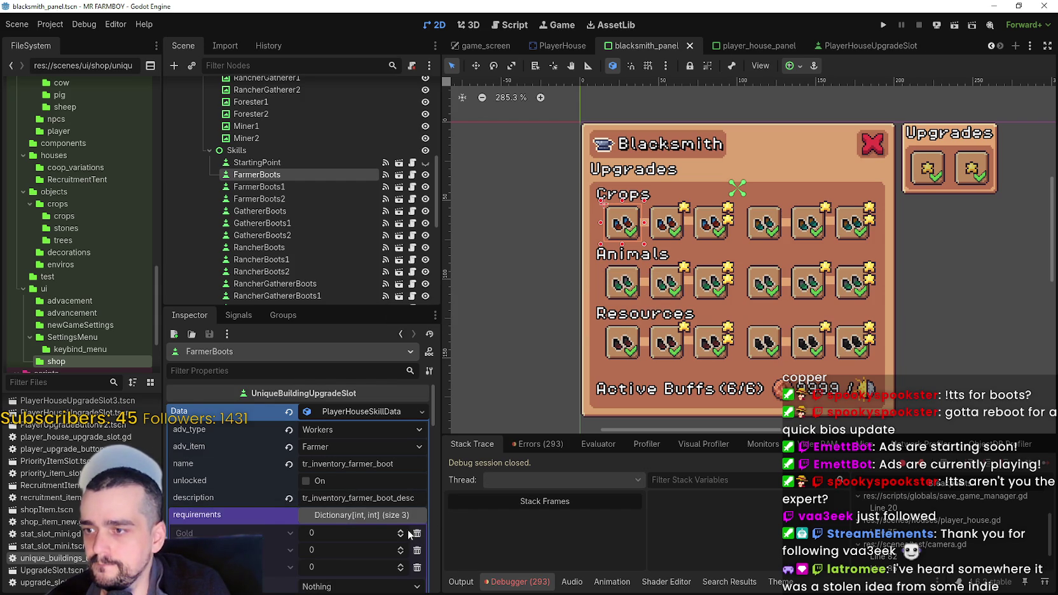
# Remove the Gold and Silver requirements so only 100 Copper remains, and save.
pyautogui.click(363, 517)
pyautogui.click(348, 543)
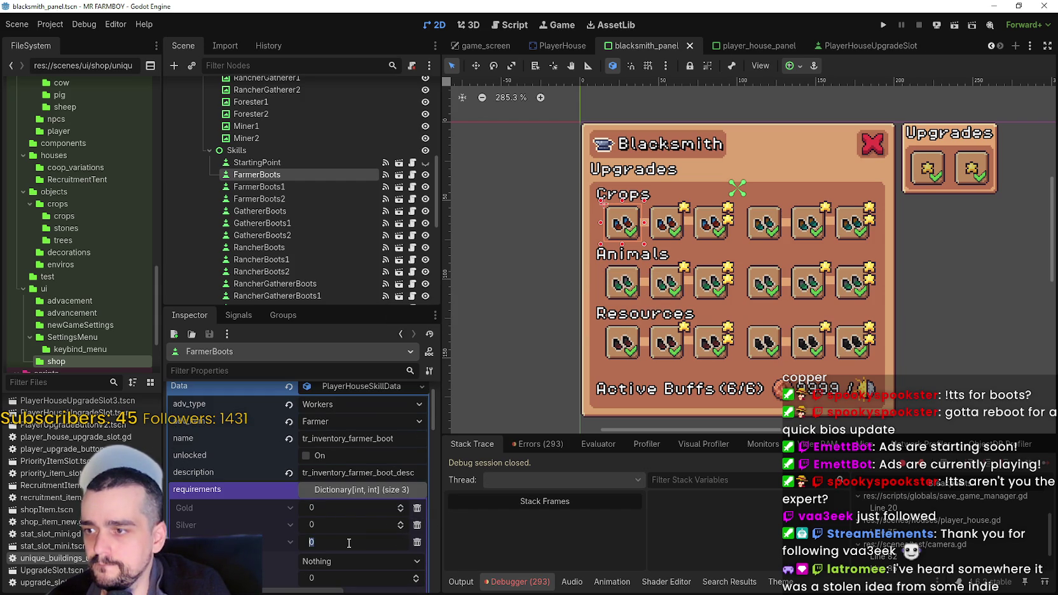
pyautogui.write('100')
pyautogui.click(417, 525)
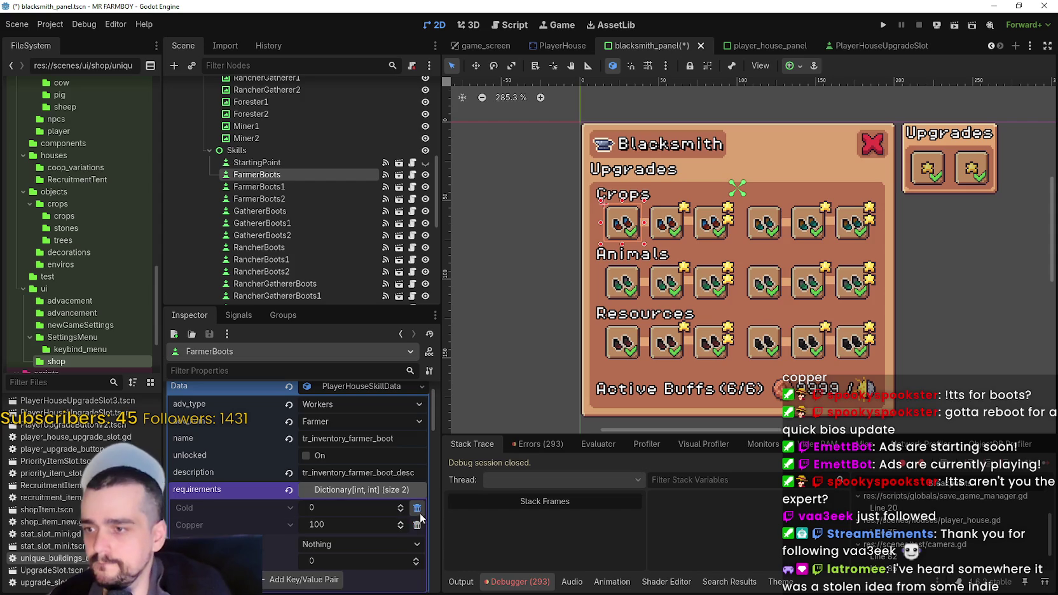
pyautogui.click(417, 507)
pyautogui.hotkey('ctrl', 's')
pyautogui.click(355, 386)
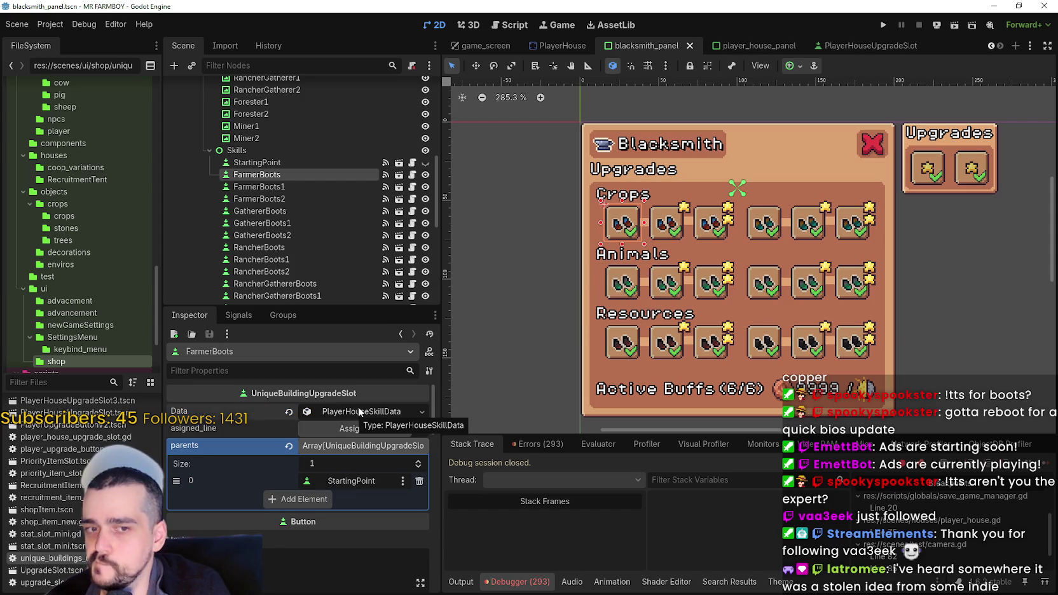
pyautogui.hotkey('ctrl', '=')
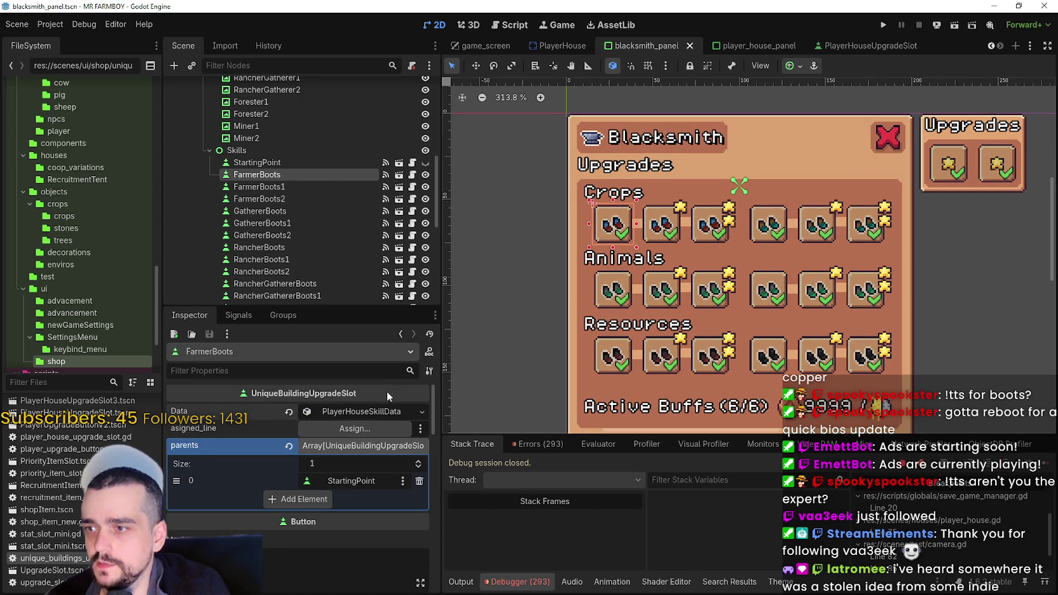
# Copy the FarmerBoots skill data and paste it as a unique copy into the FarmerBoots1 slot.
pyautogui.rightClick(351, 413)
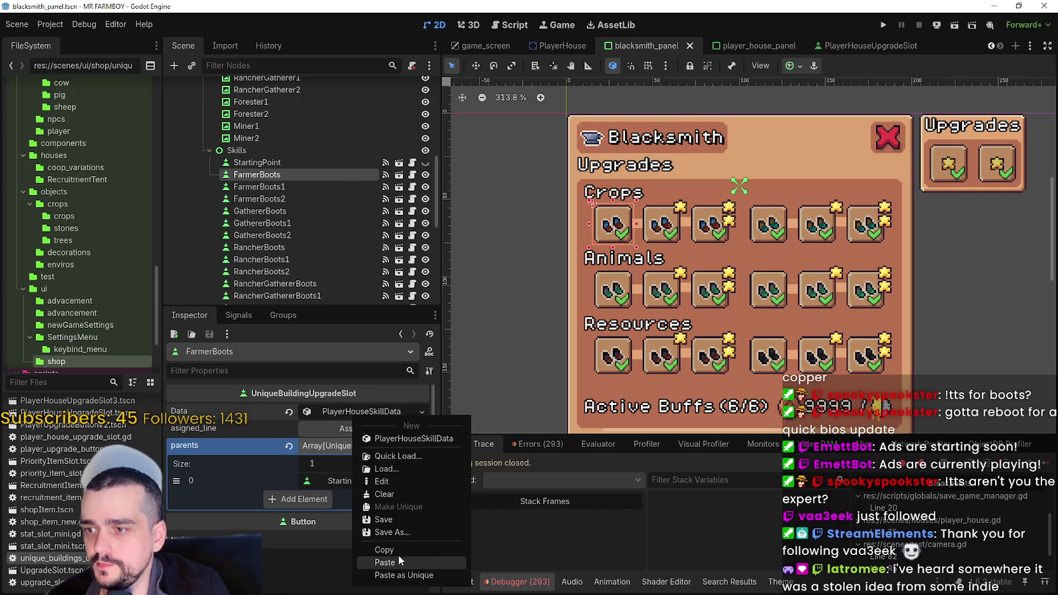
pyautogui.click(399, 556)
pyautogui.click(660, 224)
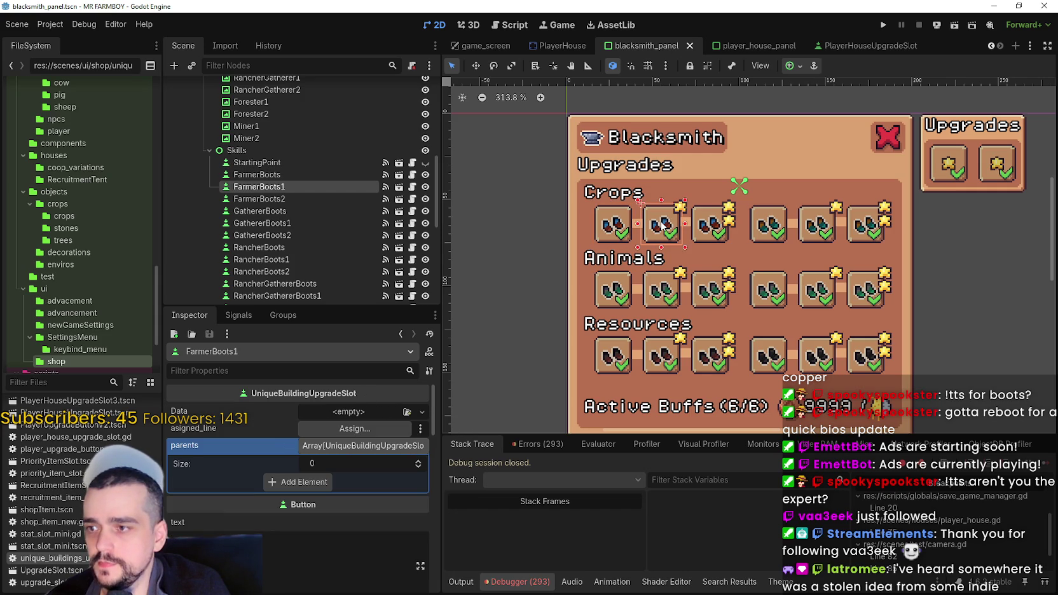
pyautogui.rightClick(356, 413)
pyautogui.click(383, 497)
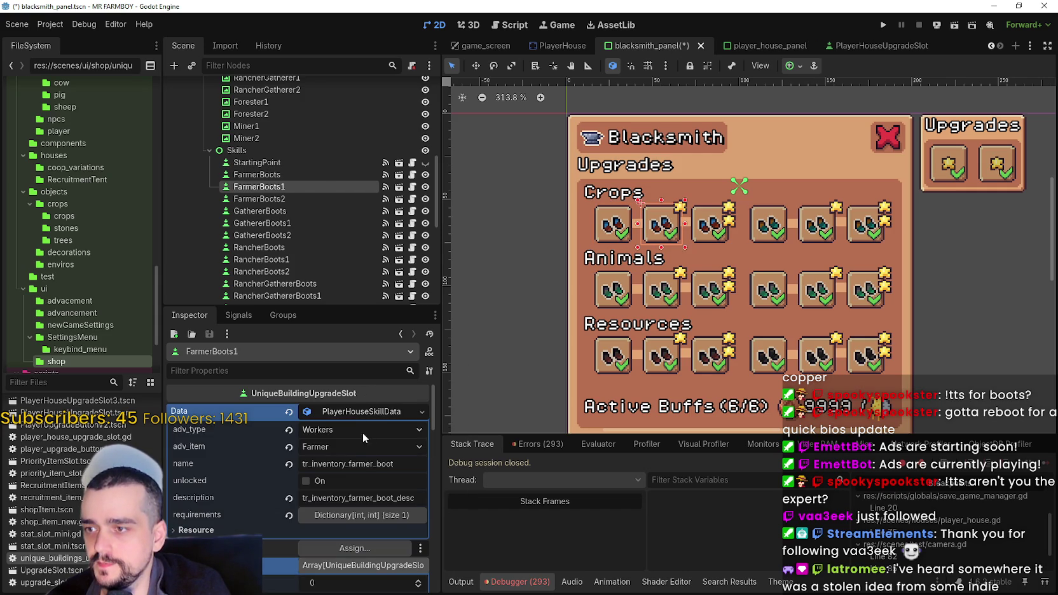
# Rename the copy to tr_inventory_farmer_boot_1 with a 1000 Copper cost and save.
pyautogui.click(395, 470)
pyautogui.write('_1')
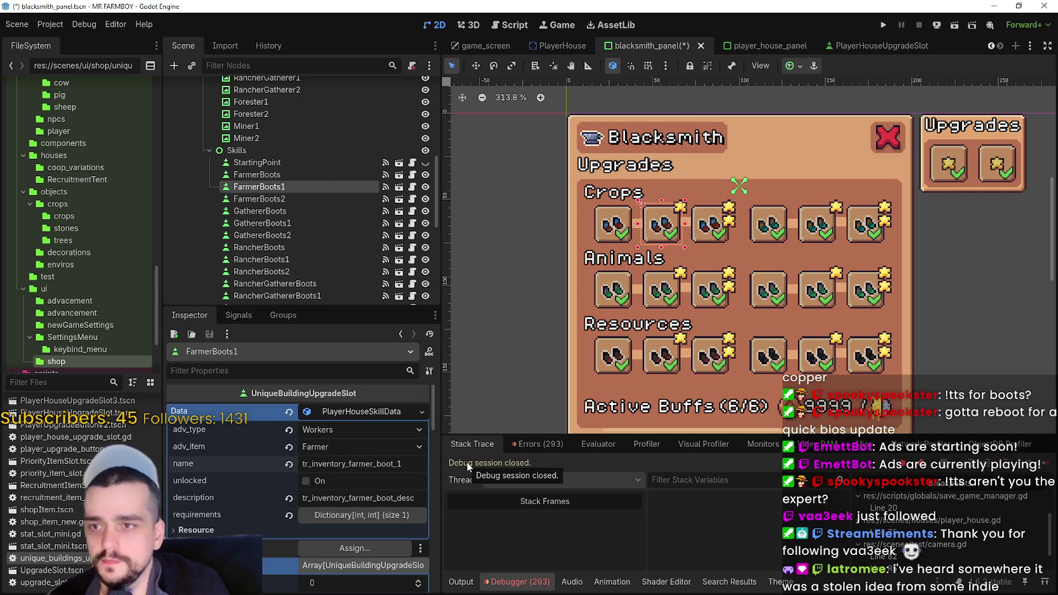
pyautogui.click(380, 518)
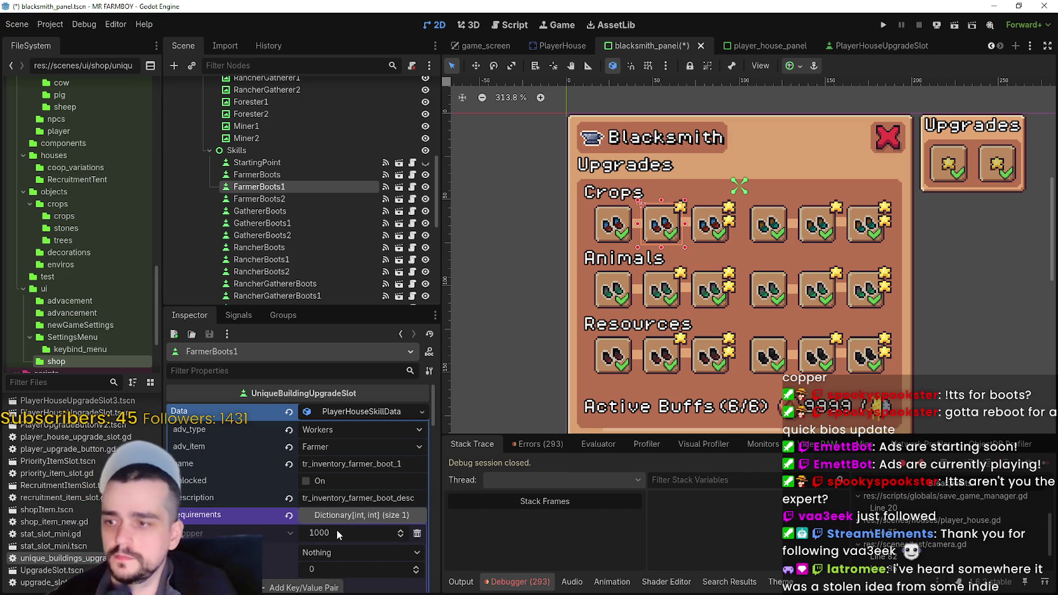
pyautogui.hotkey('ctrl', 's')
pyautogui.click(352, 413)
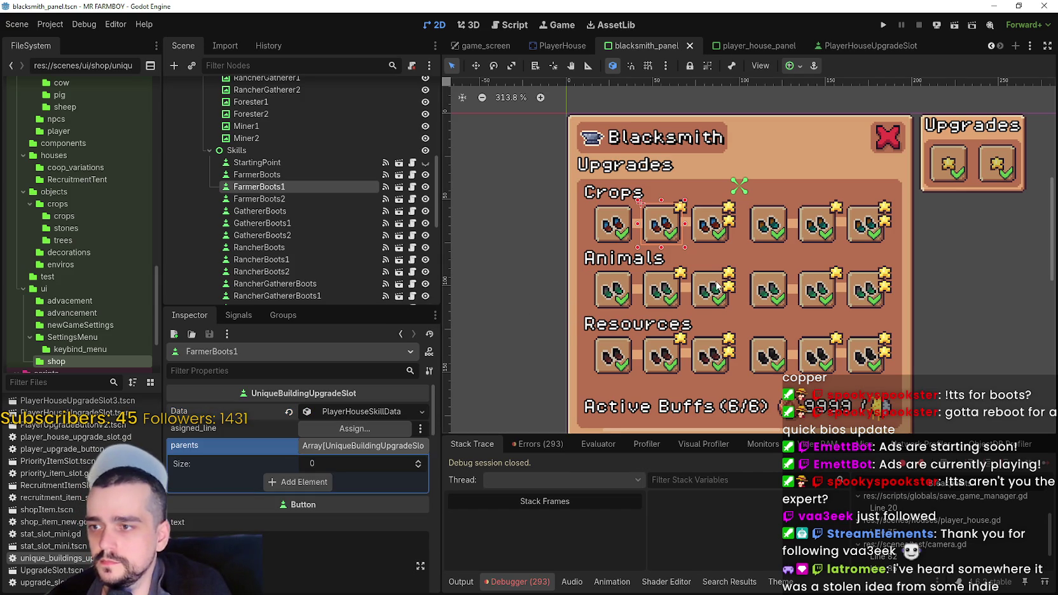
# Paste the farmer boot data into FarmerBoots2, append 00 to its Copper cost and _2 to its name, then save.
pyautogui.click(698, 246)
pyautogui.rightClick(343, 413)
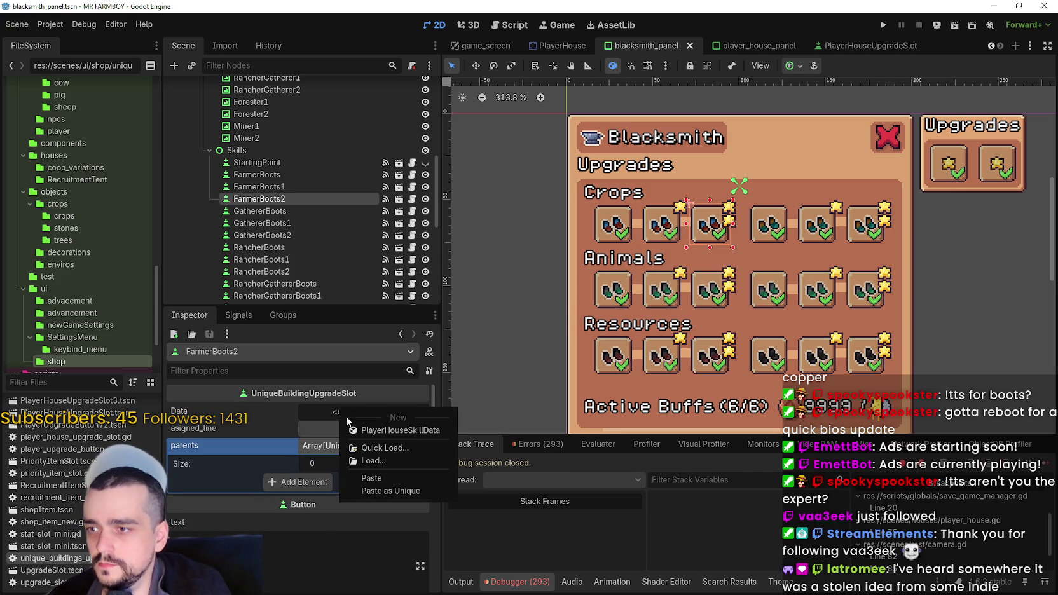
pyautogui.click(375, 494)
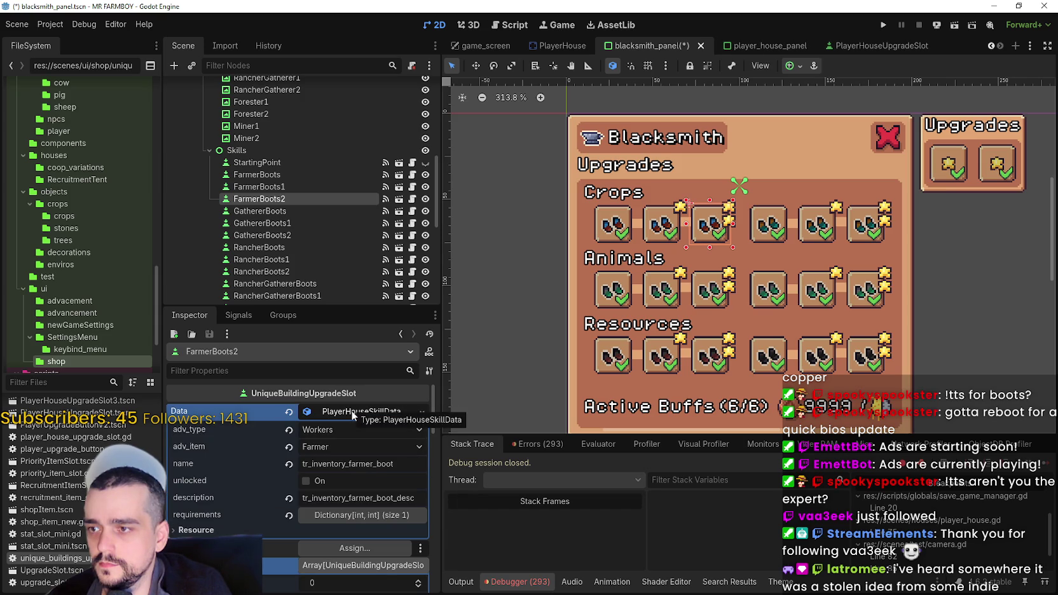
pyautogui.click(362, 515)
pyautogui.click(342, 533)
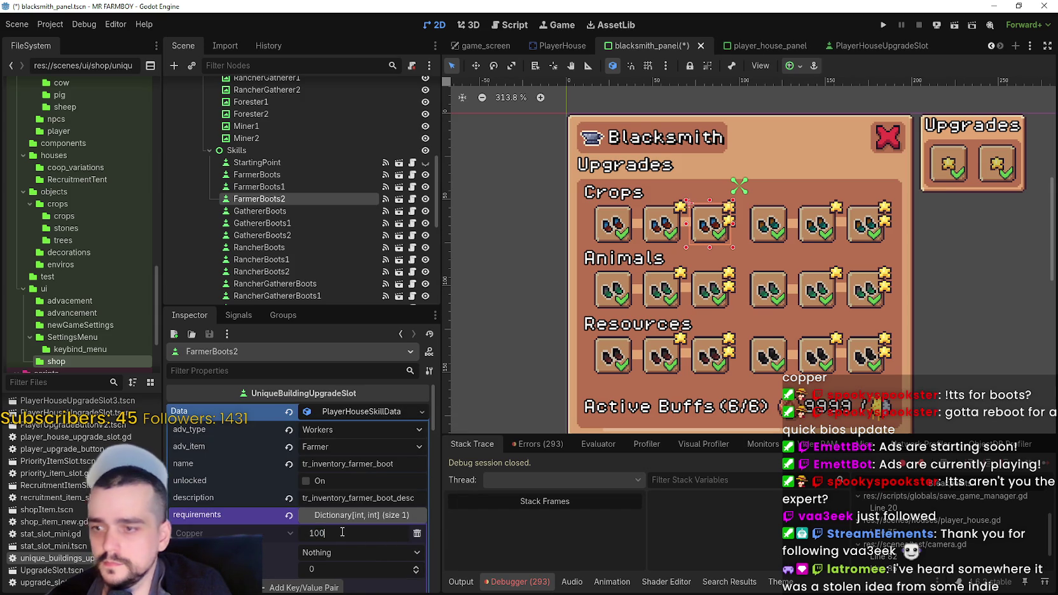
pyautogui.write('00')
pyautogui.hotkey('ctrl', 's')
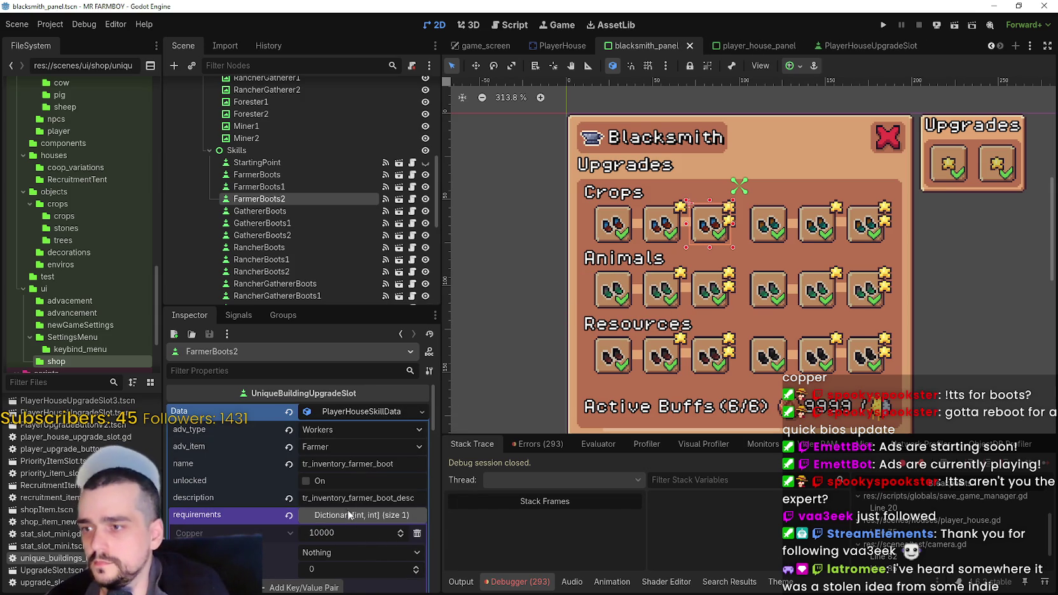
pyautogui.write('_2')
pyautogui.hotkey('ctrl', 's')
# Paste the boot data into GathererBoots and set its advancement item to Gatherer.
pyautogui.click(767, 236)
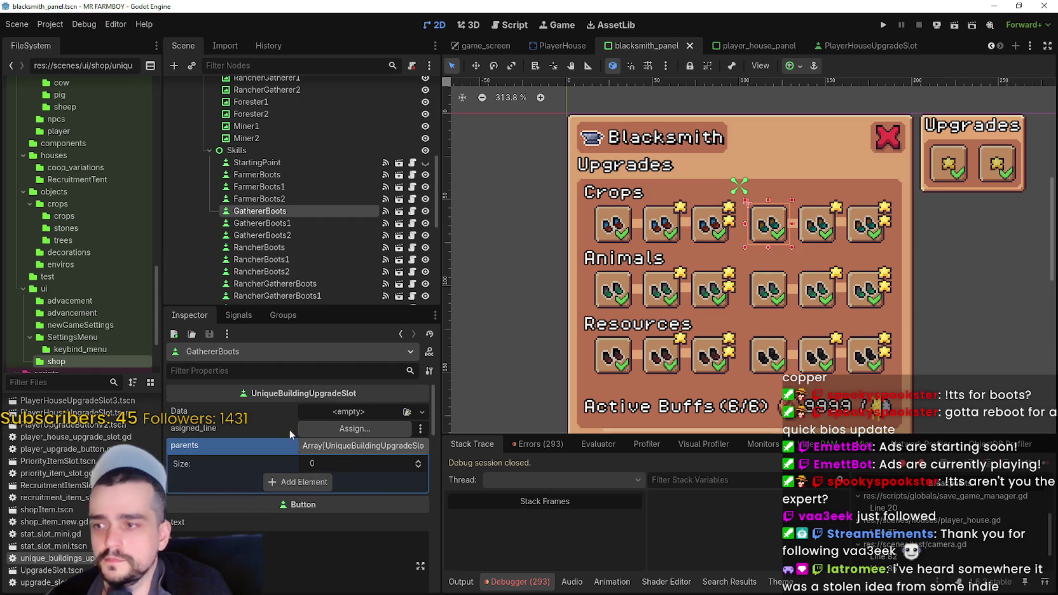
pyautogui.click(328, 408)
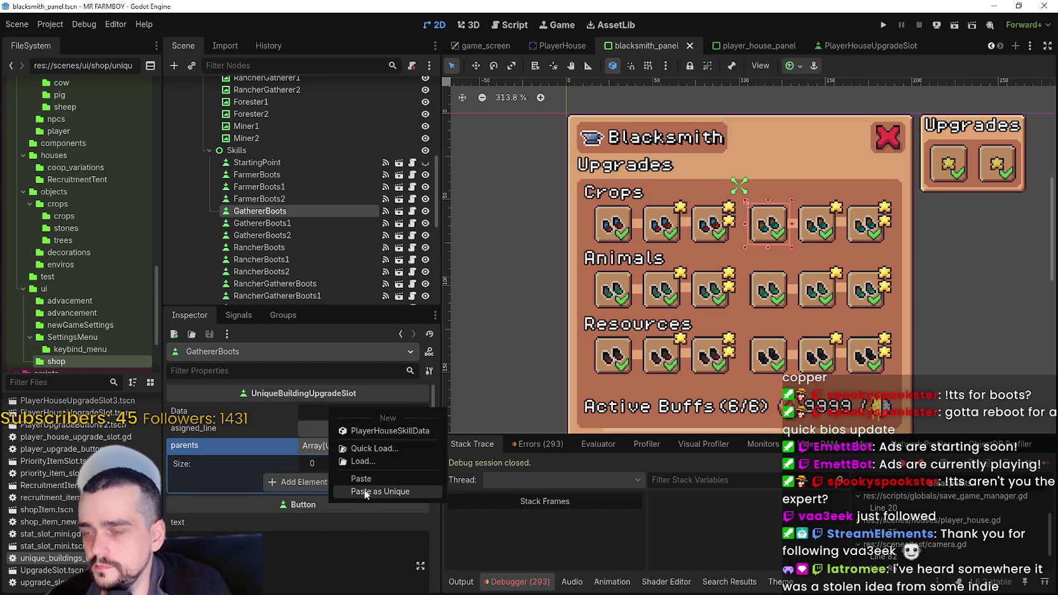
pyautogui.click(365, 494)
pyautogui.click(363, 449)
pyautogui.scroll(-10, 383, 337)
pyautogui.click(347, 310)
pyautogui.hotkey('ctrl', 's')
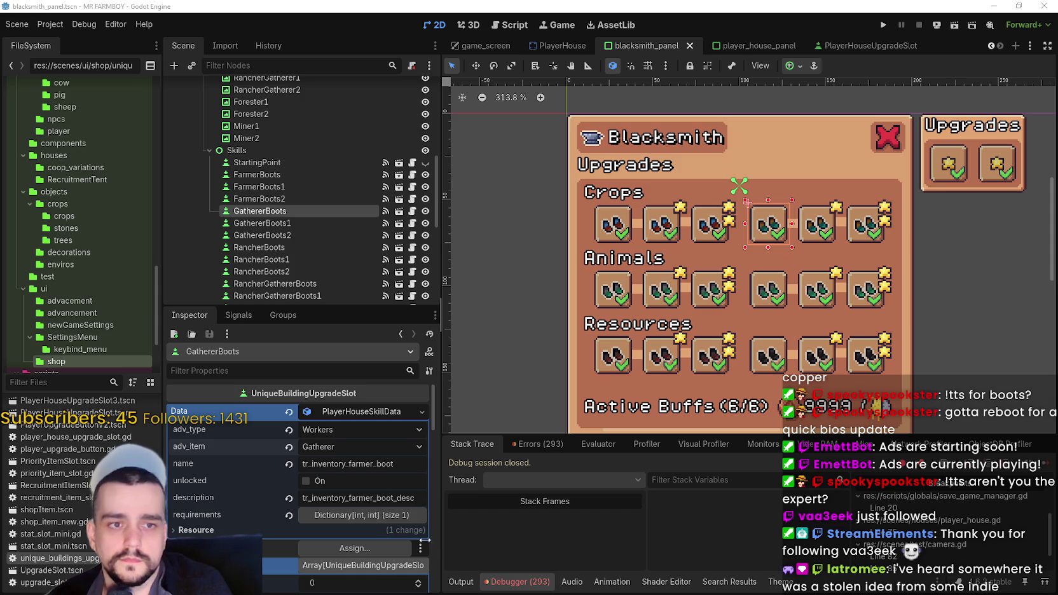
# Rename to tr_inventory_gatherer_boot with description tr_inventory_gatherer_boot_desc, save, and copy the data.
pyautogui.doubleClick(348, 463)
pyautogui.write('gatherer')
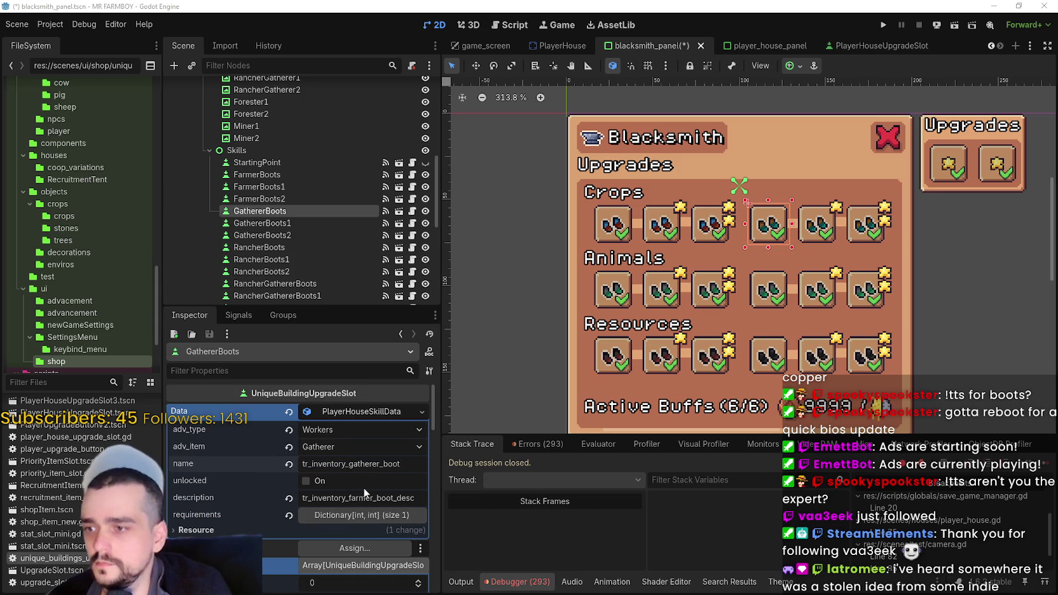
pyautogui.doubleClick(367, 497)
pyautogui.write('gatherer')
pyautogui.hotkey('ctrl', 's')
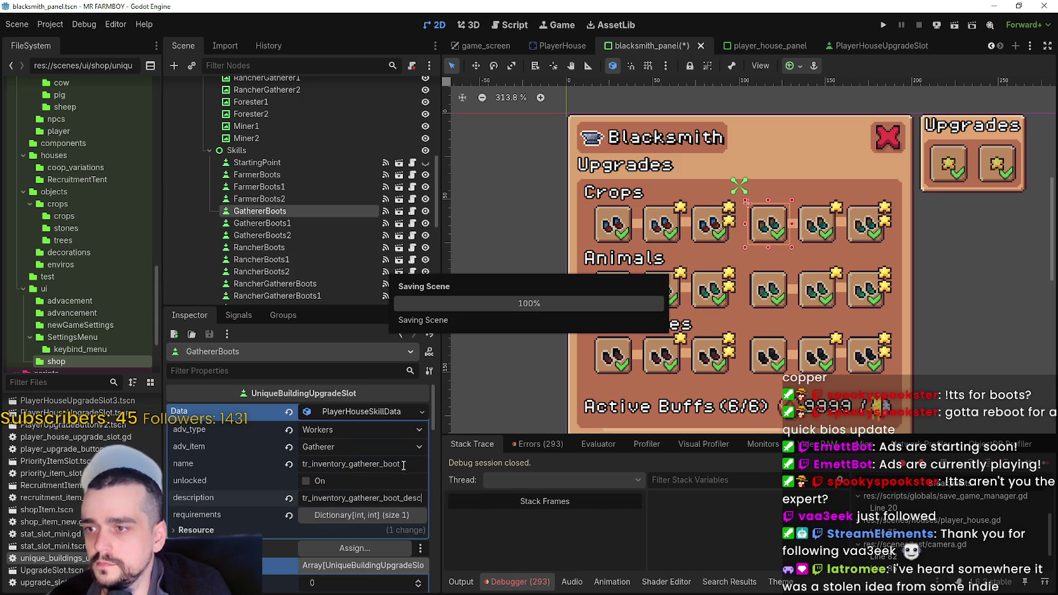
pyautogui.rightClick(374, 412)
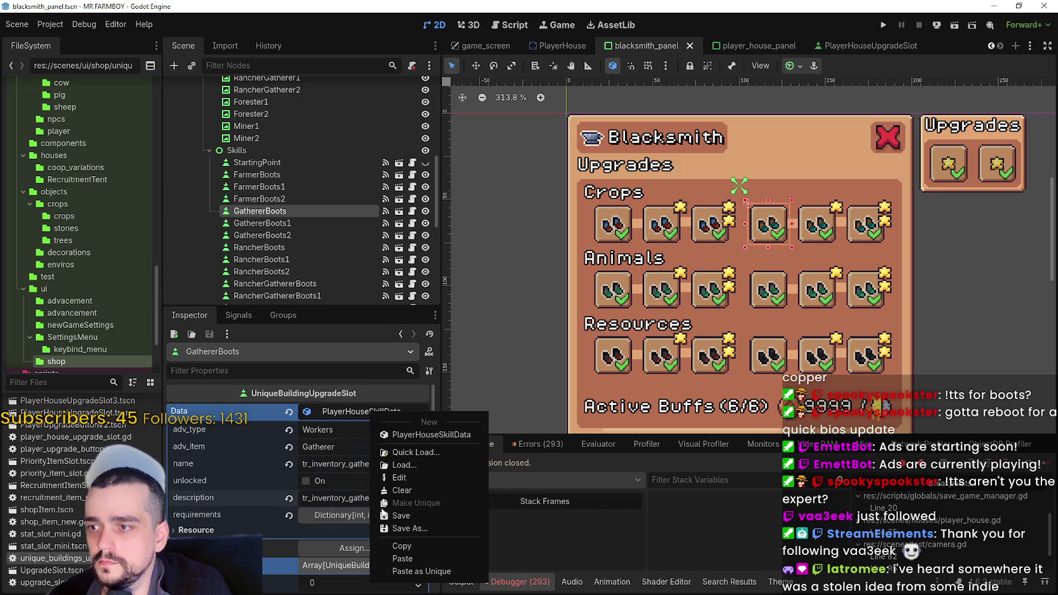
pyautogui.click(415, 547)
pyautogui.click(817, 225)
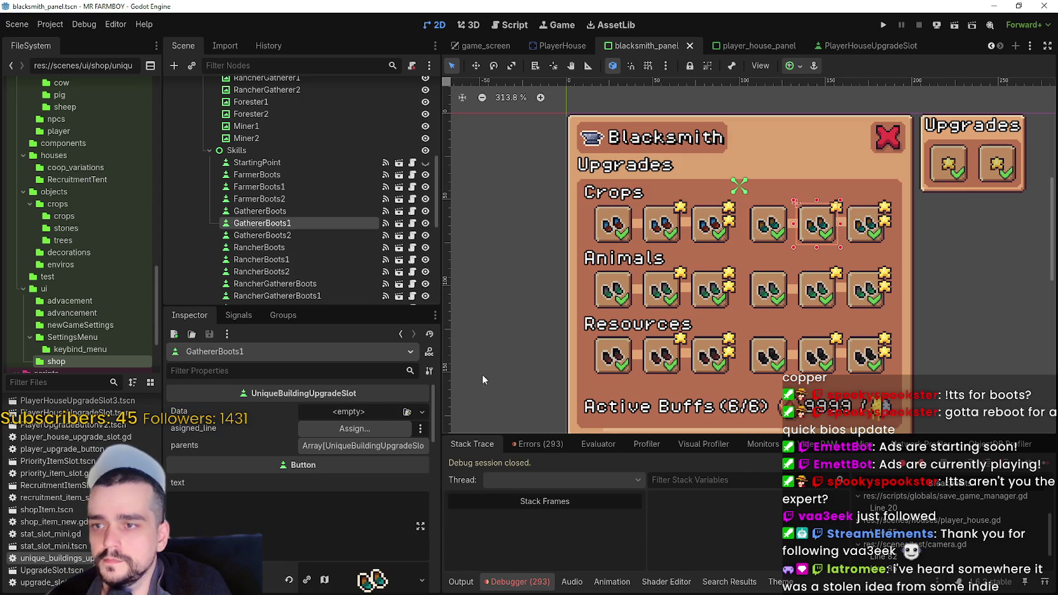
# Paste the gatherer skill data into GathererBoots1 with a 1000 Copper cost and save.
pyautogui.rightClick(344, 414)
pyautogui.click(391, 504)
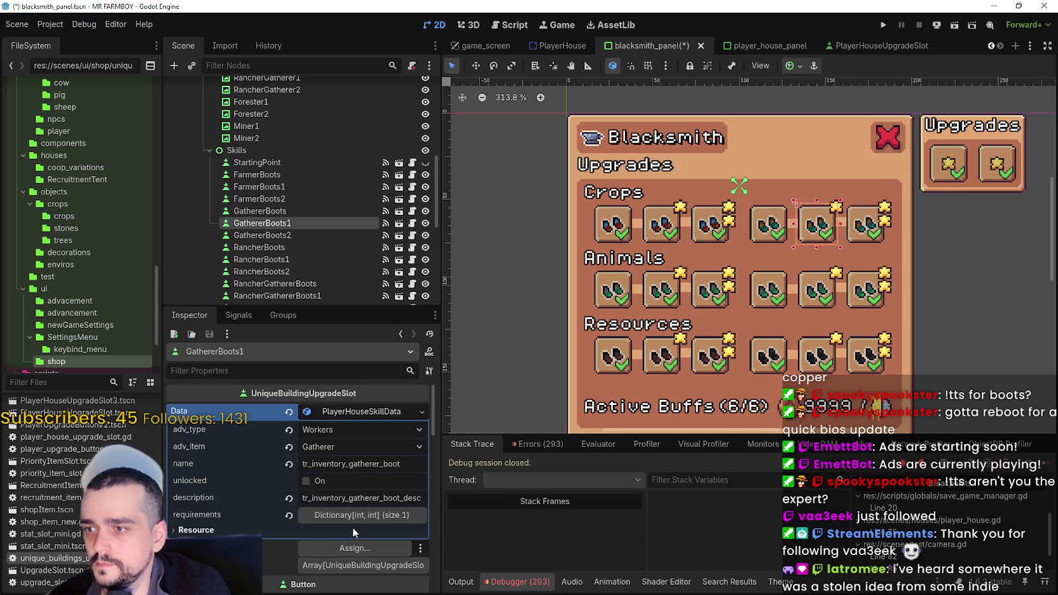
pyautogui.click(351, 516)
pyautogui.scroll(-2, 343, 523)
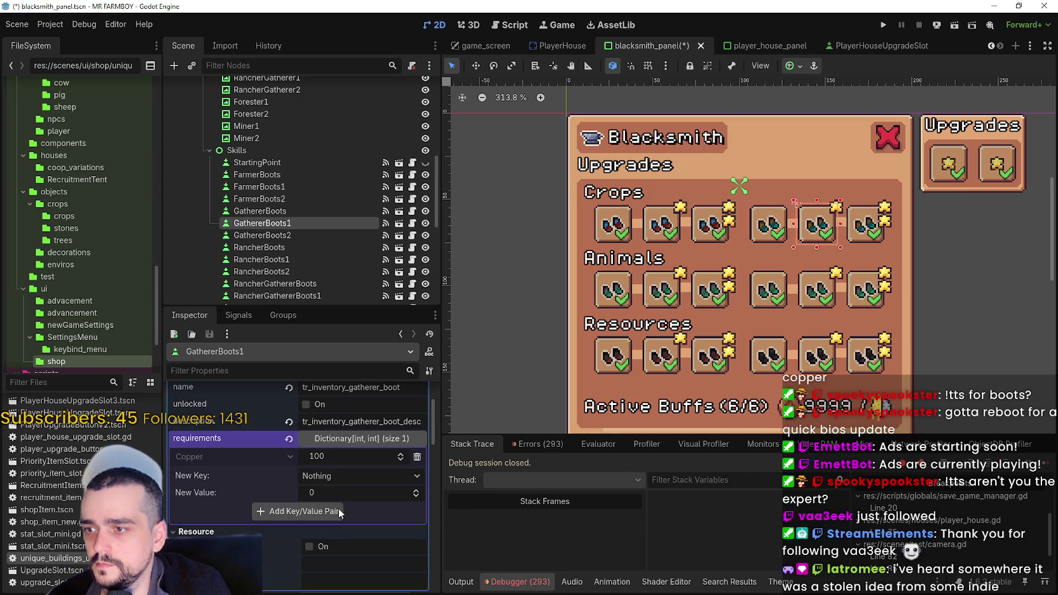
pyautogui.press('Return')
pyautogui.hotkey('ctrl', 's')
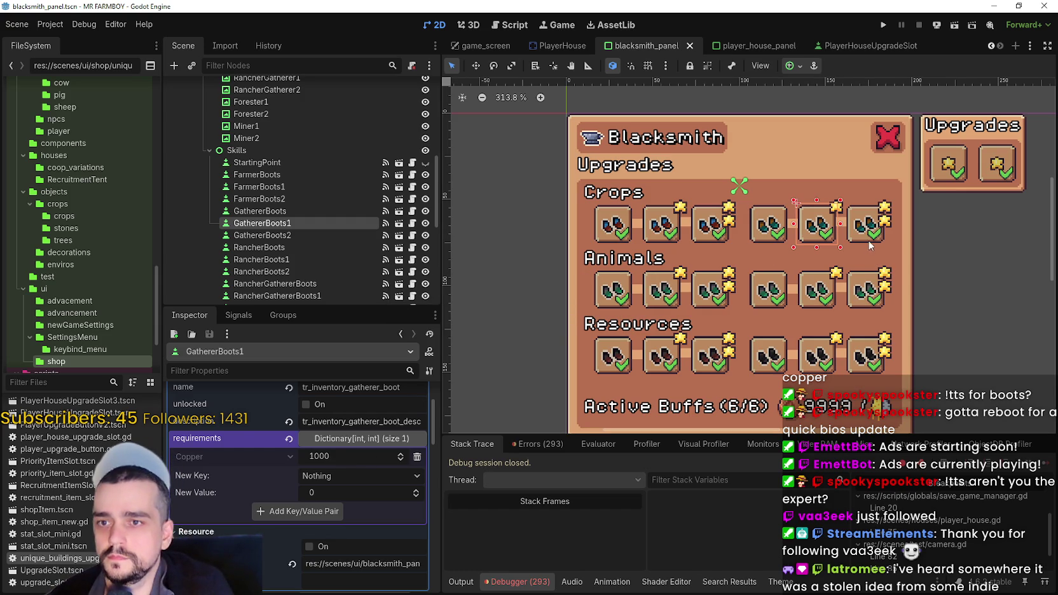
# Paste the gatherer data into GathererBoots2 and name it tr_inventory_gatherer_boot_2.
pyautogui.click(869, 243)
pyautogui.click(354, 413)
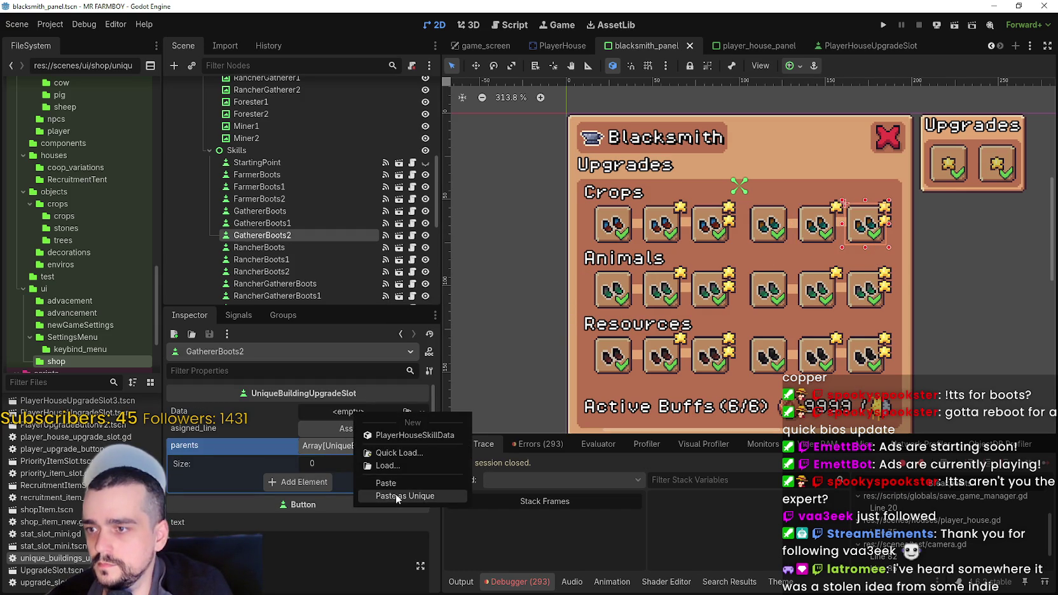
pyautogui.click(376, 495)
pyautogui.click(411, 463)
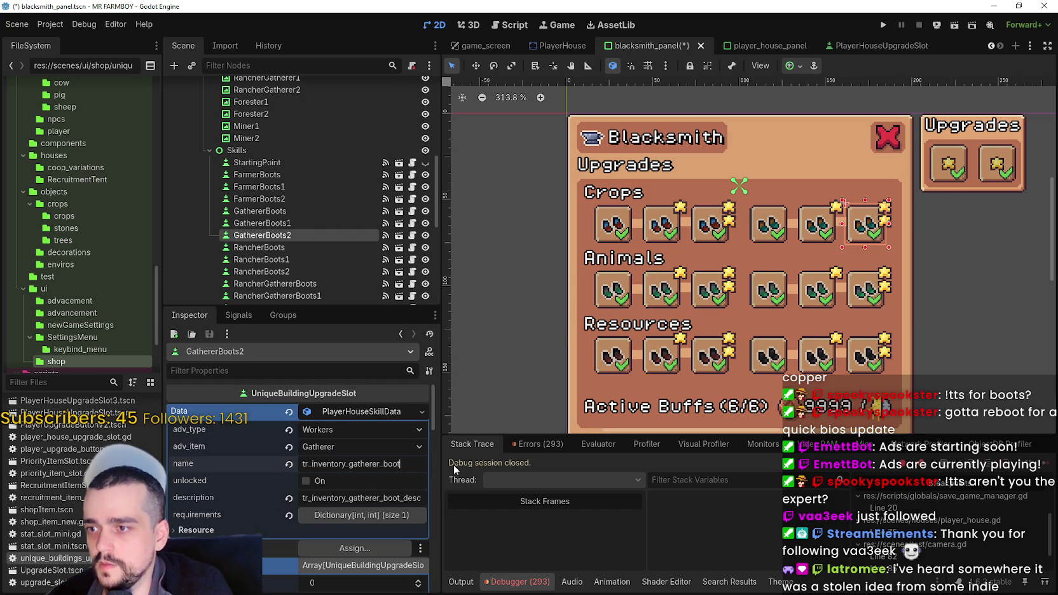
pyautogui.write('_2')
pyautogui.press('Return')
pyautogui.hotkey('ctrl', 's')
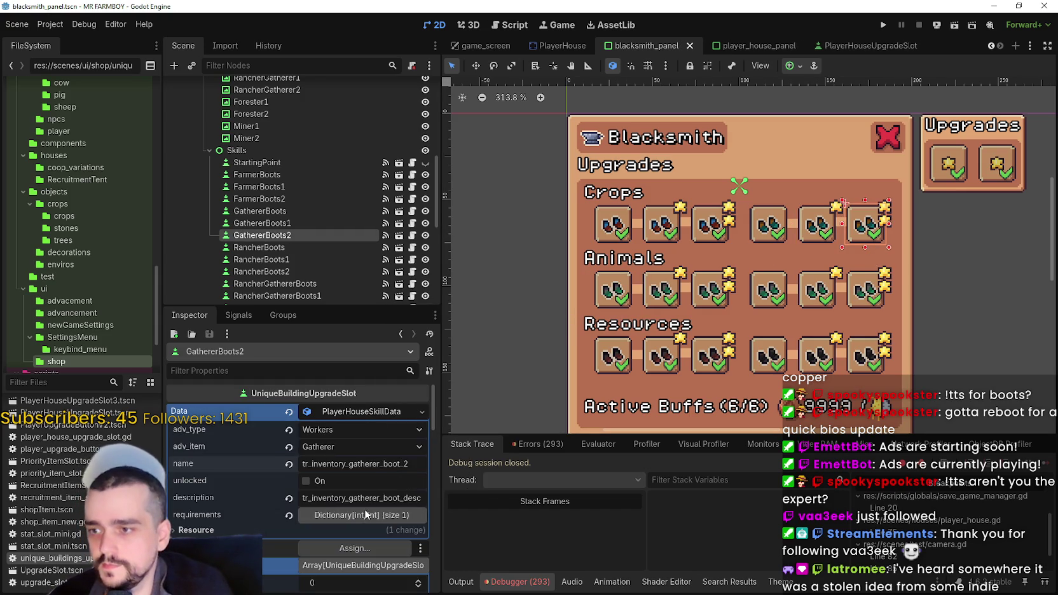
# Raise GathererBoots2's Copper cost to 10000 and save the scene.
pyautogui.click(361, 515)
pyautogui.click(343, 485)
pyautogui.write('10000')
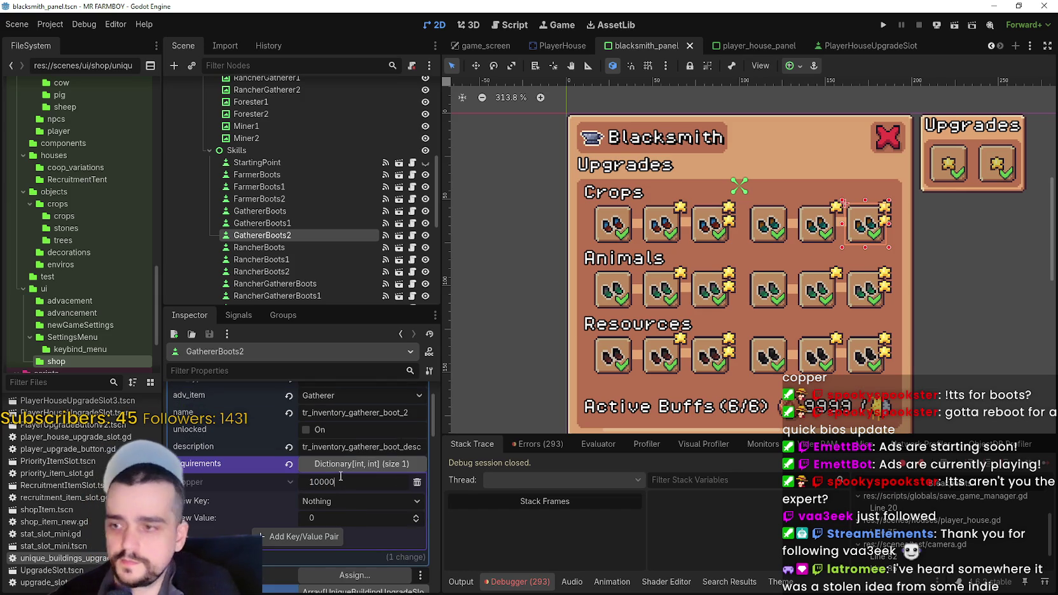
pyautogui.press('Return')
pyautogui.hotkey('ctrl', 's')
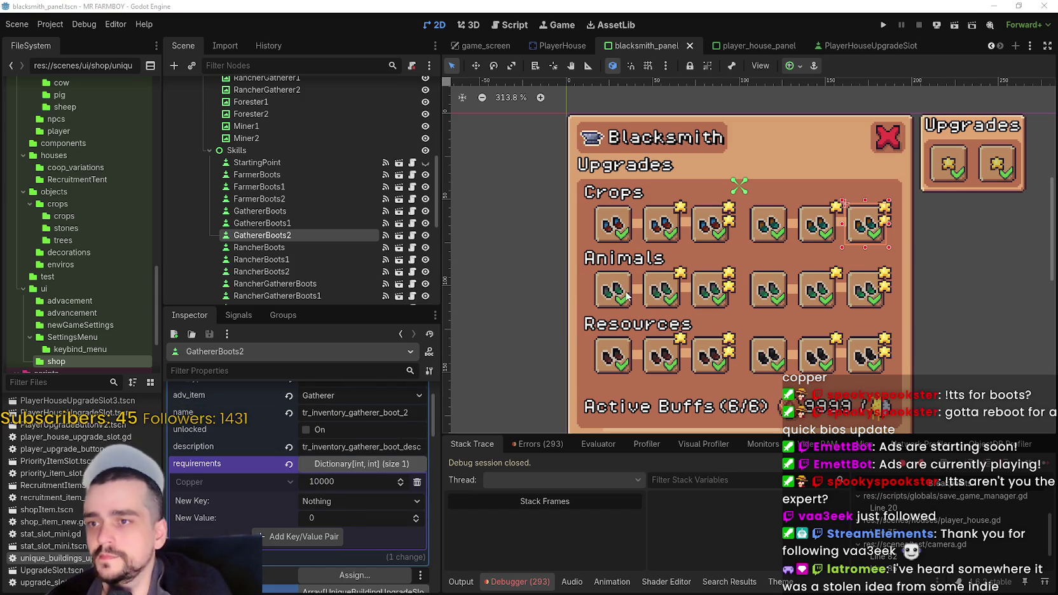
pyautogui.click(618, 293)
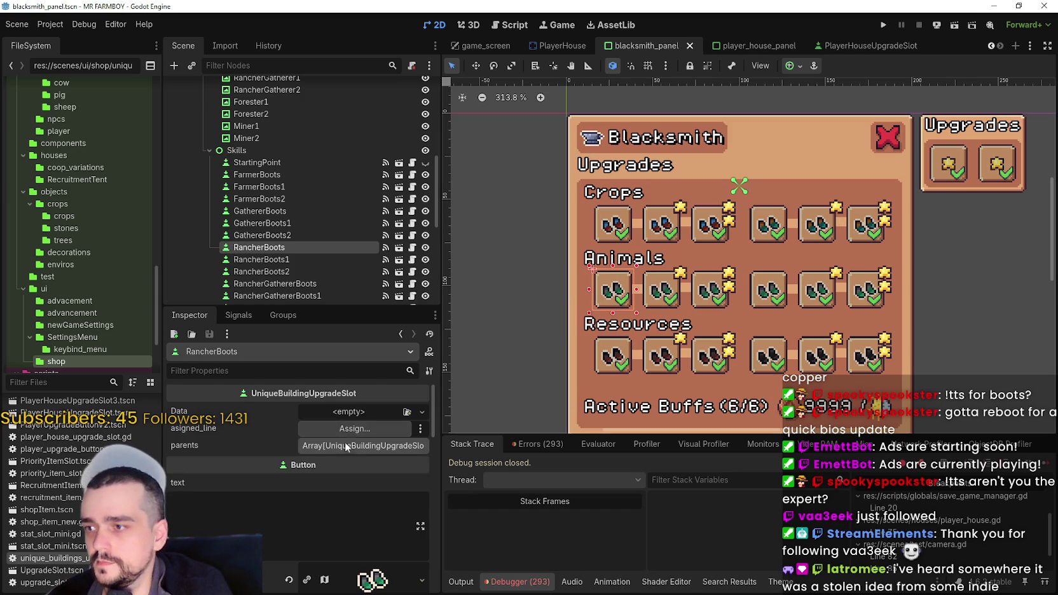
# Paste the skill data into RancherBoots and set its advancement item to Rancher.
pyautogui.click(340, 417)
pyautogui.click(375, 505)
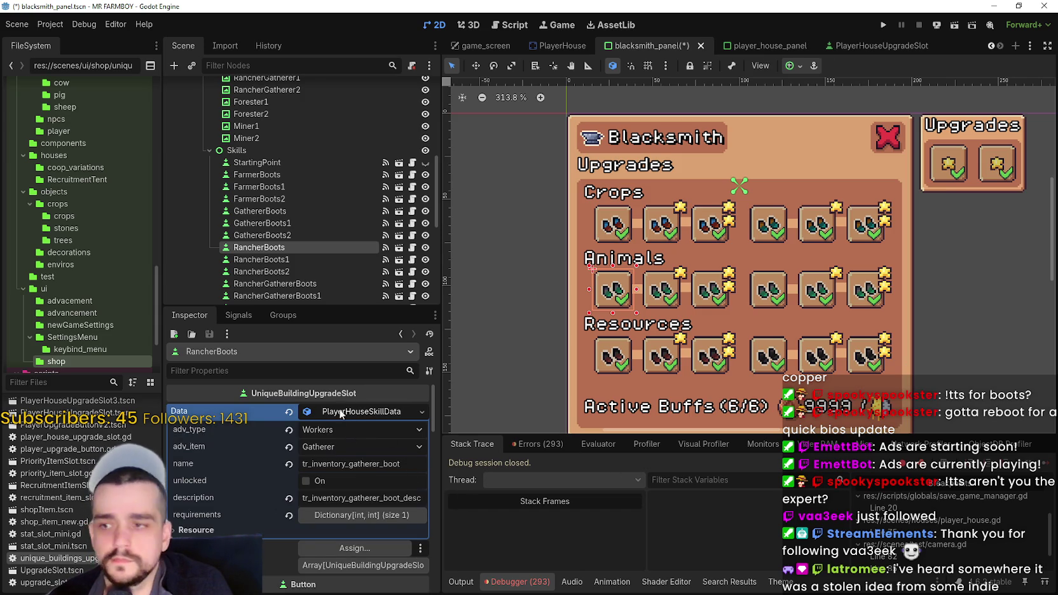
pyautogui.click(337, 446)
pyautogui.scroll(-5, 362, 293)
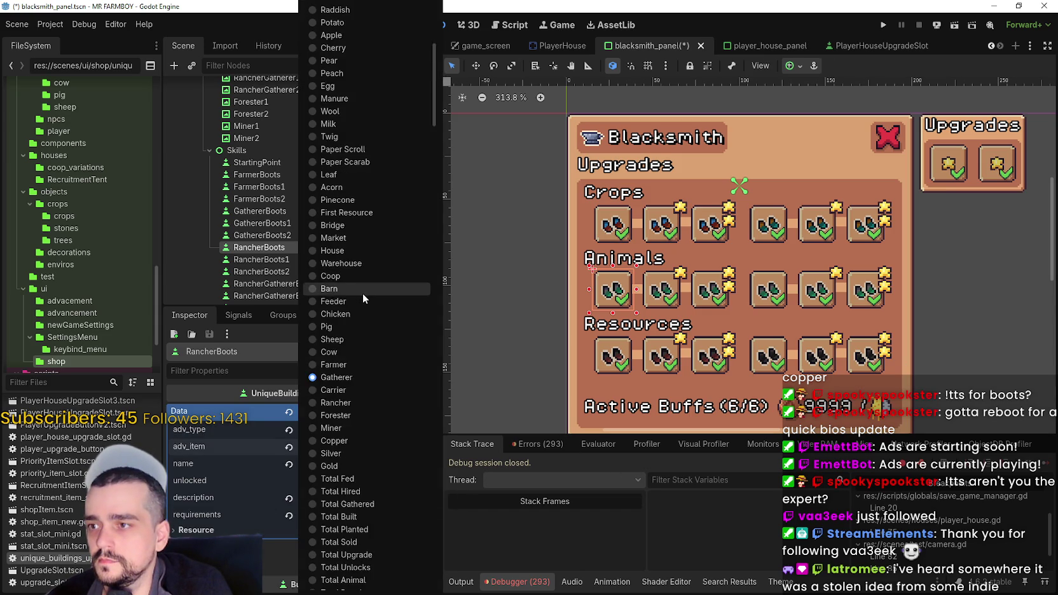
pyautogui.click(348, 258)
pyautogui.hotkey('ctrl', 's')
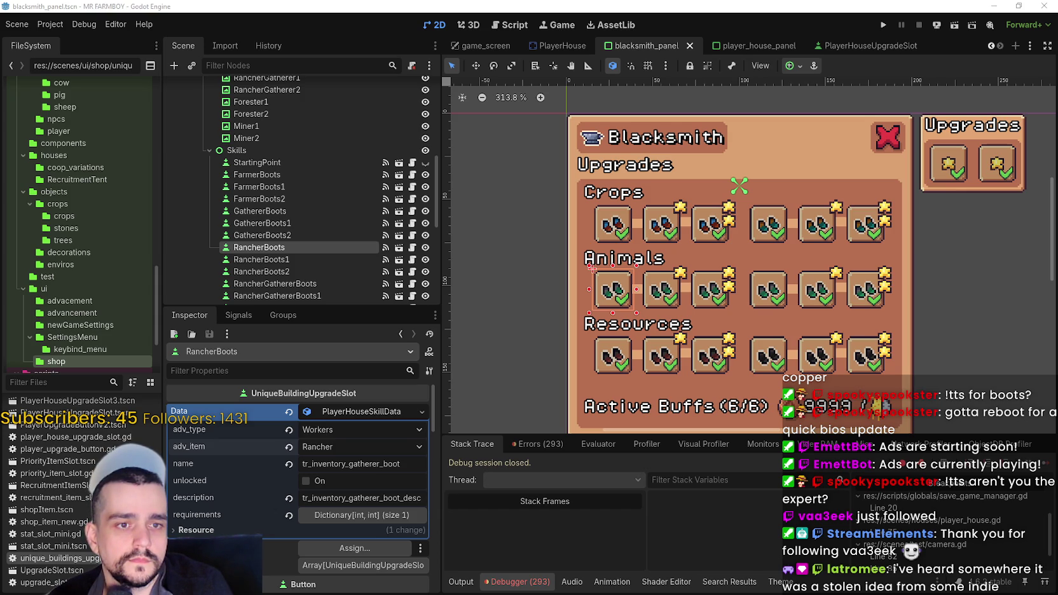
# Change gatherer to rancher in RancherBoots' name and description, save, and copy the data.
pyautogui.doubleClick(332, 464)
pyautogui.write('rancher')
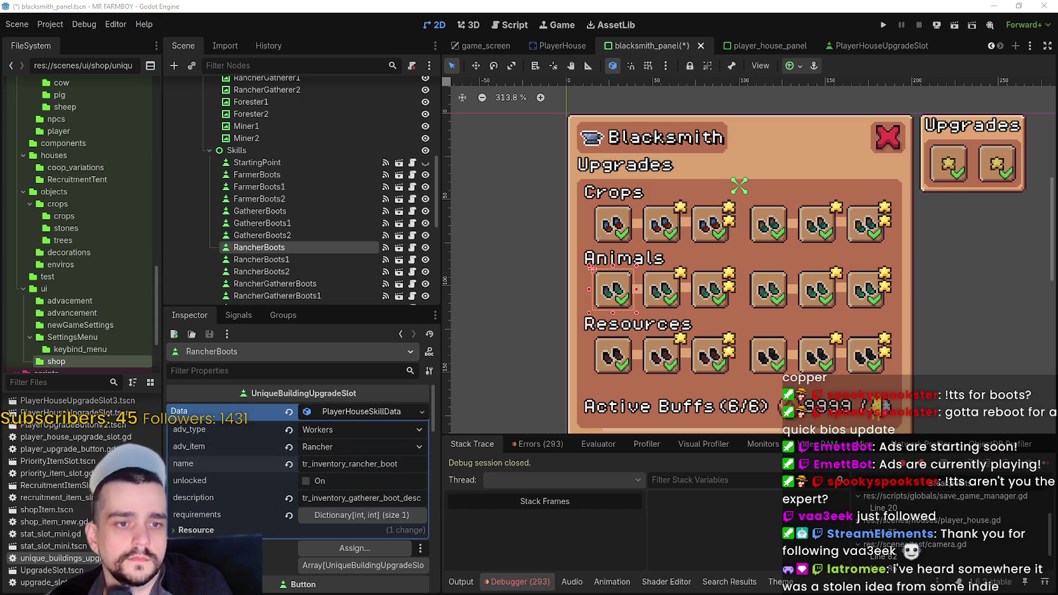
pyautogui.doubleClick(361, 498)
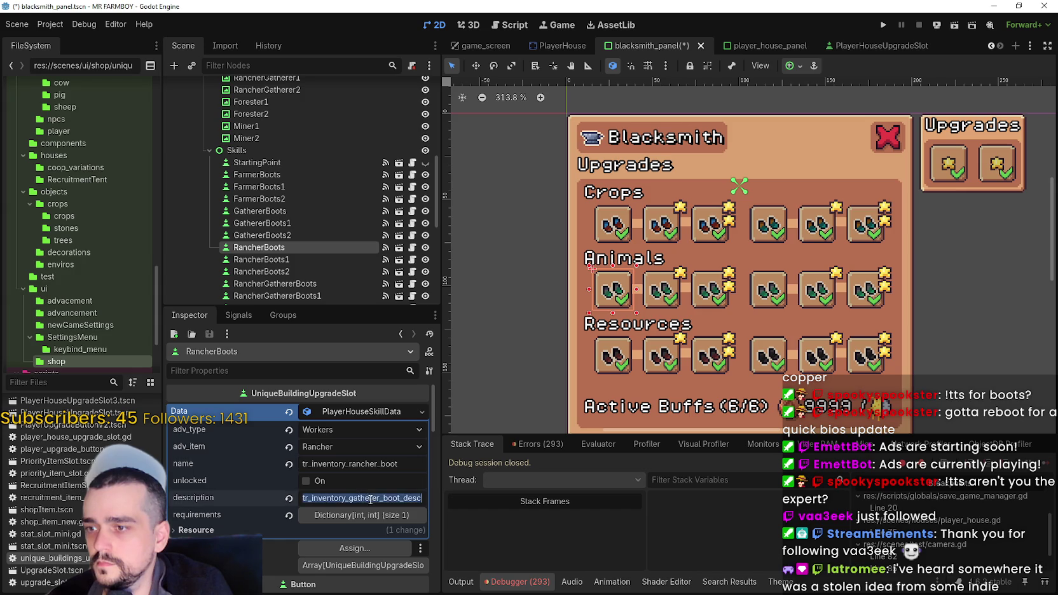
pyautogui.write('rancher')
pyautogui.hotkey('ctrl', 's')
pyautogui.click(360, 413)
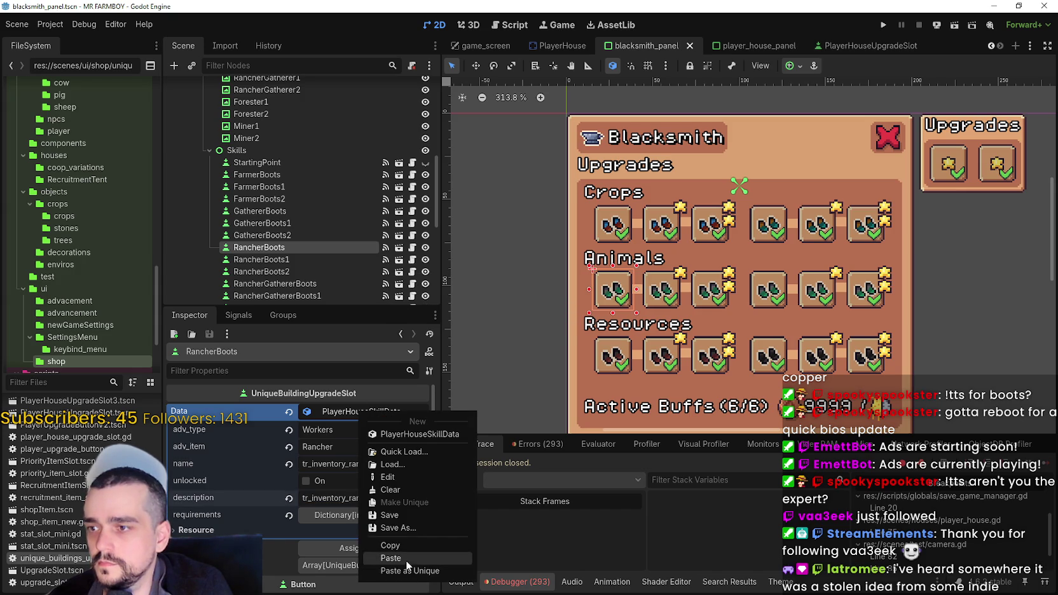
pyautogui.click(409, 543)
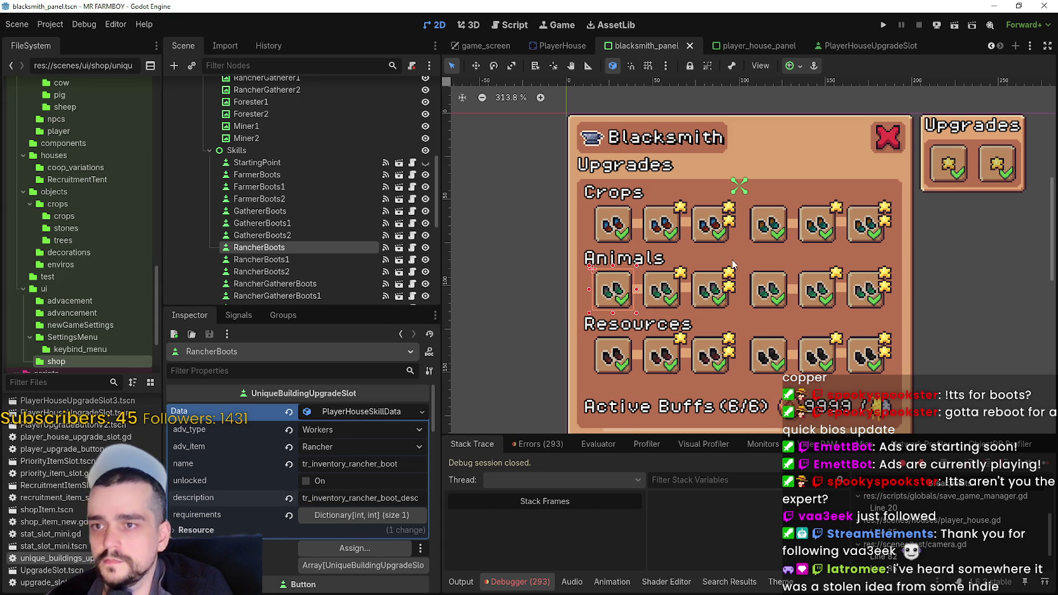
# Paste the rancher data into RancherBoots1, append 1 to its name, adjust its Copper cost, and save.
pyautogui.click(672, 299)
pyautogui.click(353, 415)
pyautogui.click(391, 484)
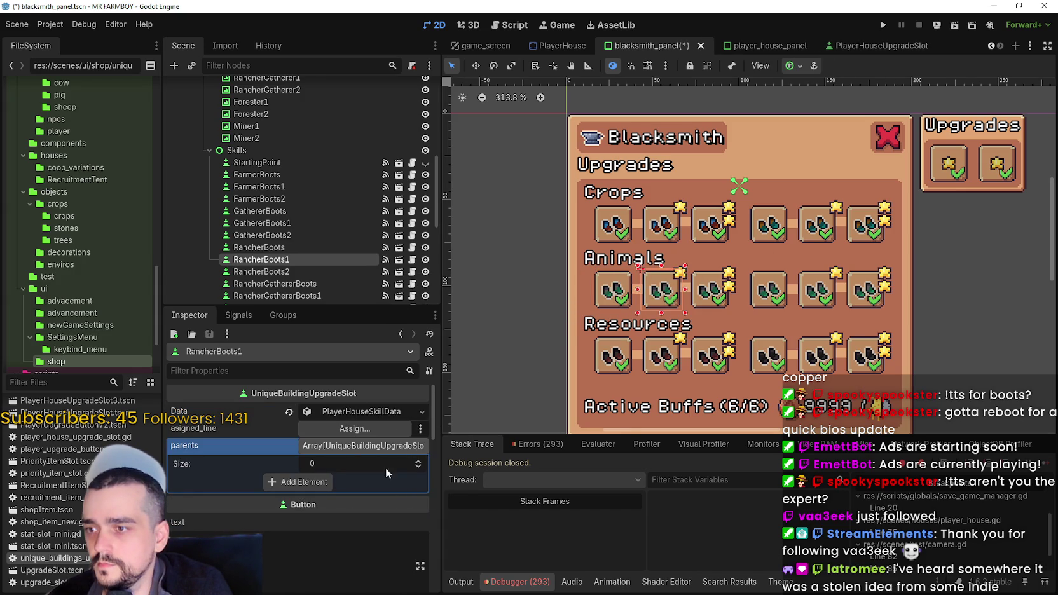
pyautogui.click(368, 413)
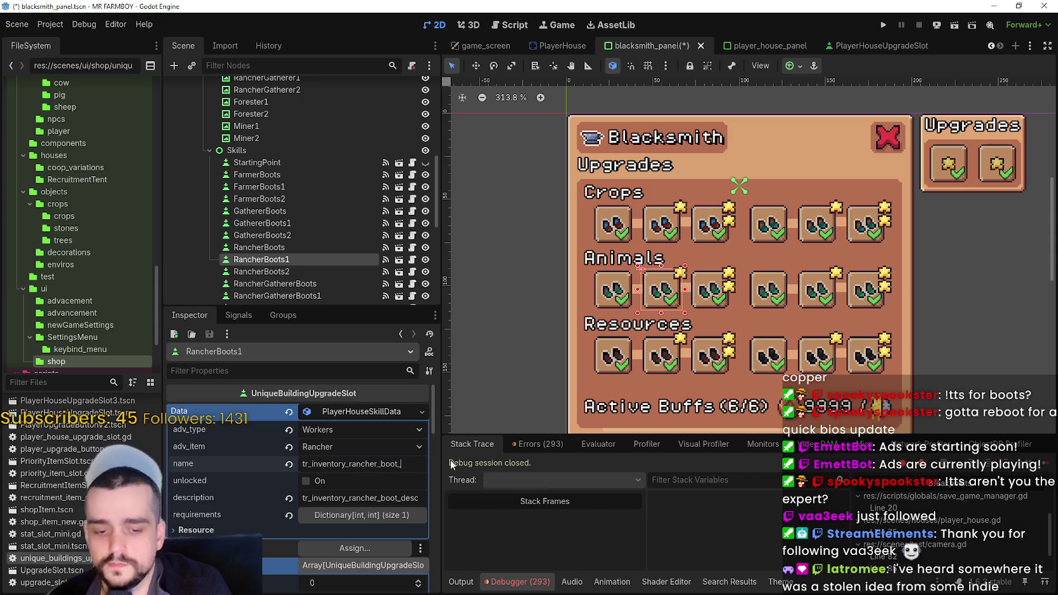
pyautogui.write('1')
pyautogui.click(362, 515)
pyautogui.click(368, 534)
pyautogui.hotkey('ctrl', 's')
# Paste the rancher data into RancherBoots2 as tr_inventory_rancher_boot_2 and save.
pyautogui.click(721, 294)
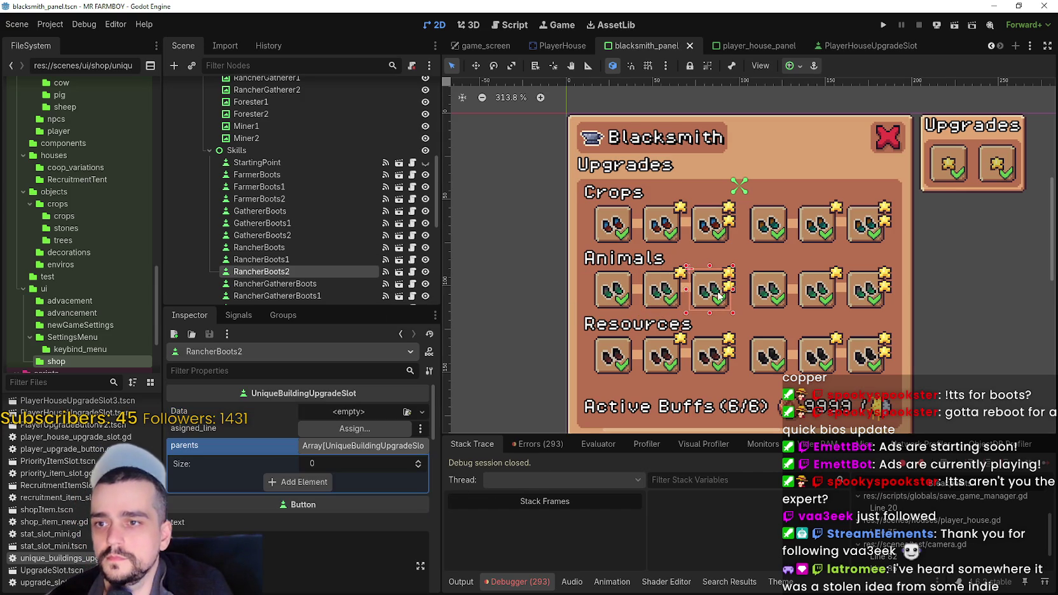
pyautogui.click(345, 411)
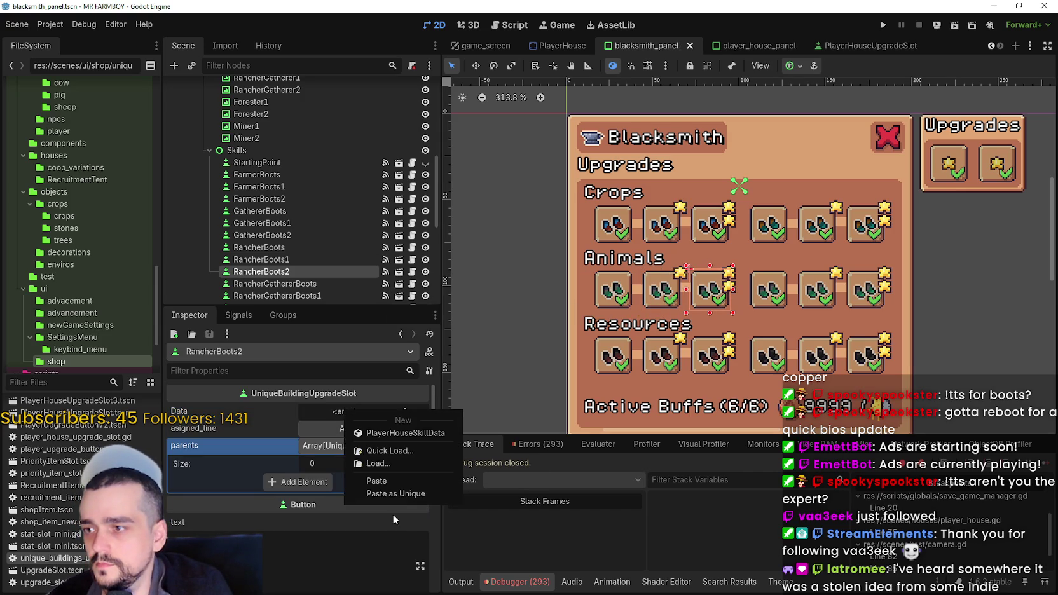
pyautogui.click(403, 495)
pyautogui.click(355, 411)
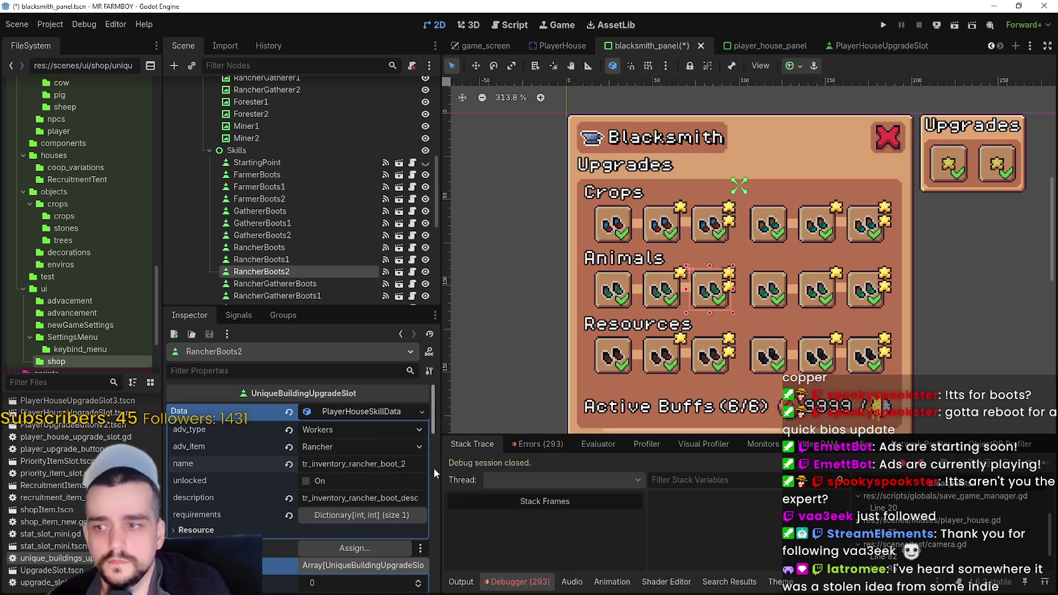
pyautogui.hotkey('ctrl', 's')
# Set RancherBoots2's Copper cost to 10000 and save the scene.
pyautogui.click(356, 515)
pyautogui.click(348, 539)
pyautogui.press('Return')
pyautogui.hotkey('ctrl', 's')
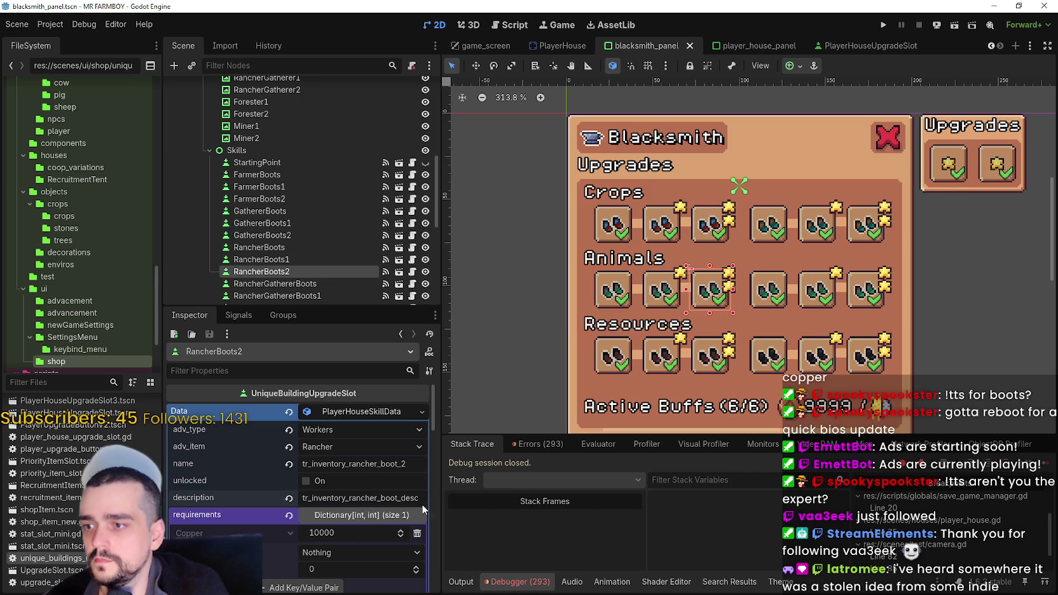
pyautogui.hotkey('ctrl', 's')
pyautogui.click(768, 289)
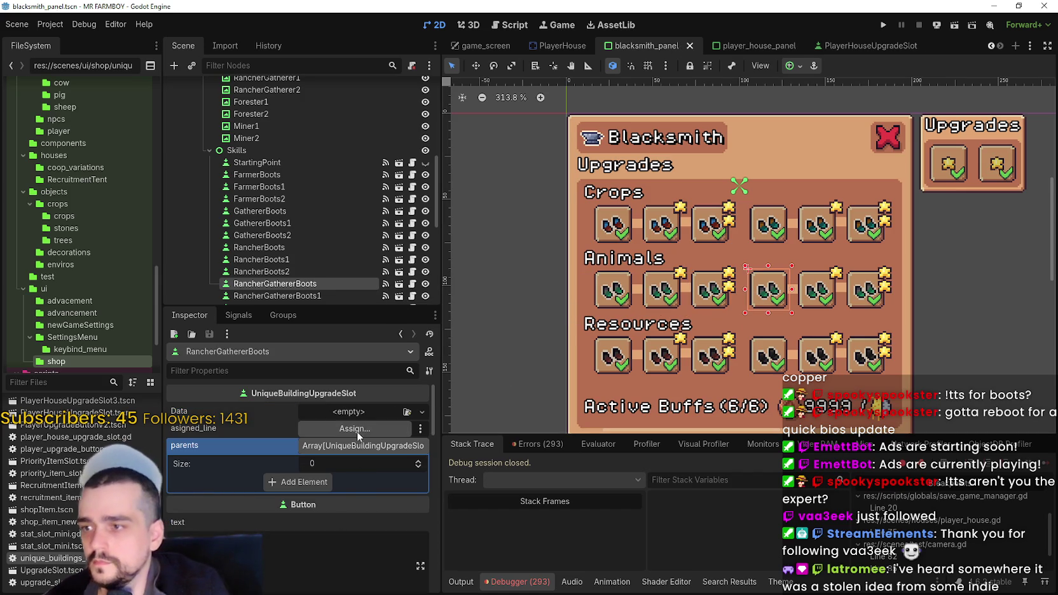
# Paste skill data into RancherGathererBoots, rename it with rancher2, save, and copy it.
pyautogui.click(346, 413)
pyautogui.click(387, 481)
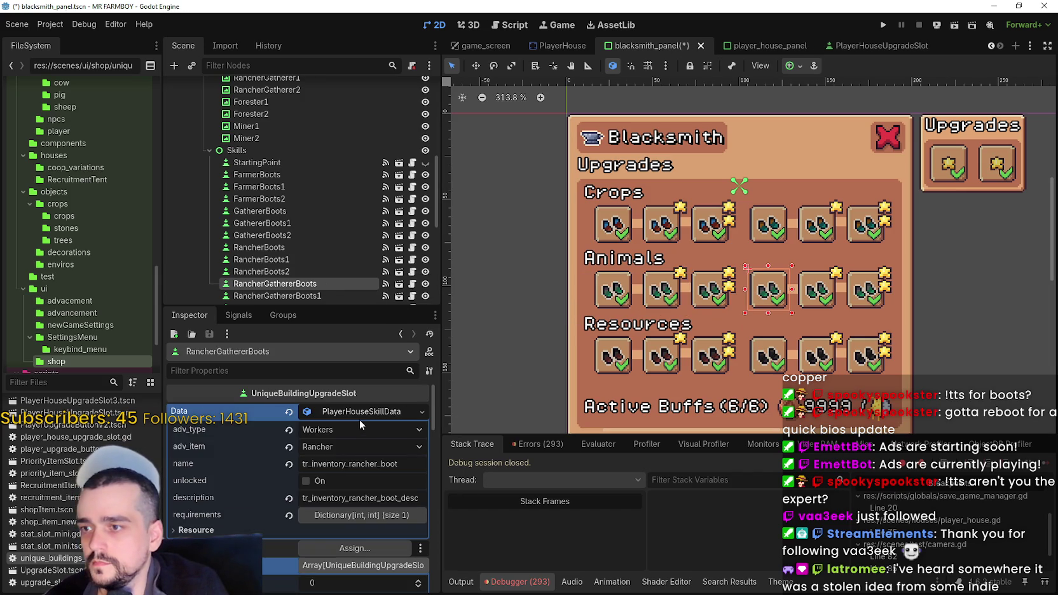
pyautogui.click(424, 464)
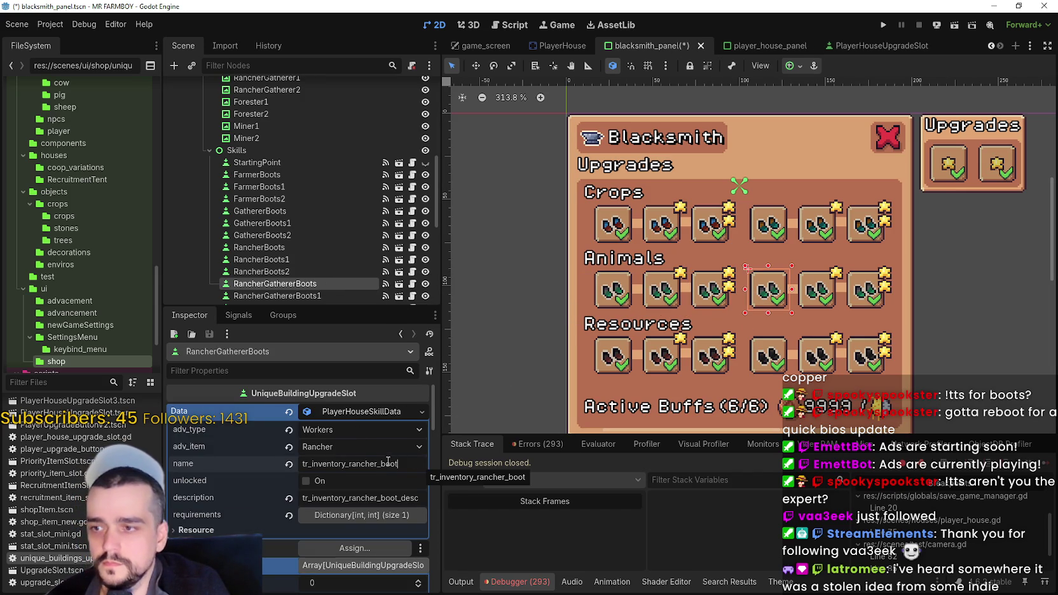
pyautogui.click(376, 464)
pyautogui.write('2')
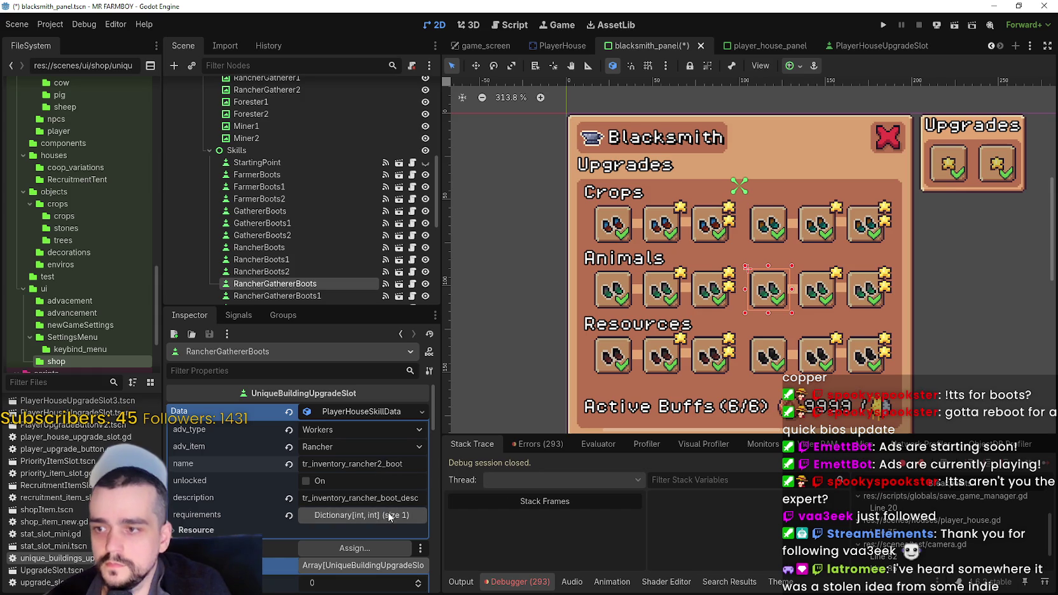
pyautogui.hotkey('ctrl', 's')
pyautogui.rightClick(356, 412)
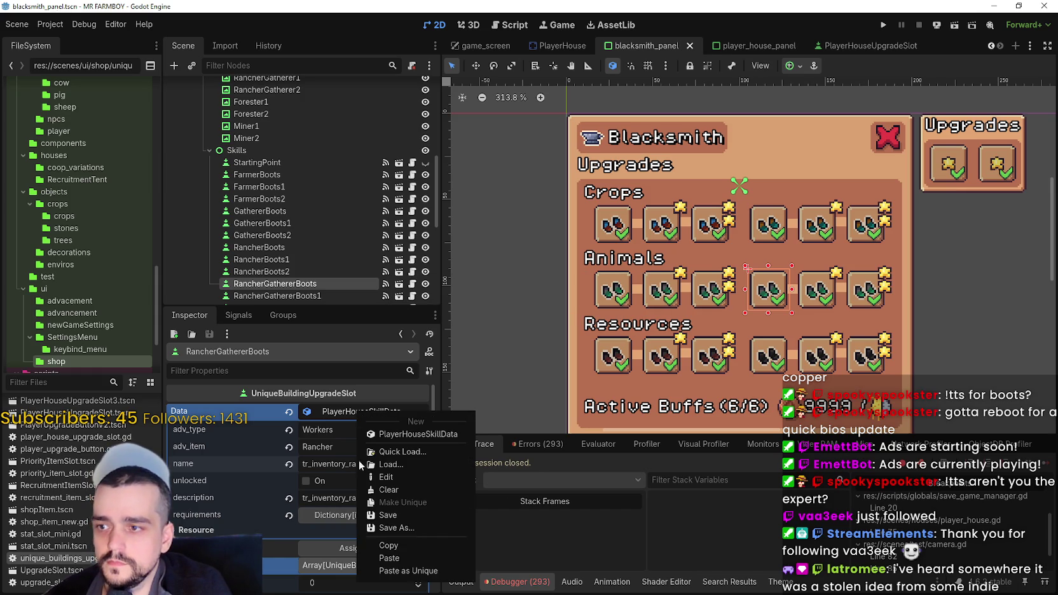
pyautogui.click(563, 476)
# Paste into RancherGathererBoots1 as tr_inventory_rancher2_boot_1 costing 1000 Copper and save.
pyautogui.click(811, 305)
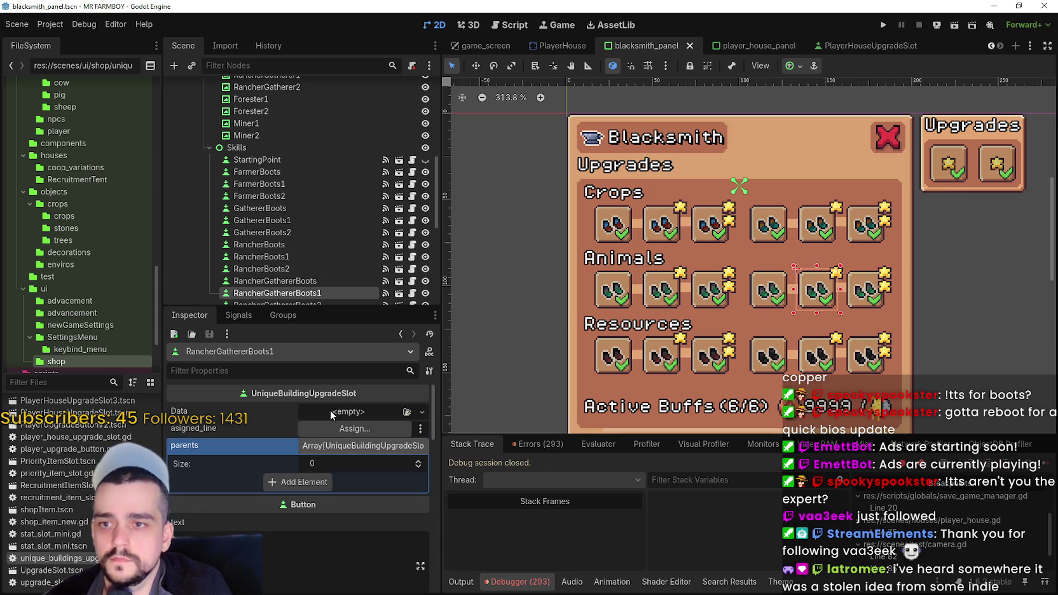
pyautogui.click(343, 412)
pyautogui.click(391, 497)
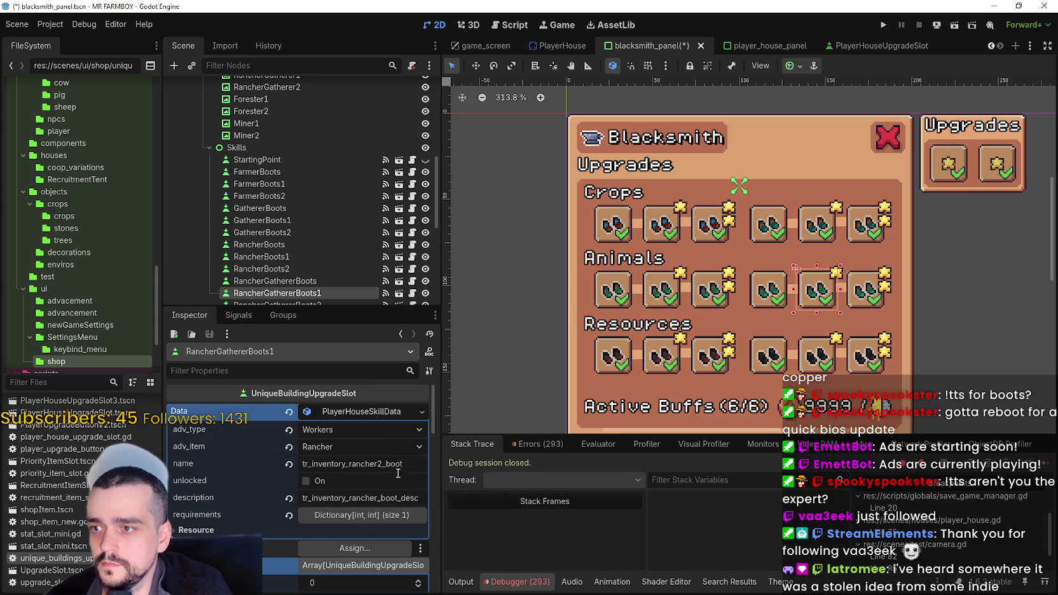
pyautogui.click(398, 463)
pyautogui.write('_1')
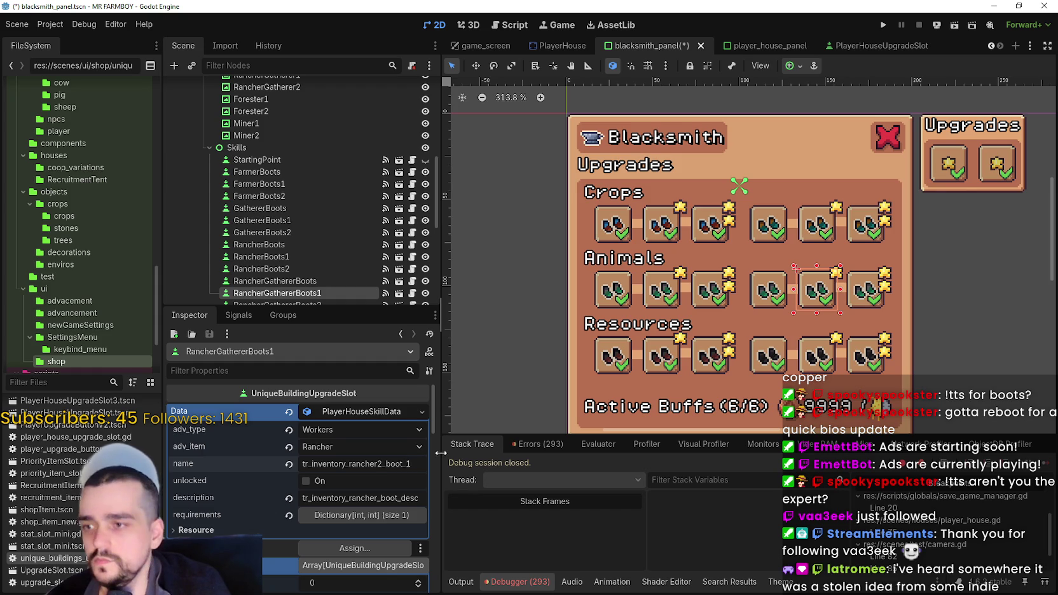
pyautogui.hotkey('ctrl', 's')
pyautogui.click(407, 515)
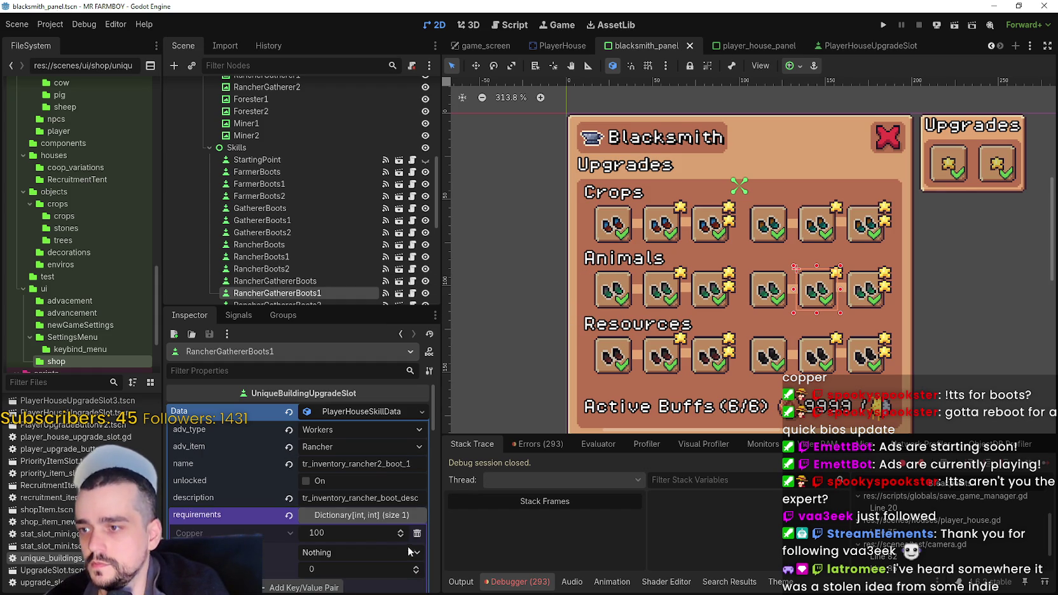
pyautogui.click(343, 531)
pyautogui.write('0')
pyautogui.press('Return')
pyautogui.hotkey('ctrl', 's')
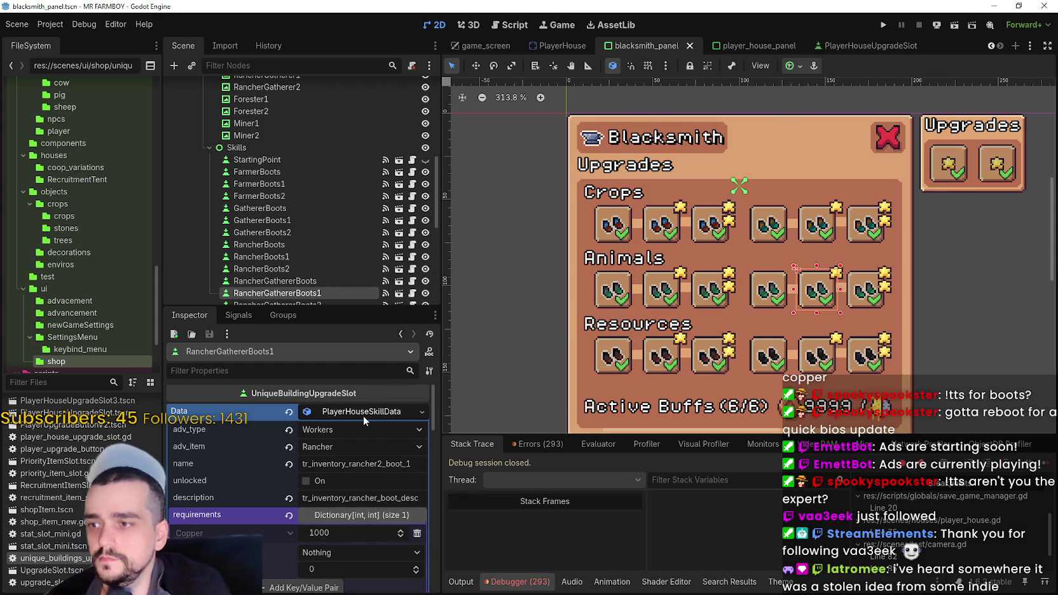
# Copy RancherGathererBoots1's skill data and paste it into RancherGathererBoots2.
pyautogui.rightClick(364, 419)
pyautogui.click(402, 550)
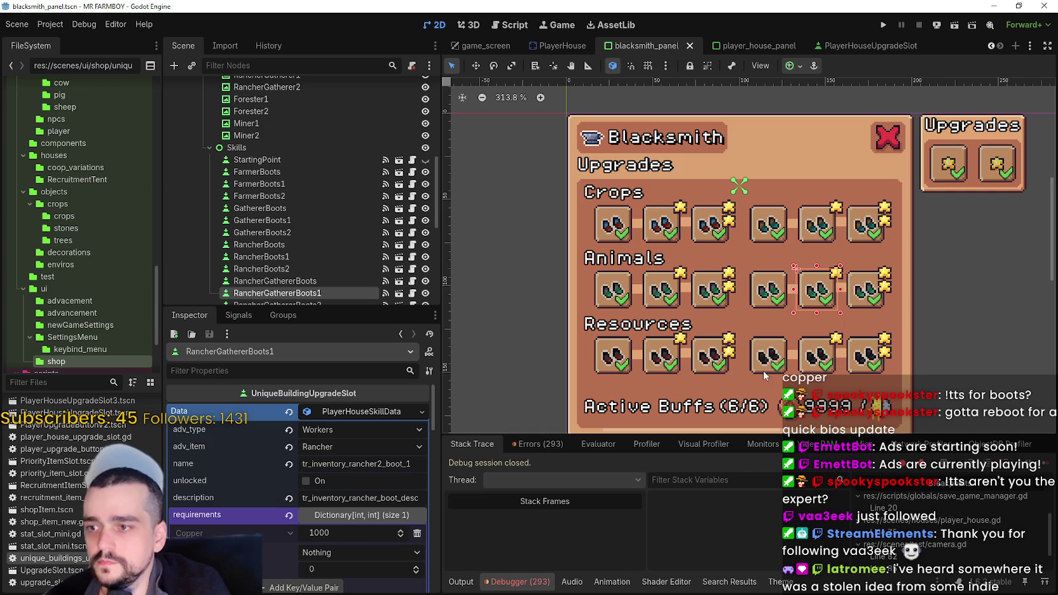
pyautogui.click(866, 295)
pyautogui.rightClick(326, 410)
pyautogui.click(361, 493)
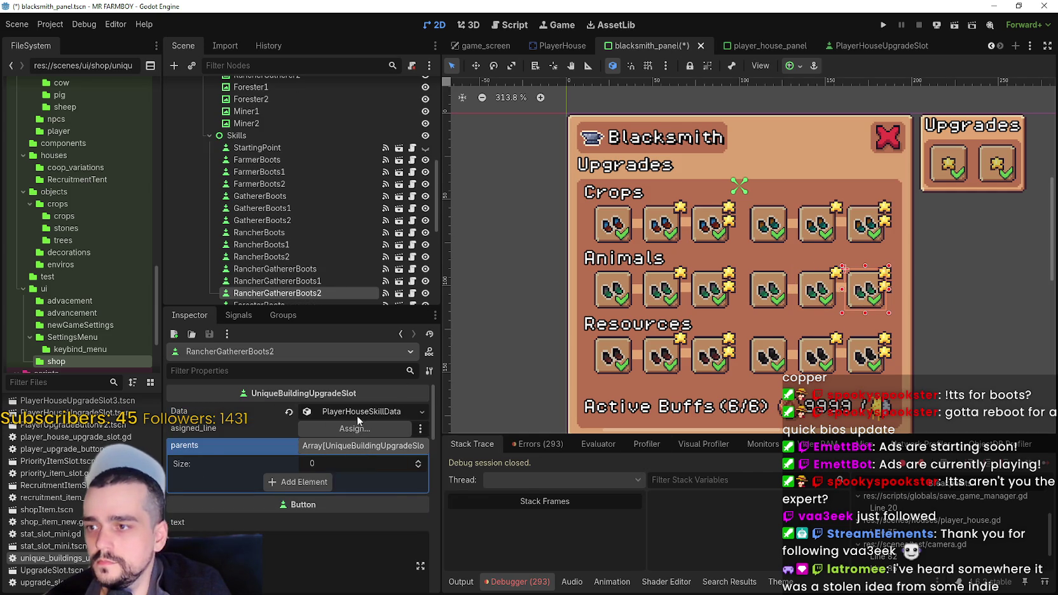
# Name the skill tr_inventory_rancher2_boot_2 with a 10000 Copper cost and save.
pyautogui.click(355, 416)
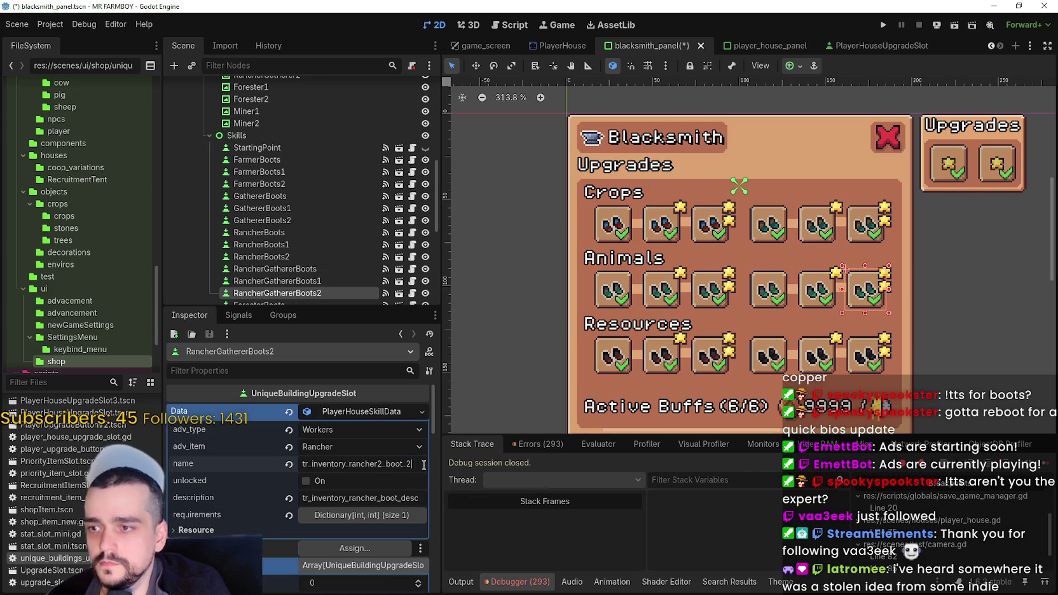
pyautogui.write('2')
pyautogui.hotkey('ctrl', 's')
pyautogui.click(359, 517)
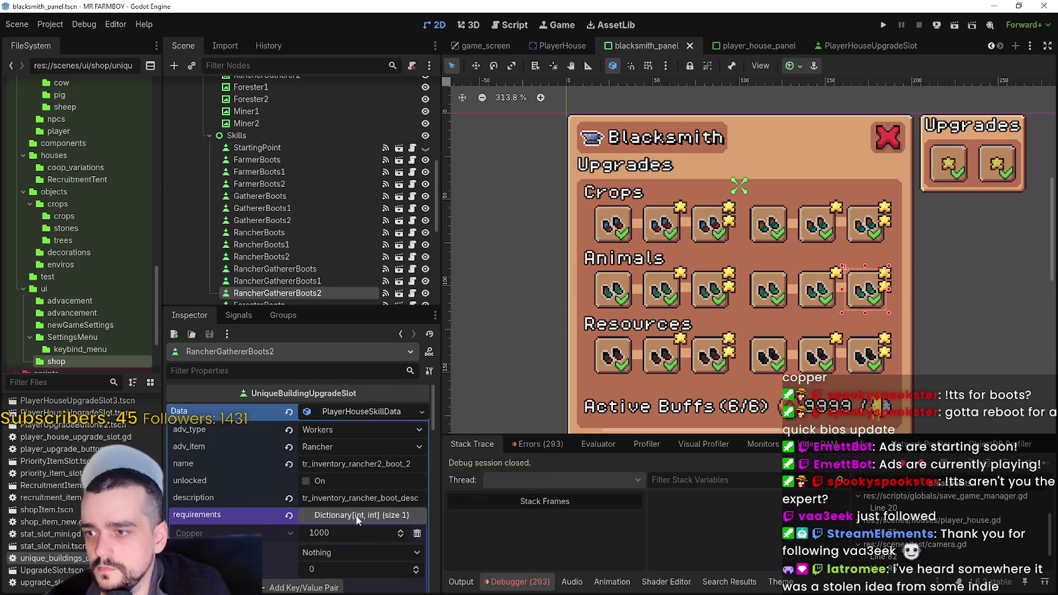
pyautogui.scroll(-1, 359, 519)
pyautogui.click(348, 510)
pyautogui.write('0')
pyautogui.press('Return')
pyautogui.hotkey('ctrl', 's')
# Copy the RancherGathererBoots2 skill data, save, and collapse it to reach the parents array.
pyautogui.click(375, 412)
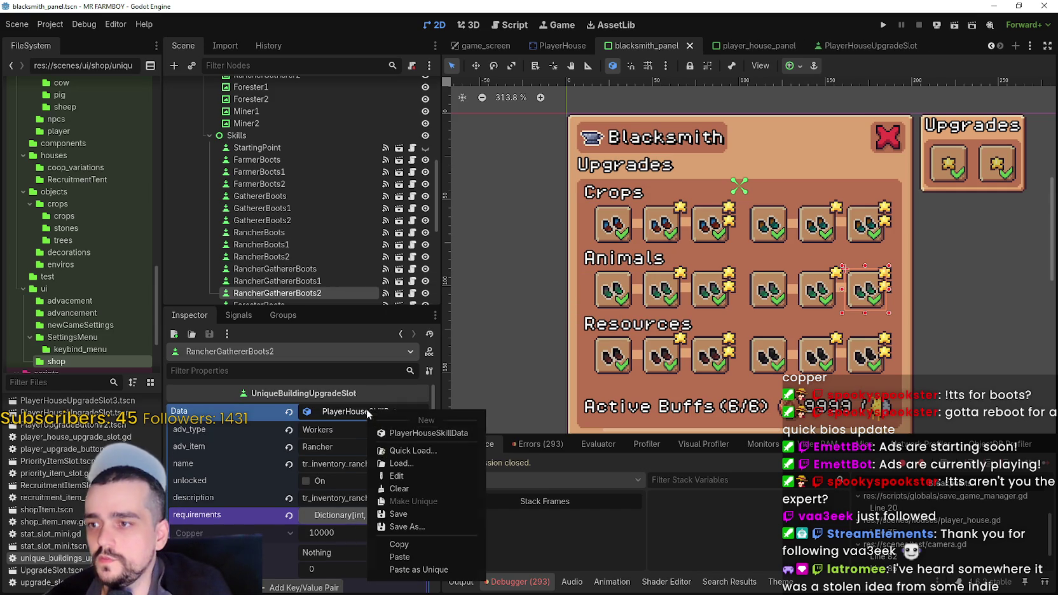
pyautogui.click(399, 545)
pyautogui.scroll(-3, 680, 325)
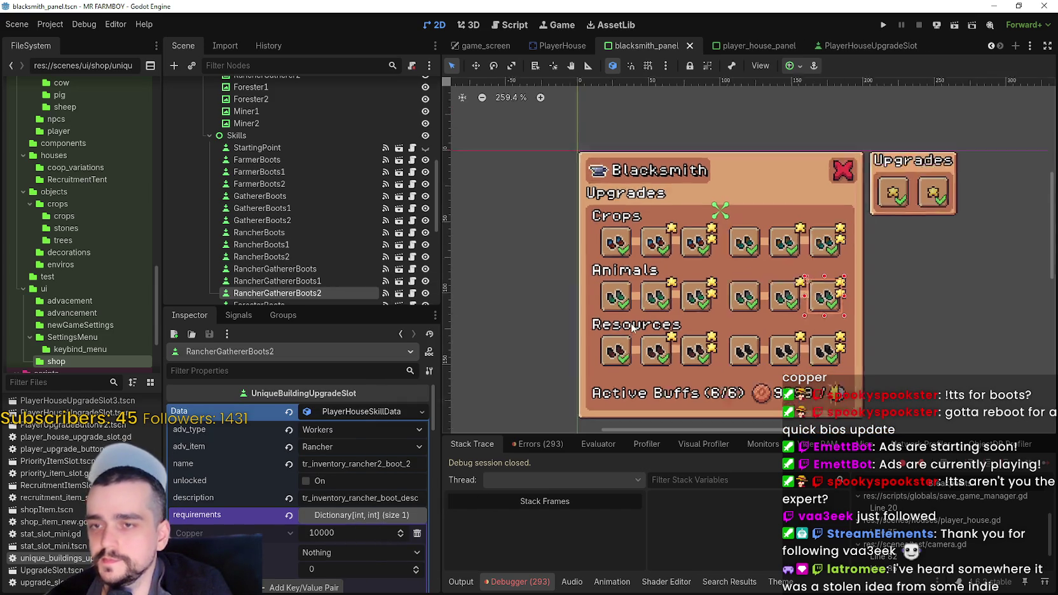
pyautogui.hotkey('ctrl', 's')
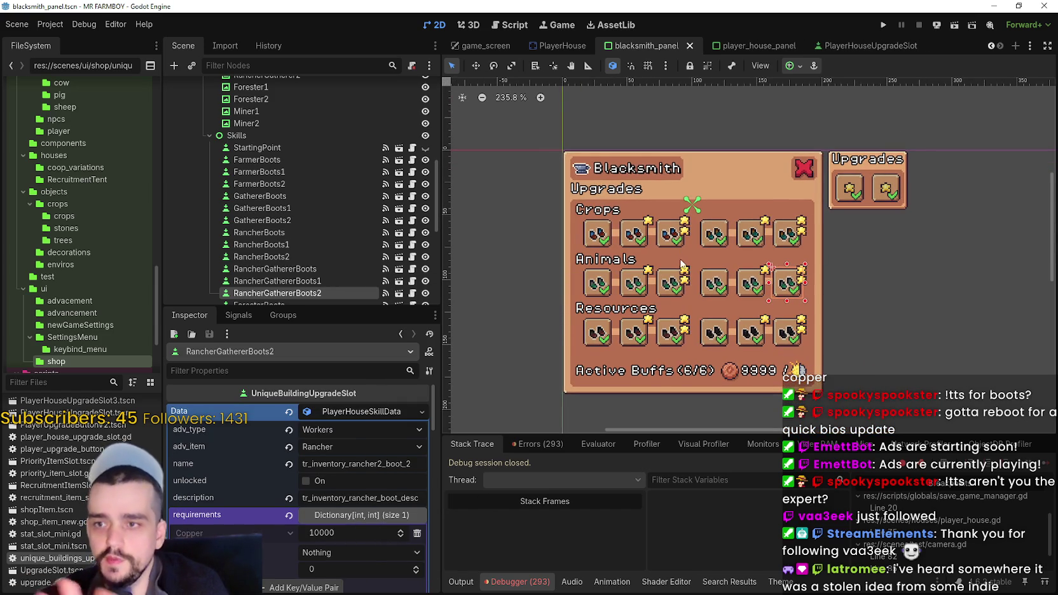
pyautogui.scroll(2, 686, 260)
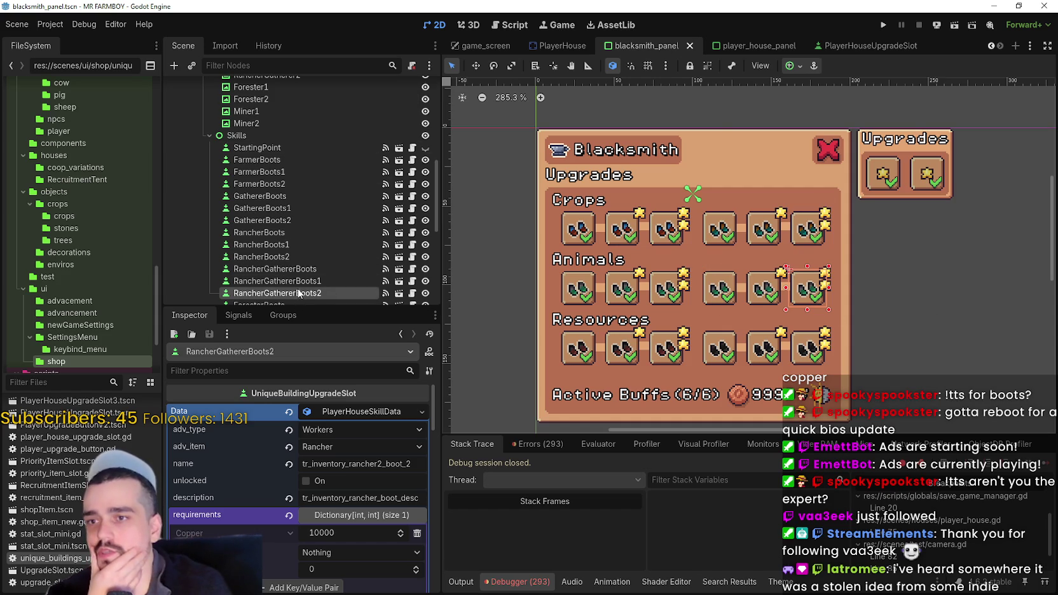
pyautogui.scroll(2, 304, 218)
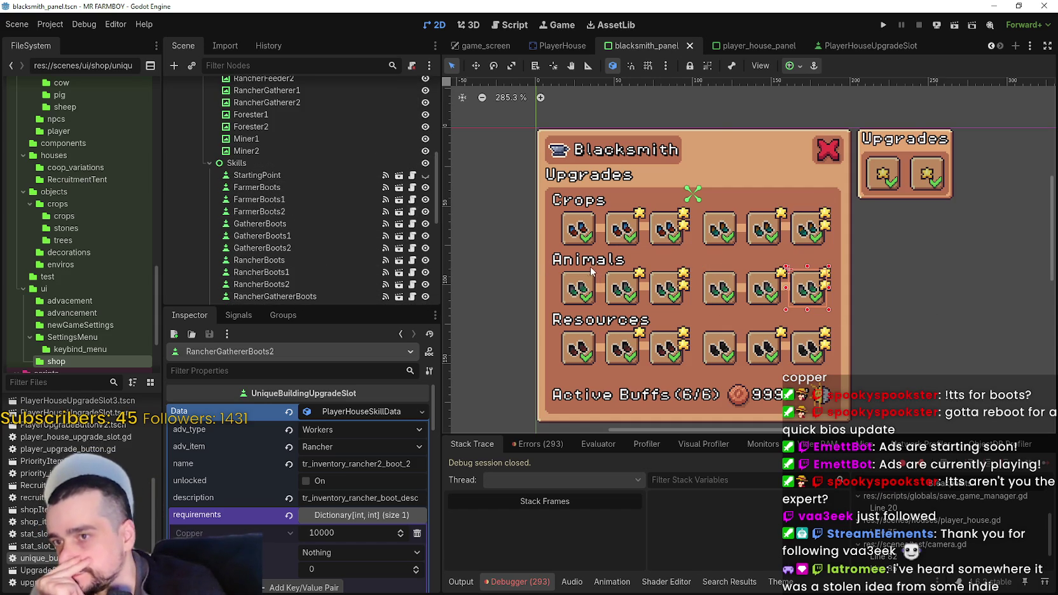
pyautogui.click(378, 411)
pyautogui.scroll(-2, 768, 261)
pyautogui.hscroll(2, 768, 261)
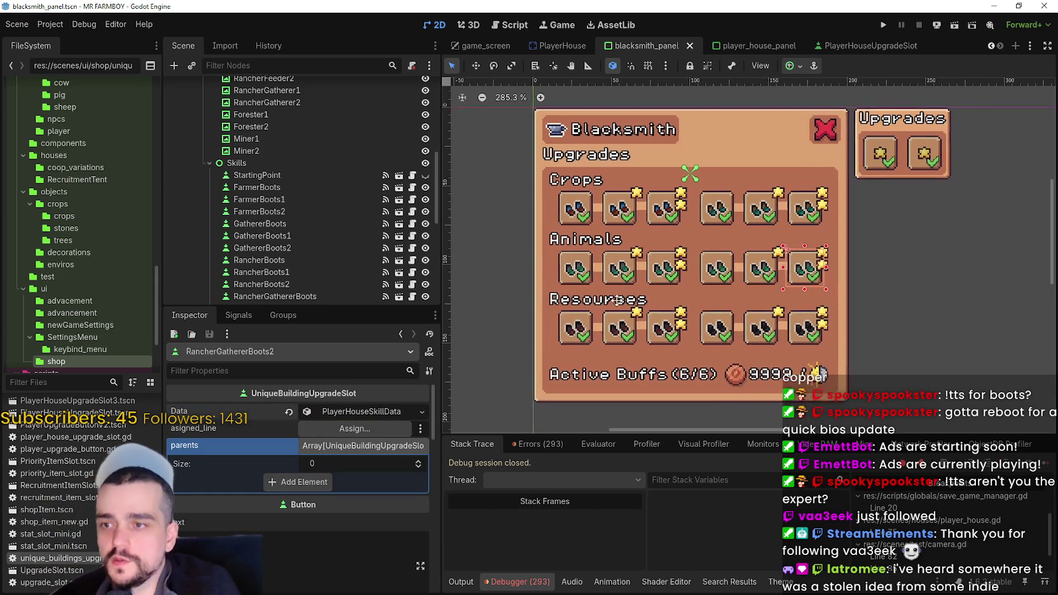
# Paste the copied boot skill data into the ForesterBoots slot's empty Data field.
pyautogui.click(555, 328)
pyautogui.scroll(5, 337, 432)
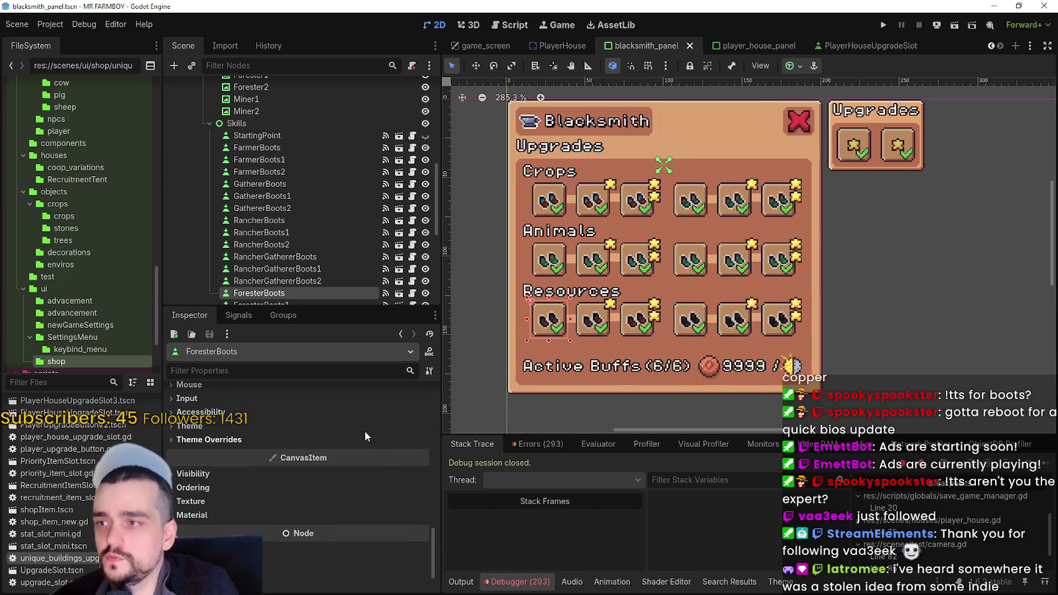
pyautogui.scroll(10, 371, 412)
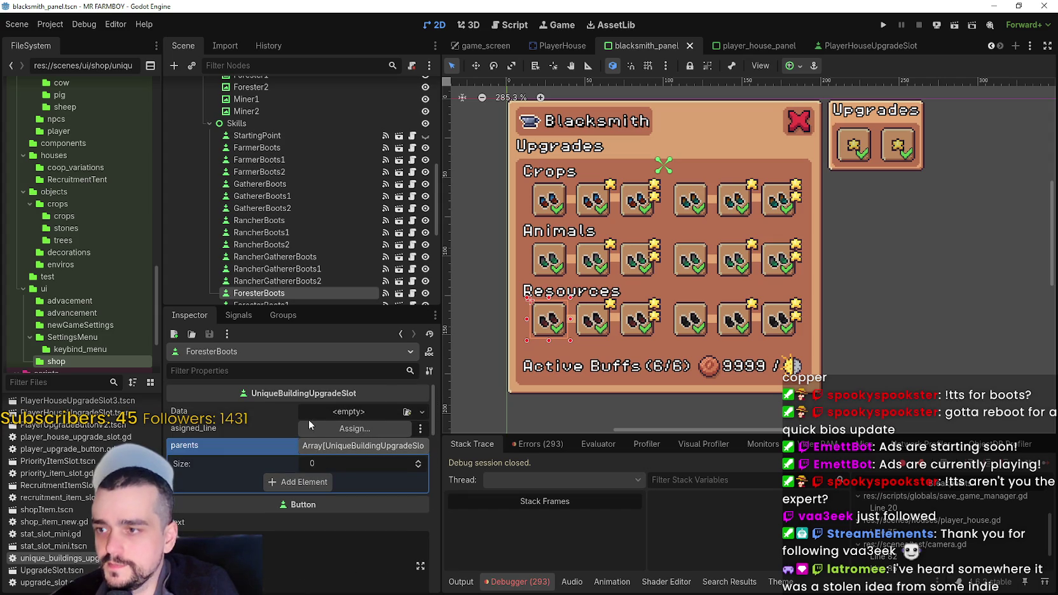
pyautogui.click(334, 413)
pyautogui.click(370, 499)
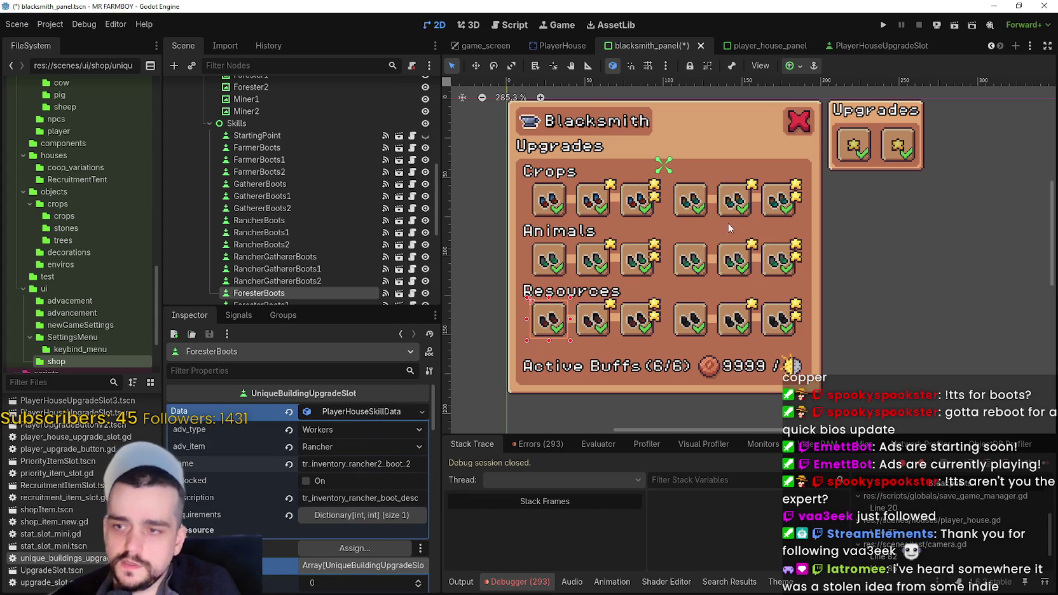
# Compare against the skill data of the RancherGathererBoots, RancherGathererBoots1 and RancherGathererBoots2 slots.
pyautogui.click(770, 270)
pyautogui.click(359, 412)
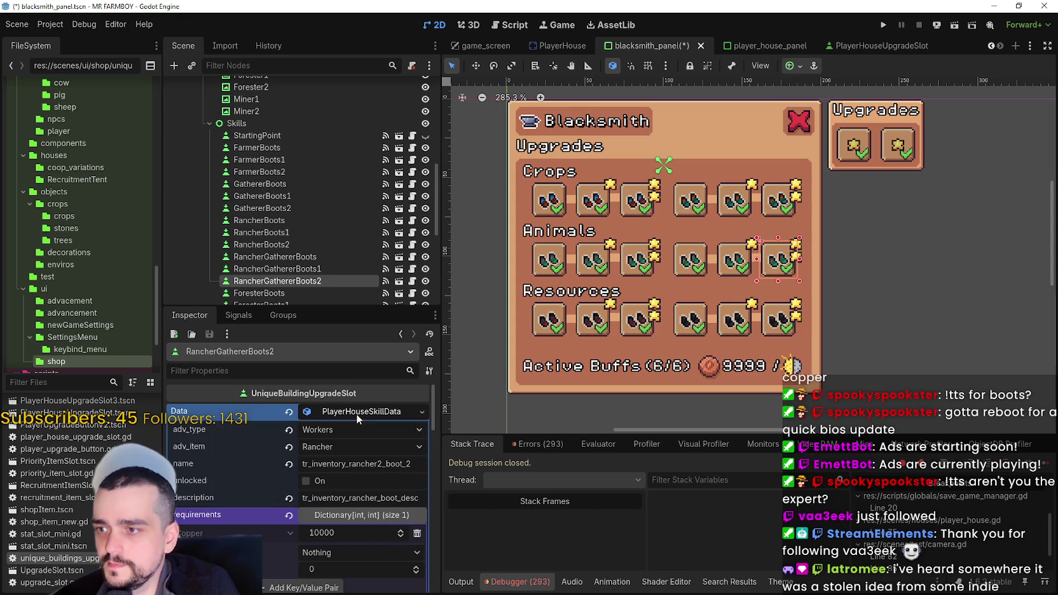
pyautogui.click(358, 412)
pyautogui.click(734, 259)
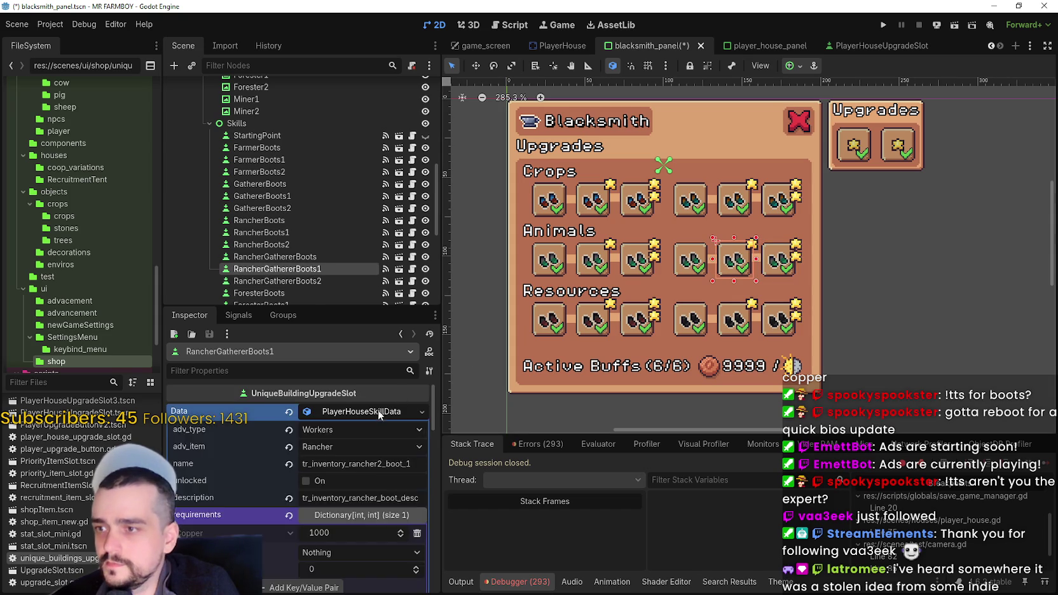
pyautogui.click(691, 274)
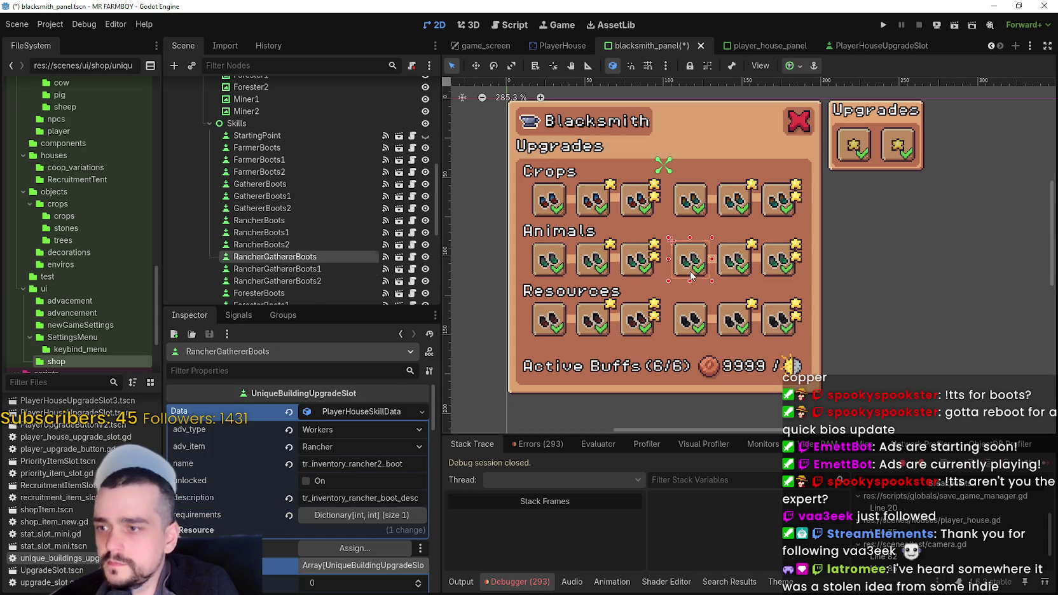
pyautogui.click(570, 332)
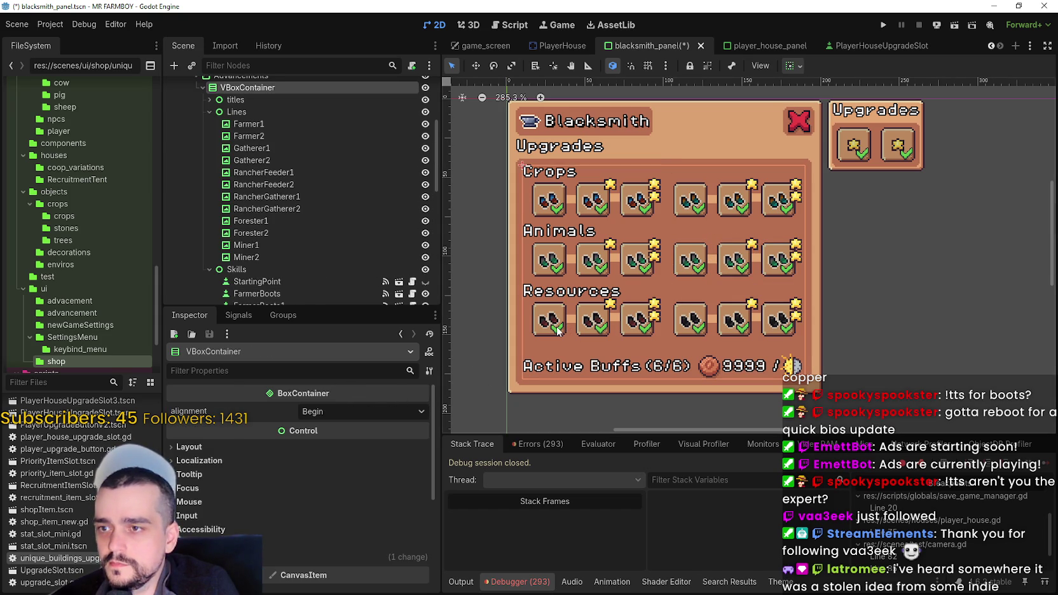
# Rename ForesterBoots' skill to tr_inventory_forester_boot and save the scene.
pyautogui.click(548, 321)
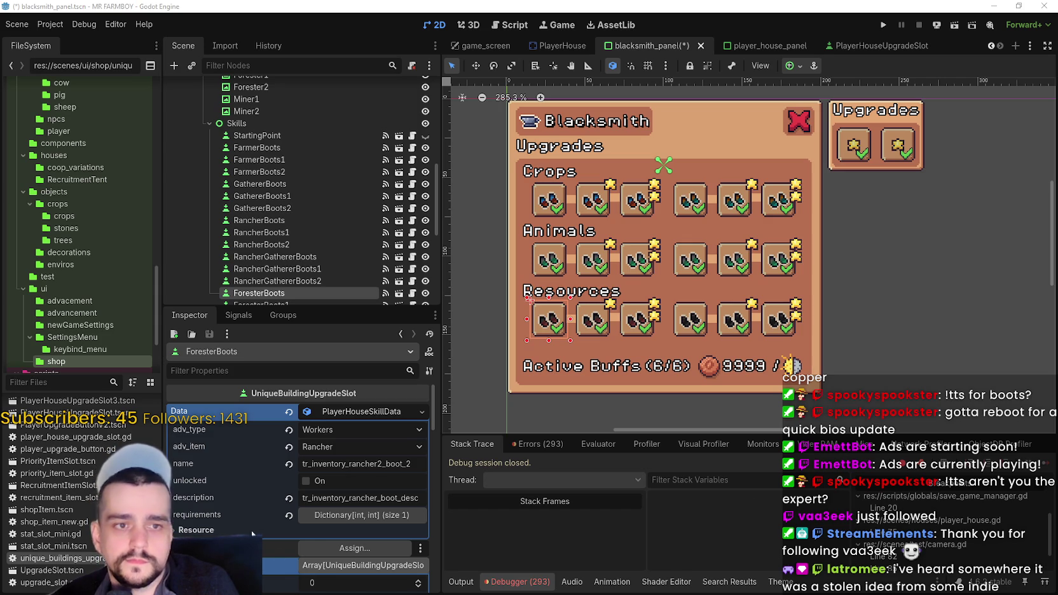
pyautogui.click(366, 464)
pyautogui.hotkey('ctrl', 'a')
pyautogui.write('tr_inventory_forester_boot')
pyautogui.press('Return')
pyautogui.hotkey('ctrl', 's')
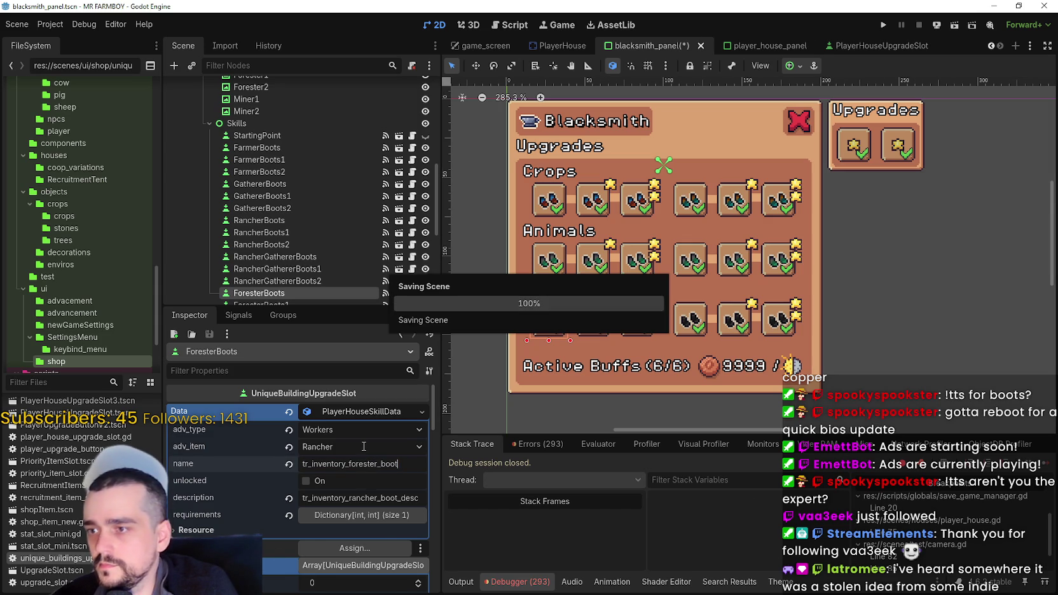
# Set ForesterBoots' advancement item to Forester and save.
pyautogui.click(359, 446)
pyautogui.scroll(-3, 367, 375)
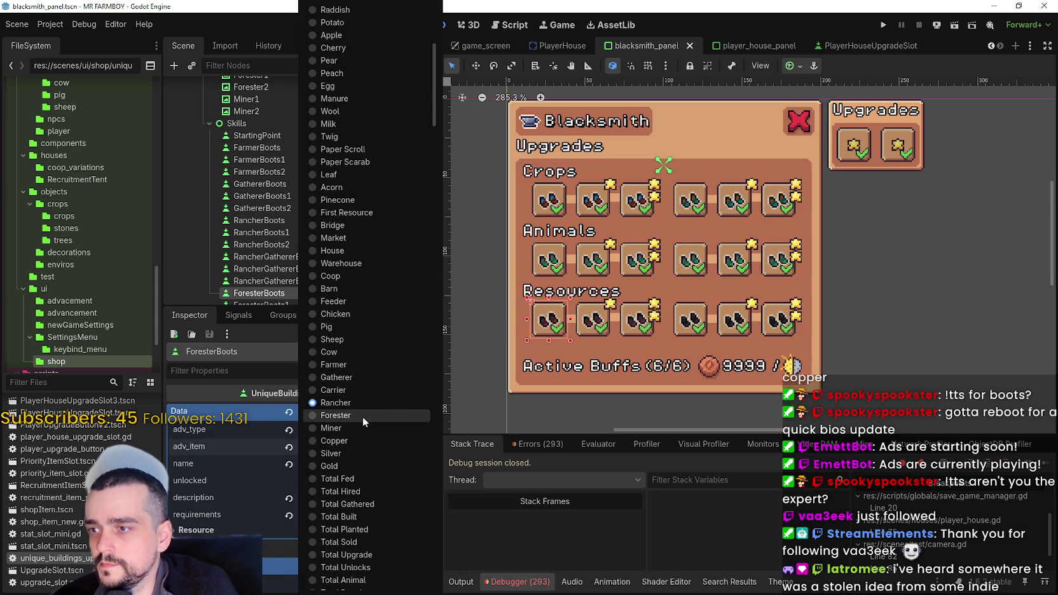
pyautogui.click(366, 419)
pyautogui.hotkey('ctrl', 's')
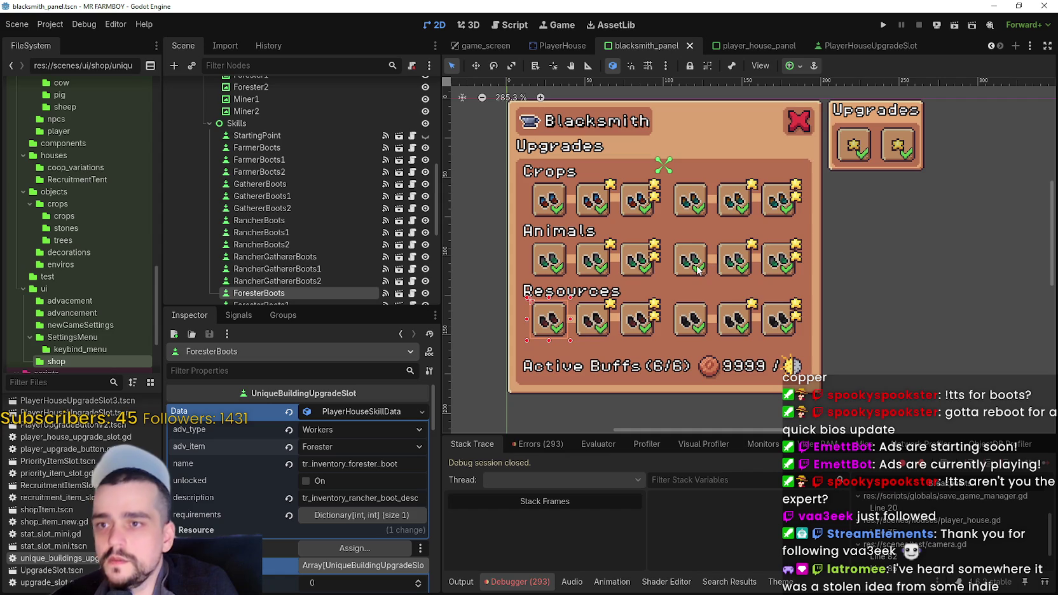
# Set RancherGathererBoots' advancement item to Rancher 2, confirming RancherGathererBoots1 already has Rancher 2.
pyautogui.click(697, 271)
pyautogui.click(347, 451)
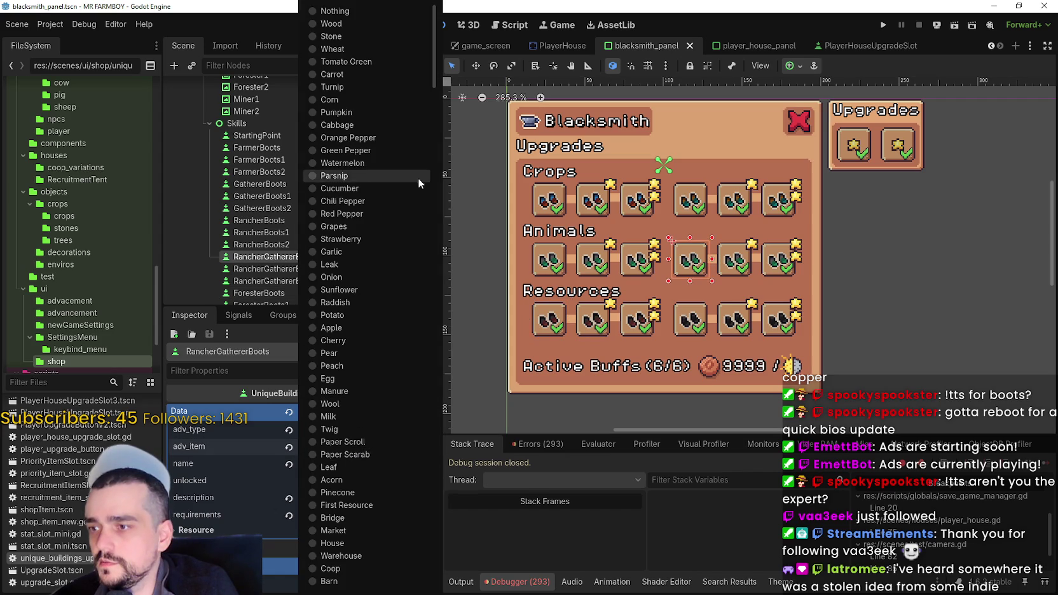
pyautogui.scroll(-2, 417, 525)
pyautogui.scroll(-15, 417, 525)
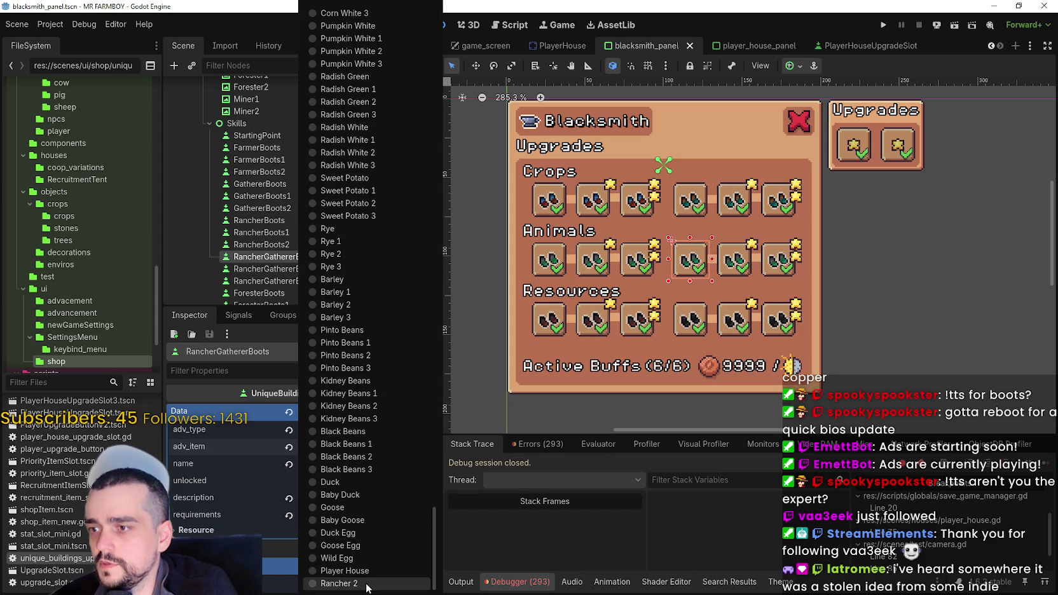
pyautogui.click(366, 583)
pyautogui.click(734, 277)
pyautogui.click(356, 447)
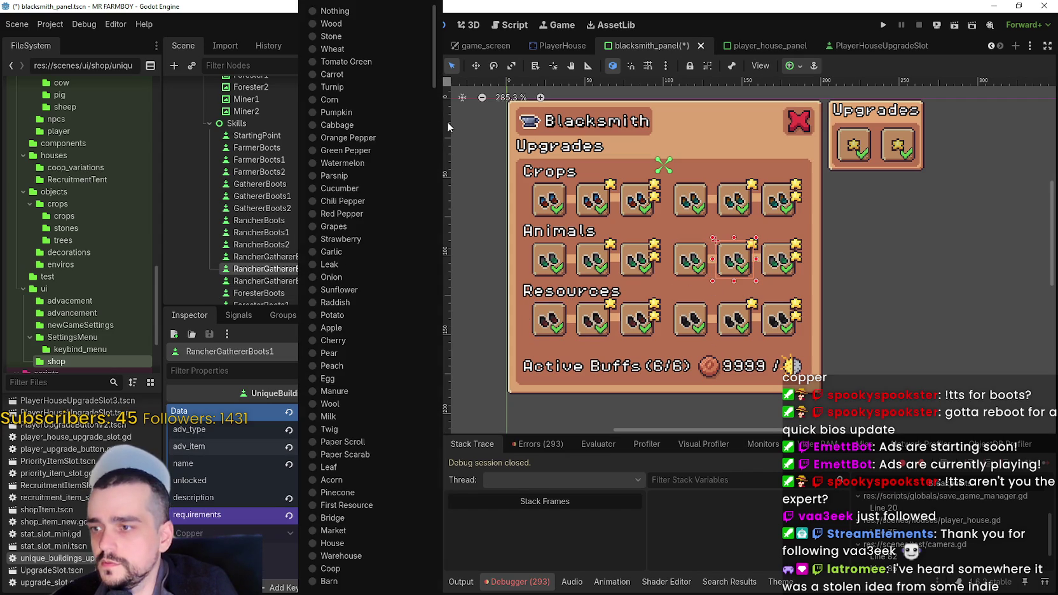
pyautogui.scroll(-3, 381, 299)
pyautogui.click(771, 286)
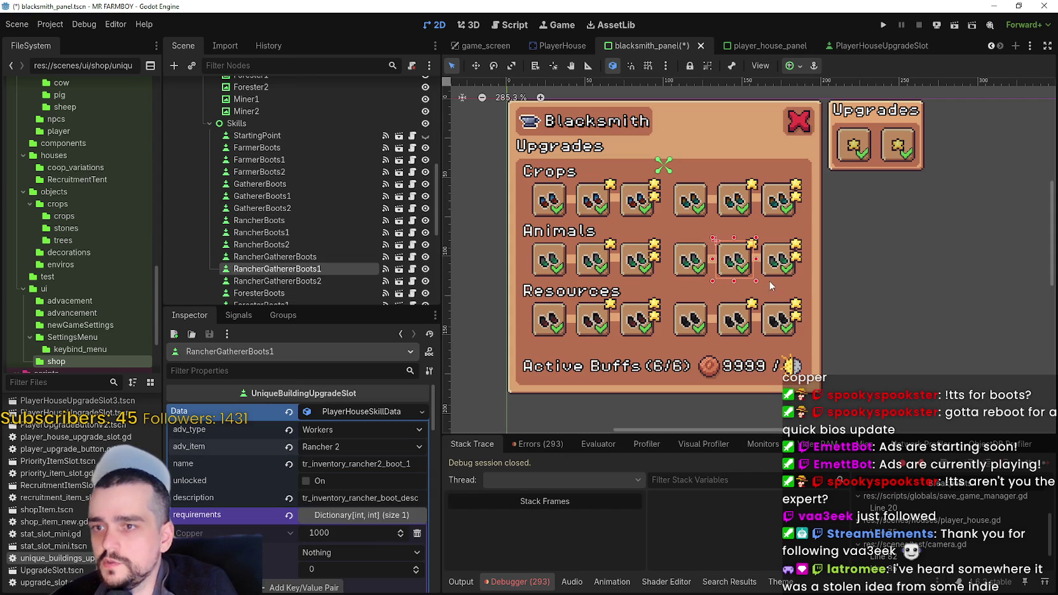
# Set RancherGathererBoots2's advancement item to Rancher 2 and save the scene.
pyautogui.click(782, 262)
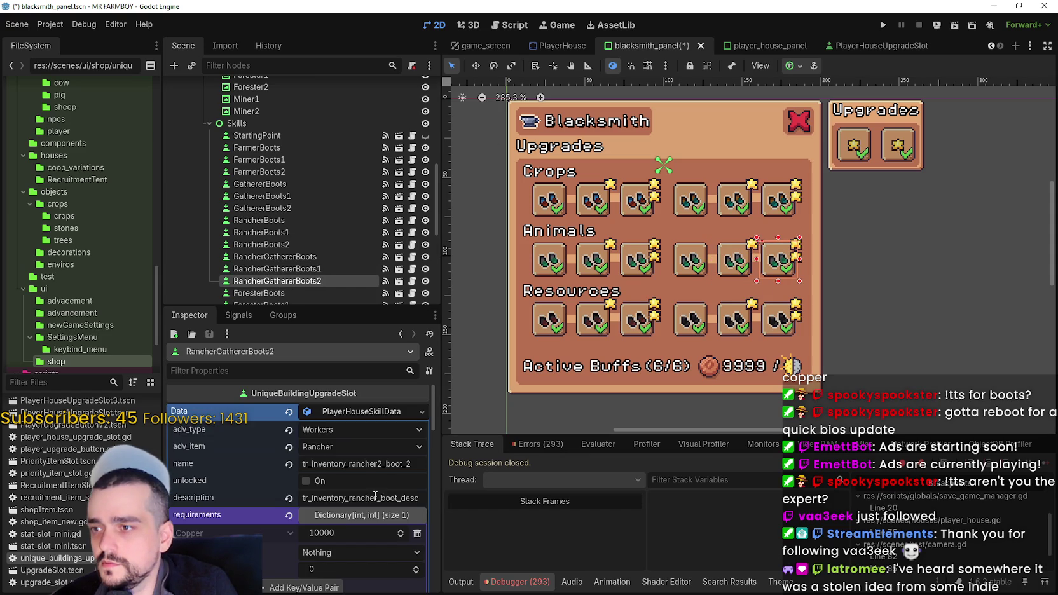
pyautogui.click(339, 450)
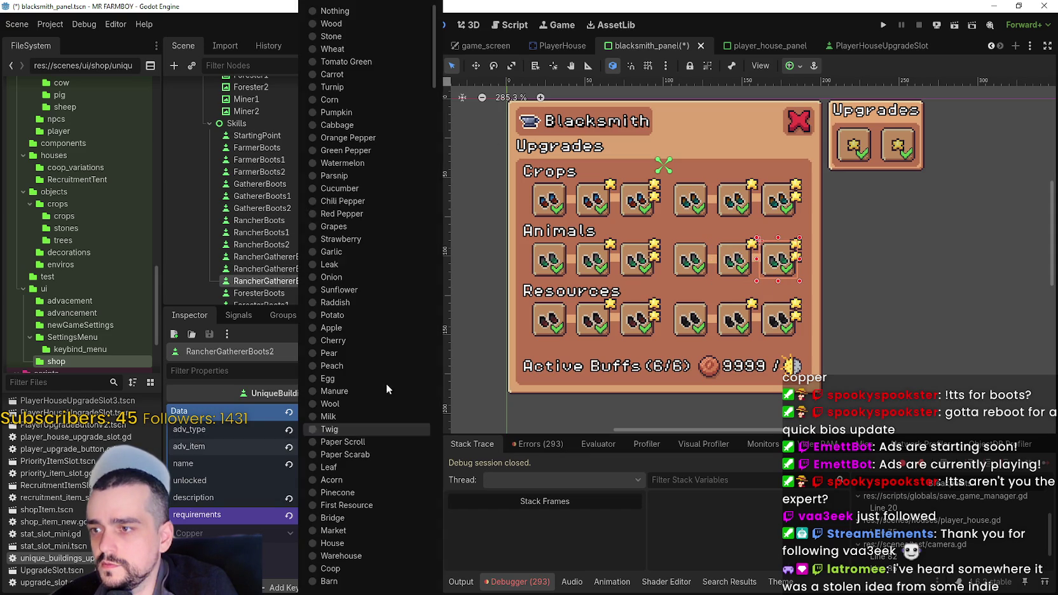
pyautogui.scroll(-15, 369, 162)
pyautogui.click(343, 583)
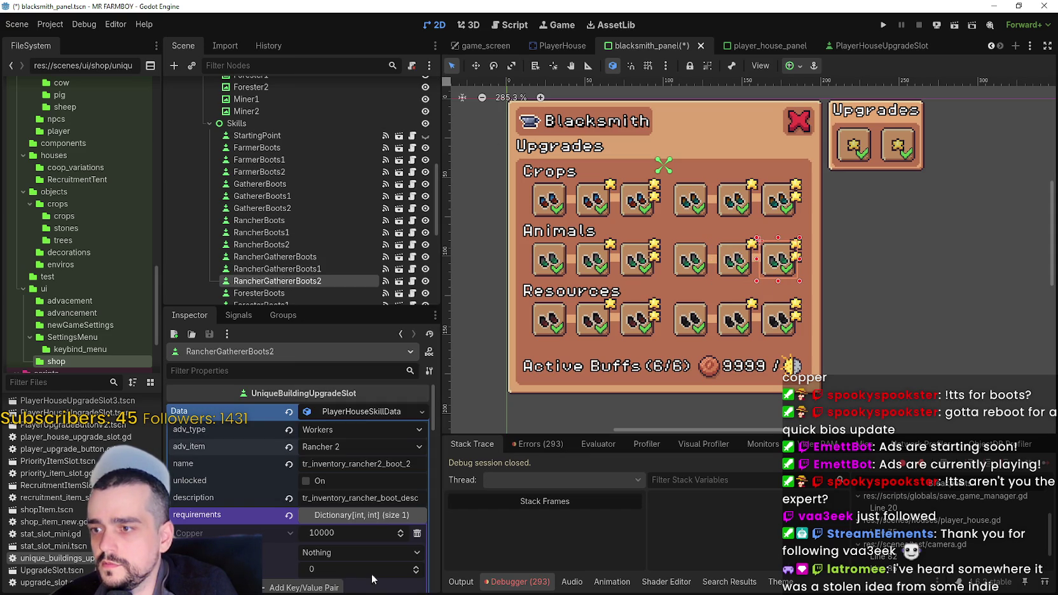
pyautogui.hotkey('ctrl', 's')
pyautogui.click(551, 332)
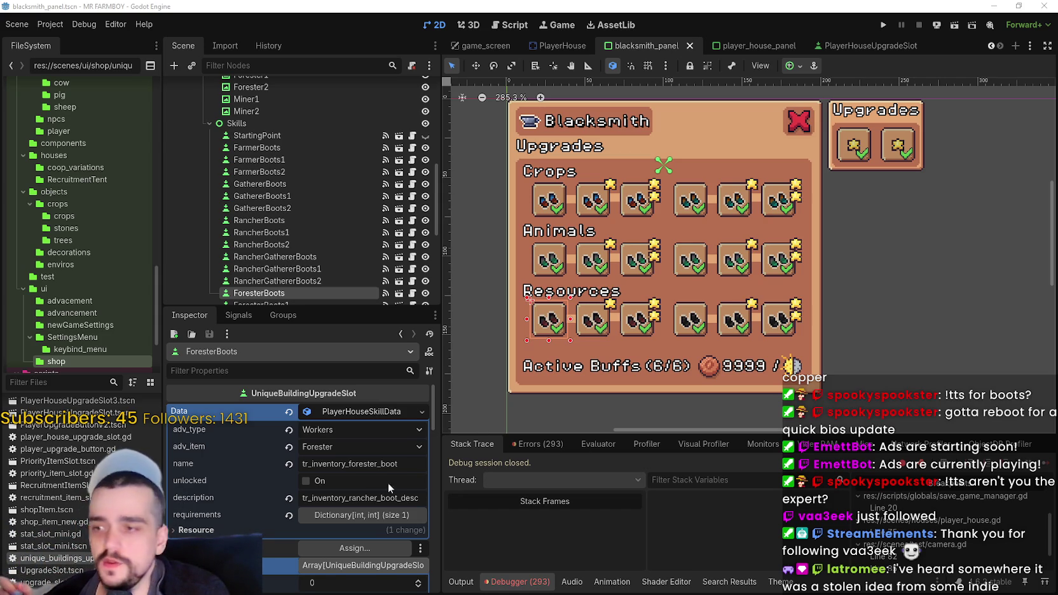
# Paste tr_inventory_forester_boot_desc as ForesterBoots' description, trim its Copper requirement to 100, and save.
pyautogui.rightClick(369, 497)
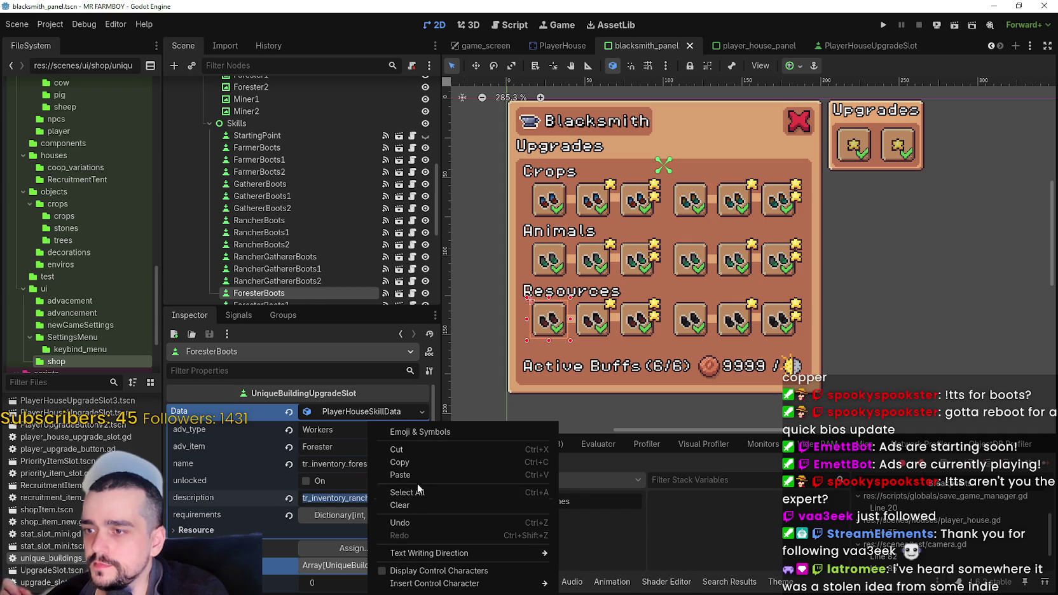
pyautogui.click(418, 476)
pyautogui.click(375, 515)
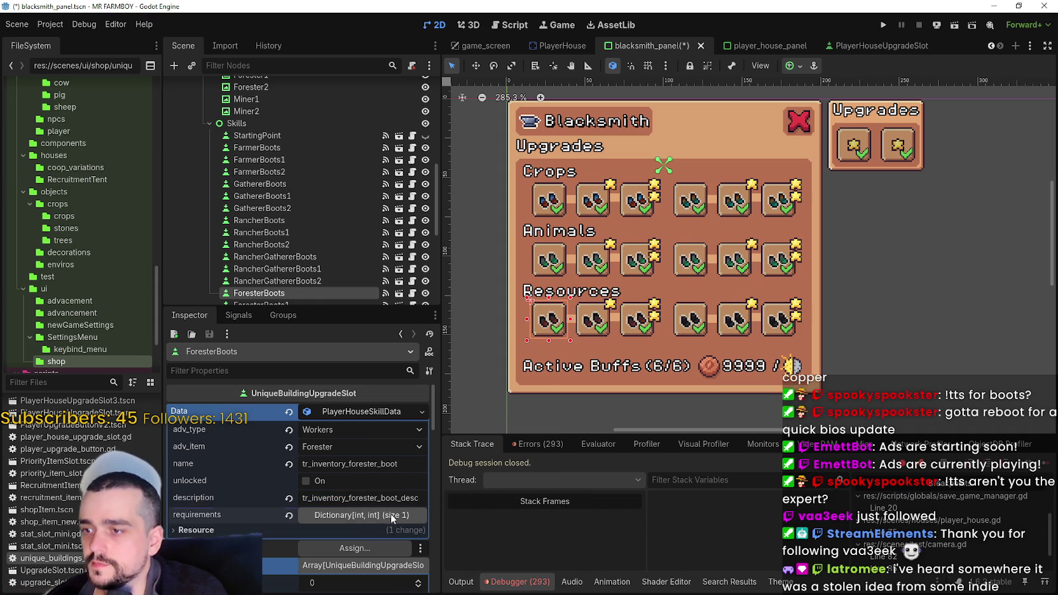
pyautogui.click(362, 534)
pyautogui.click(362, 535)
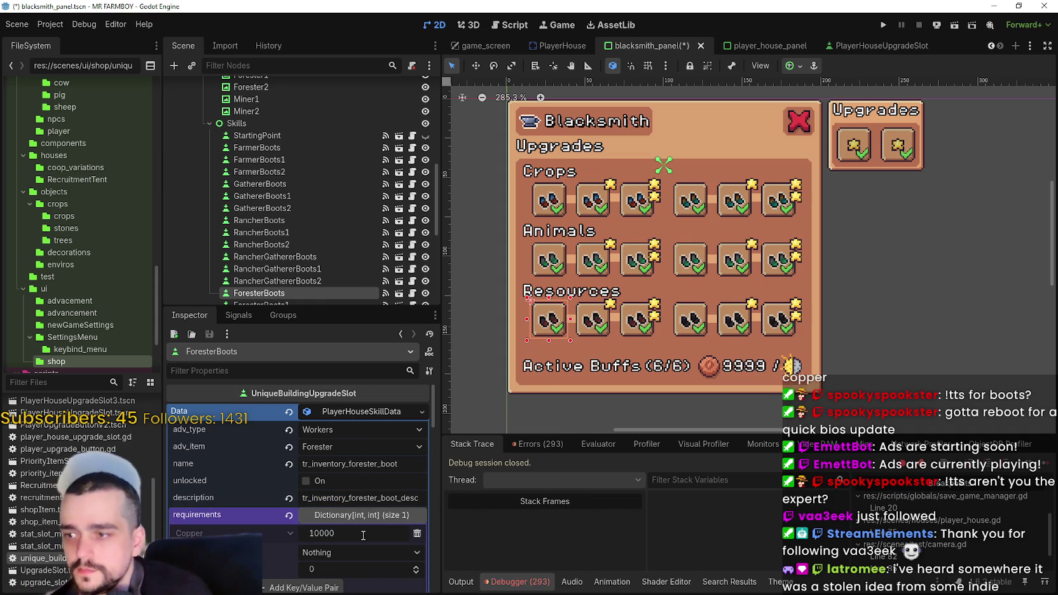
pyautogui.press('BackSpace')
pyautogui.press('Return')
pyautogui.hotkey('ctrl', 's')
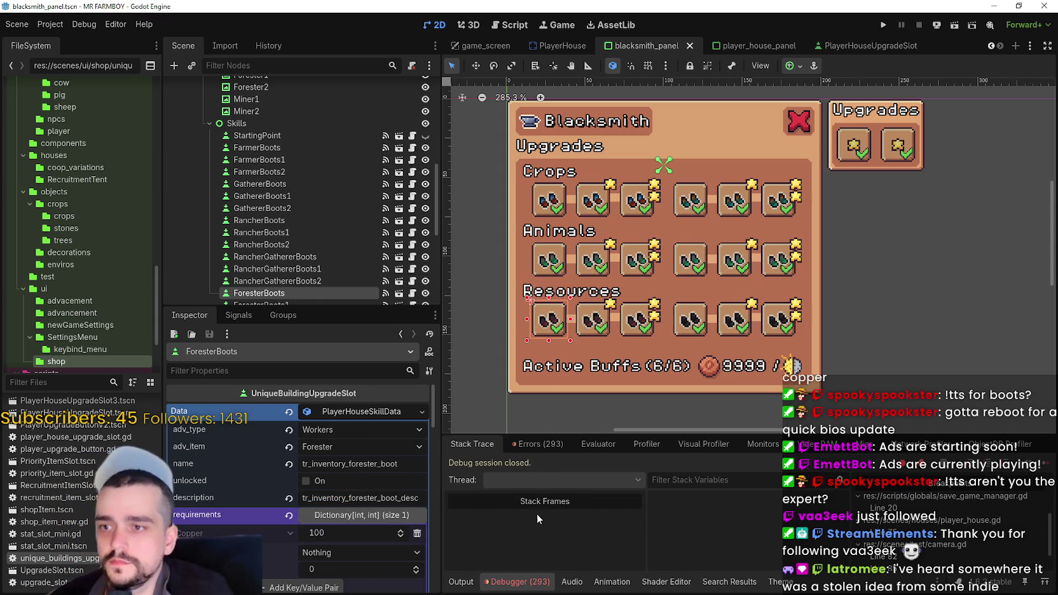
# Copy ForesterBoots' skill data and paste it as unique into ForesterBoots1.
pyautogui.rightClick(382, 413)
pyautogui.click(419, 541)
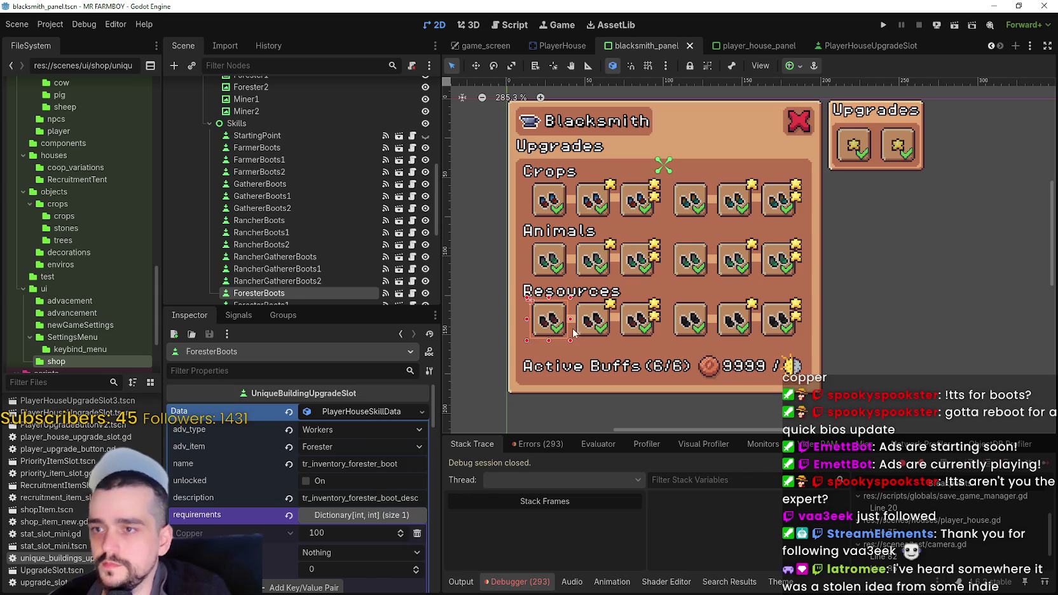
pyautogui.click(593, 321)
pyautogui.rightClick(327, 414)
pyautogui.click(363, 499)
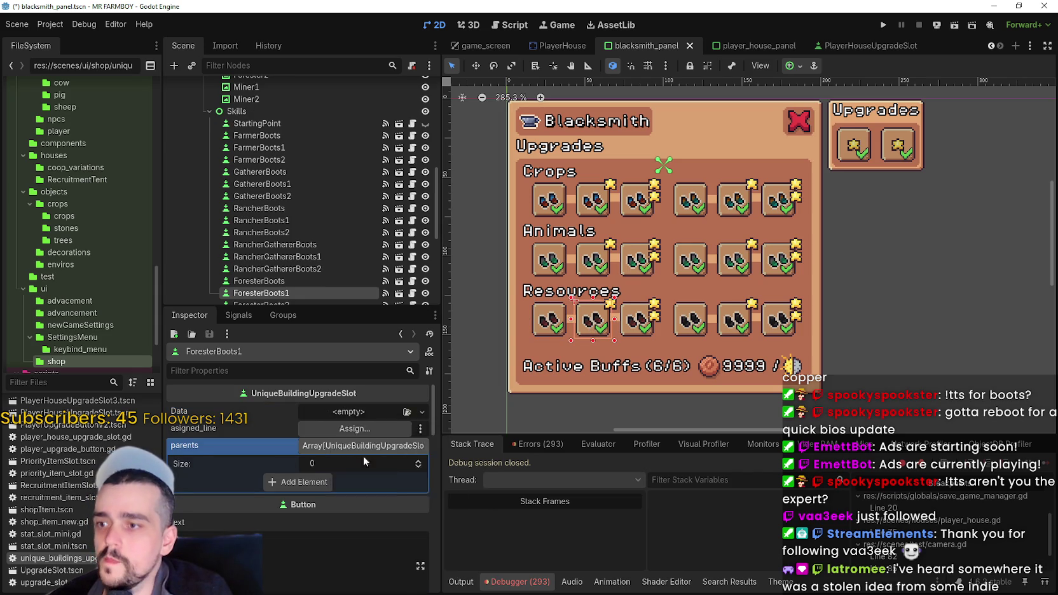
# Rename ForesterBoots1's skill to tr_inventory_forester_boot_1 with a Copper cost of 1000, and save.
pyautogui.click(417, 462)
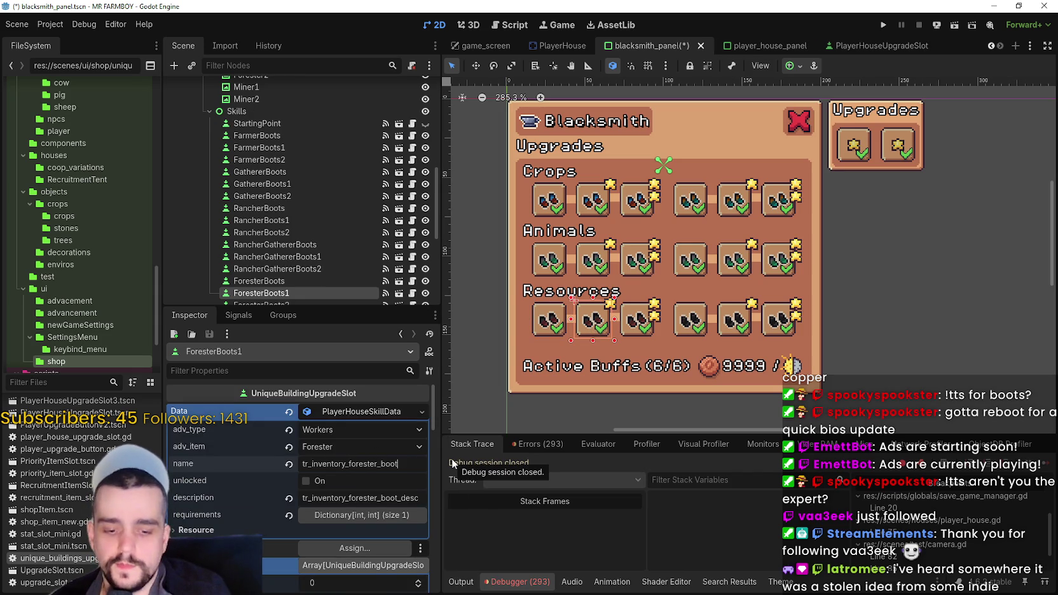
pyautogui.hotkey('ctrl', 's')
pyautogui.click(363, 515)
pyautogui.click(359, 502)
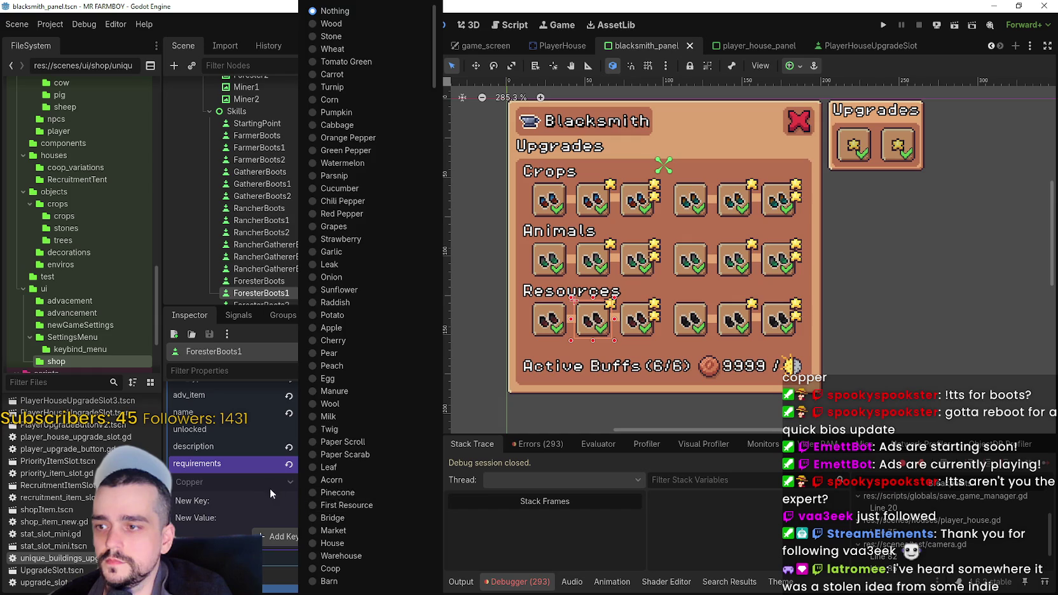
pyautogui.click(273, 495)
pyautogui.scroll(1, 353, 506)
pyautogui.click(341, 508)
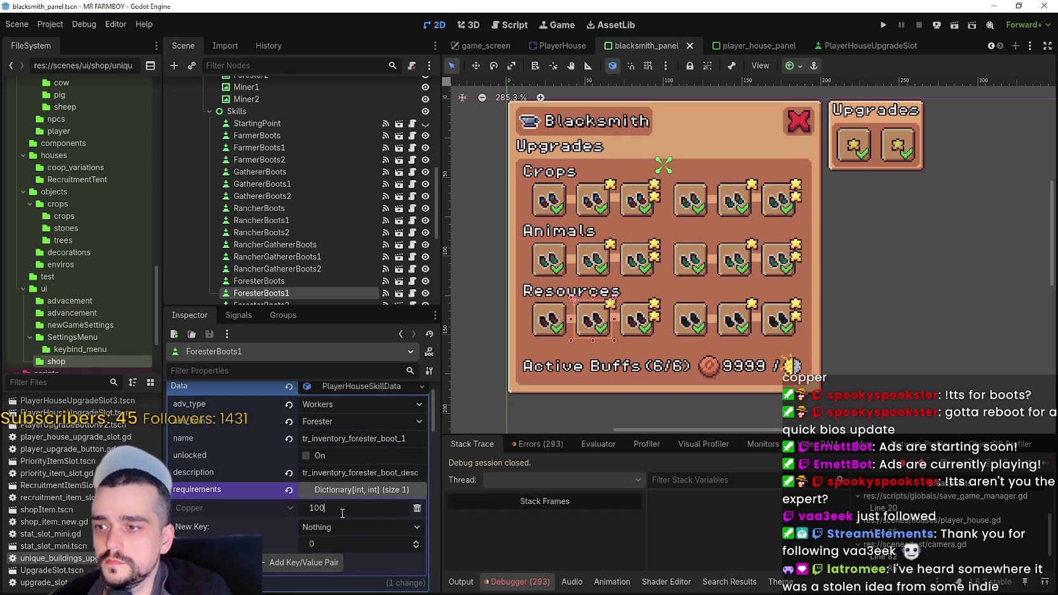
pyautogui.press('Return')
pyautogui.hotkey('ctrl', 's')
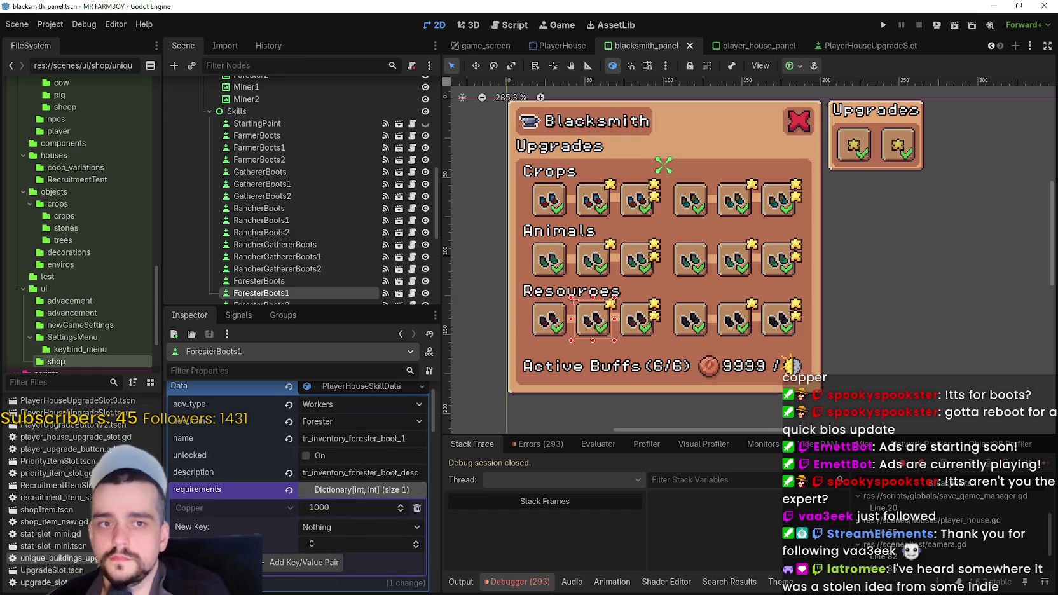
pyautogui.scroll(1, 407, 433)
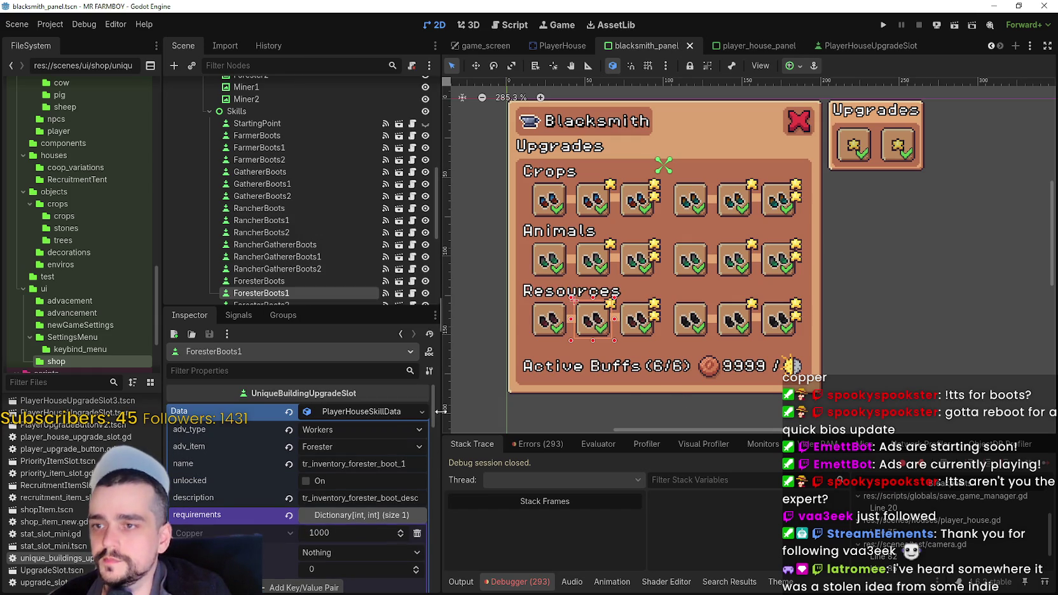
# Give ForesterBoots2 unique skill data named tr_inventory_forester_boot_2 costing 10000 Copper, and save.
pyautogui.click(641, 331)
pyautogui.click(356, 427)
pyautogui.click(369, 495)
pyautogui.click(361, 411)
pyautogui.click(413, 463)
pyautogui.hotkey('ctrl', 's')
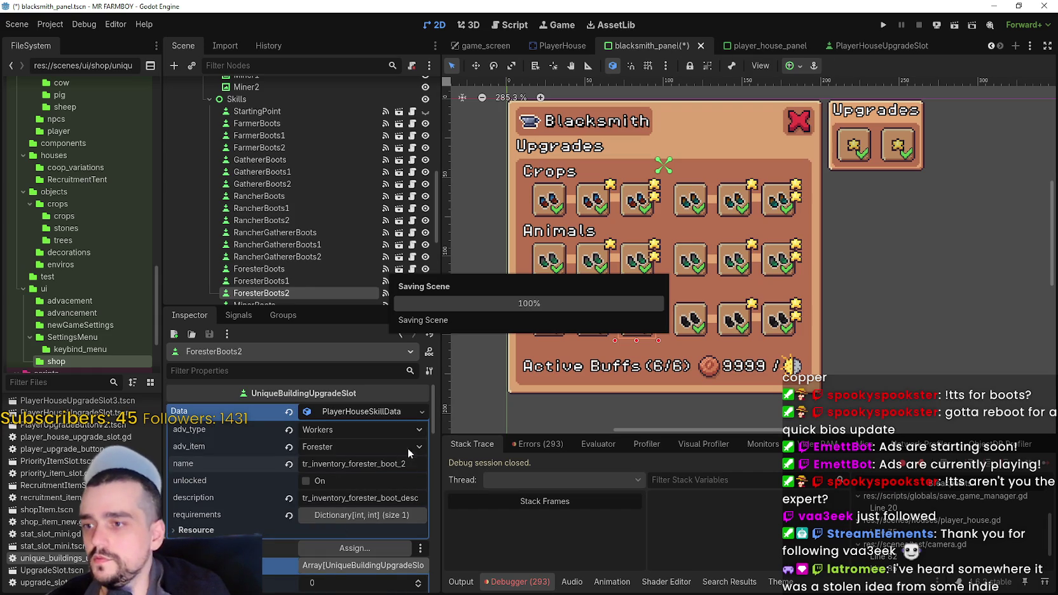
pyautogui.click(359, 515)
pyautogui.click(357, 534)
pyautogui.write('10000')
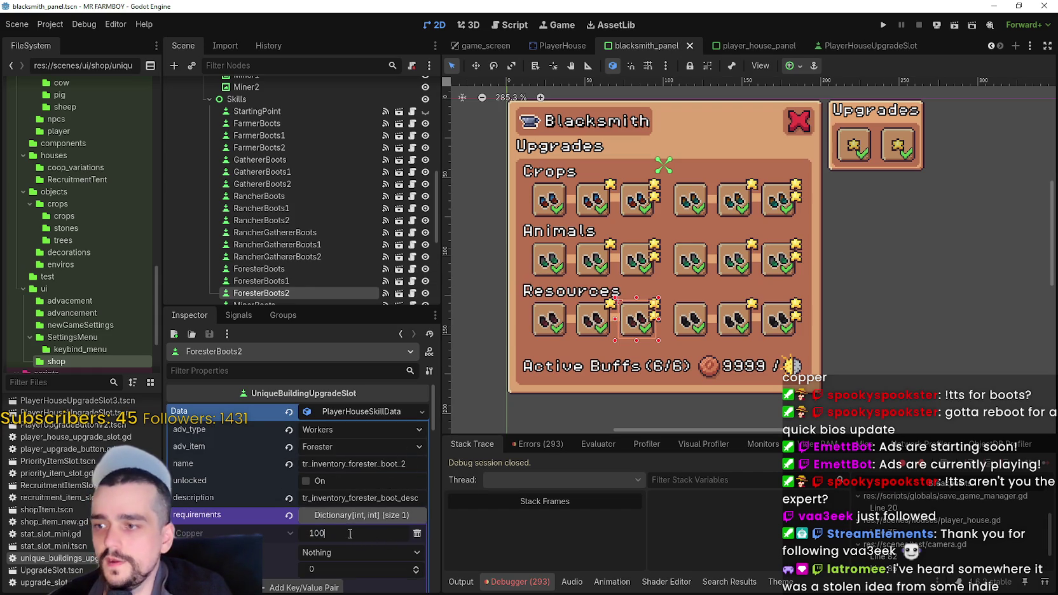
pyautogui.press('Return')
pyautogui.hotkey('ctrl', 's')
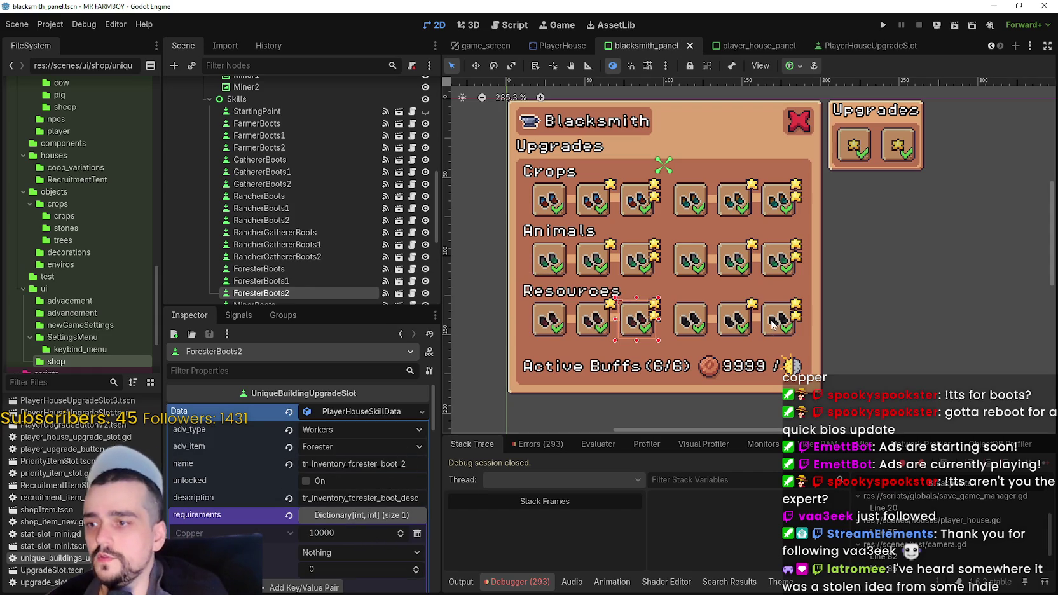
pyautogui.click(697, 327)
pyautogui.click(371, 415)
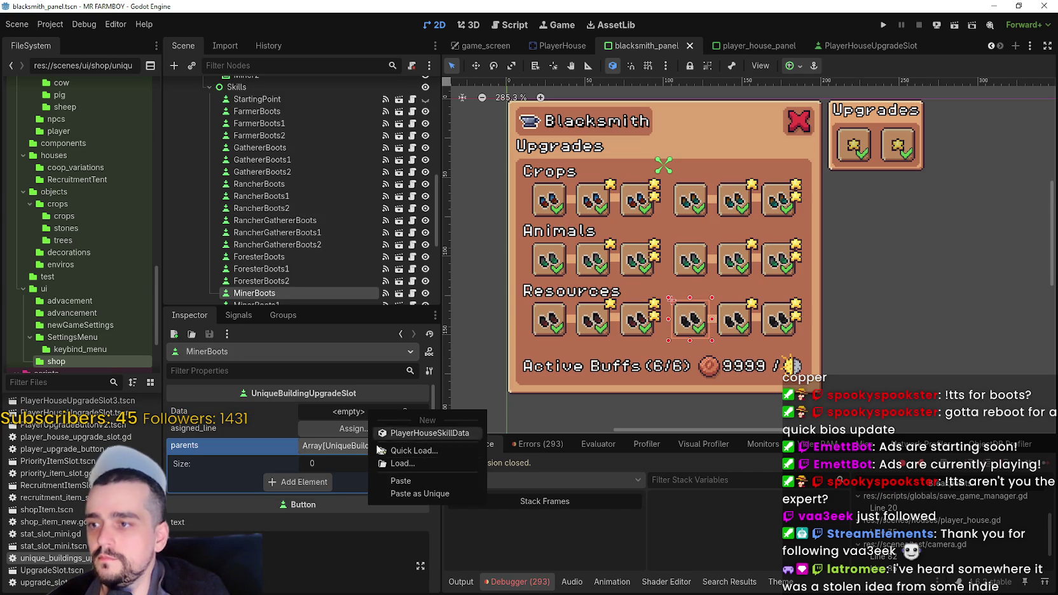
# Paste unique data into MinerBoots, rename it tr_inventory_miner_boot, set advancement item Miner, and change the description's forester to miner.
pyautogui.click(409, 497)
pyautogui.click(363, 412)
pyautogui.click(407, 466)
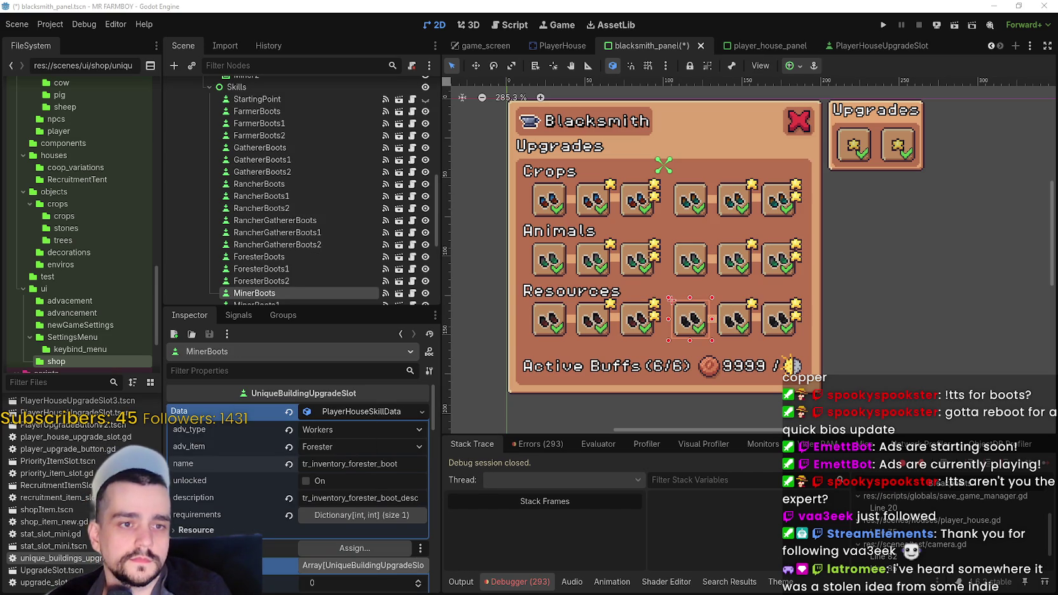
pyautogui.write('min')
pyautogui.hotkey('ctrl', 's')
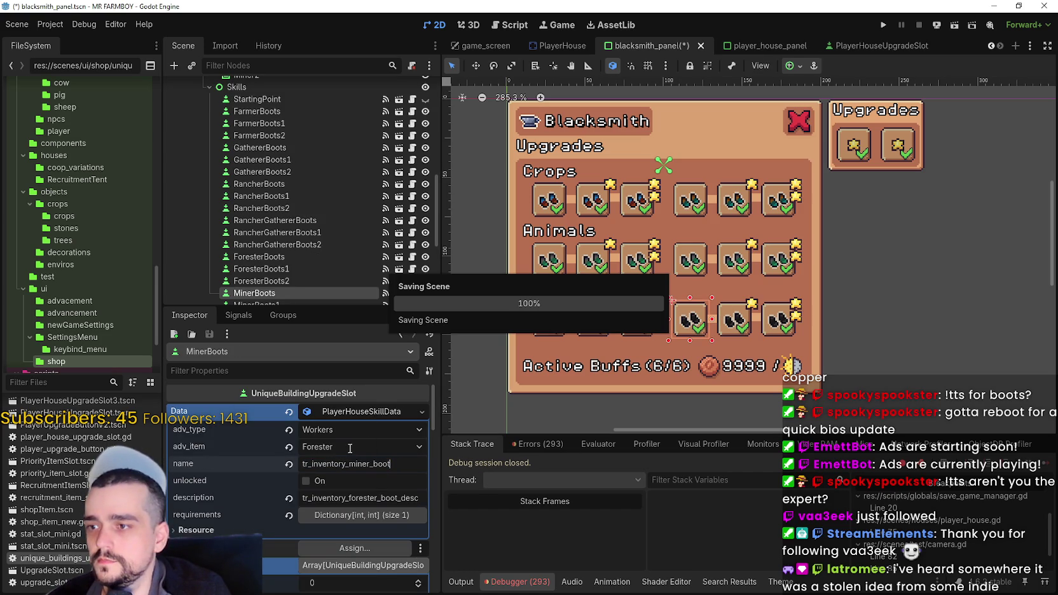
pyautogui.click(356, 446)
pyautogui.scroll(-5, 360, 426)
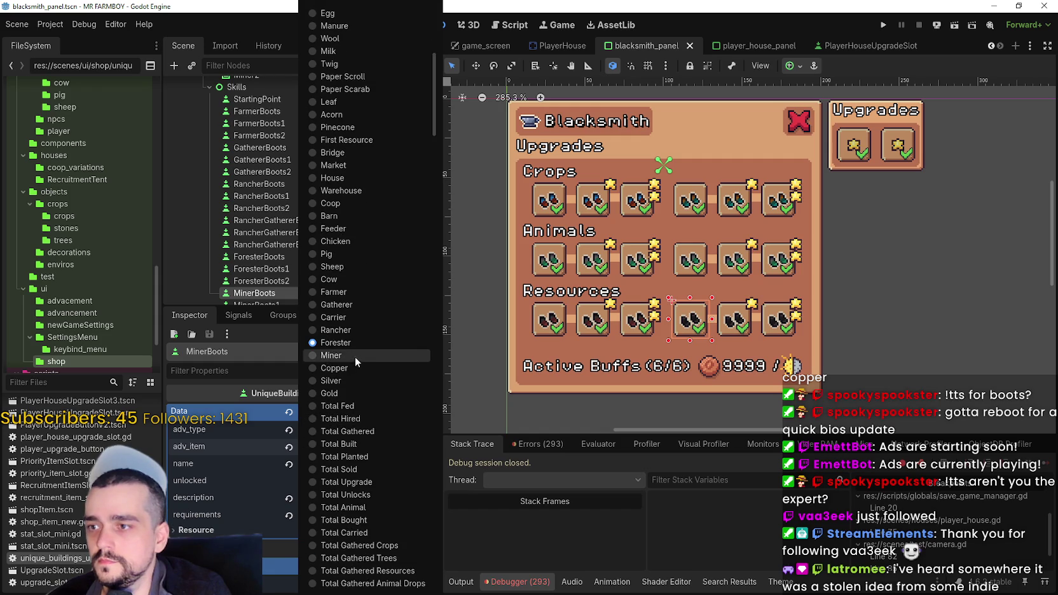
pyautogui.click(359, 355)
pyautogui.hotkey('ctrl', 's')
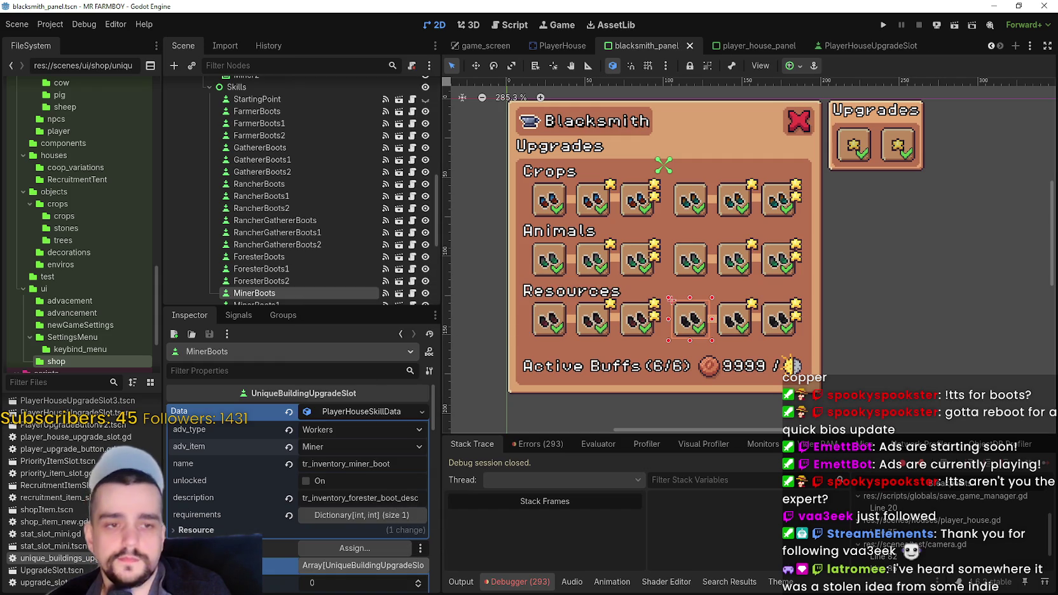
pyautogui.doubleClick(365, 506)
pyautogui.write('miner')
pyautogui.hotkey('ctrl', 's')
# Copy MinerBoots' skill data into MinerBoots1 as unique, named tr_inventory_miner_boot_1, and save.
pyautogui.click(421, 412)
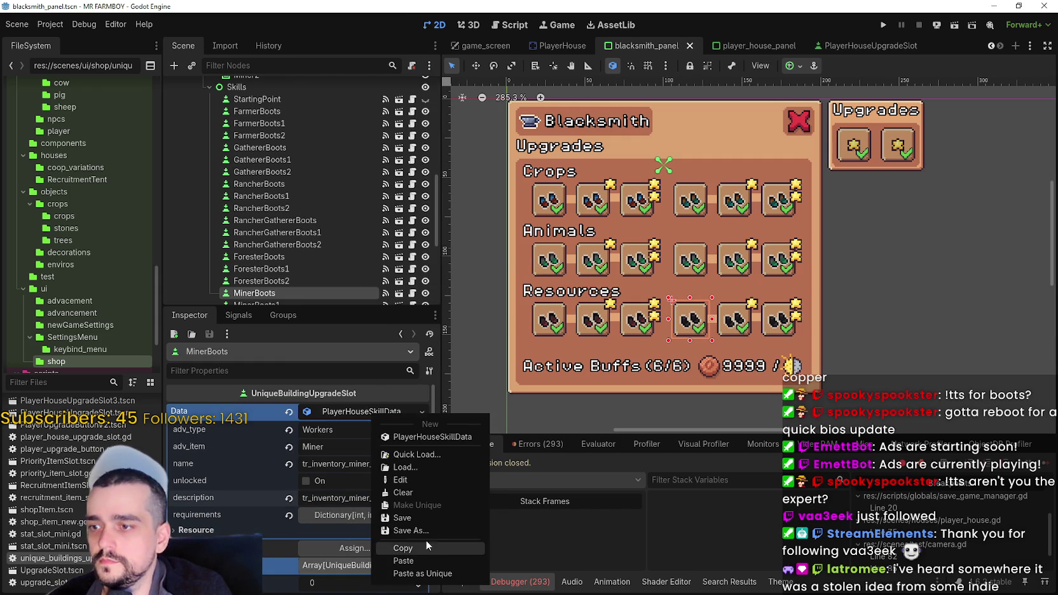
pyautogui.click(424, 552)
pyautogui.click(736, 321)
pyautogui.click(422, 411)
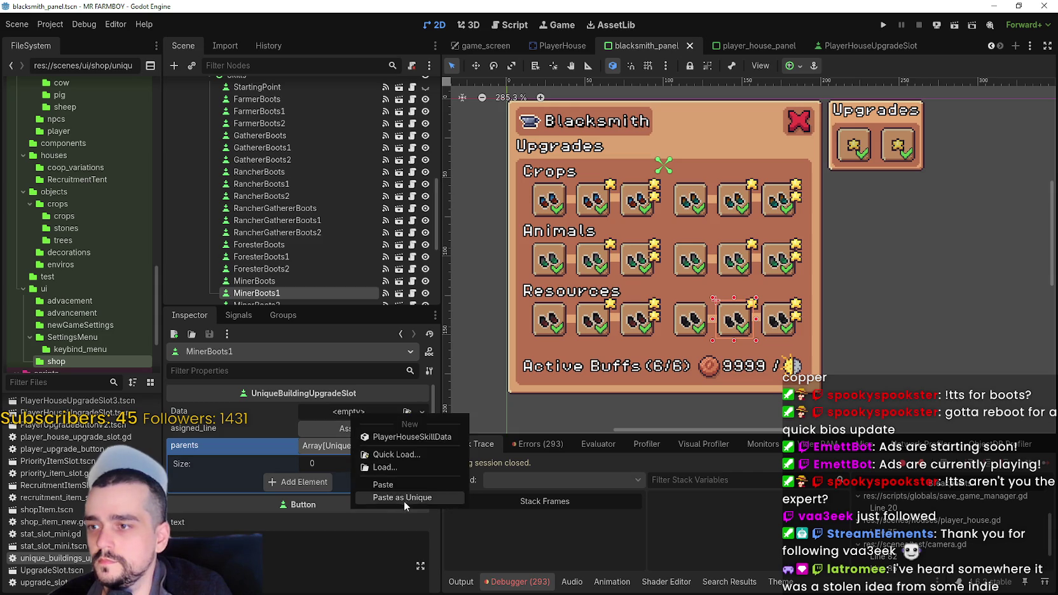
pyautogui.click(403, 497)
pyautogui.click(394, 467)
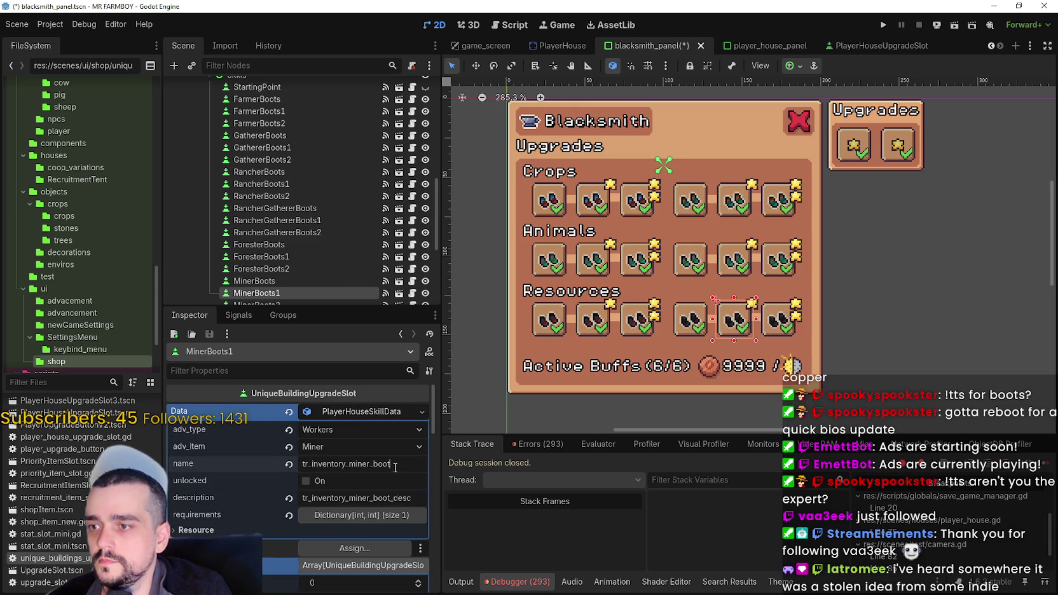
pyautogui.write('_')
pyautogui.hotkey('ctrl', 's')
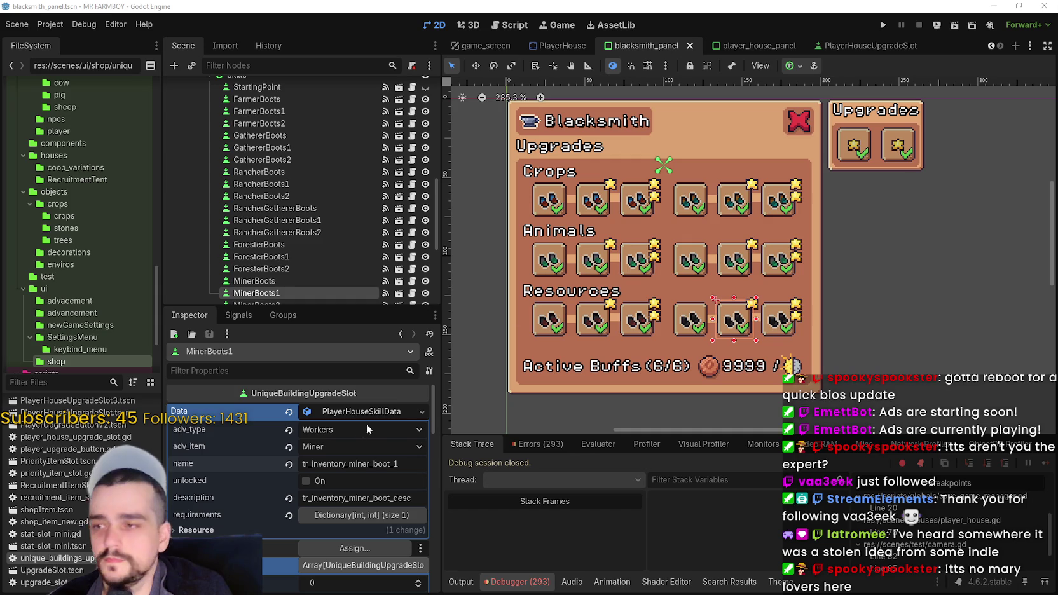
# Set MinerBoots1's Copper requirement to 1000 and save.
pyautogui.click(362, 515)
pyautogui.click(365, 557)
pyautogui.press('Escape')
pyautogui.click(342, 534)
pyautogui.write('000')
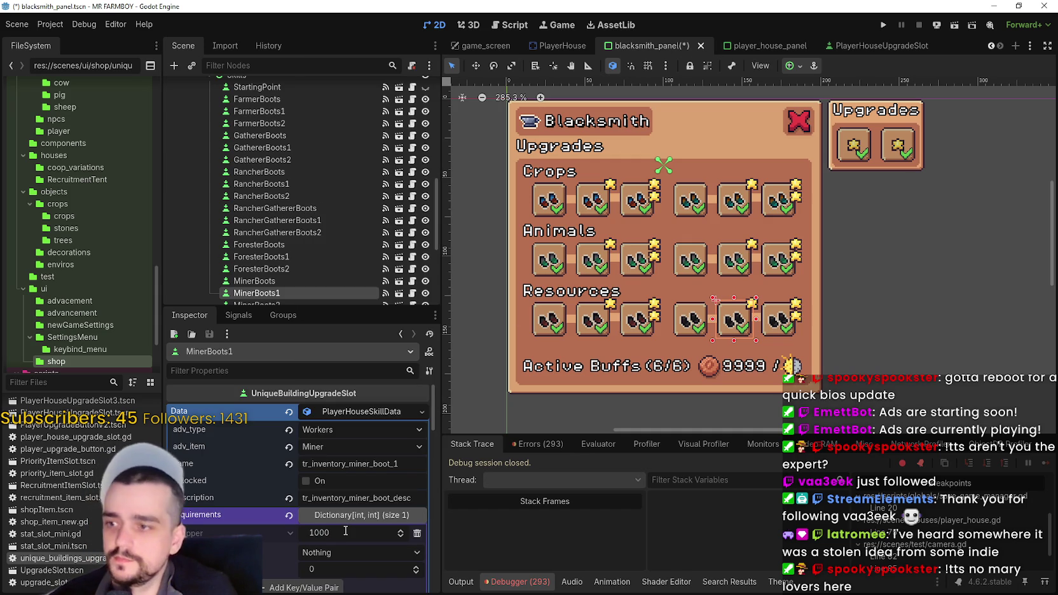
pyautogui.hotkey('ctrl', 's')
# Paste MinerBoots1's data as unique into MinerBoots2, named tr_inventory_miner_boot_2 with 10000 Copper cost.
pyautogui.click(348, 410)
pyautogui.click(377, 538)
pyautogui.click(783, 328)
pyautogui.click(348, 411)
pyautogui.click(381, 496)
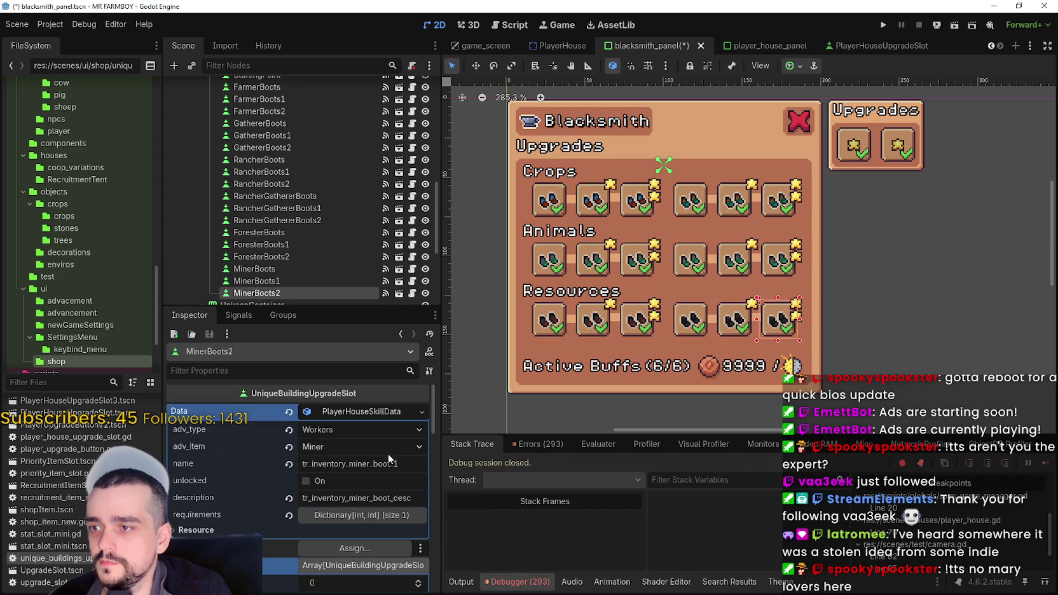
pyautogui.hotkey('ctrl', 's')
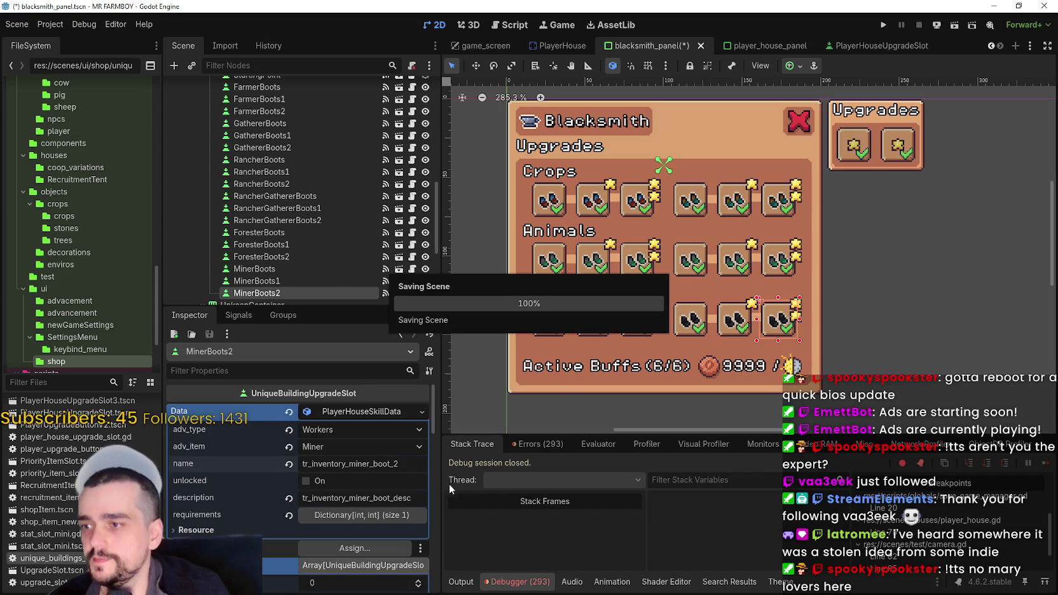
pyautogui.click(365, 517)
pyautogui.click(377, 534)
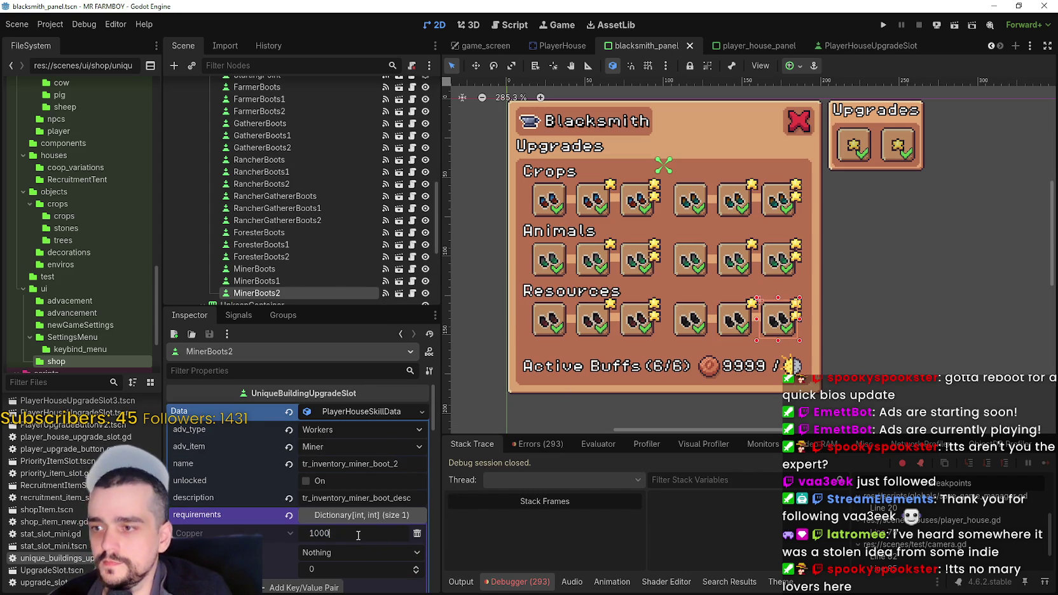
pyautogui.write('0')
pyautogui.press('Return')
pyautogui.hotkey('ctrl', 's')
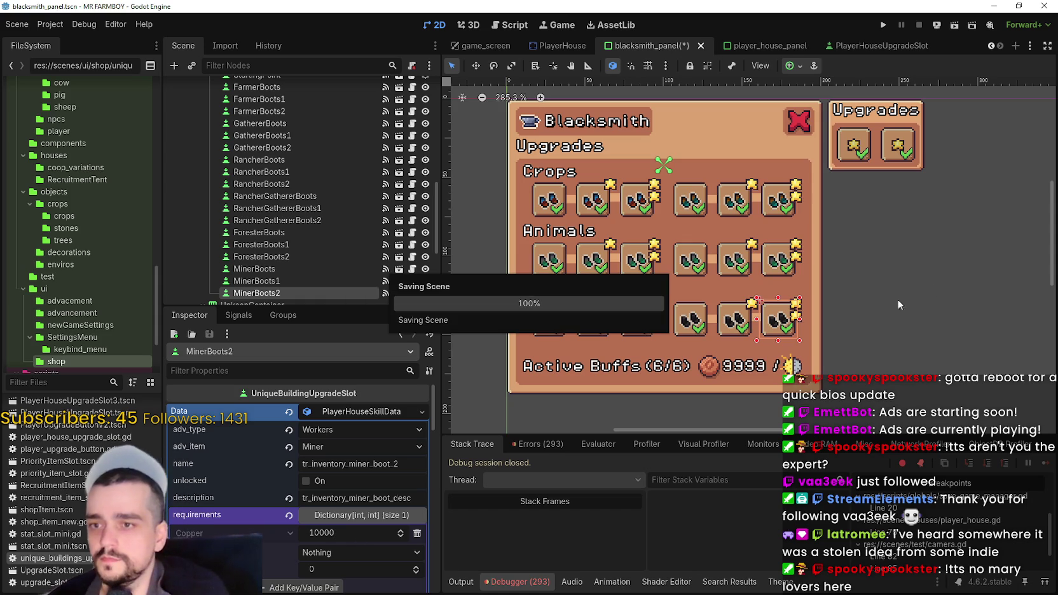
pyautogui.scroll(-4, 830, 261)
pyautogui.click(385, 419)
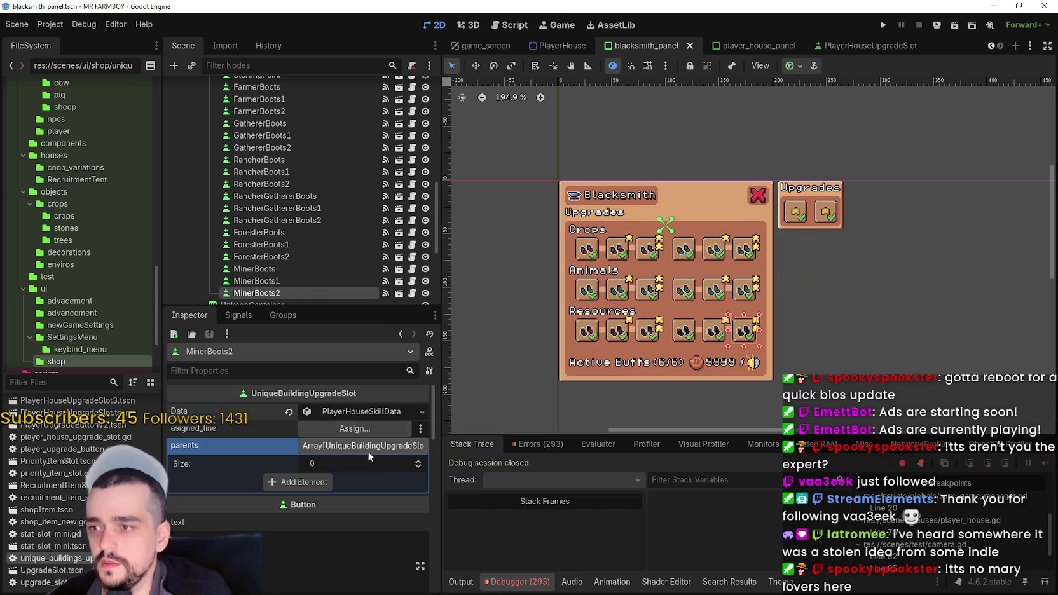
# Add FarmerBoots as the single entry in FarmerBoots1's parents array and save.
pyautogui.scroll(3, 621, 243)
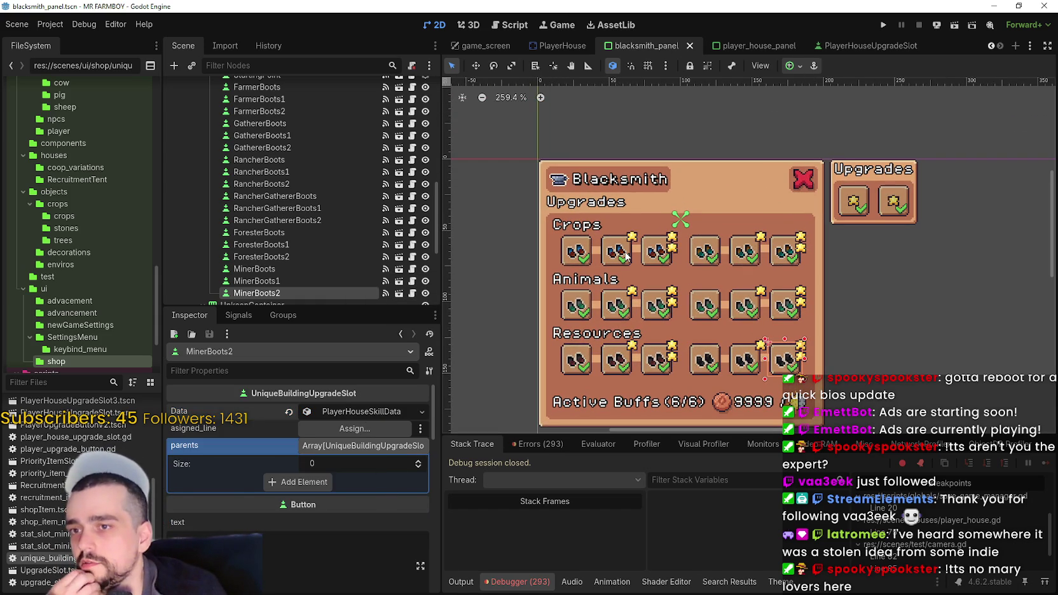
pyautogui.click(612, 253)
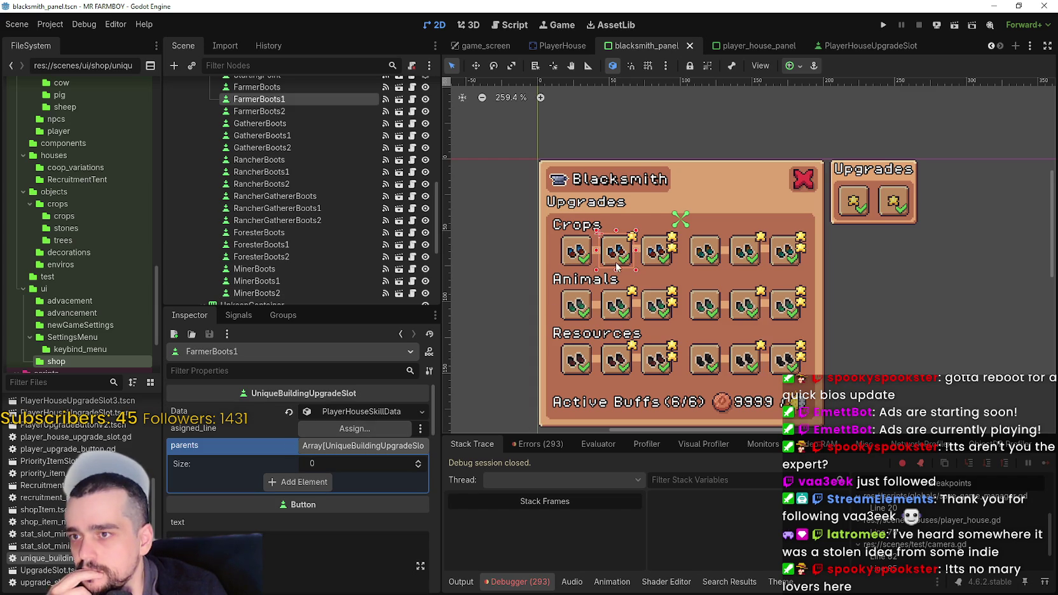
pyautogui.click(322, 481)
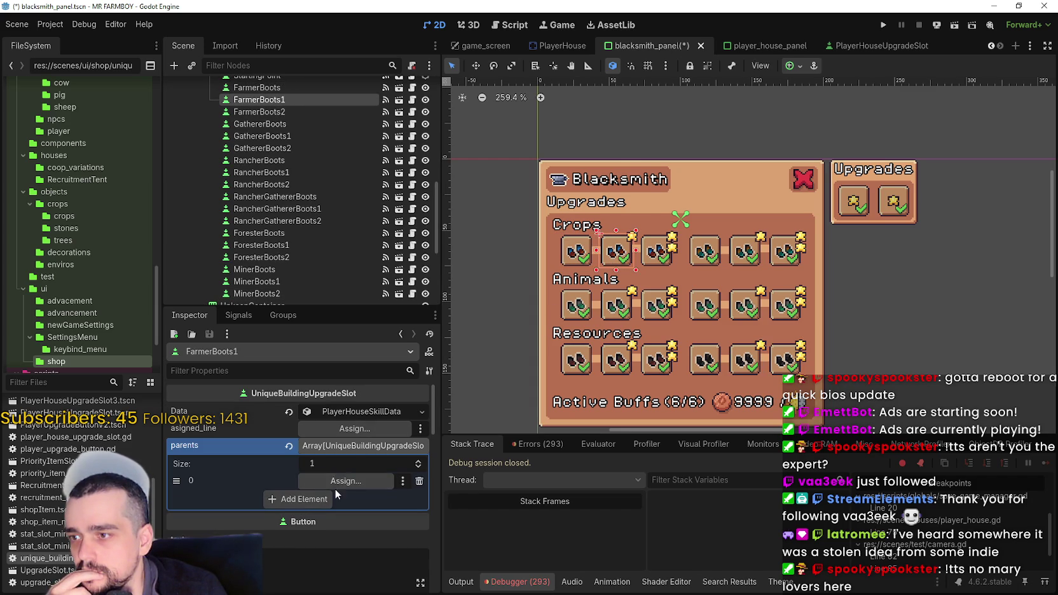
pyautogui.click(338, 482)
pyautogui.write('far')
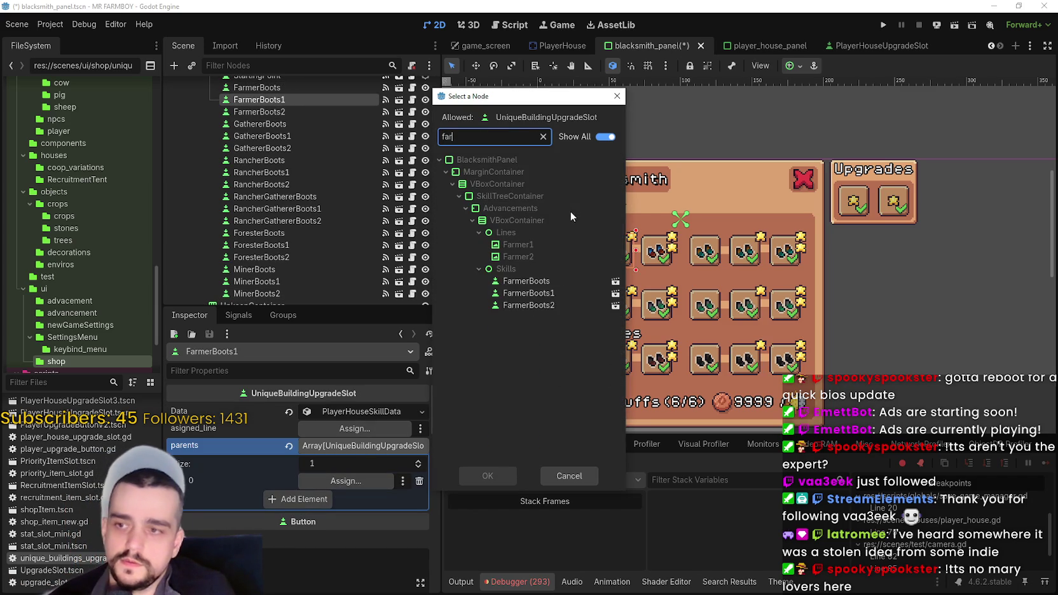
pyautogui.doubleClick(531, 267)
pyautogui.hotkey('ctrl', 's')
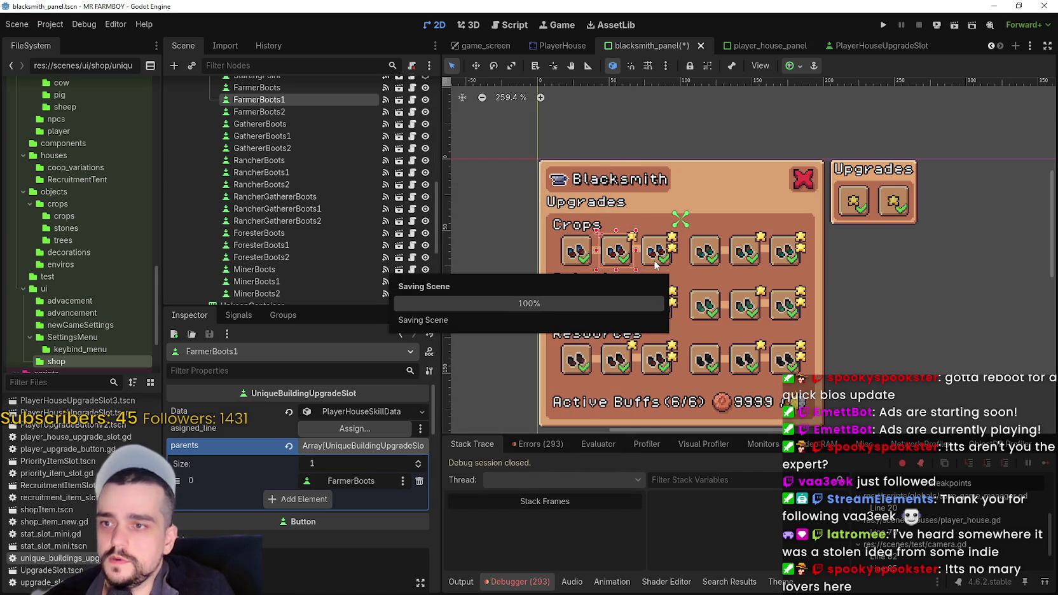
# Assign FarmerBoots1 as FarmerBoots2's parents element 0 and save the scene.
pyautogui.press('Down')
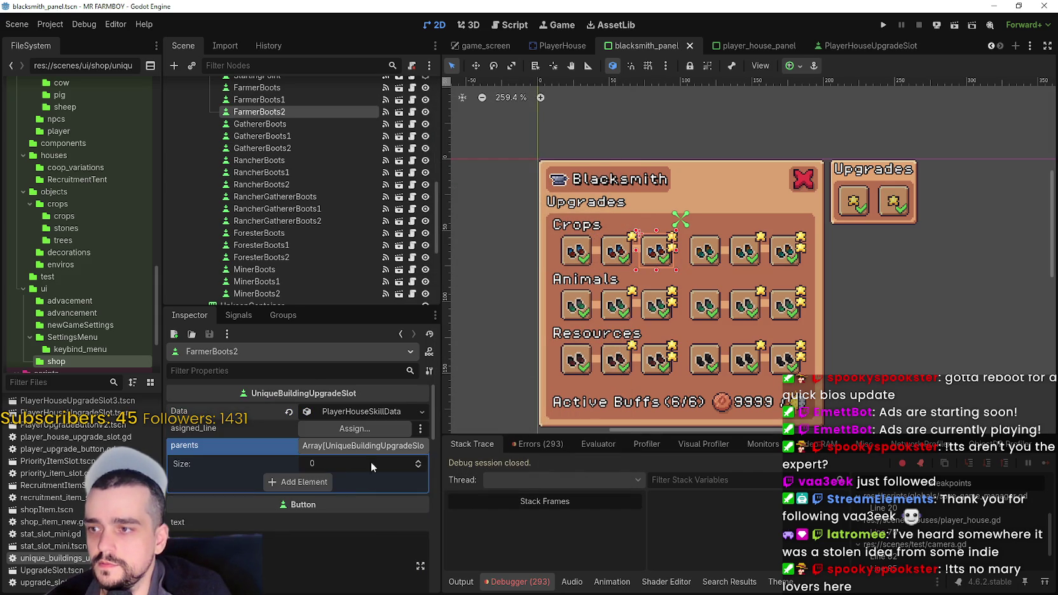
pyautogui.click(345, 481)
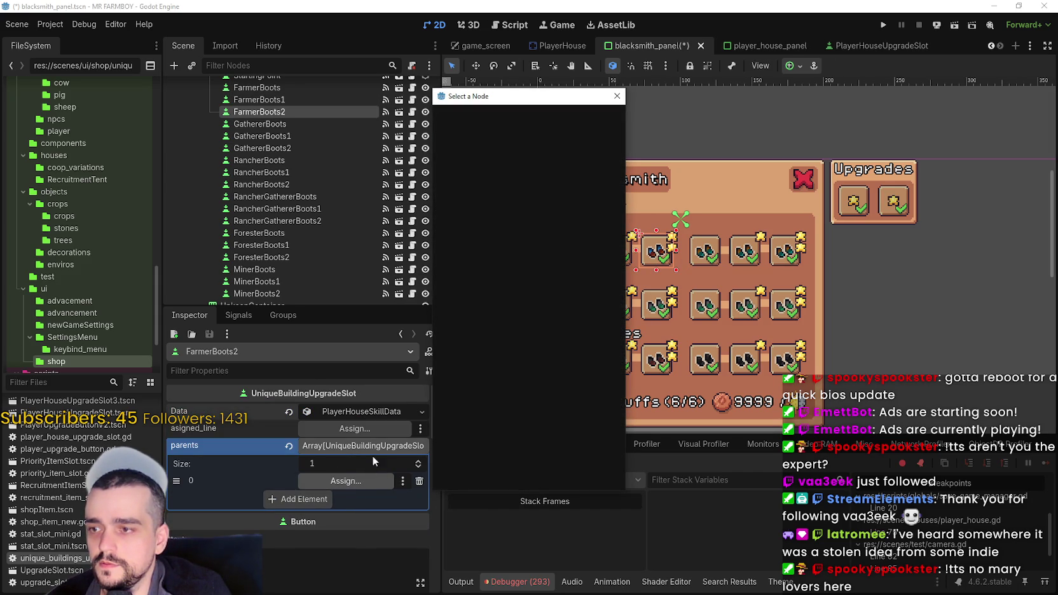
pyautogui.write('farm')
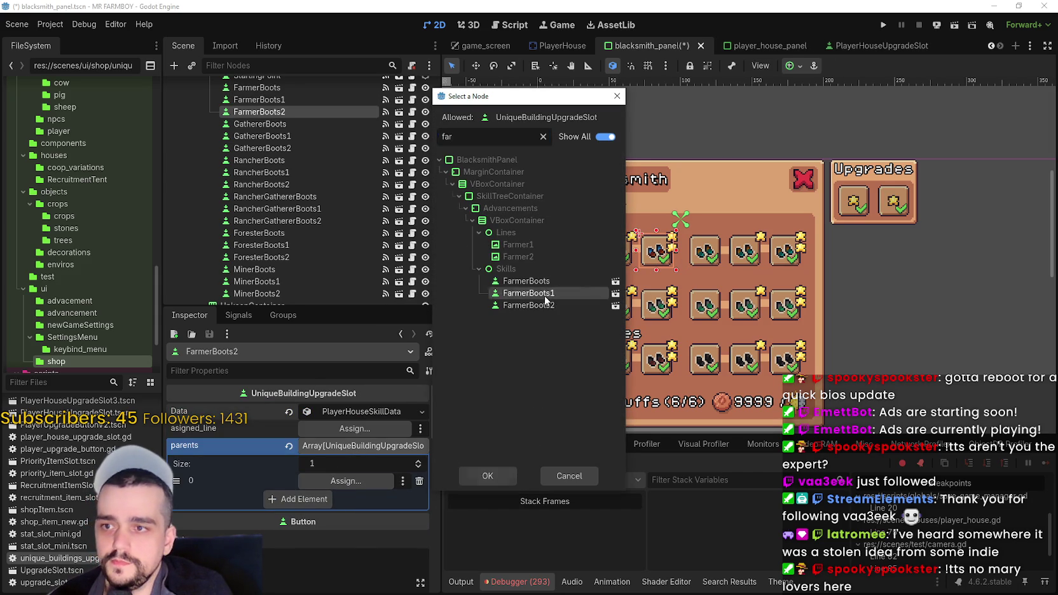
pyautogui.doubleClick(547, 296)
pyautogui.hotkey('ctrl', 's')
pyautogui.click(716, 263)
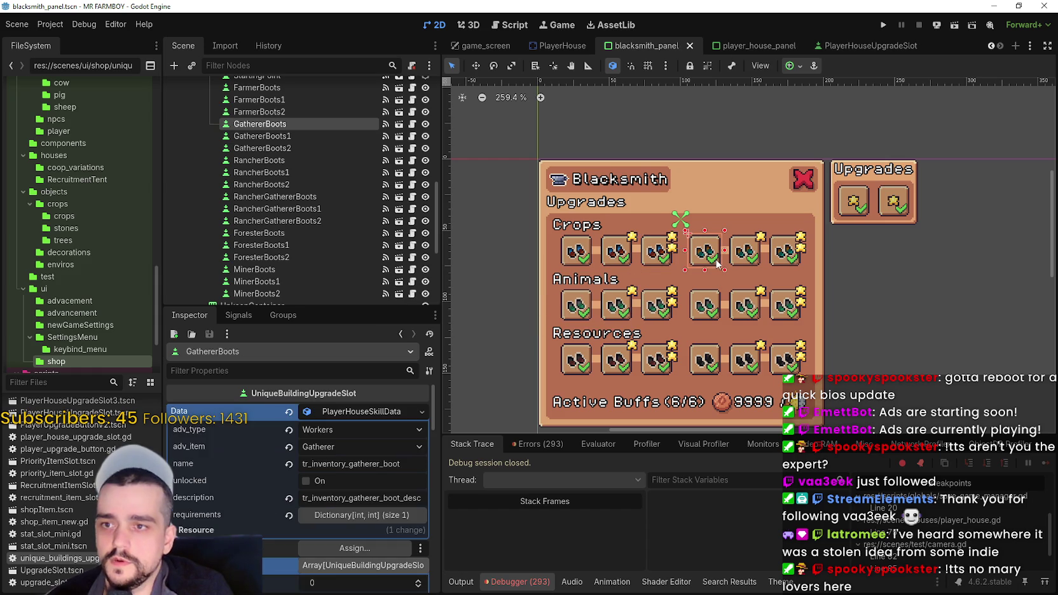
pyautogui.click(347, 413)
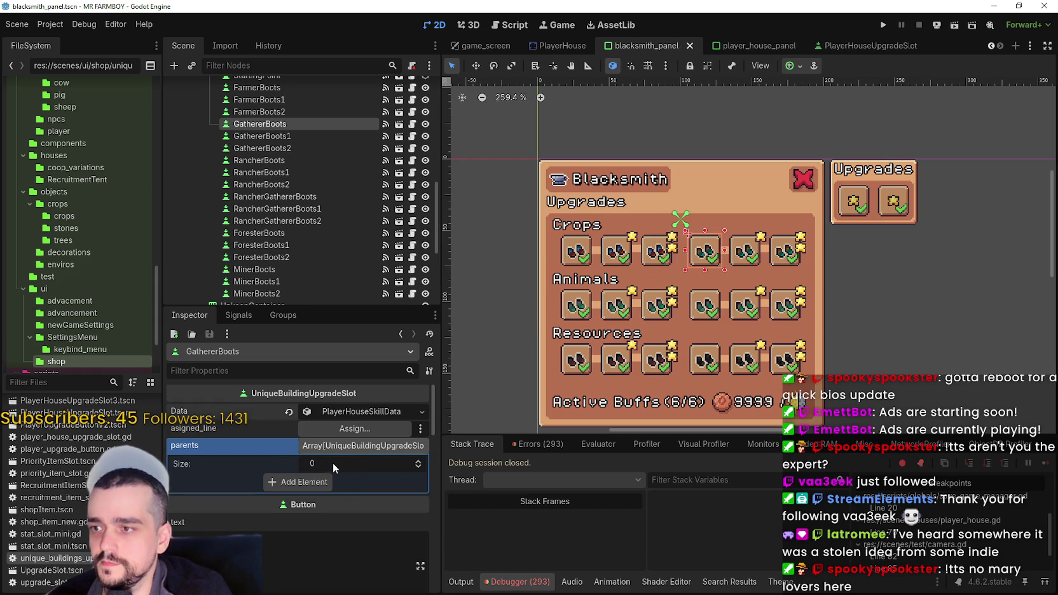
# Add StartingPoint as GathererBoots's parent and save the scene.
pyautogui.click(322, 482)
pyautogui.click(352, 481)
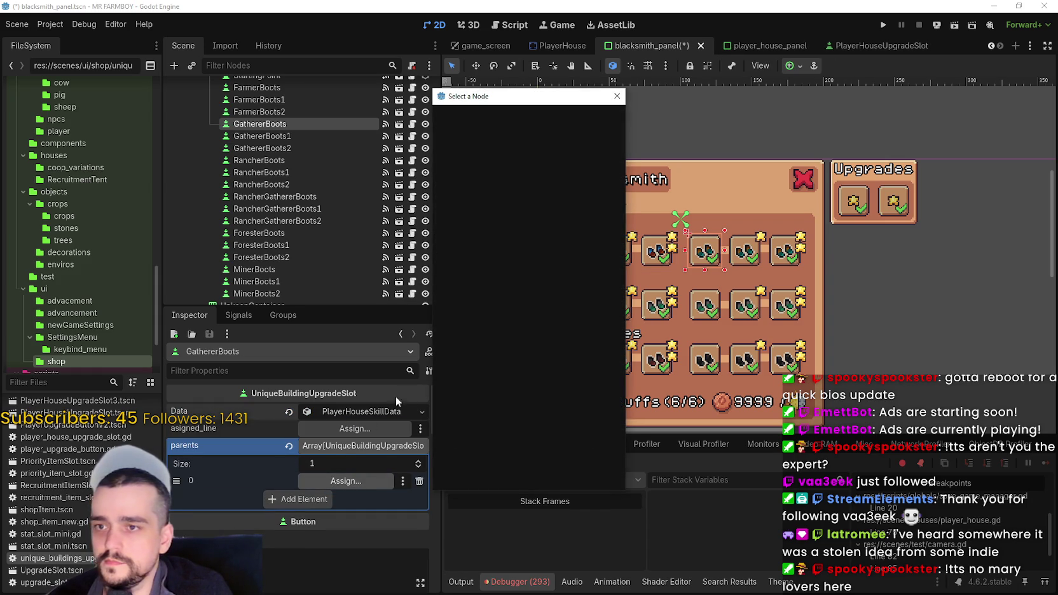
pyautogui.write('start')
pyautogui.doubleClick(529, 246)
pyautogui.hotkey('ctrl', 's')
# Link GathererBoots1 to parent GathererBoots and save.
pyautogui.click(745, 267)
pyautogui.click(351, 445)
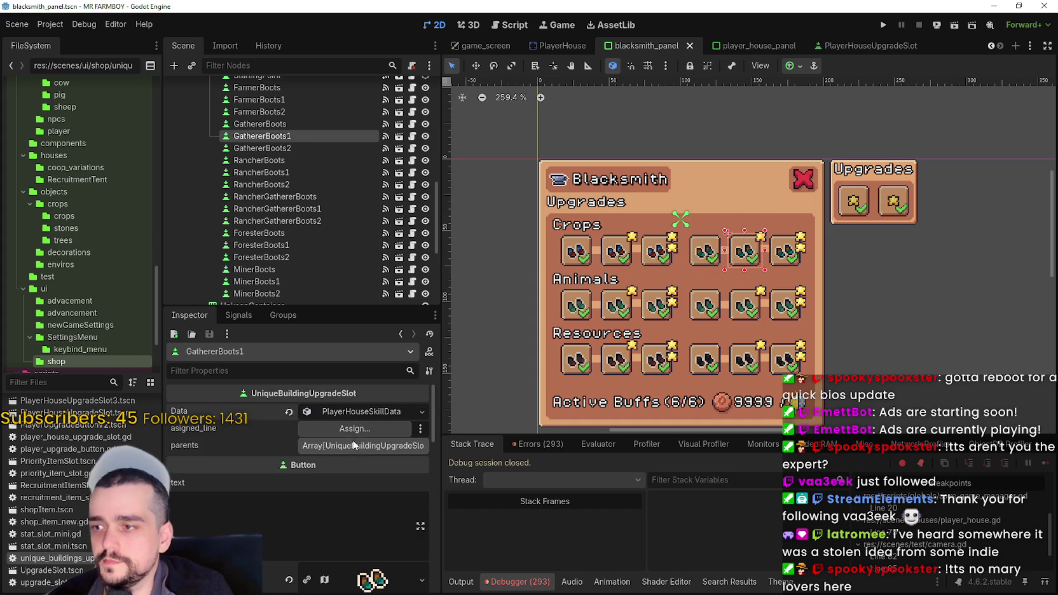
pyautogui.click(354, 449)
pyautogui.click(313, 482)
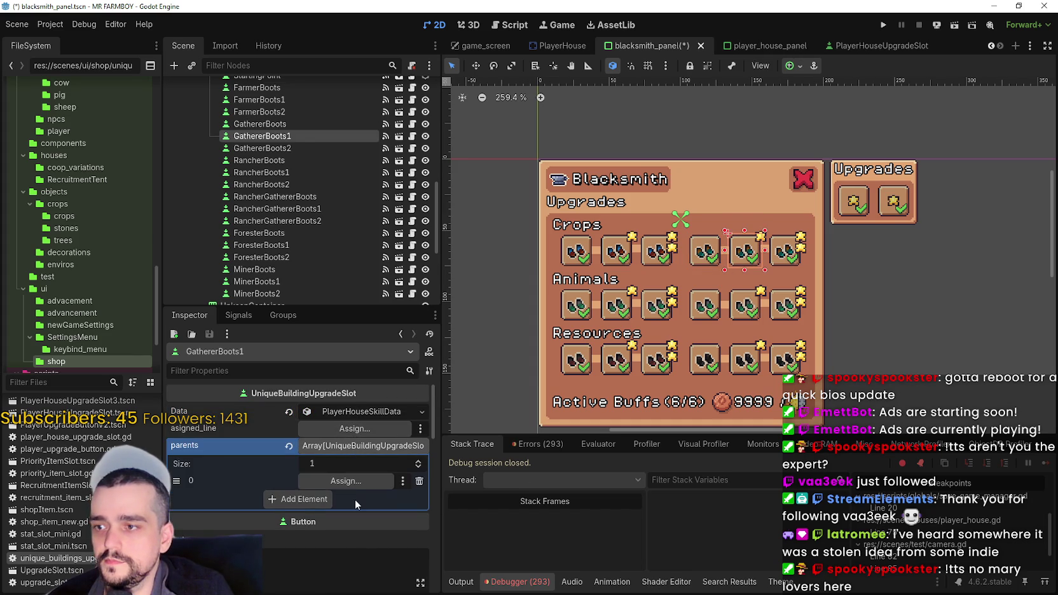
pyautogui.click(348, 481)
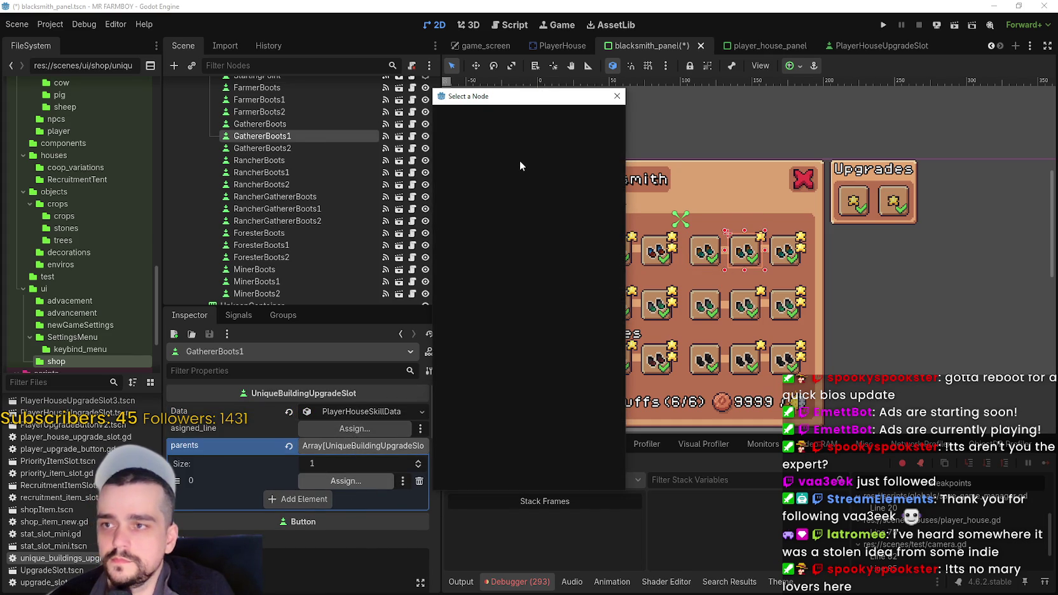
pyautogui.write('ga')
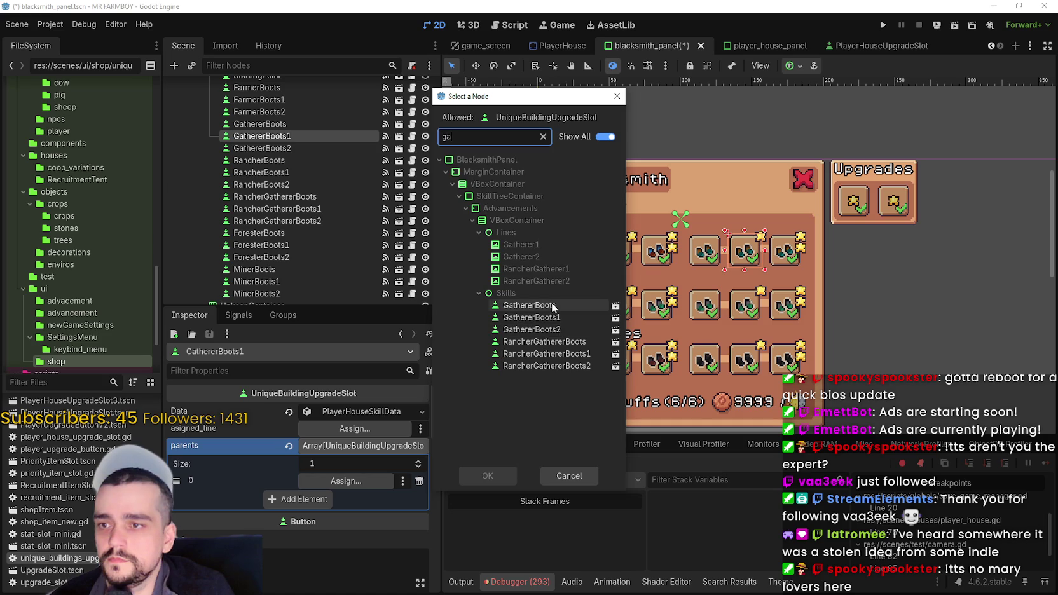
pyautogui.doubleClick(528, 305)
pyautogui.hotkey('ctrl', 's')
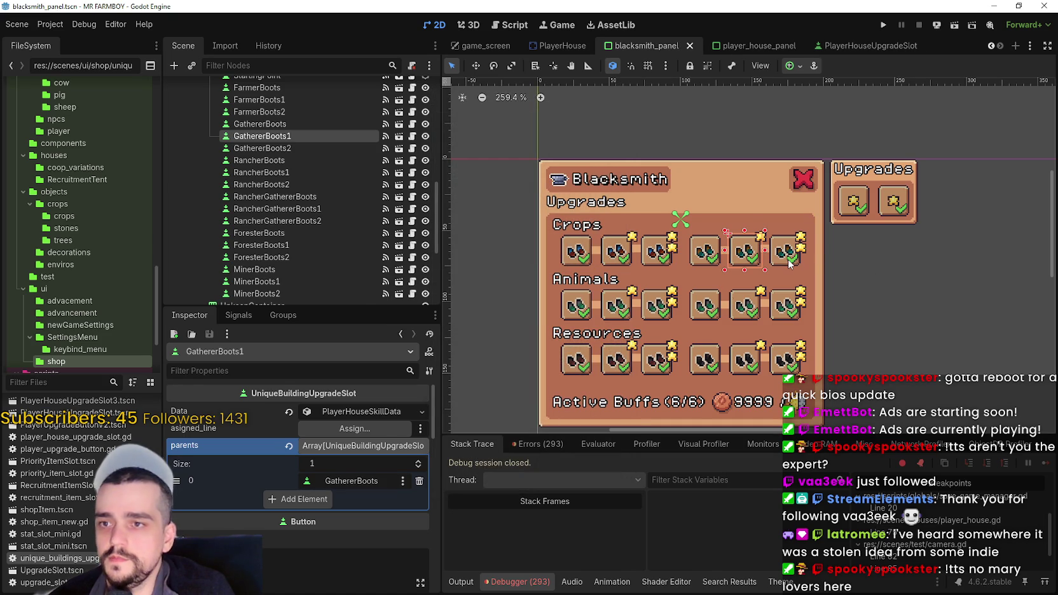
# Link GathererBoots2 to parent GathererBoots1 and save.
pyautogui.click(788, 262)
pyautogui.scroll(-2, 351, 430)
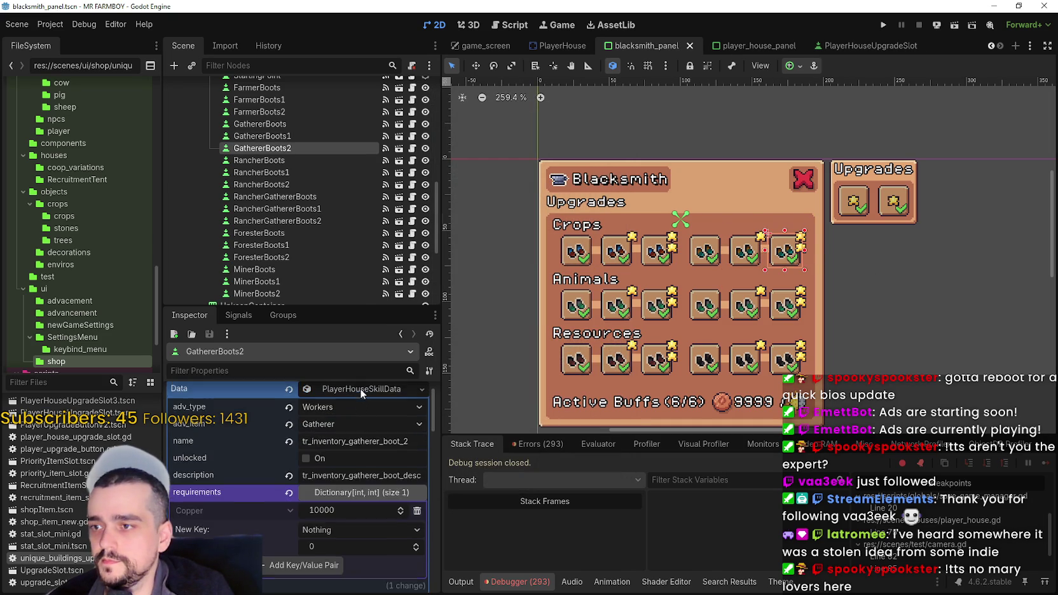
pyautogui.click(360, 389)
pyautogui.click(338, 460)
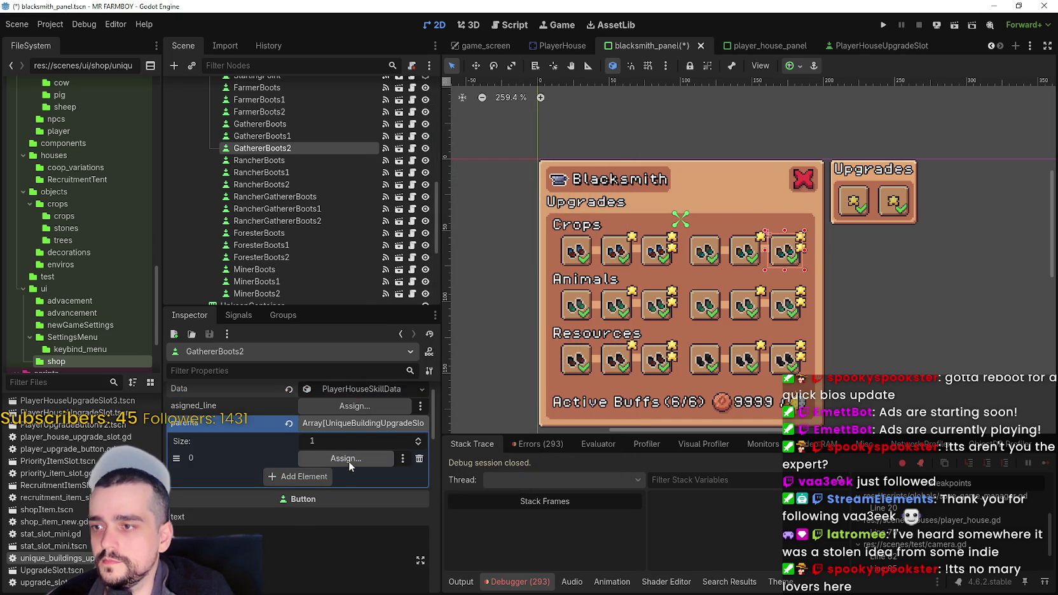
pyautogui.click(349, 461)
pyautogui.write('gat')
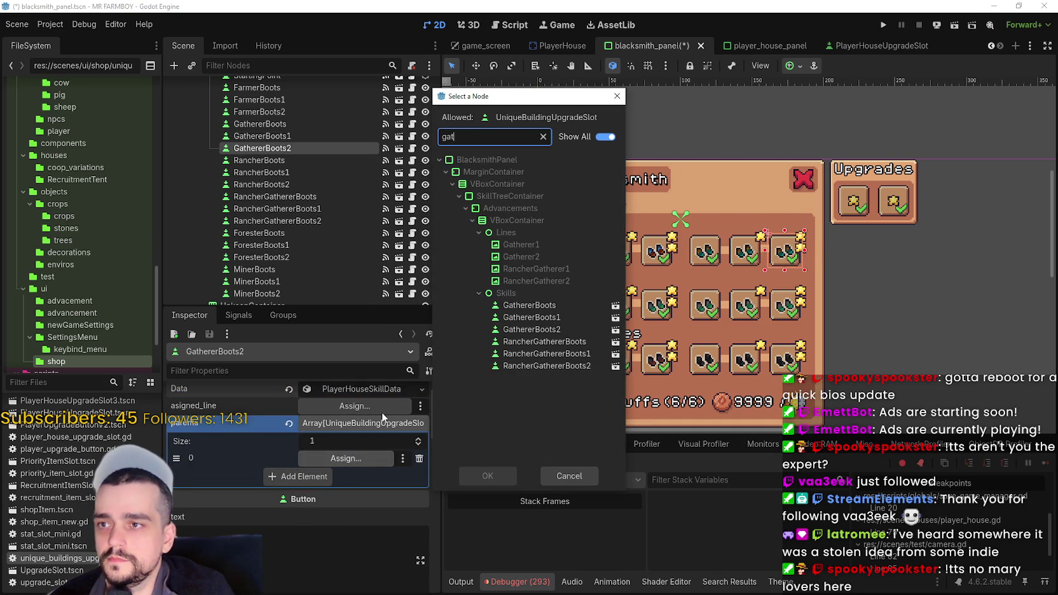
pyautogui.doubleClick(533, 316)
pyautogui.hotkey('ctrl', 's')
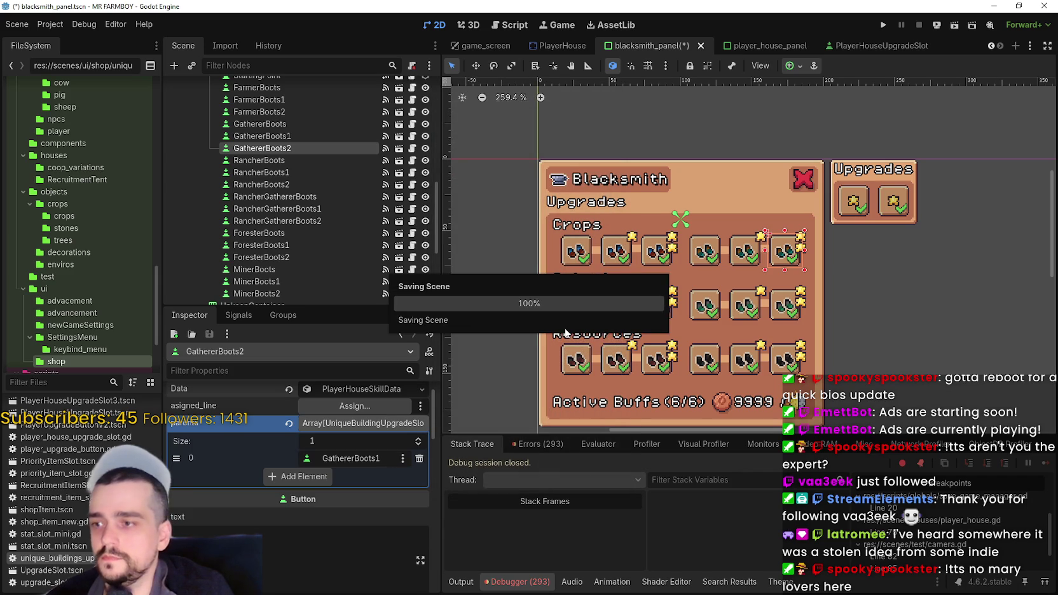
# Give RancherBoots StartingPoint as its parent and save.
pyautogui.click(574, 316)
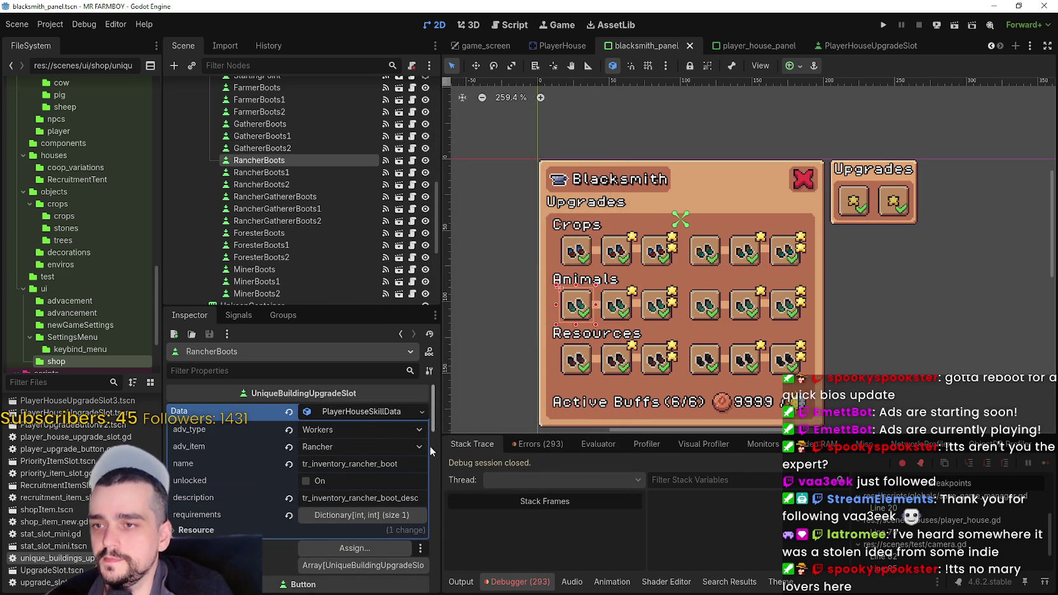
pyautogui.click(354, 411)
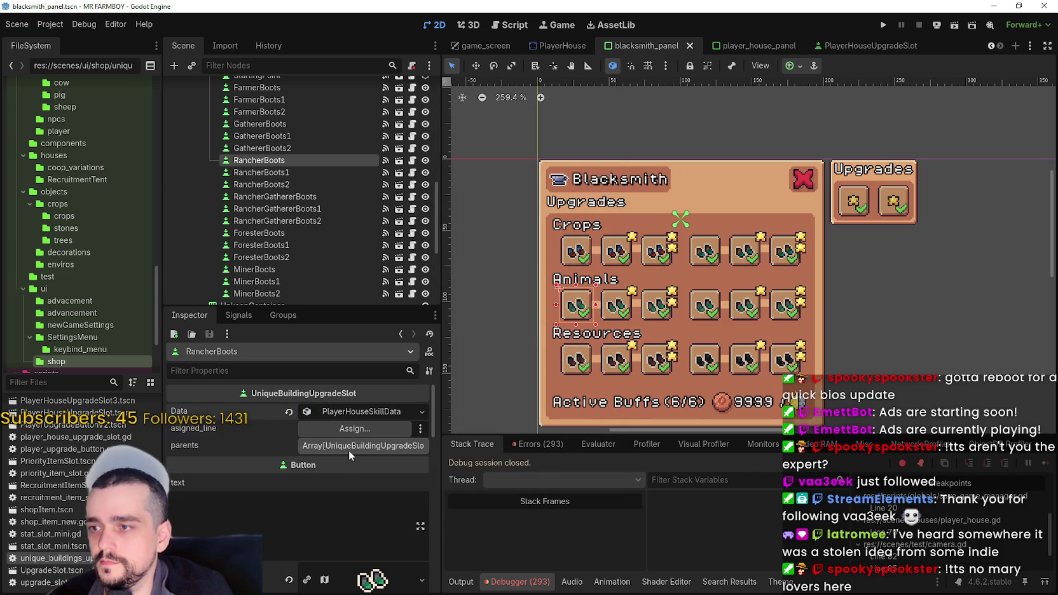
pyautogui.click(349, 445)
pyautogui.click(305, 482)
pyautogui.click(337, 480)
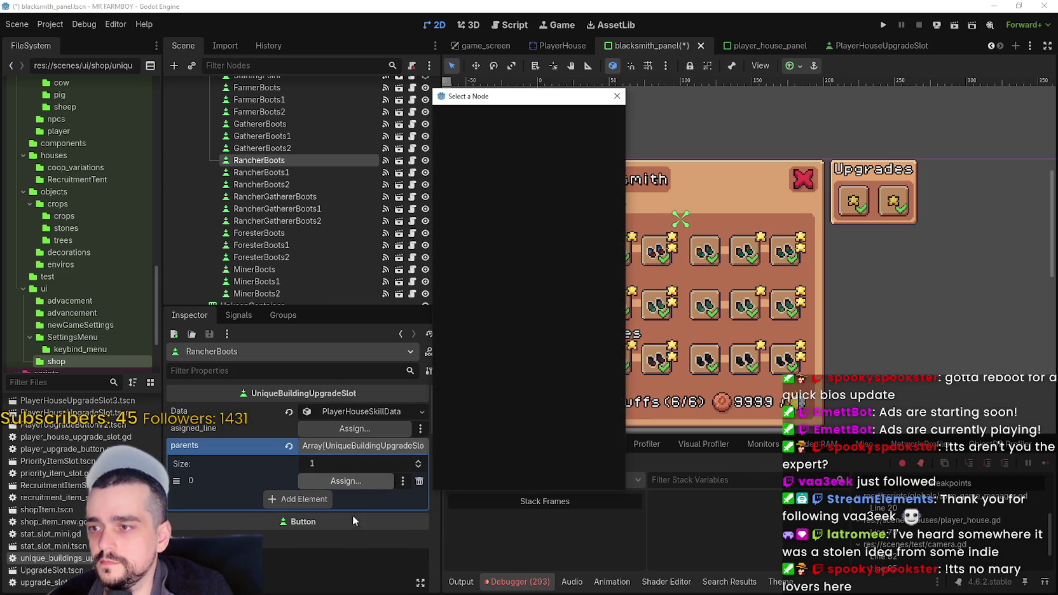
pyautogui.write('start')
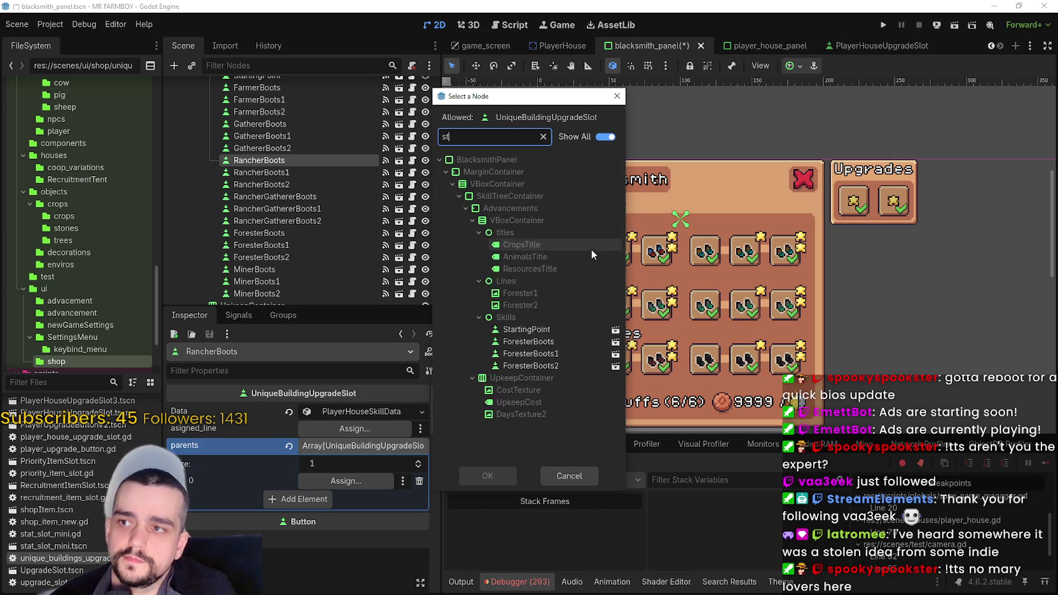
pyautogui.doubleClick(527, 244)
pyautogui.hotkey('ctrl', 's')
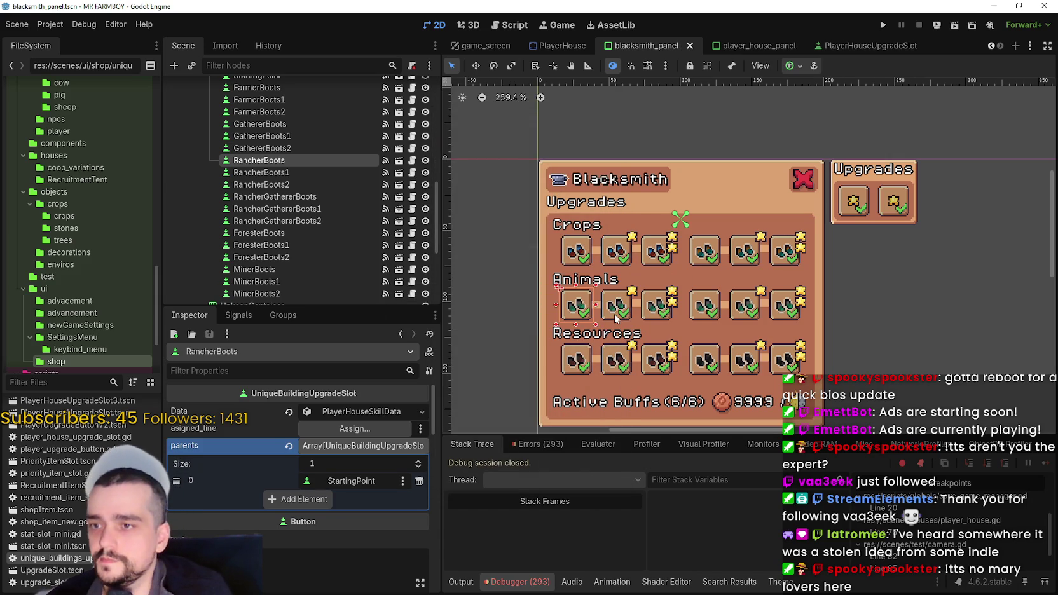
# Link RancherBoots1 to parent RancherBoots and save.
pyautogui.click(614, 320)
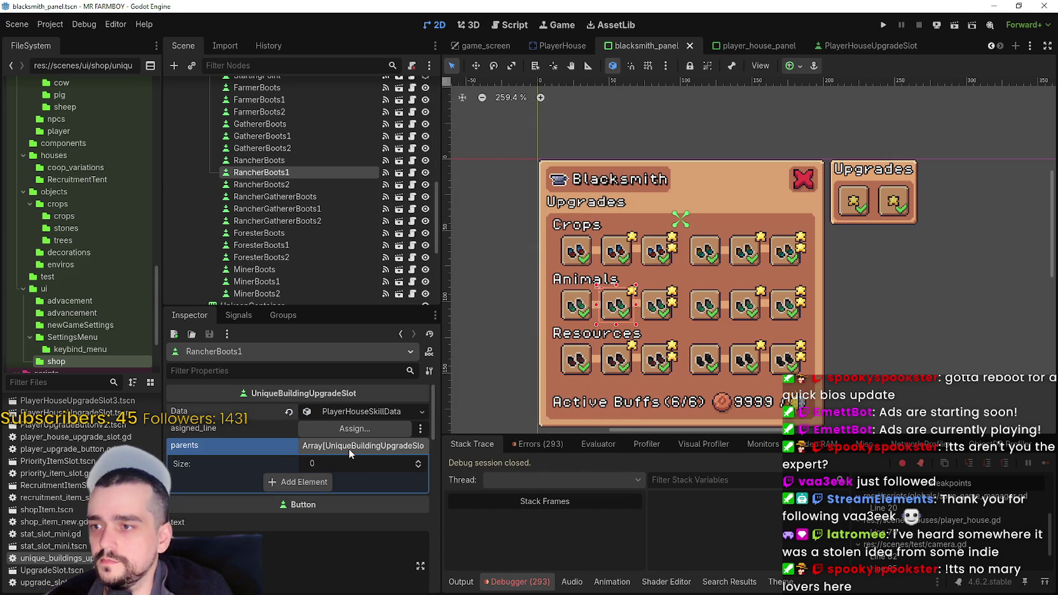
pyautogui.click(318, 482)
pyautogui.click(318, 480)
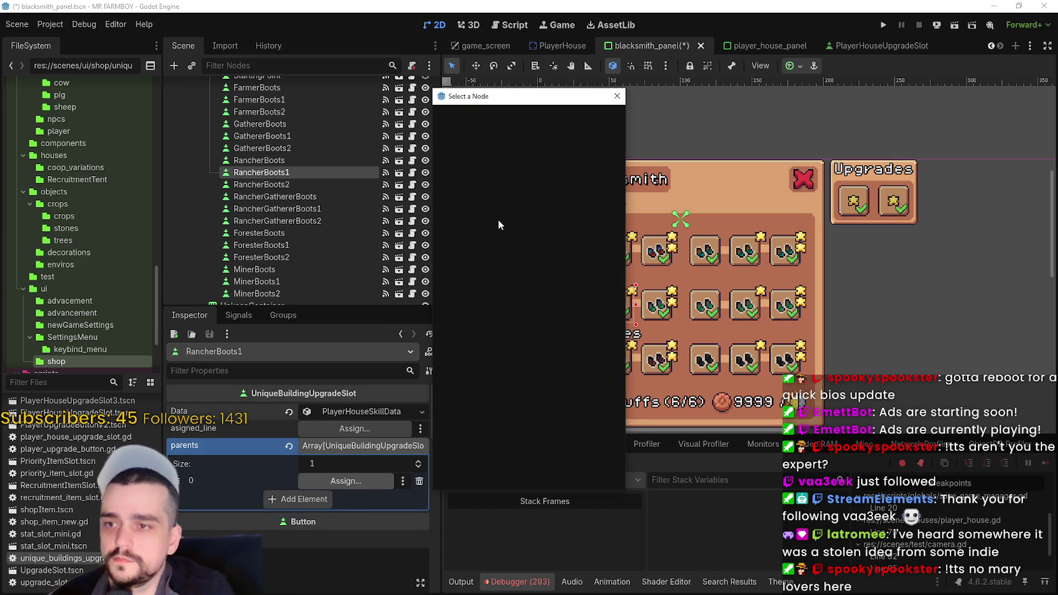
pyautogui.write('ra')
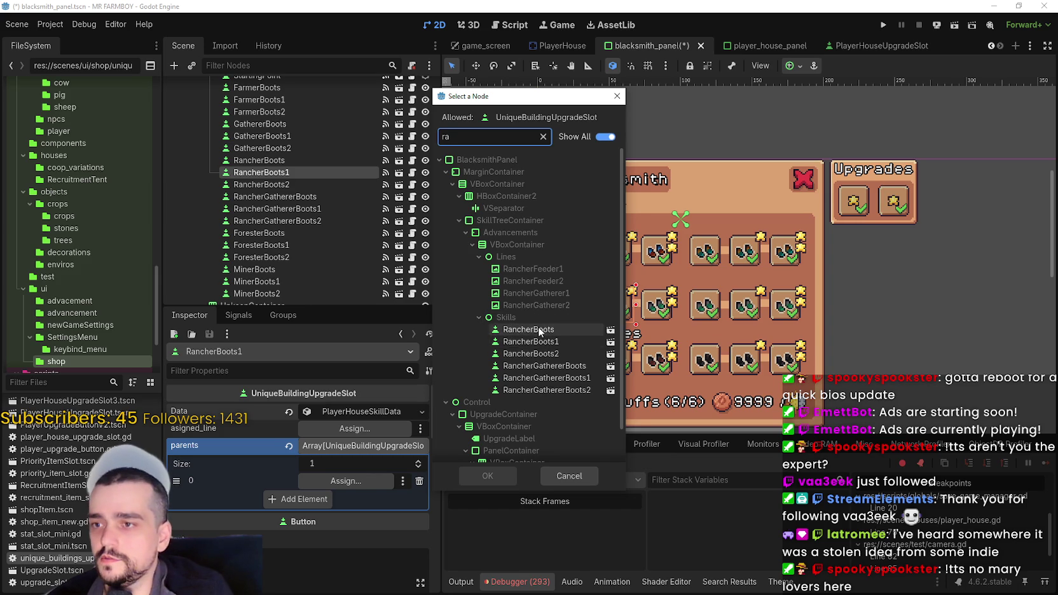
pyautogui.doubleClick(539, 330)
pyautogui.hotkey('ctrl', 's')
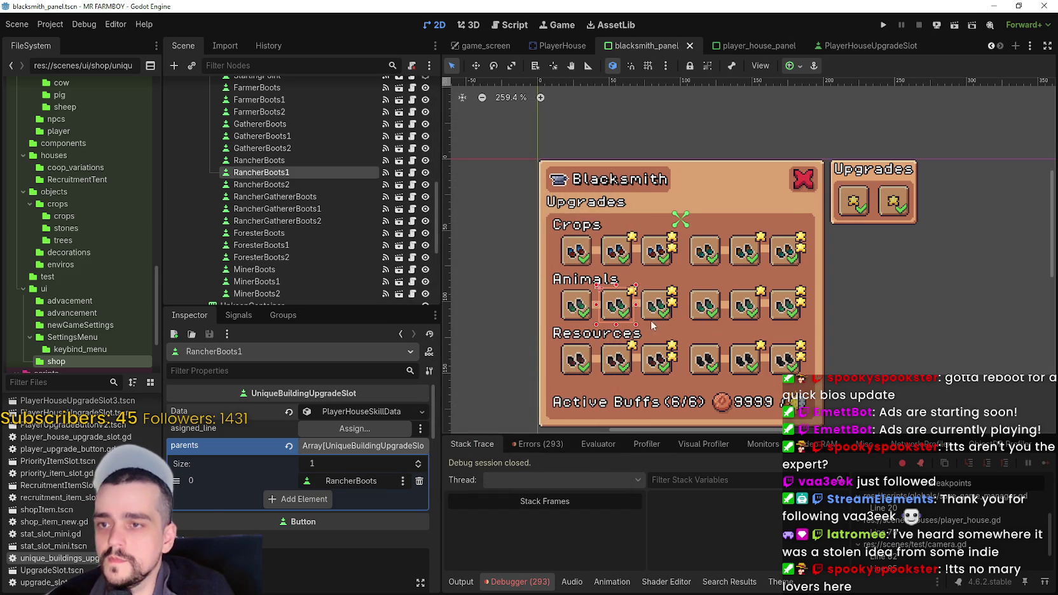
# Link RancherBoots2 to parent RancherBoots1 and save.
pyautogui.click(656, 320)
pyautogui.click(360, 411)
pyautogui.click(350, 452)
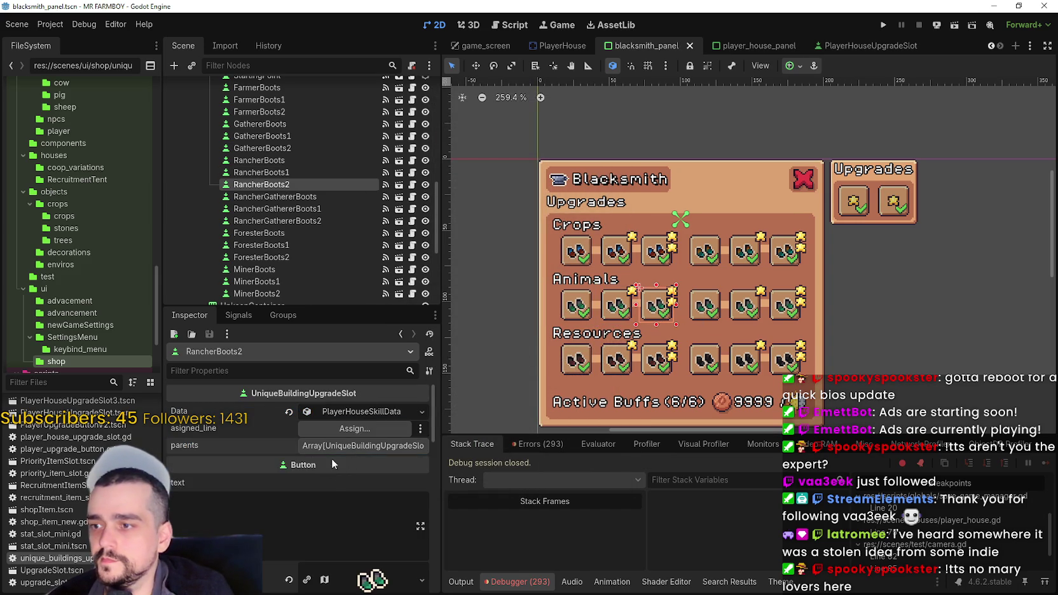
pyautogui.click(340, 481)
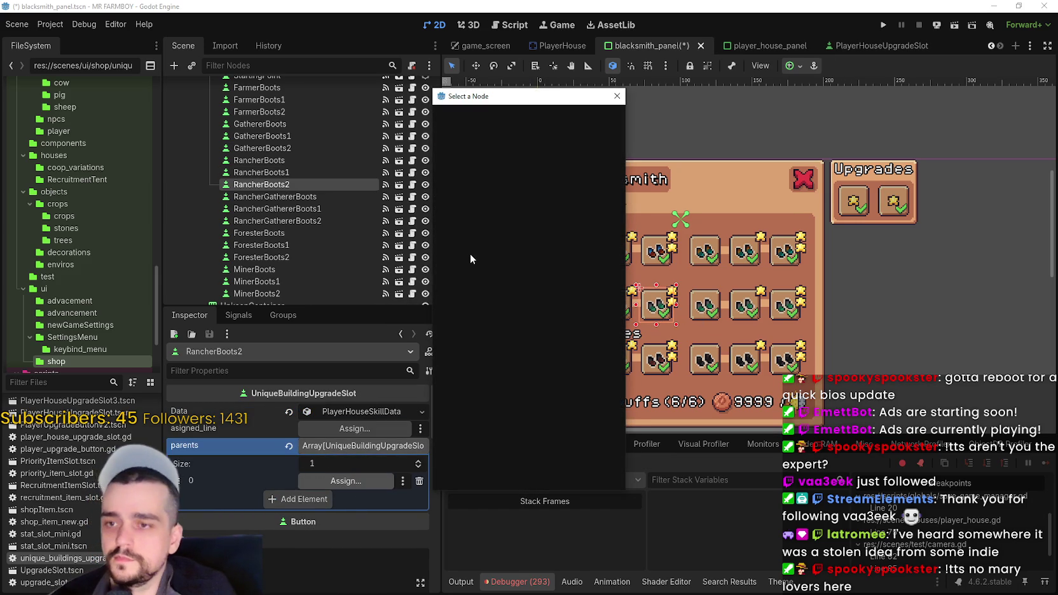
pyautogui.write('ra')
pyautogui.click(555, 343)
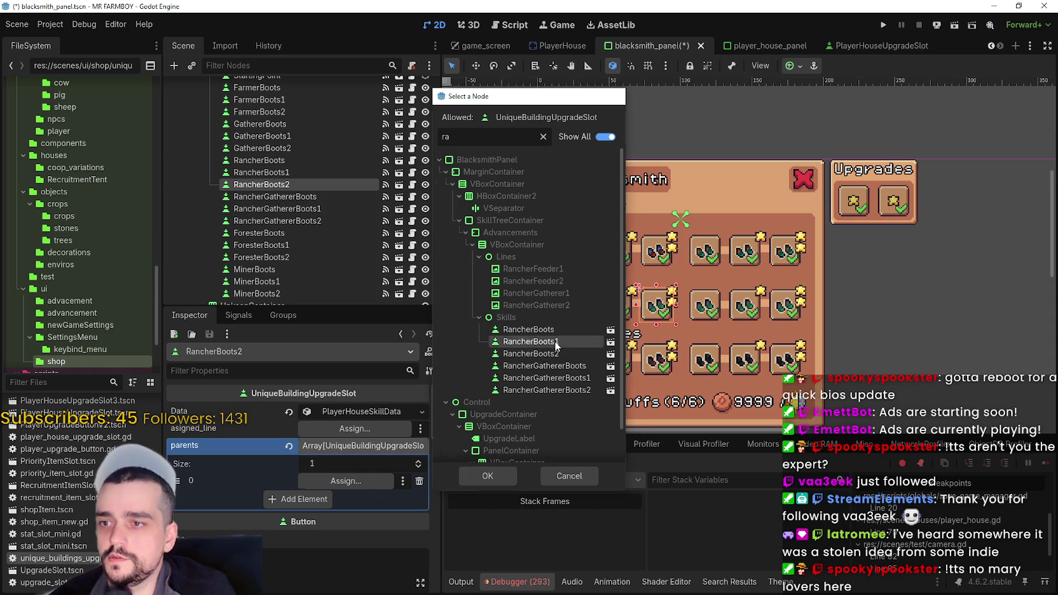
pyautogui.doubleClick(554, 341)
pyautogui.hotkey('ctrl', 's')
pyautogui.click(704, 305)
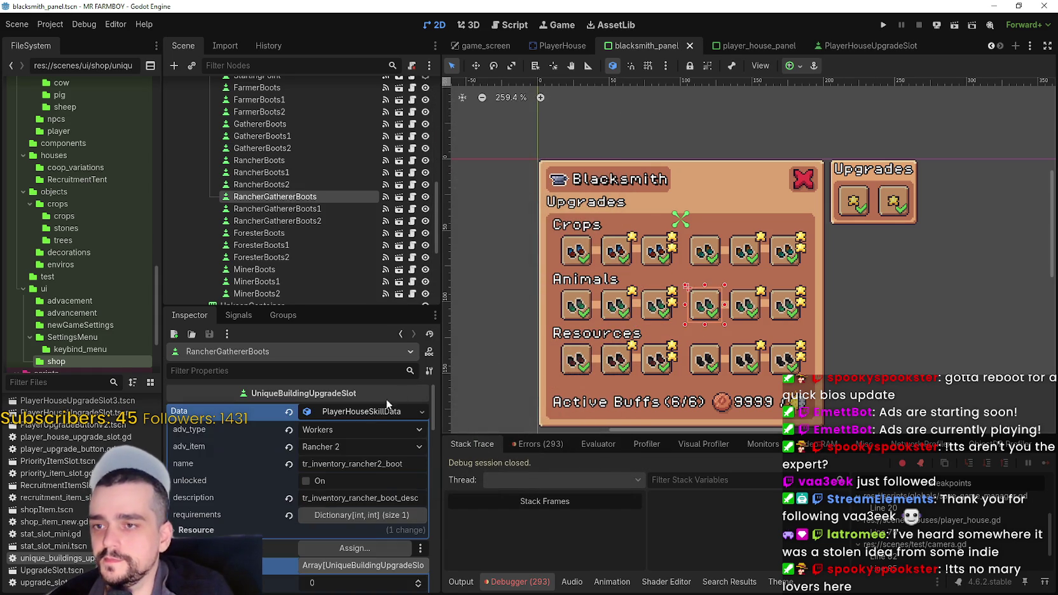
# Give RancherGathererBoots StartingPoint as its parent and save.
pyautogui.click(368, 412)
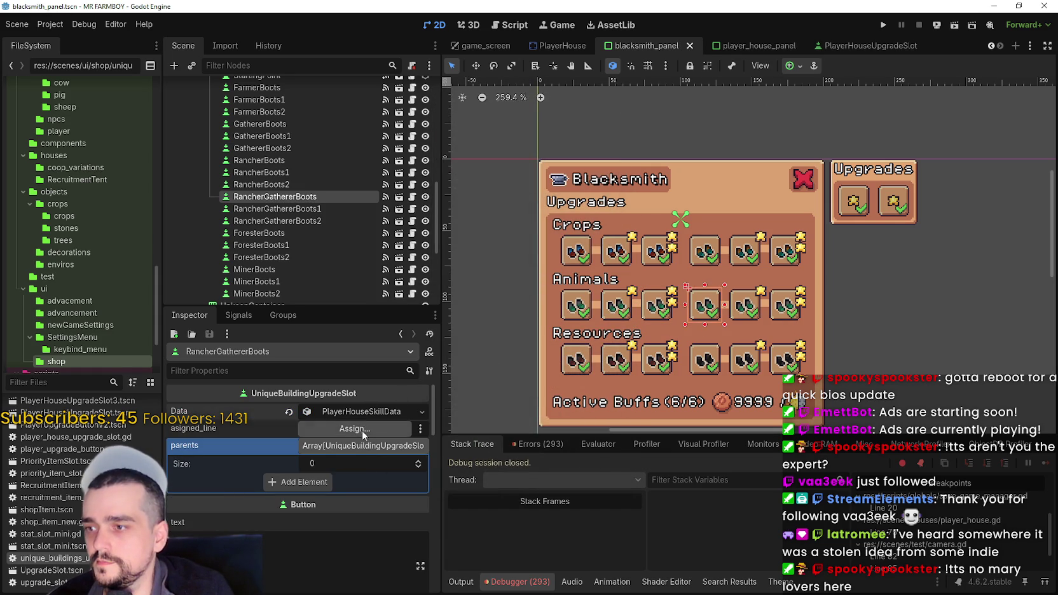
pyautogui.click(299, 481)
pyautogui.click(350, 485)
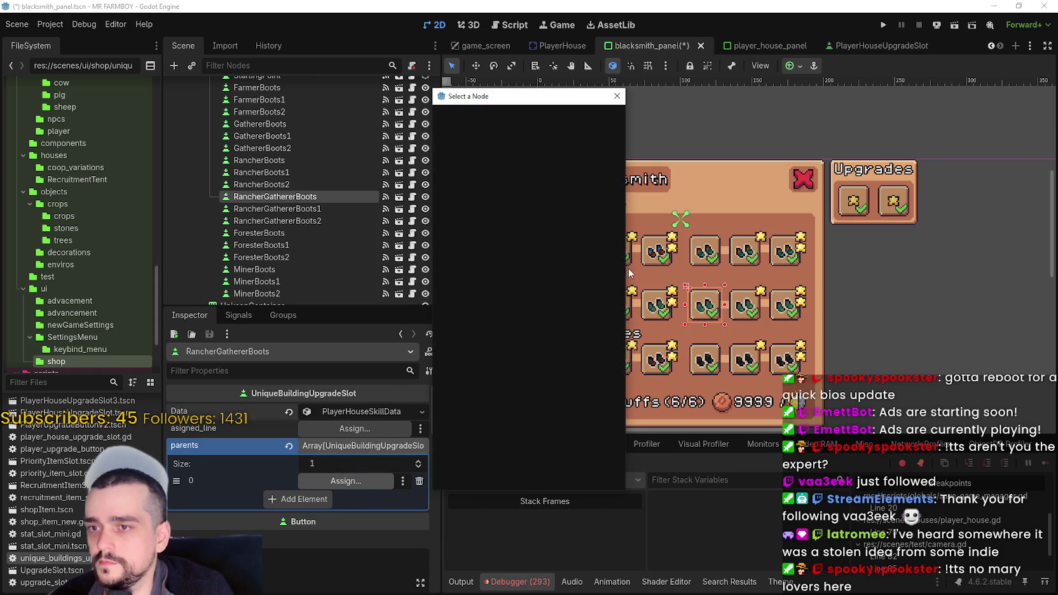
pyautogui.write('start')
pyautogui.doubleClick(548, 244)
pyautogui.hotkey('ctrl', 's')
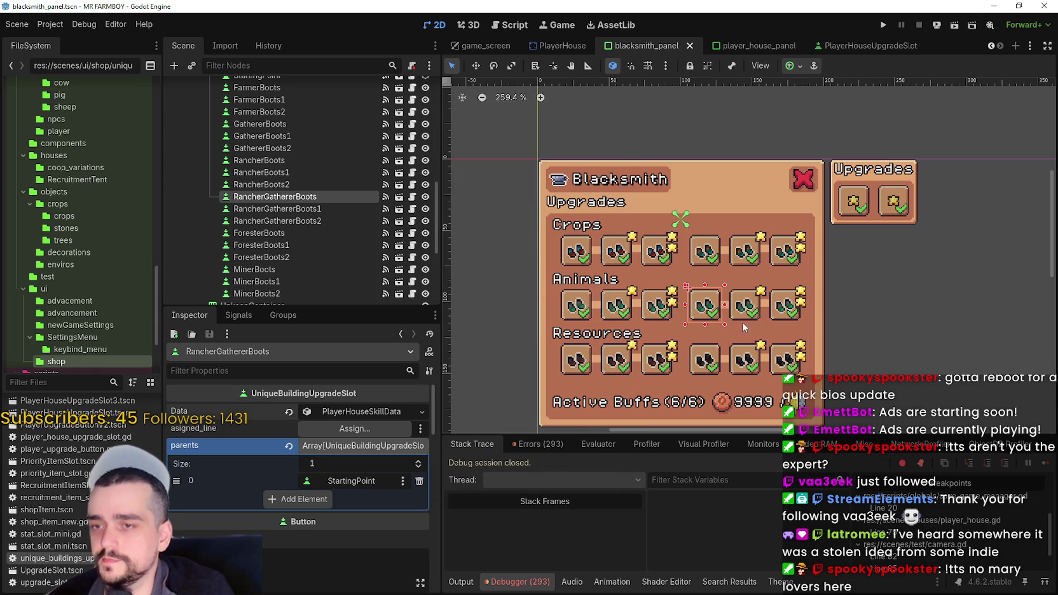
# Link RancherGathererBoots1 to parent RancherGathererBoots and save.
pyautogui.click(747, 311)
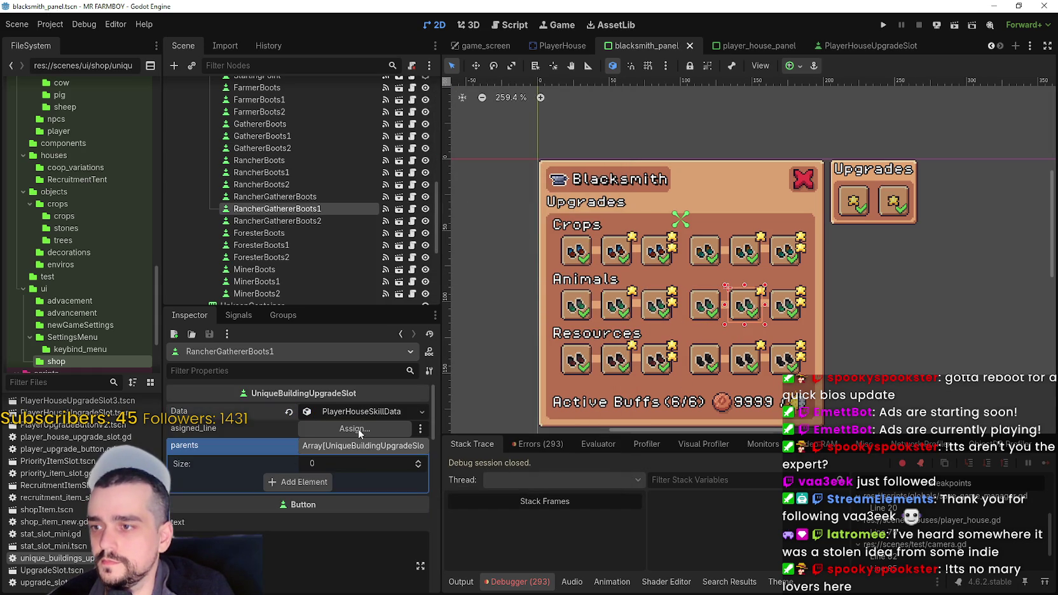
pyautogui.click(323, 480)
pyautogui.click(333, 485)
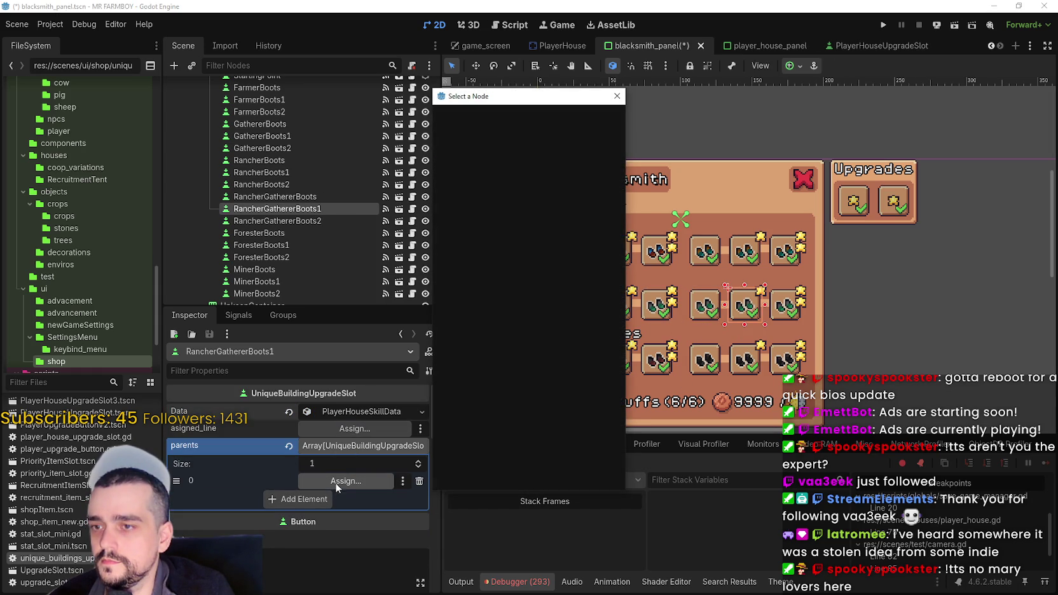
pyautogui.write('rac')
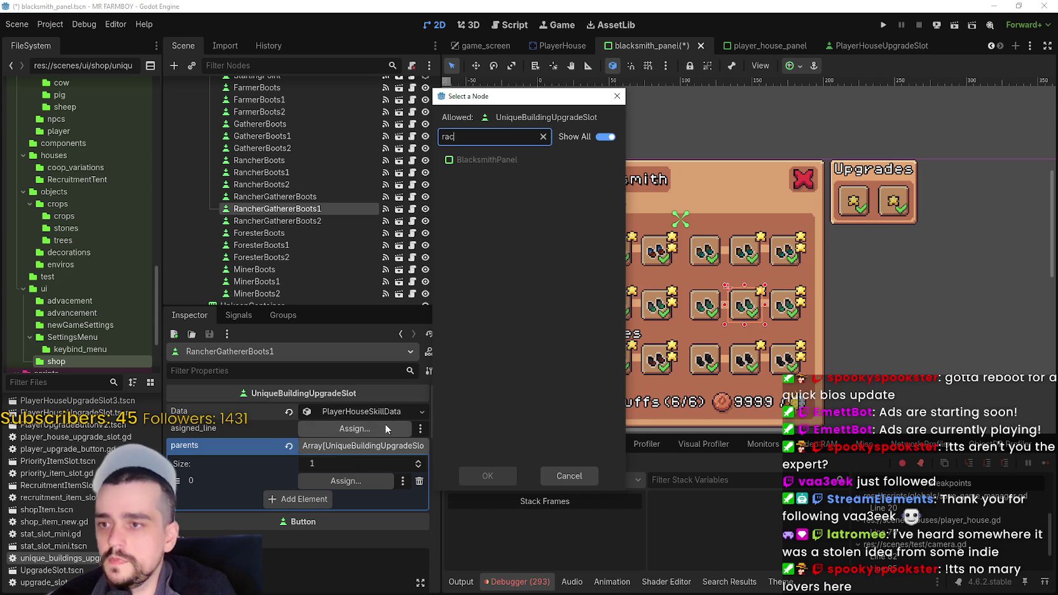
pyautogui.doubleClick(543, 366)
pyautogui.hotkey('ctrl', 's')
# Link RancherGathererBoots2 to the previous Rancher-Gatherer tier, save, and recheck RancherGathererBoots1.
pyautogui.click(786, 308)
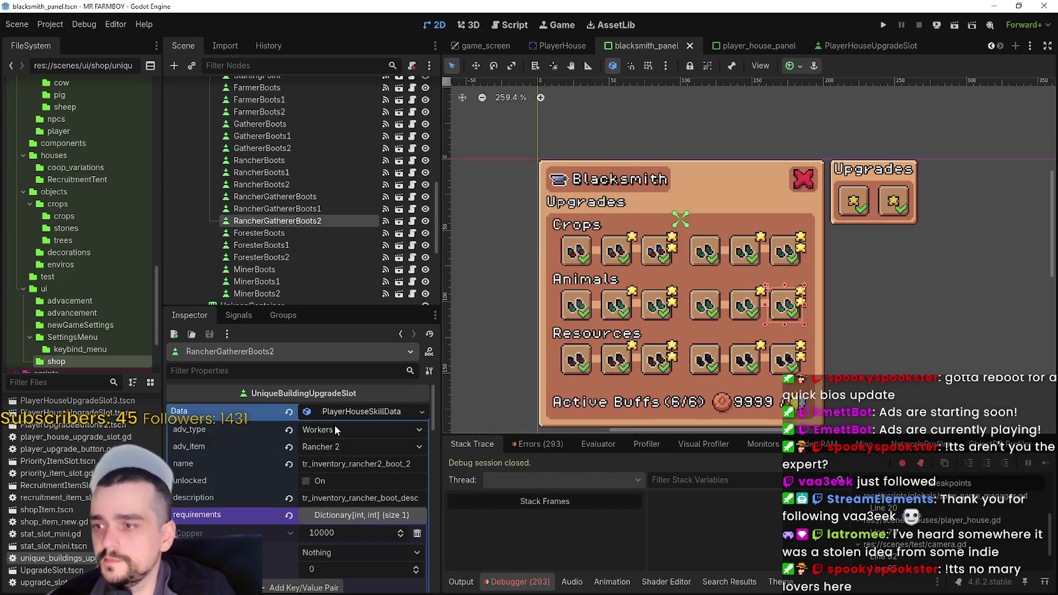
pyautogui.click(344, 445)
pyautogui.click(326, 485)
pyautogui.click(359, 481)
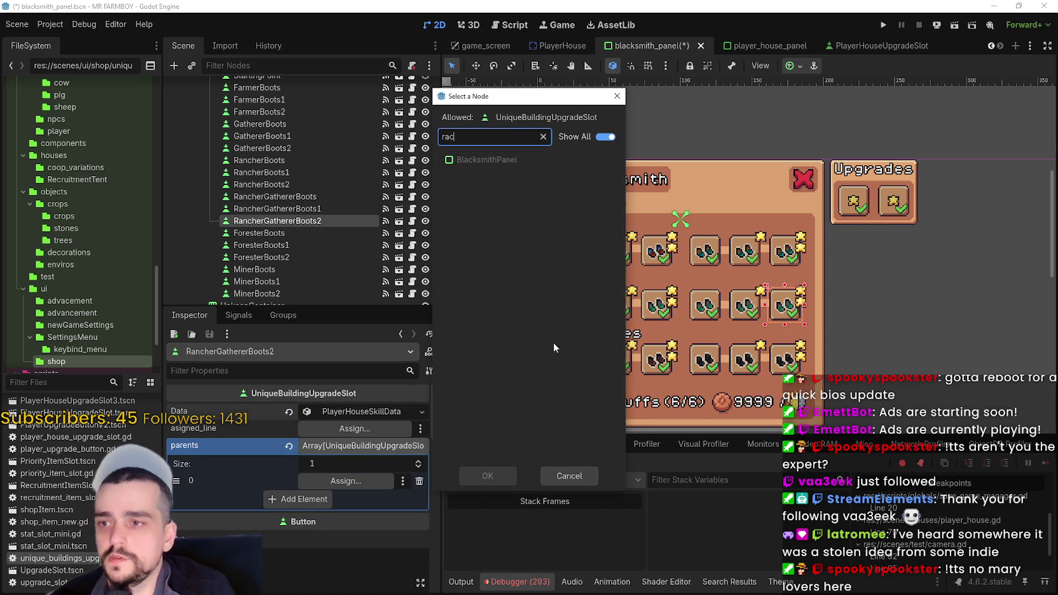
pyautogui.doubleClick(552, 377)
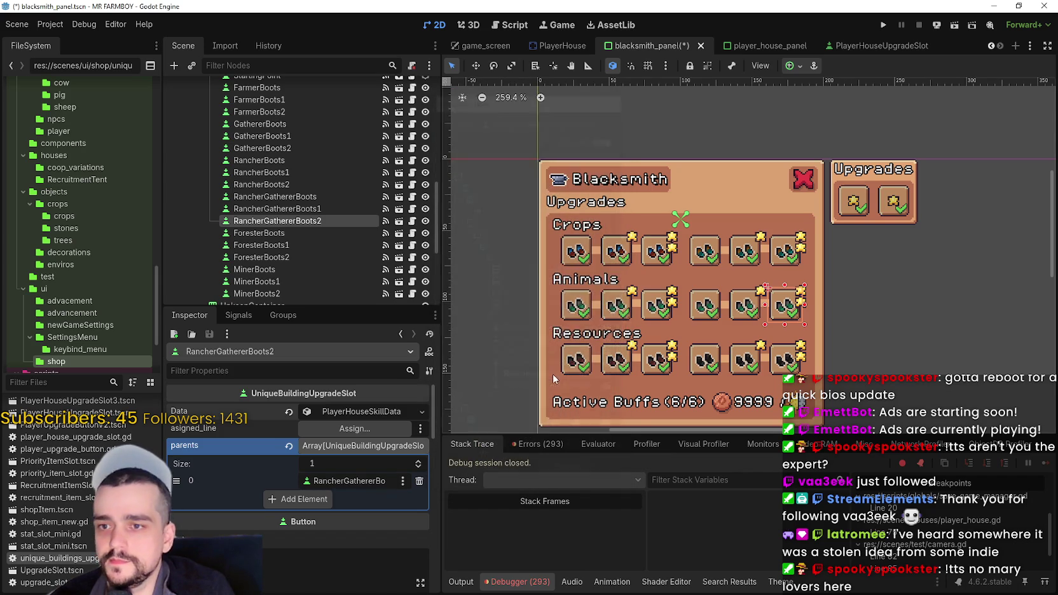
pyautogui.hotkey('ctrl', 's')
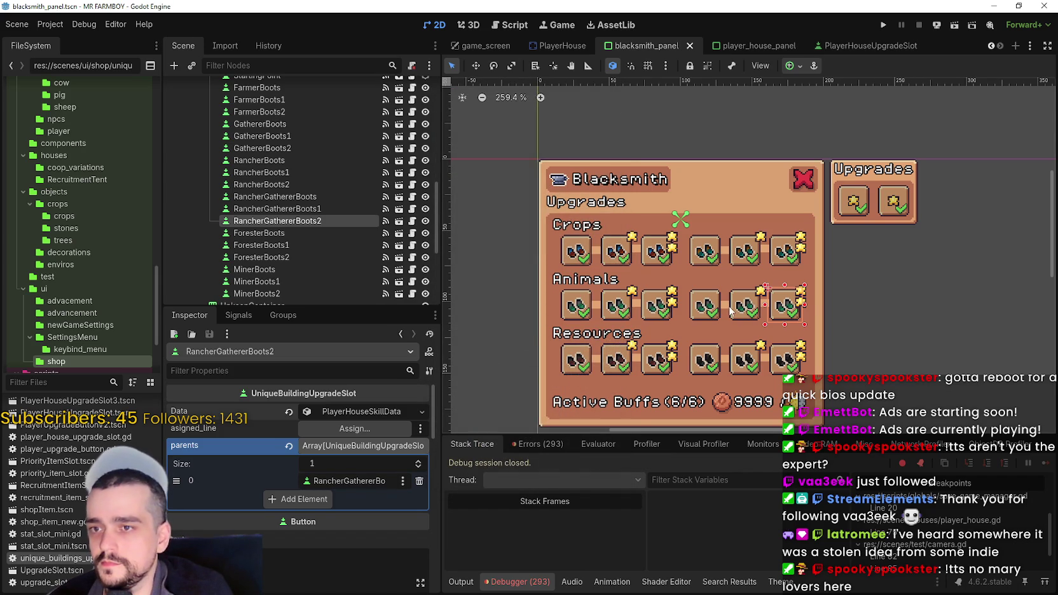
pyautogui.click(734, 310)
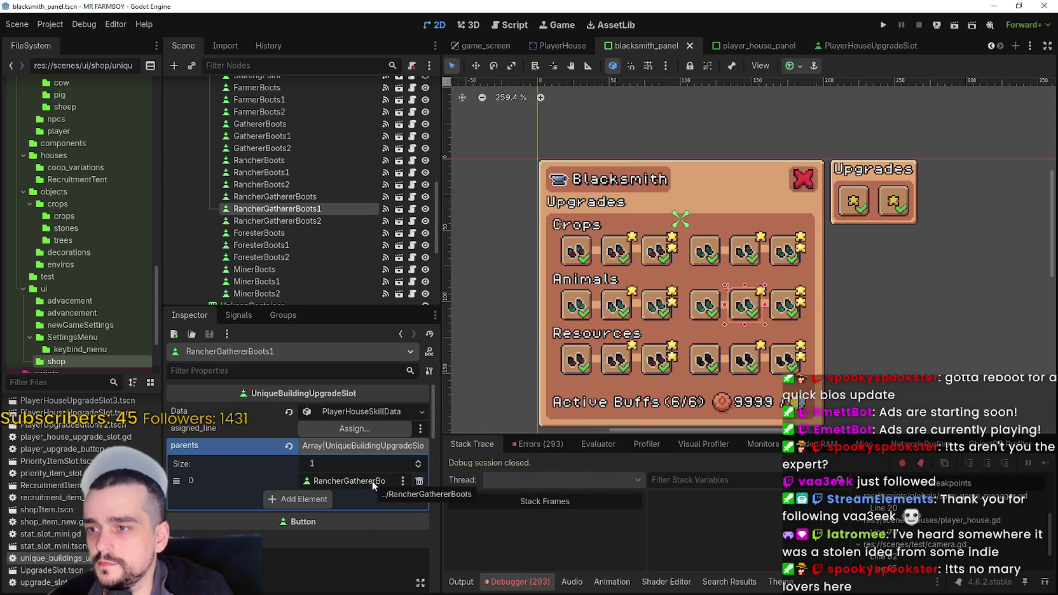
pyautogui.click(583, 371)
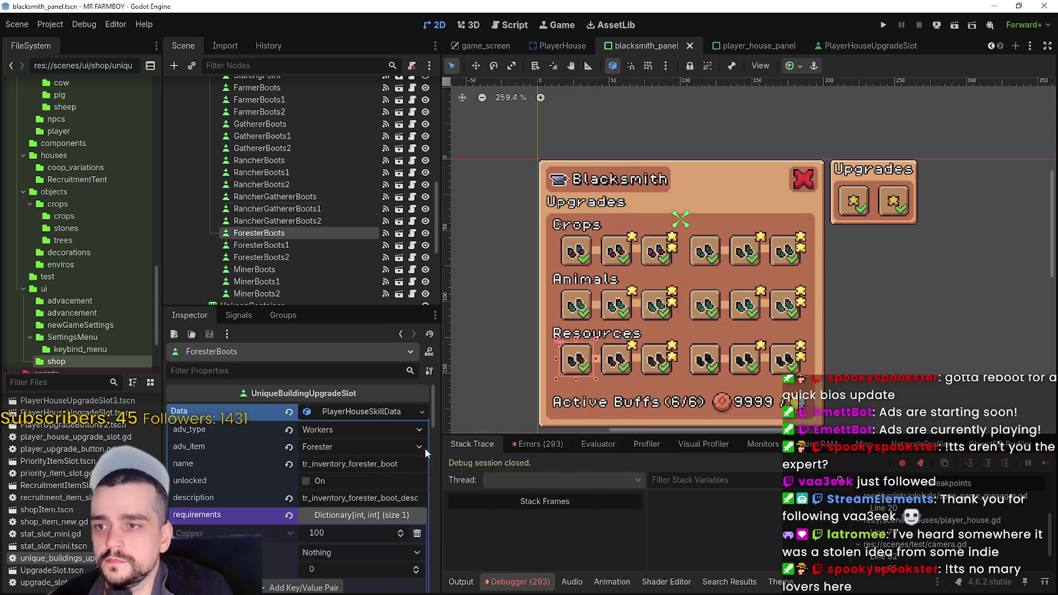
# Give ForesterBoots StartingPoint as its parent and save.
pyautogui.click(345, 414)
pyautogui.click(330, 481)
pyautogui.click(335, 480)
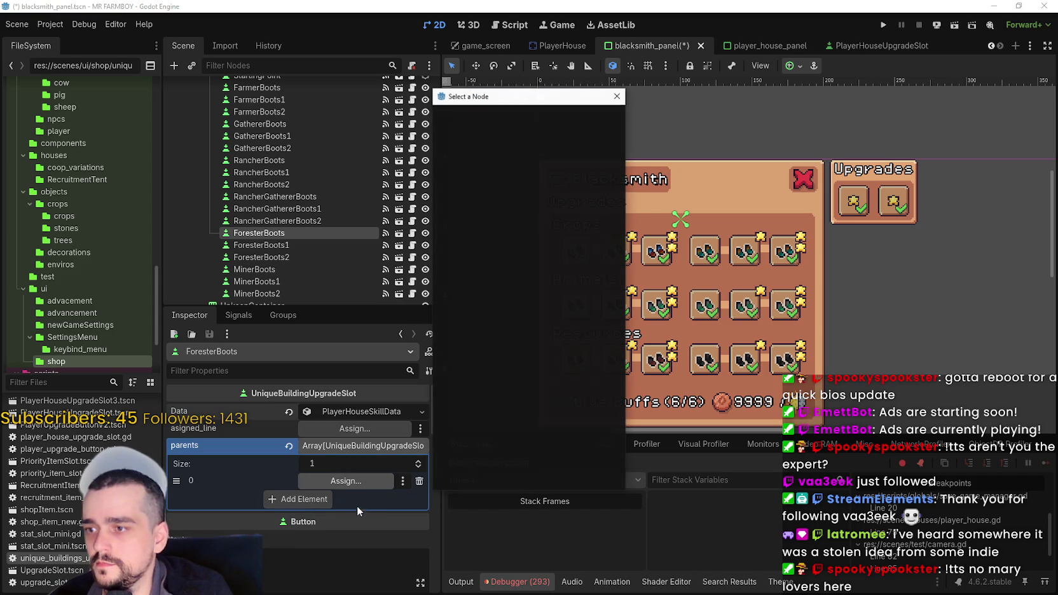
pyautogui.write('star')
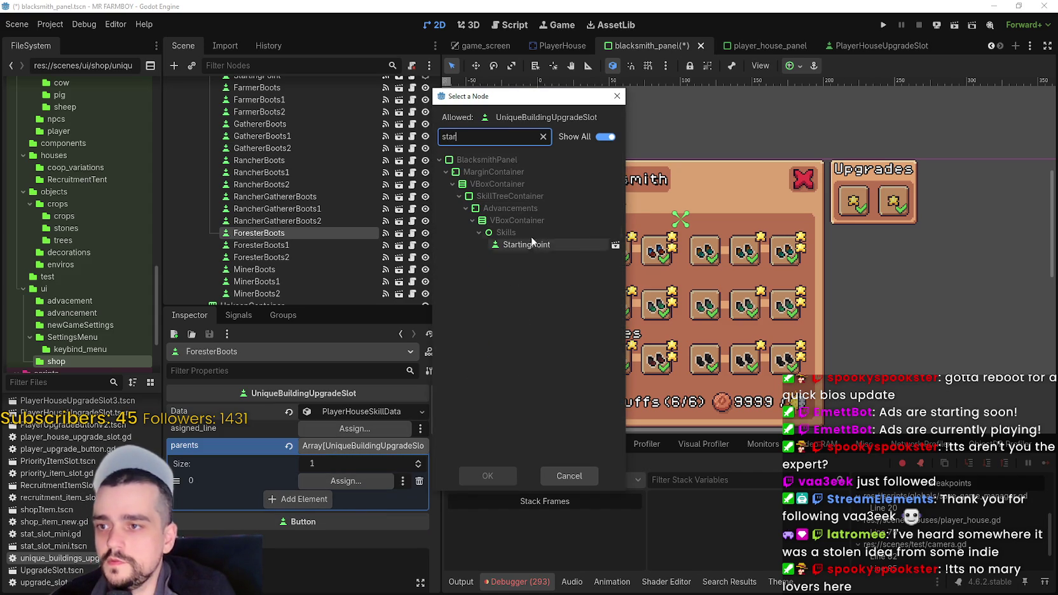
pyautogui.doubleClick(532, 242)
pyautogui.hotkey('ctrl', 's')
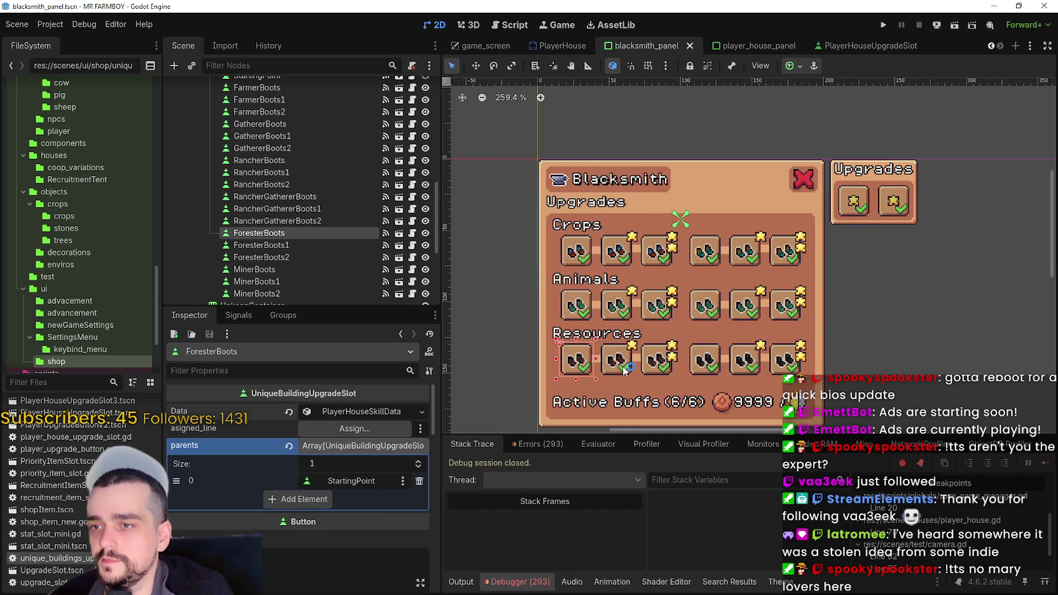
# Link ForesterBoots1 to parent ForesterBoots and save.
pyautogui.click(624, 370)
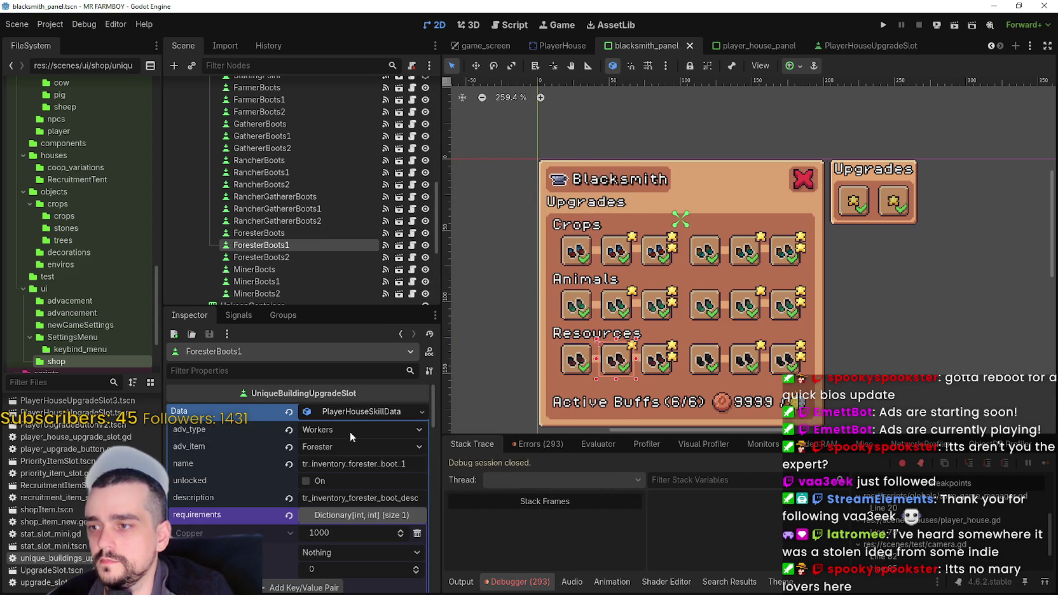
pyautogui.click(346, 411)
pyautogui.click(311, 482)
pyautogui.click(336, 485)
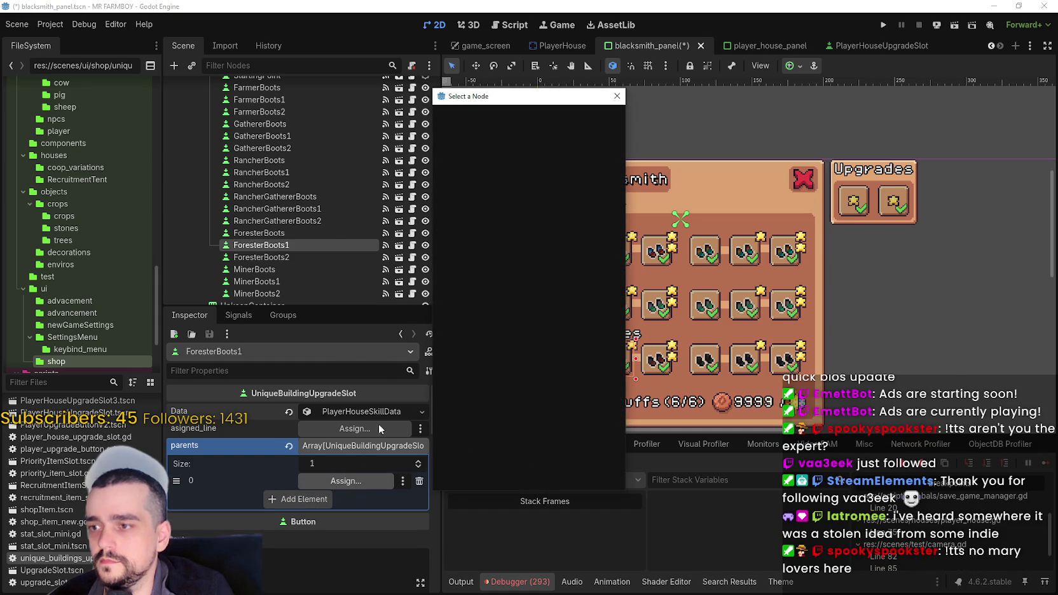
pyautogui.write('fo')
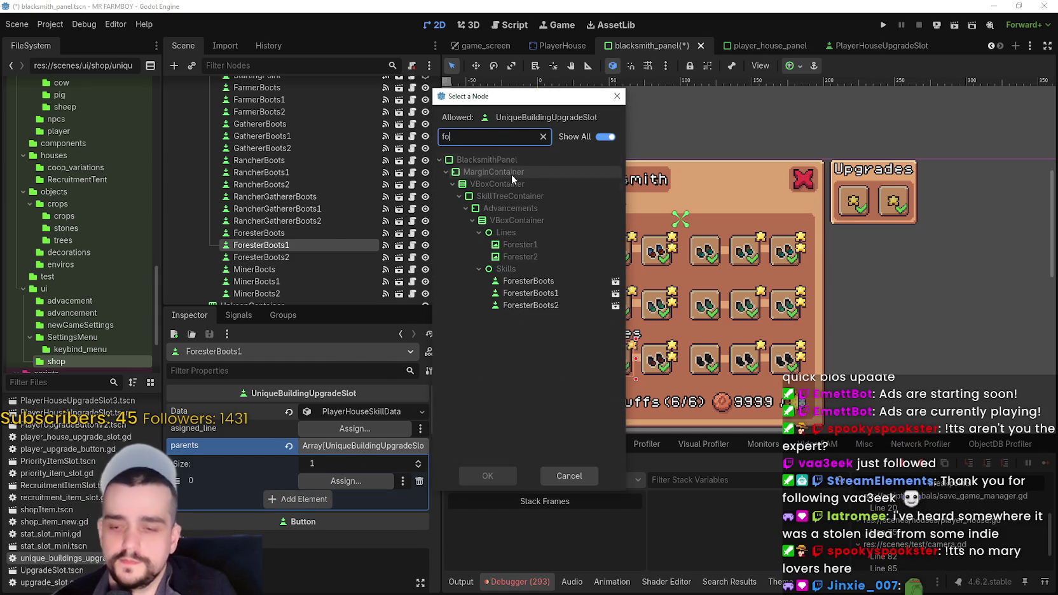
pyautogui.doubleClick(504, 285)
pyautogui.hotkey('ctrl', 's')
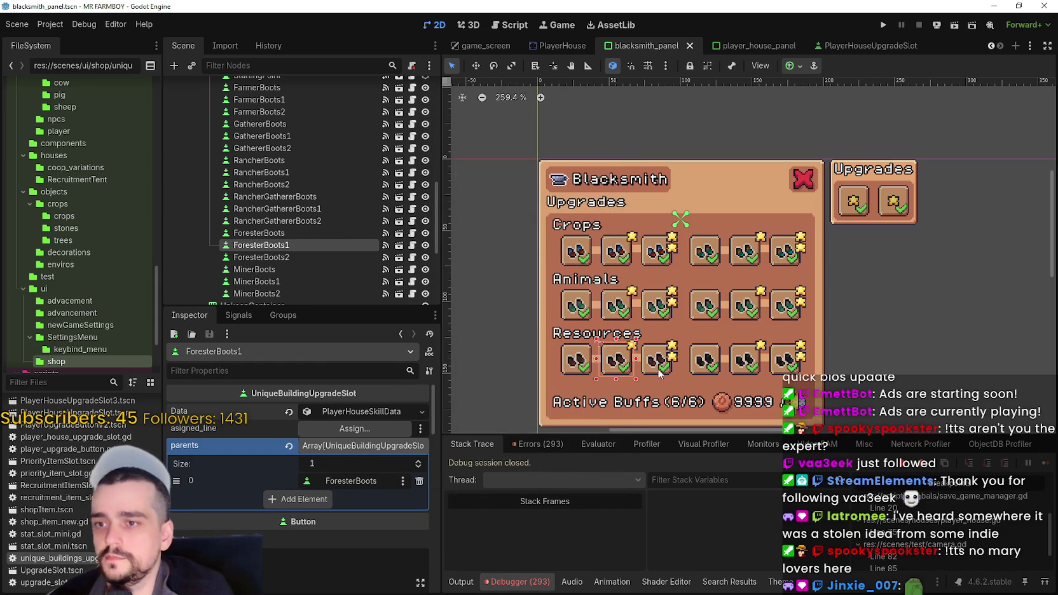
# Link ForesterBoots2 to parent ForesterBoots1 and save.
pyautogui.press('Down')
pyautogui.click(347, 411)
pyautogui.click(341, 445)
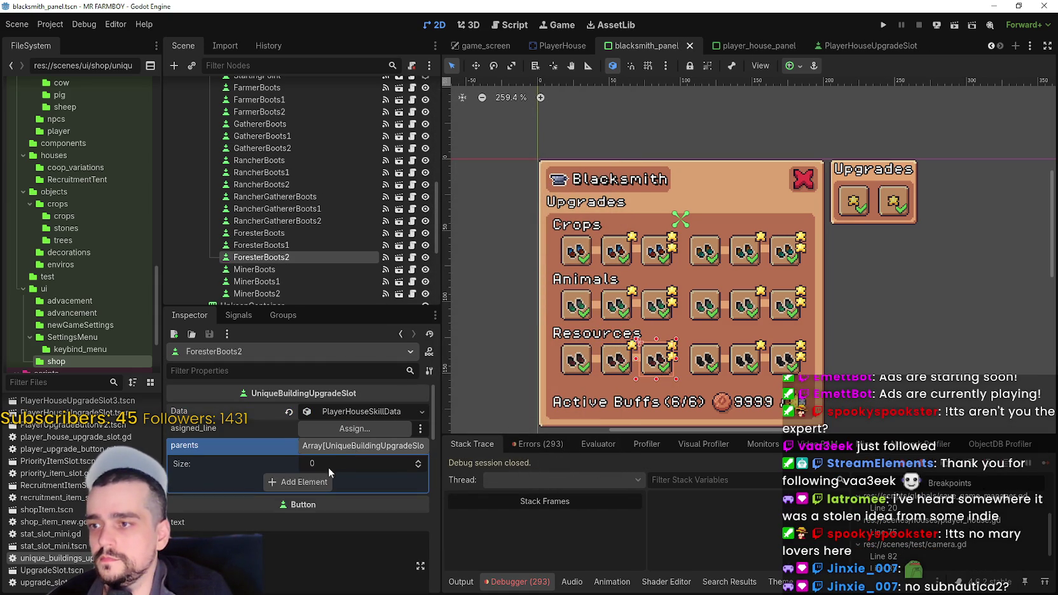
pyautogui.click(321, 481)
pyautogui.click(342, 481)
pyautogui.write('fore')
pyautogui.doubleClick(530, 293)
pyautogui.hotkey('ctrl', 's')
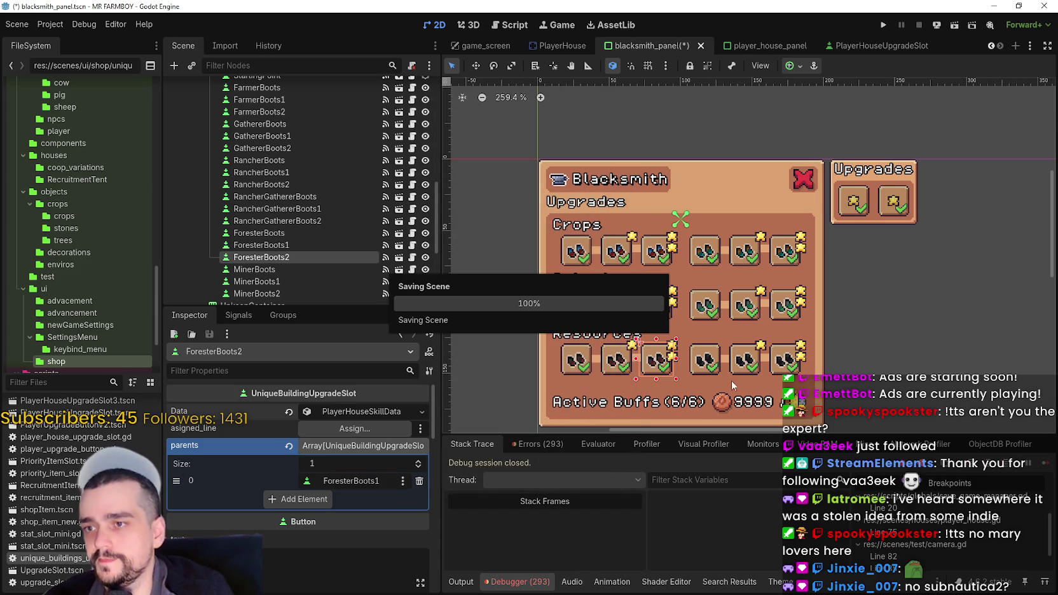
pyautogui.click(720, 370)
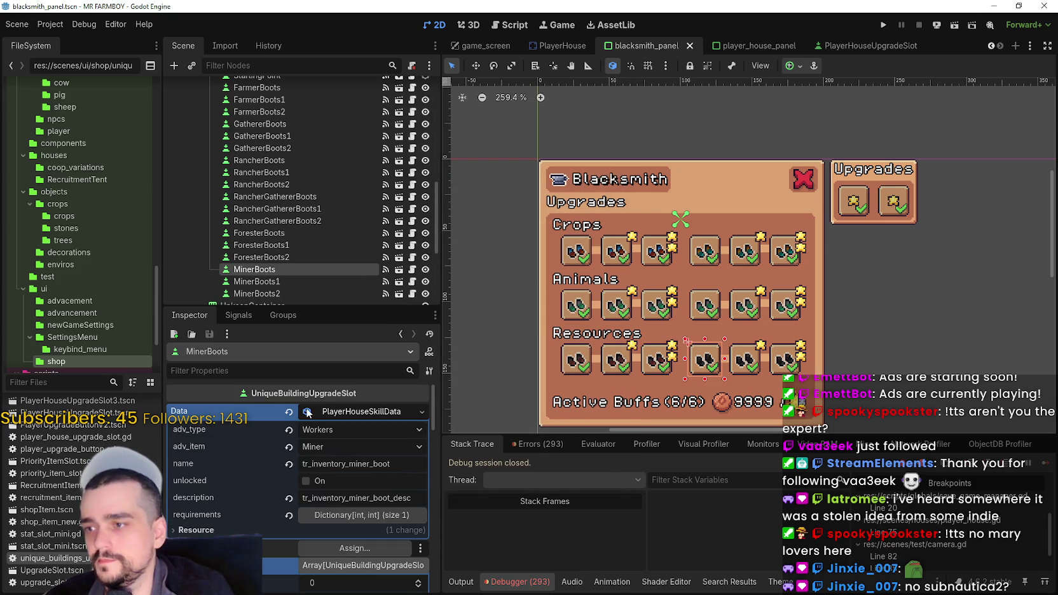
# Give MinerBoots StartingPoint as its parent and save the scene.
pyautogui.click(363, 411)
pyautogui.click(317, 482)
pyautogui.click(339, 485)
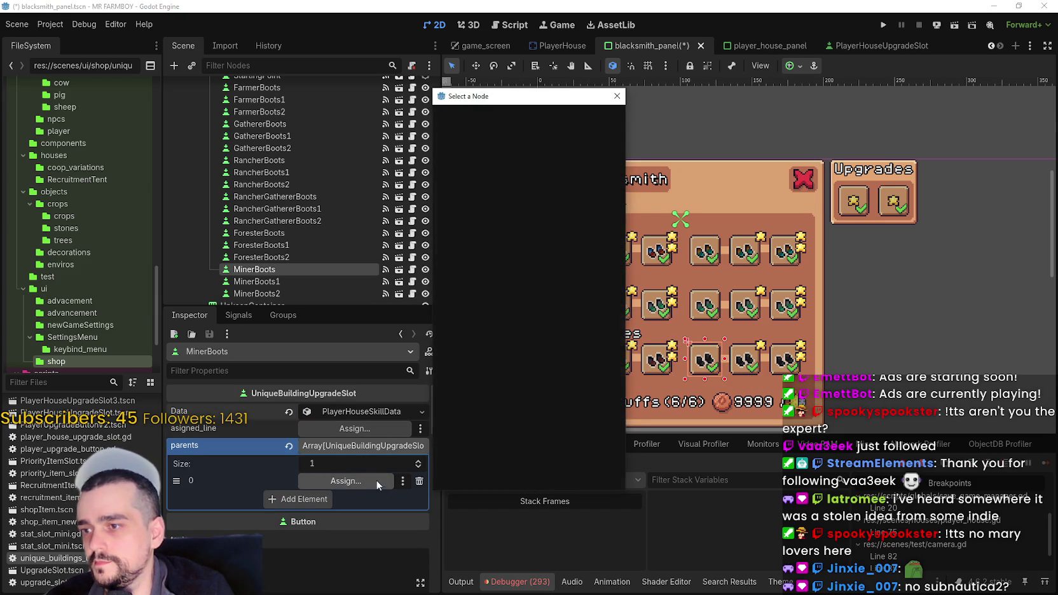
pyautogui.write('start')
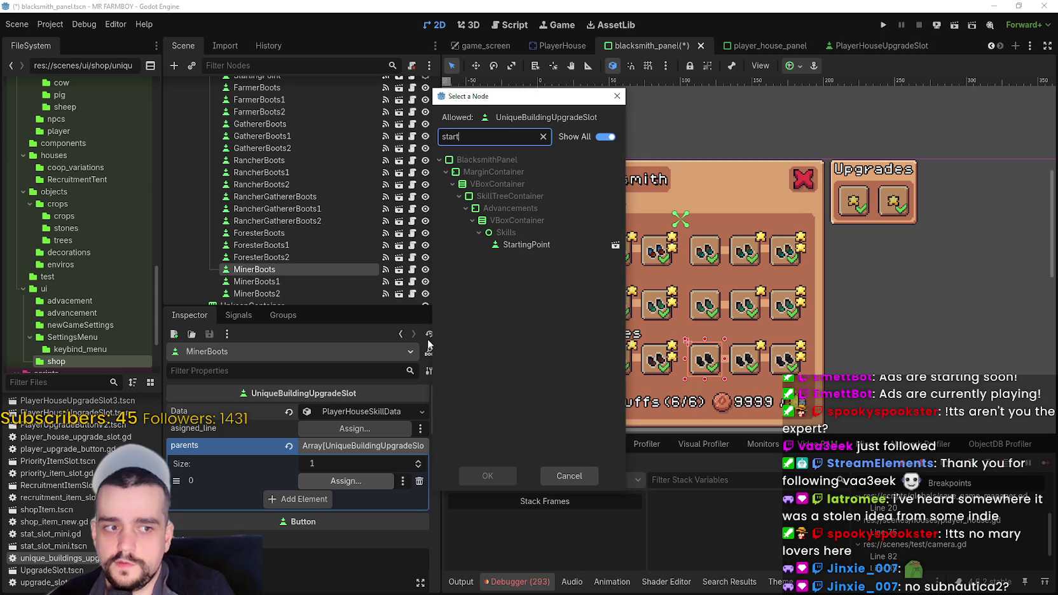
pyautogui.doubleClick(518, 245)
pyautogui.hotkey('ctrl', 's')
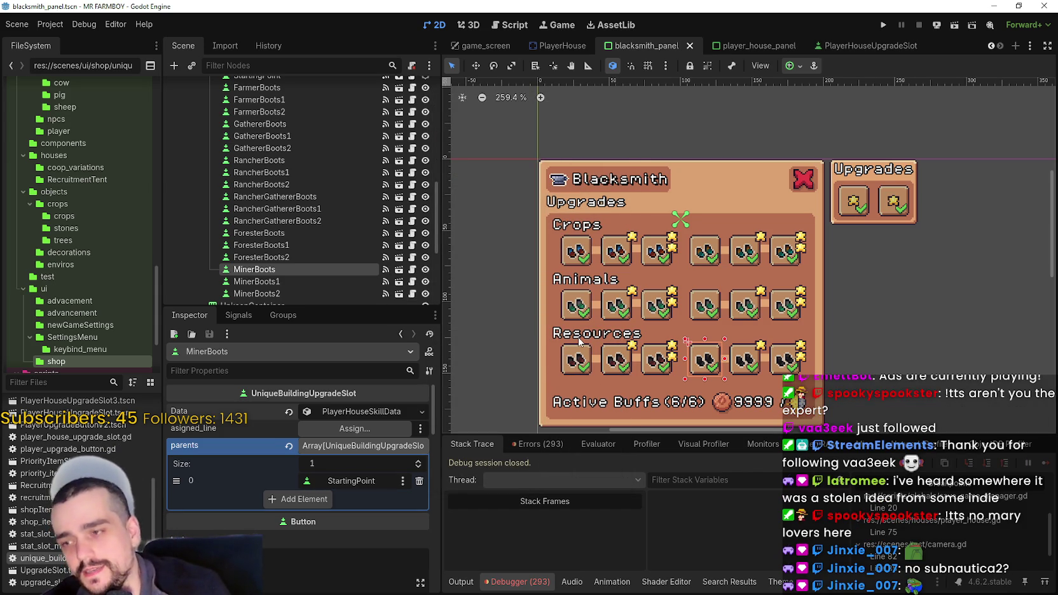
pyautogui.scroll(1, 710, 319)
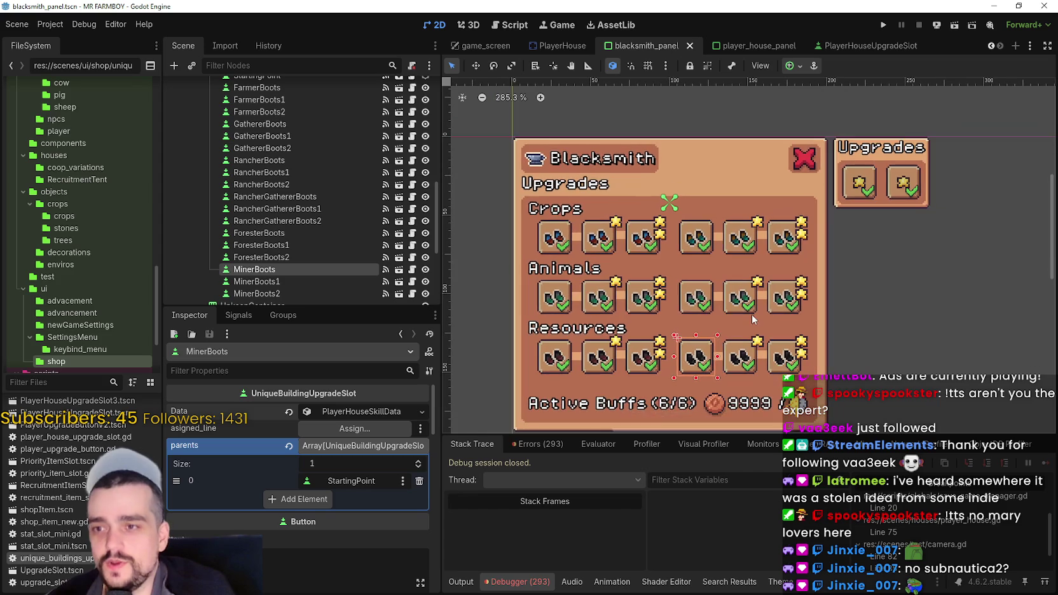
pyautogui.hotkey('ctrl', 's')
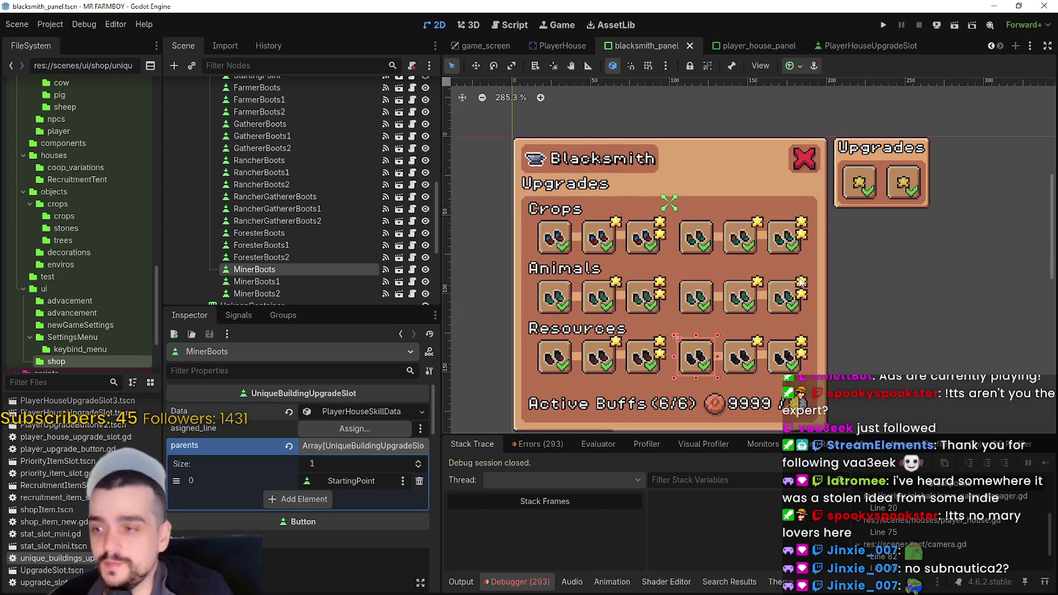
# Link MinerBoots1 to parent MinerBoots, save, and switch to the SteamDB Subnautica 2 page.
pyautogui.click(743, 369)
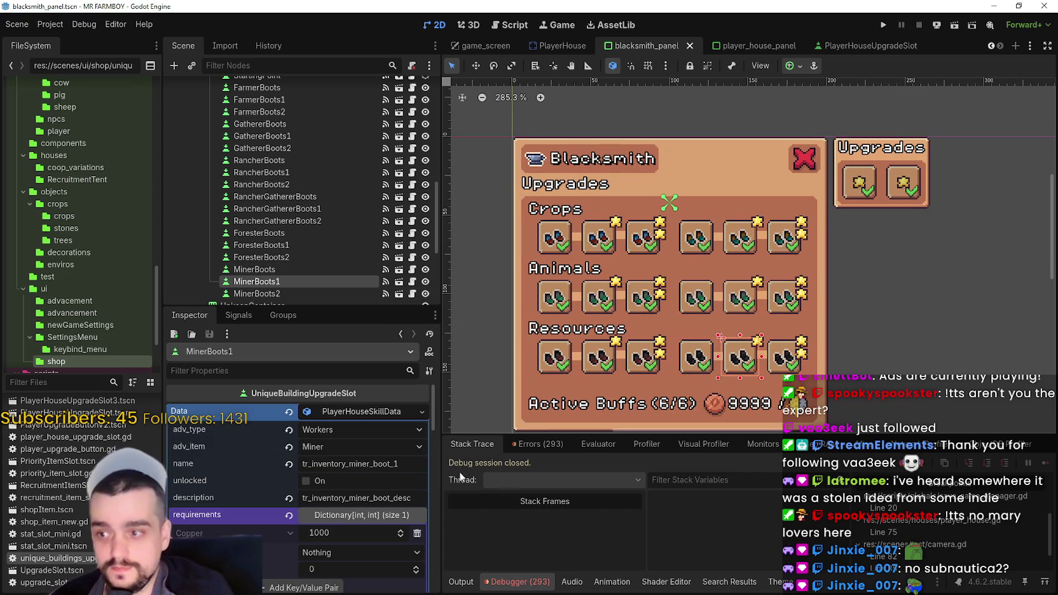
pyautogui.click(343, 411)
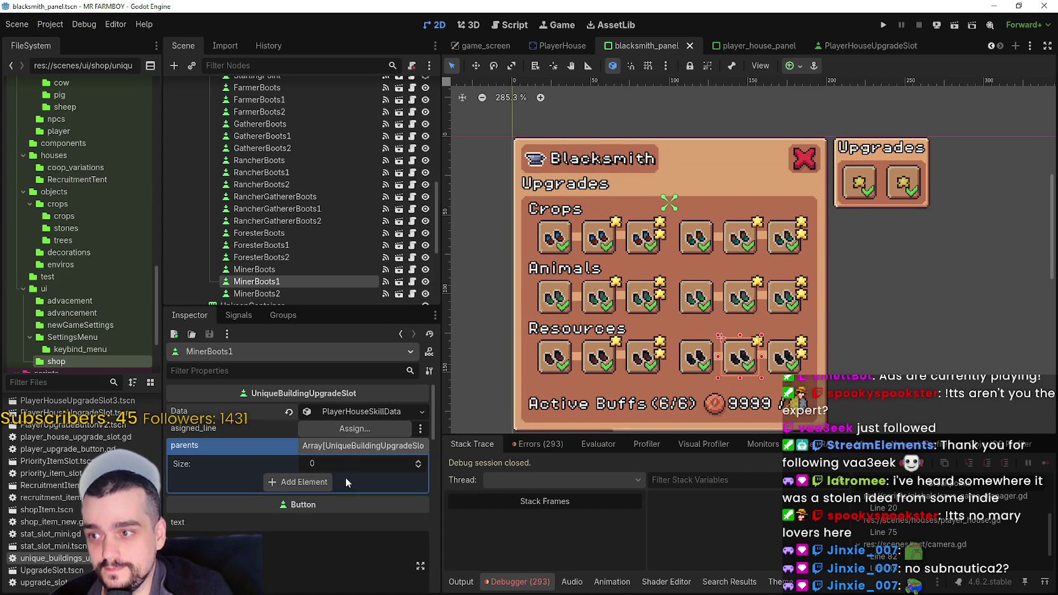
pyautogui.click(324, 482)
pyautogui.click(335, 483)
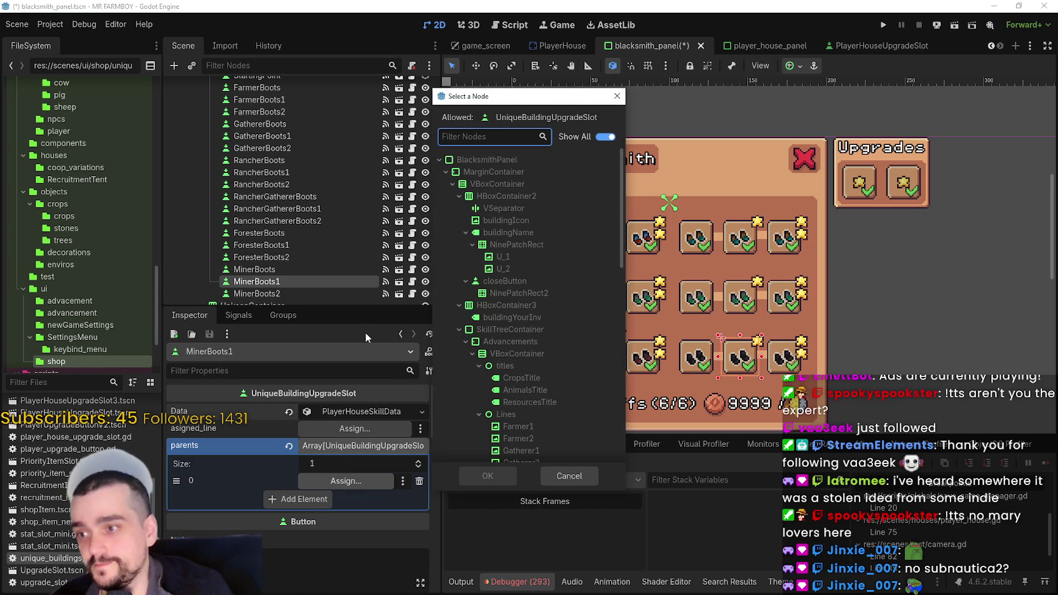
pyautogui.write('miner')
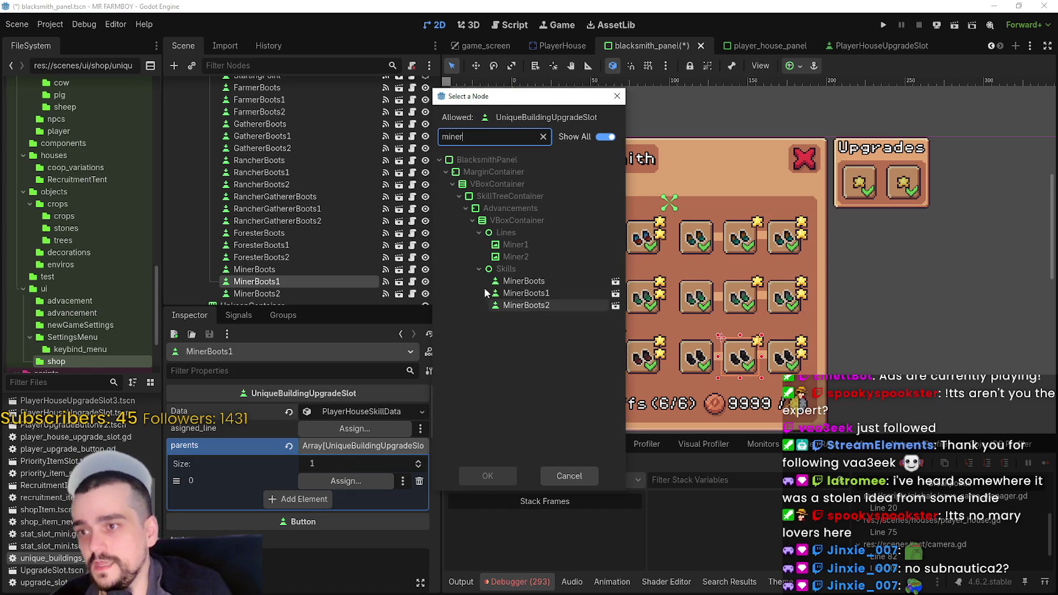
pyautogui.doubleClick(525, 282)
pyautogui.hotkey('ctrl', 's')
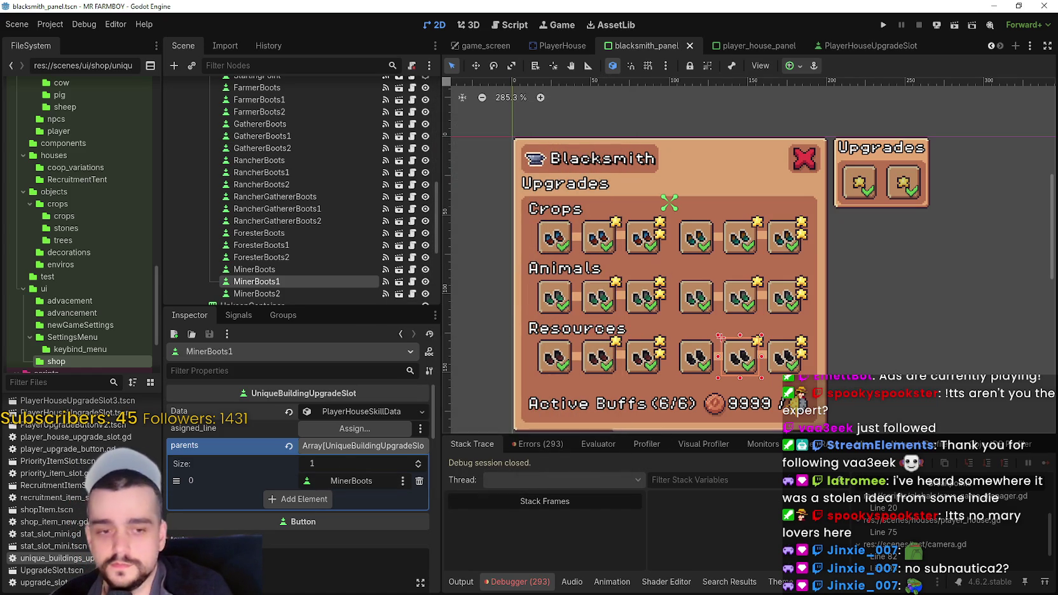
pyautogui.hotkey('alt', 'Tab')
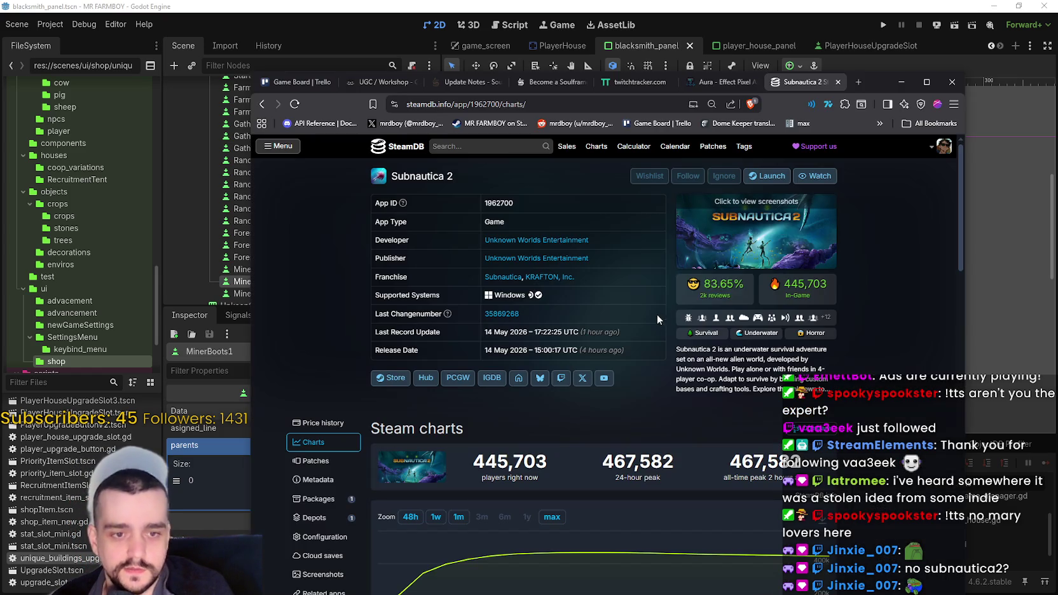
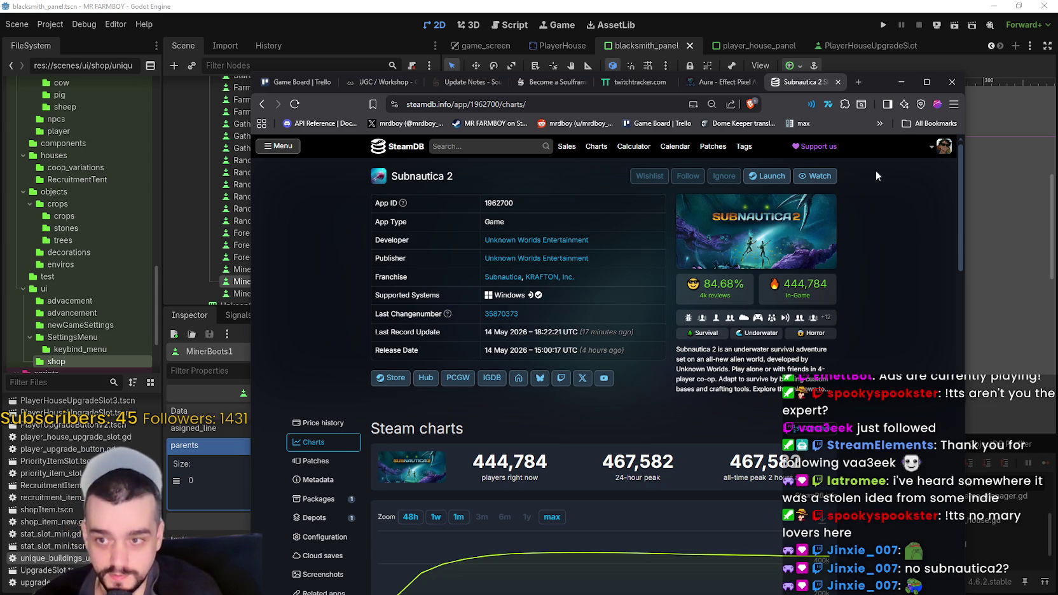
# Minimize the SteamDB Subnautica 2 page to bring back the Godot blacksmith panel scene.
pyautogui.click(899, 82)
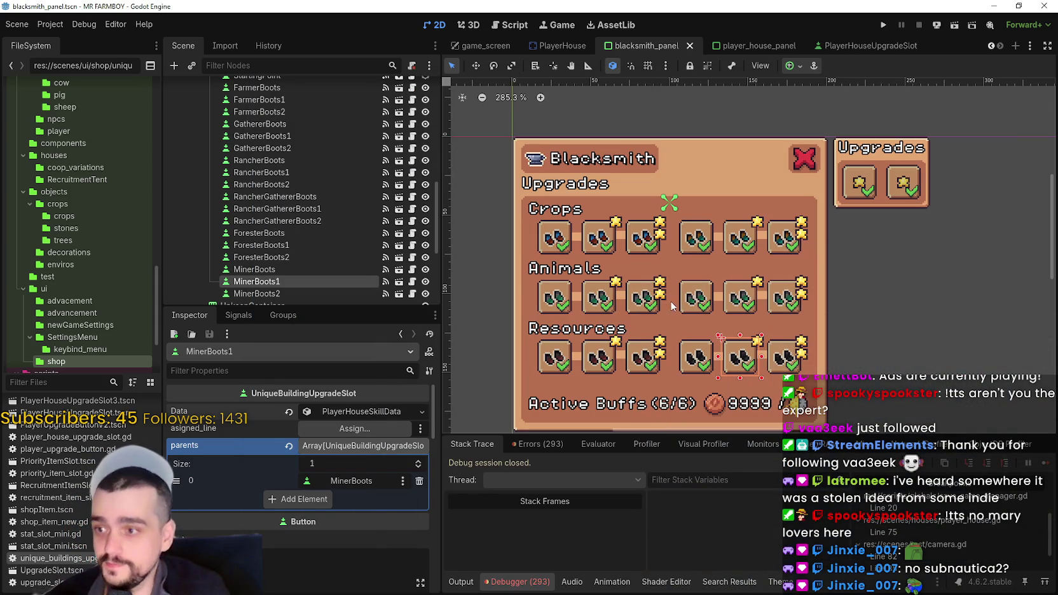
# Add MinerBoots1 as a parents entry on the MinerBoots2 slot and save the scene.
pyautogui.click(789, 358)
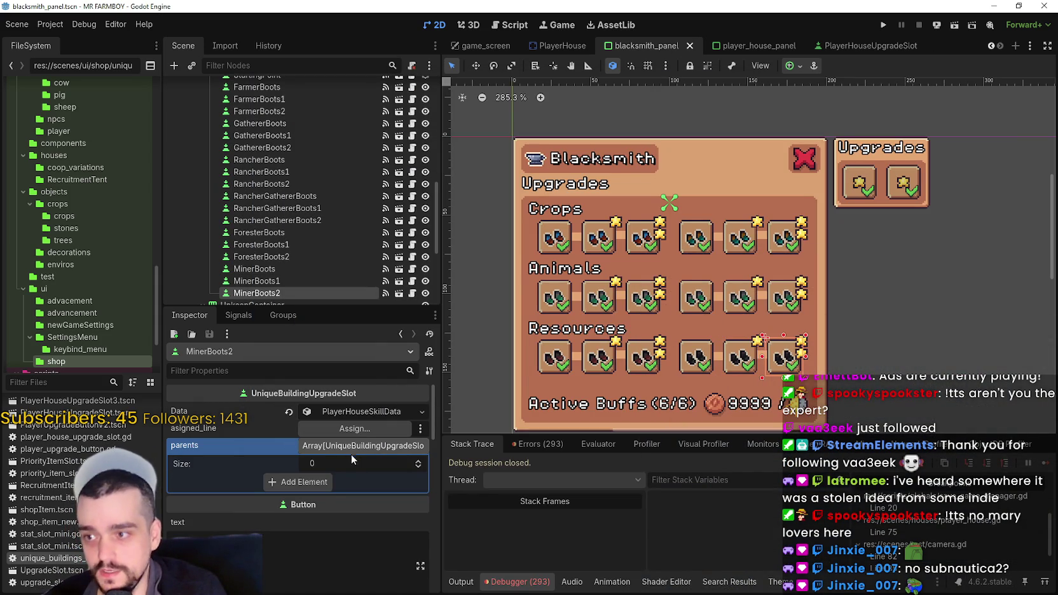
pyautogui.click(321, 482)
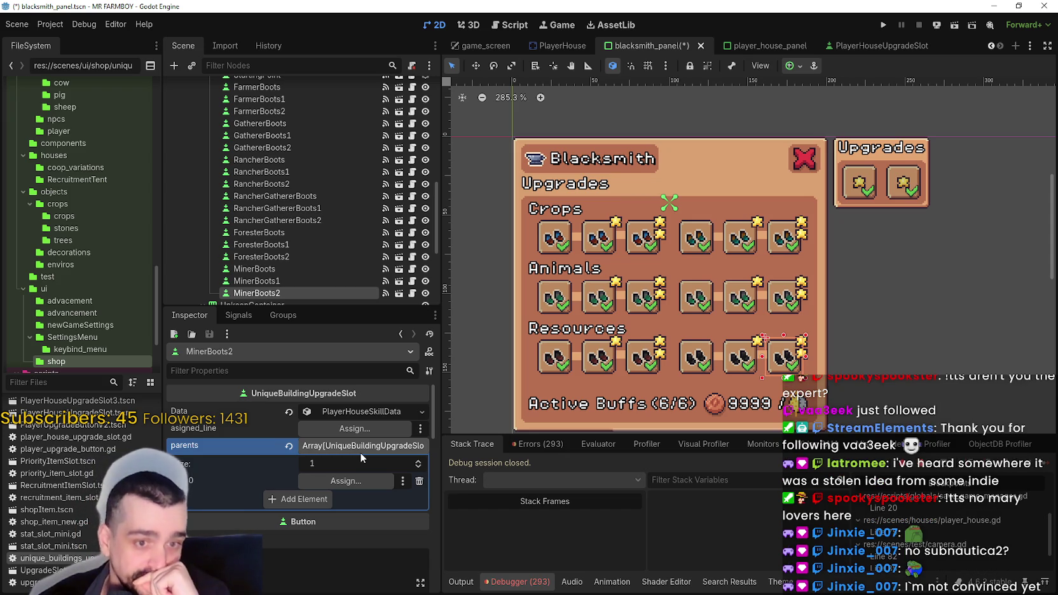
pyautogui.click(381, 486)
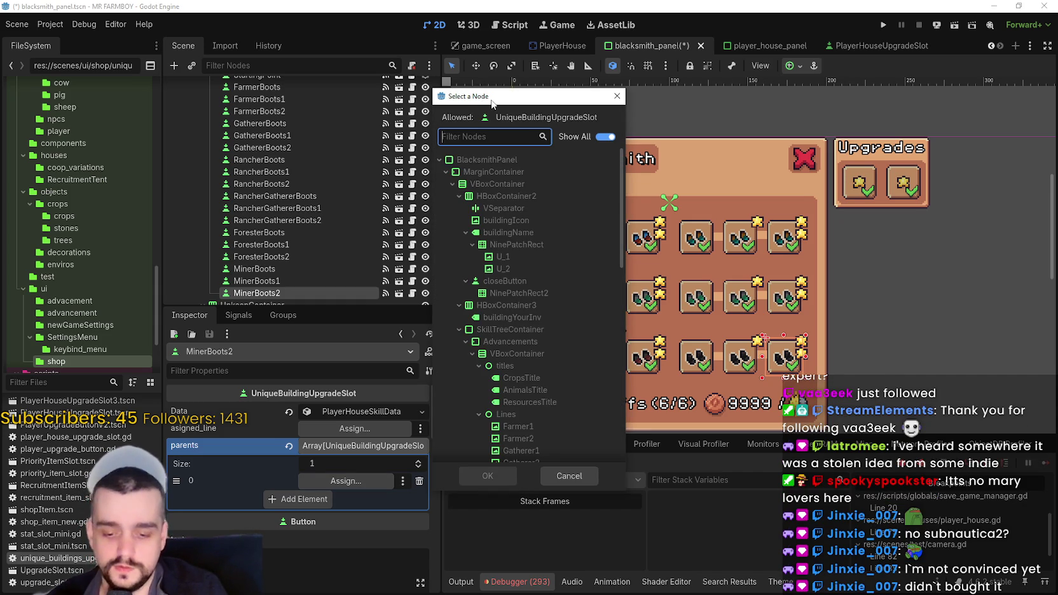
pyautogui.write('miner')
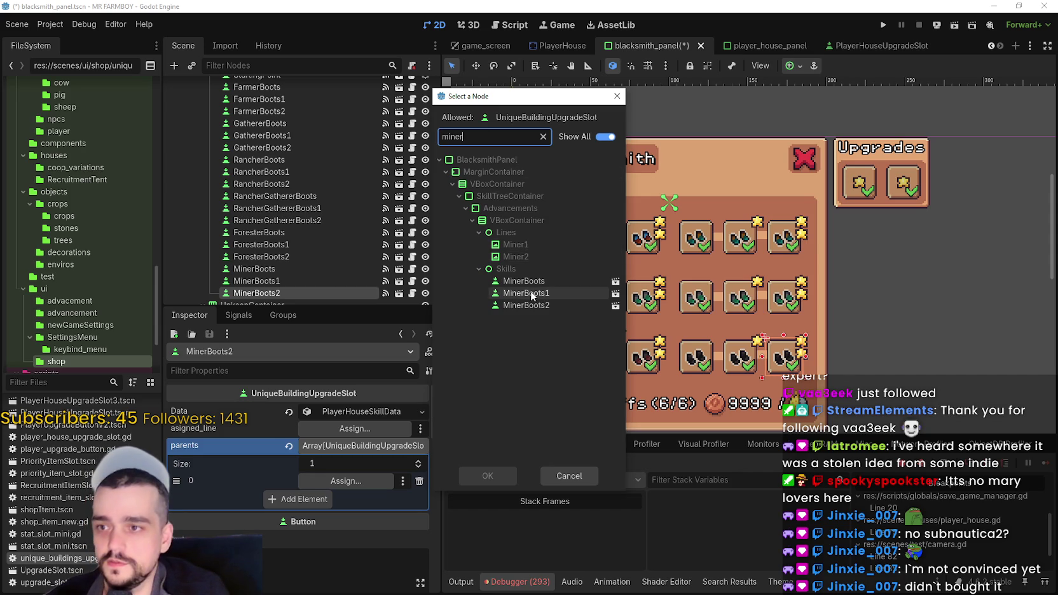
pyautogui.doubleClick(530, 292)
pyautogui.hotkey('ctrl', 's')
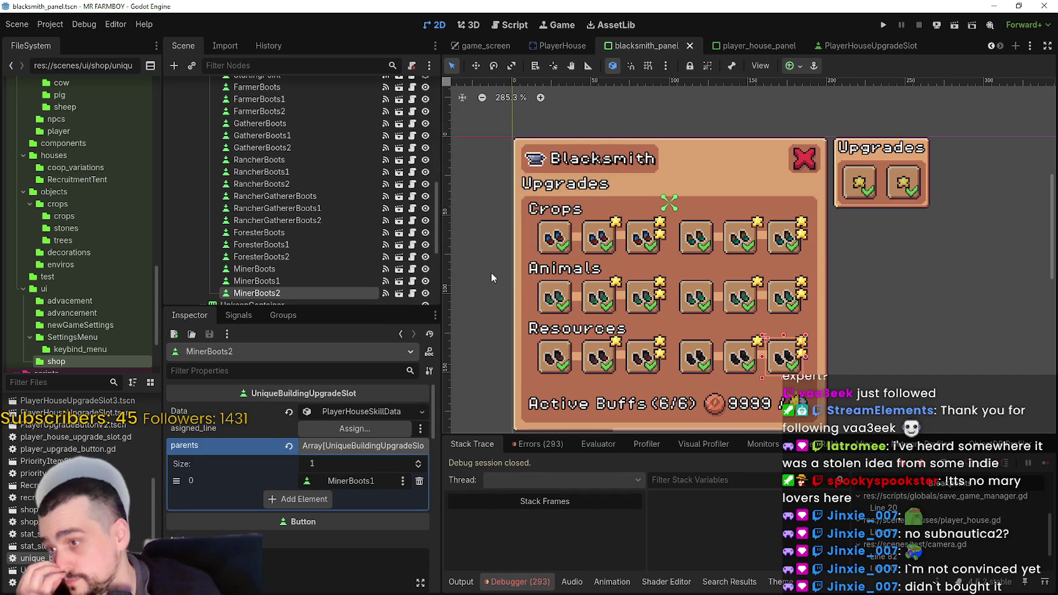
pyautogui.hotkey('ctrl', 's')
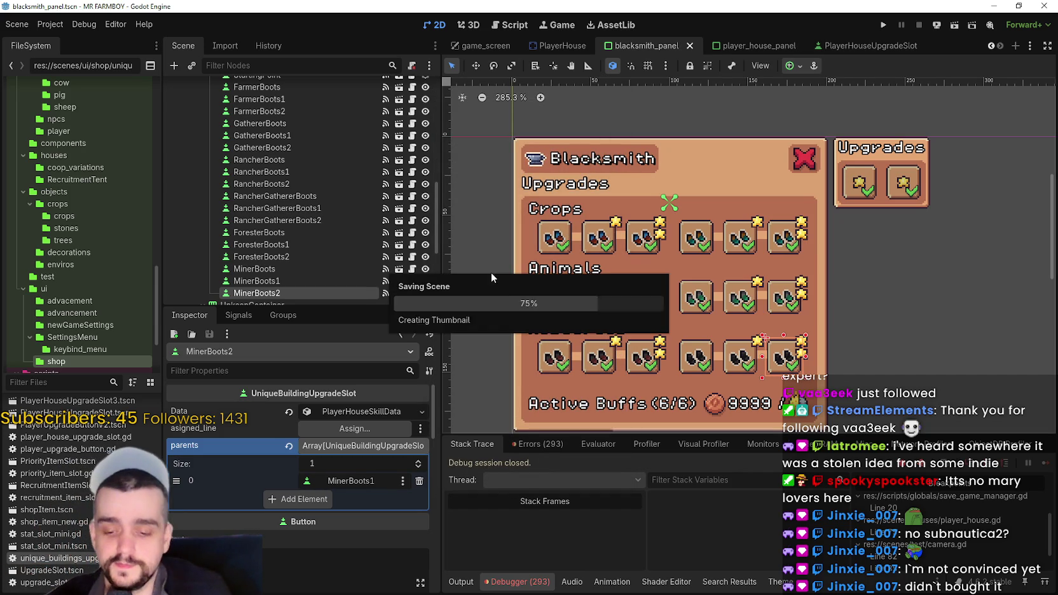
# Check MinerBoots1's parent, return to MinerBoots2, and save the scene again.
pyautogui.scroll(-1, 808, 313)
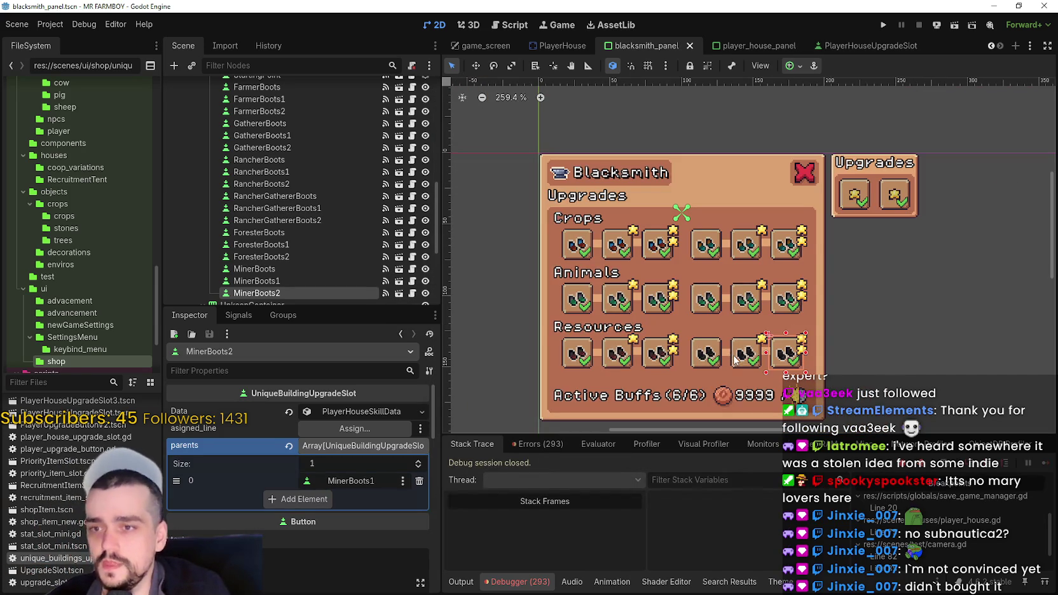
pyautogui.click(734, 354)
pyautogui.scroll(3, 740, 356)
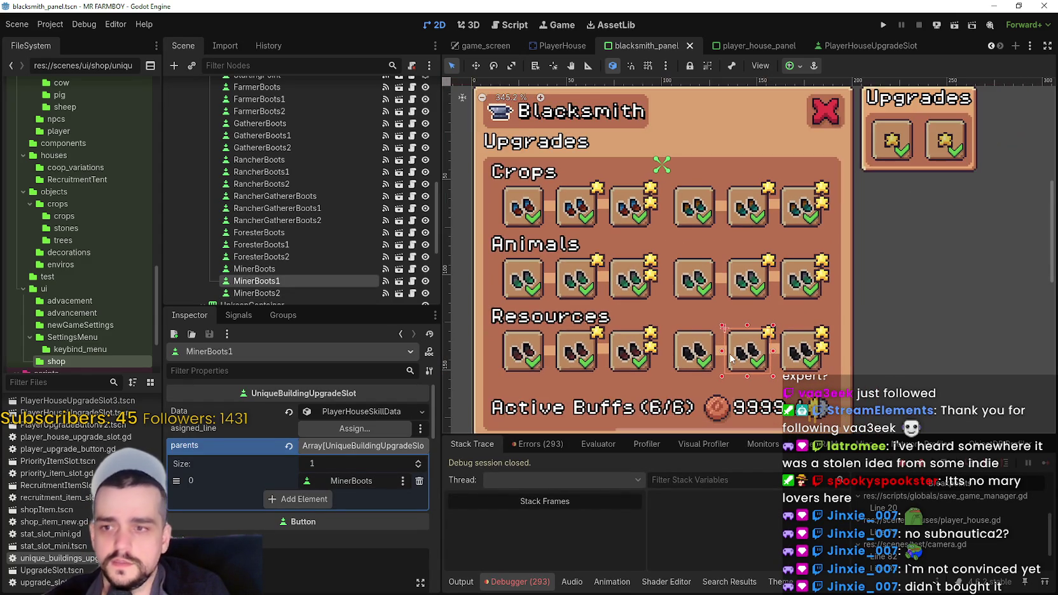
pyautogui.scroll(-5, 731, 358)
pyautogui.hotkey('ctrl', 's')
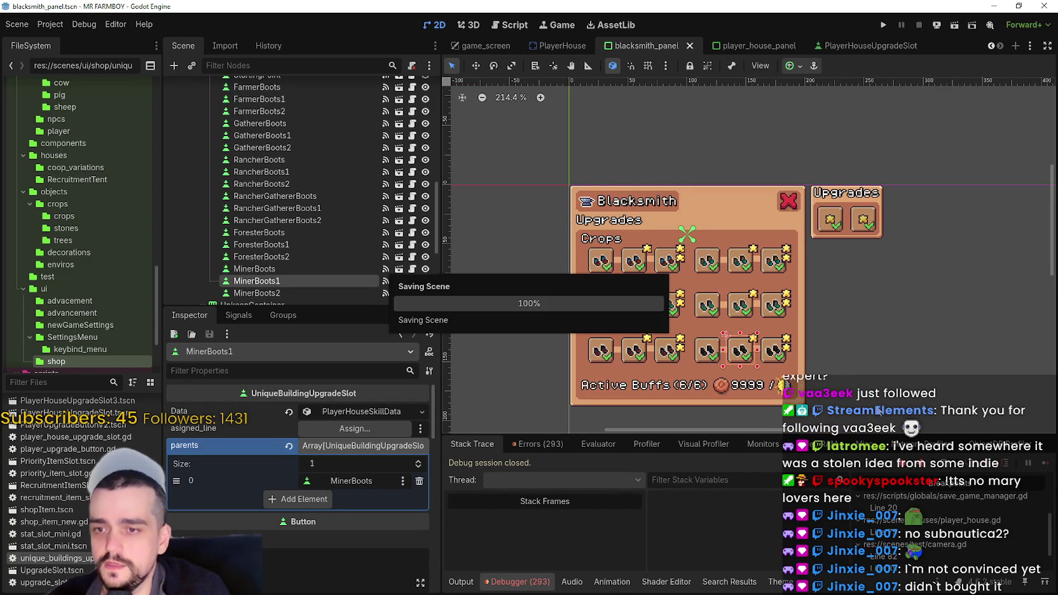
pyautogui.scroll(3, 796, 348)
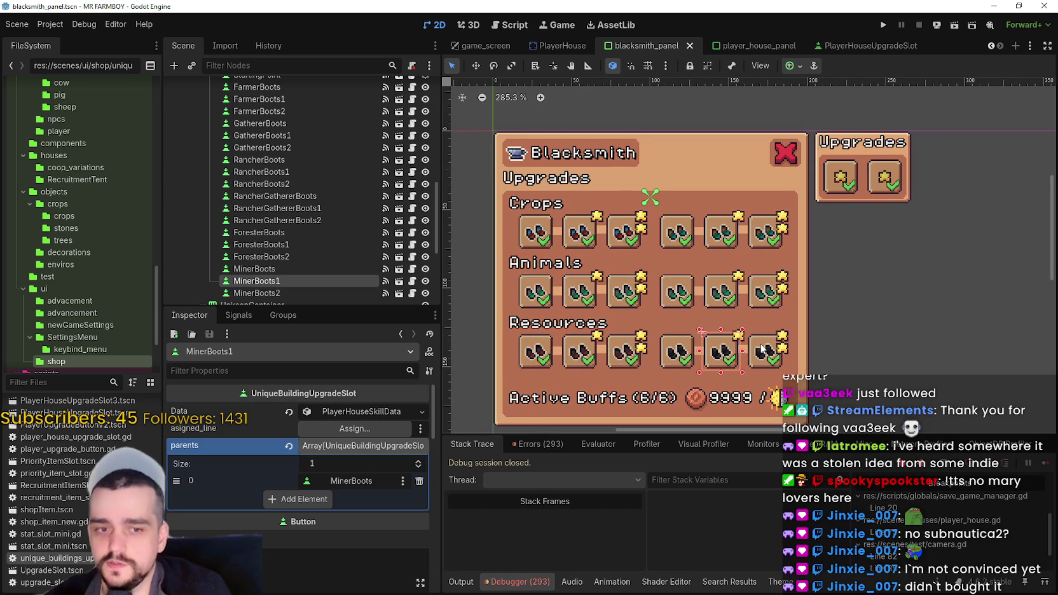
pyautogui.click(761, 346)
pyautogui.scroll(-3, 758, 346)
pyautogui.hotkey('ctrl', 's')
pyautogui.scroll(4, 751, 342)
pyautogui.scroll(-2, 692, 345)
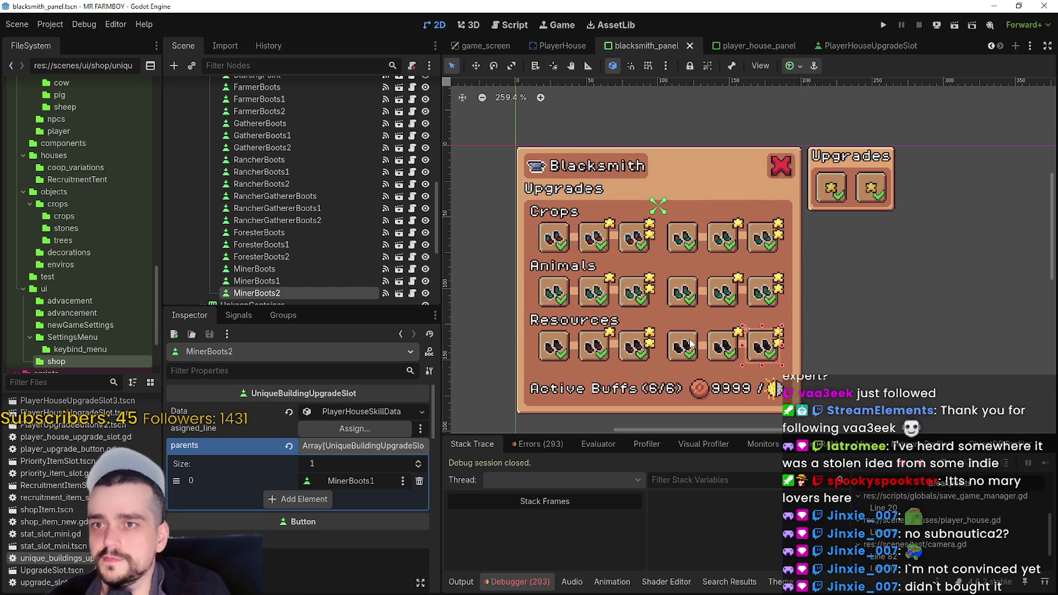
pyautogui.hotkey('ctrl', 's')
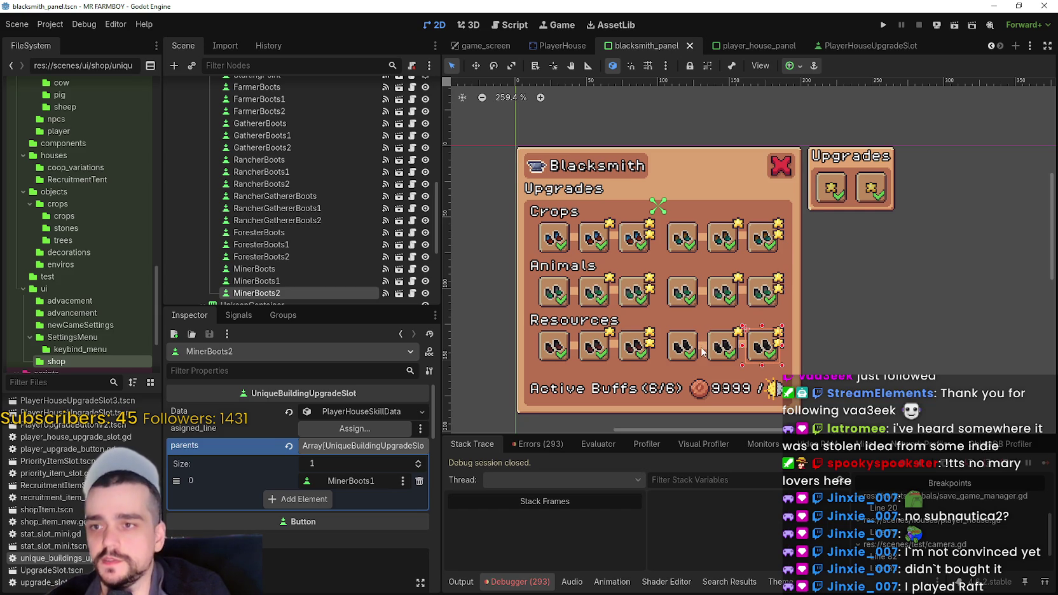
pyautogui.scroll(3, 701, 351)
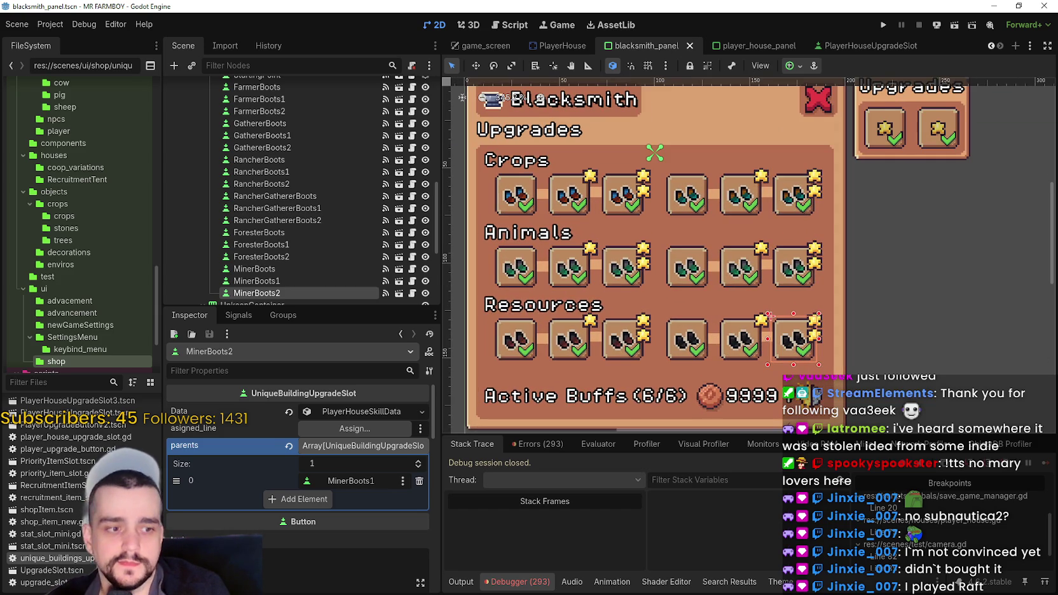
# Glance at the Steam store window, then come back to the Godot editor.
pyautogui.hotkey('alt', 'Tab')
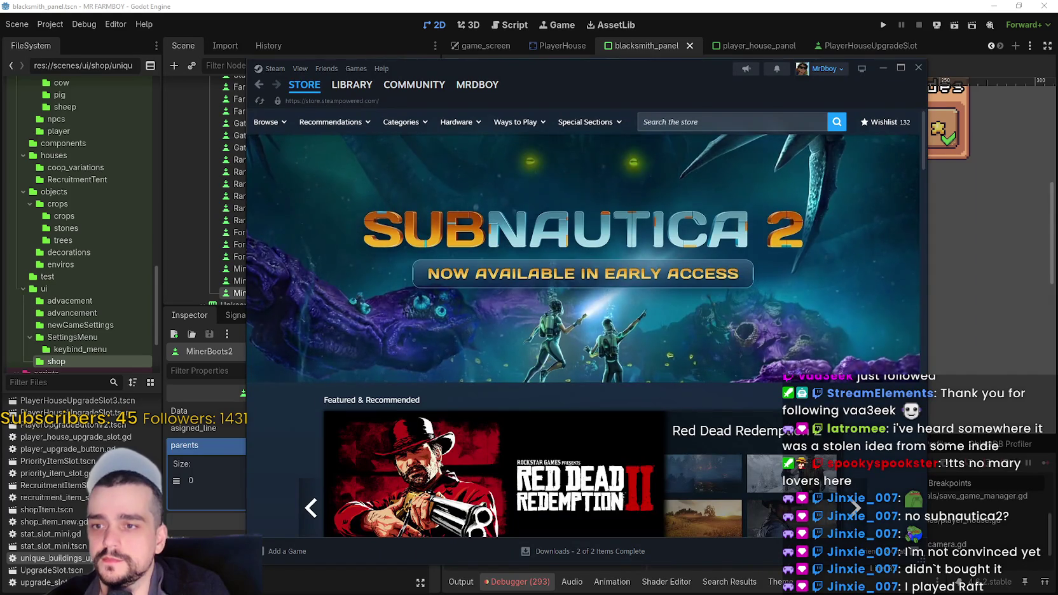
pyautogui.hotkey('alt', 'Tab')
pyautogui.scroll(-1, 856, 333)
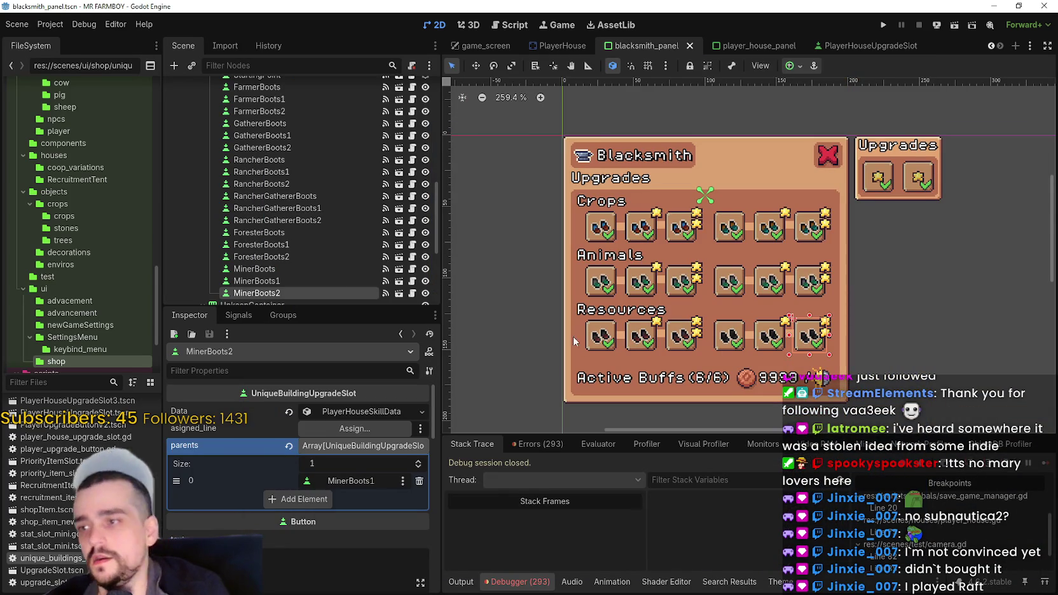
# Assign Farmer1 as FarmerBoots1's assigned line.
pyautogui.click(646, 240)
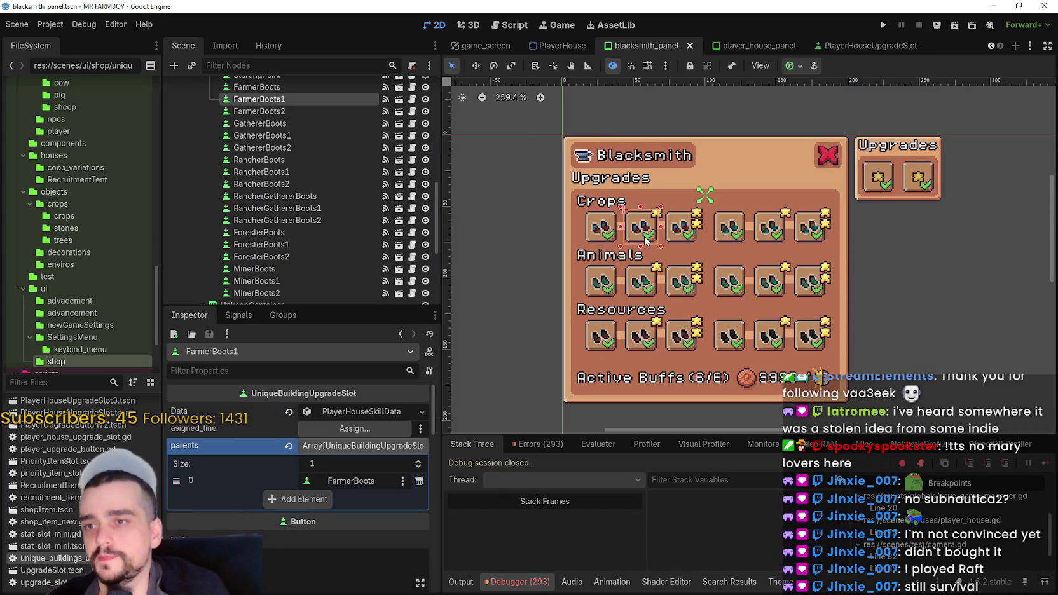
pyautogui.click(354, 428)
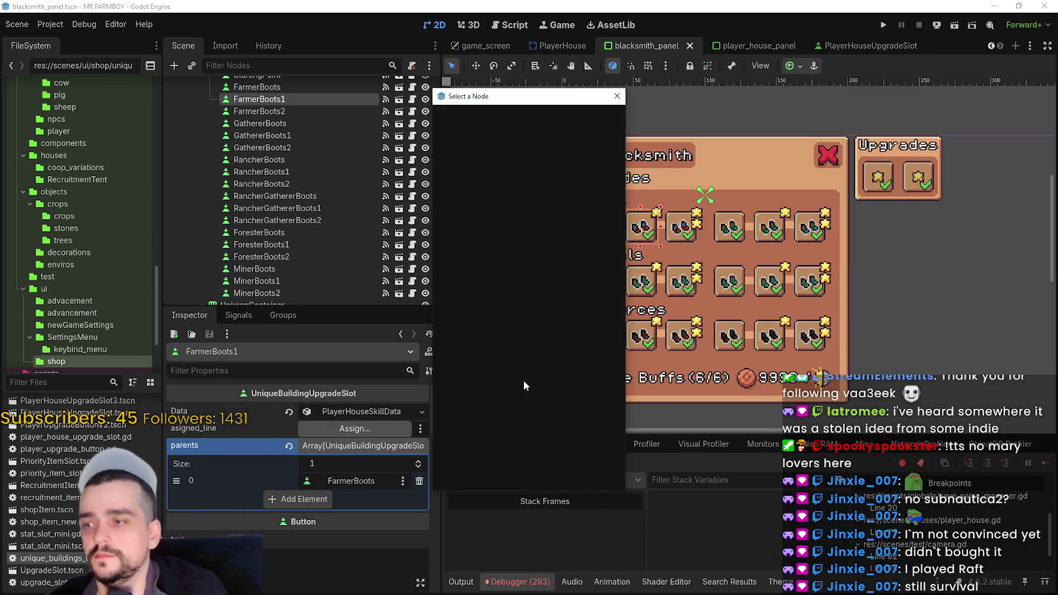
pyautogui.write('farm')
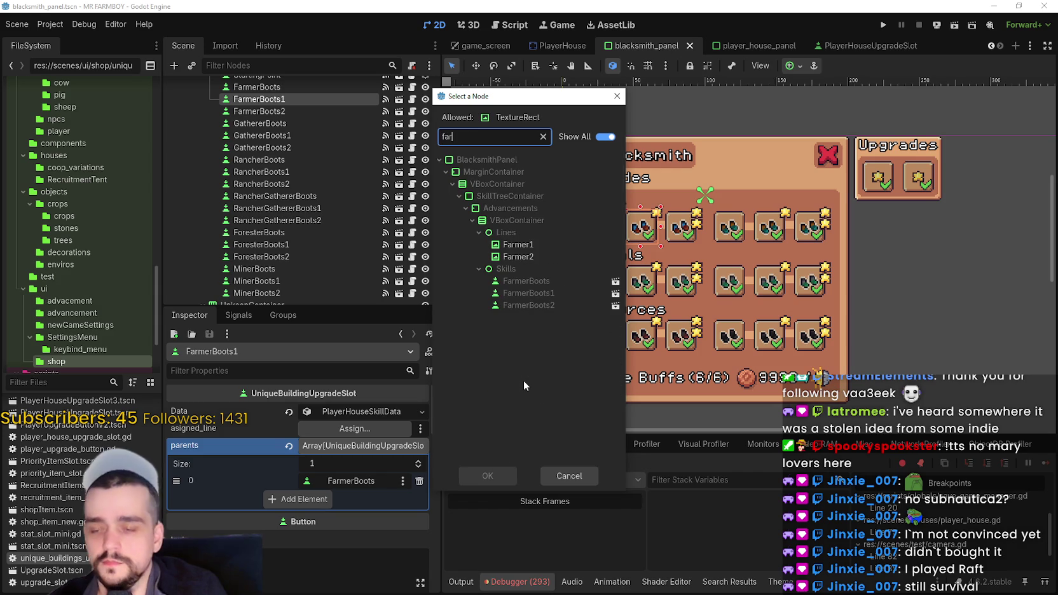
pyautogui.doubleClick(551, 245)
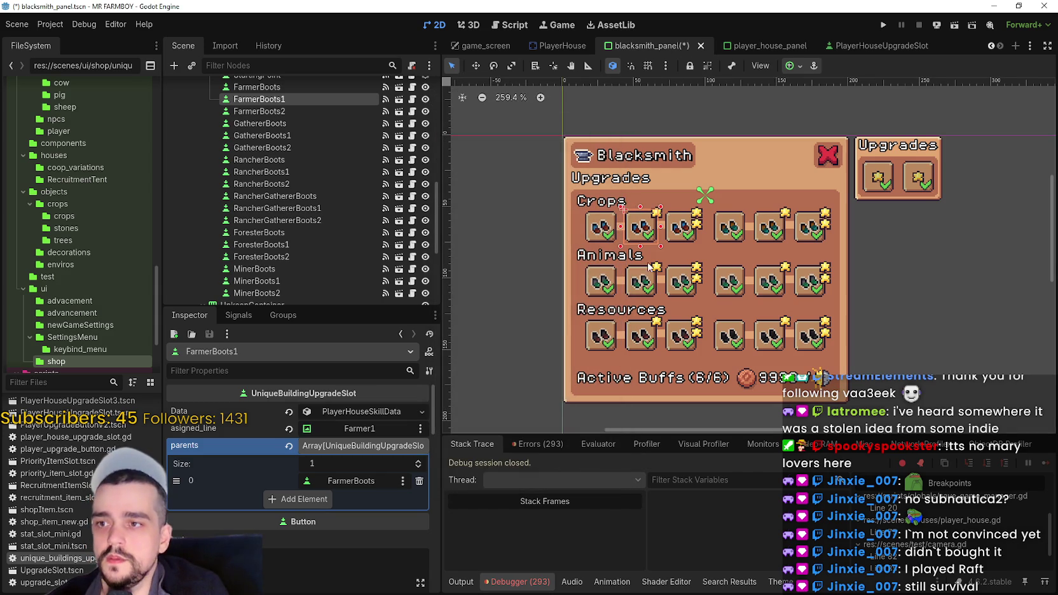
# Set GathererBoots1's assigned line to Gatherer1, correcting an accidental Farmer1, and save.
pyautogui.click(769, 226)
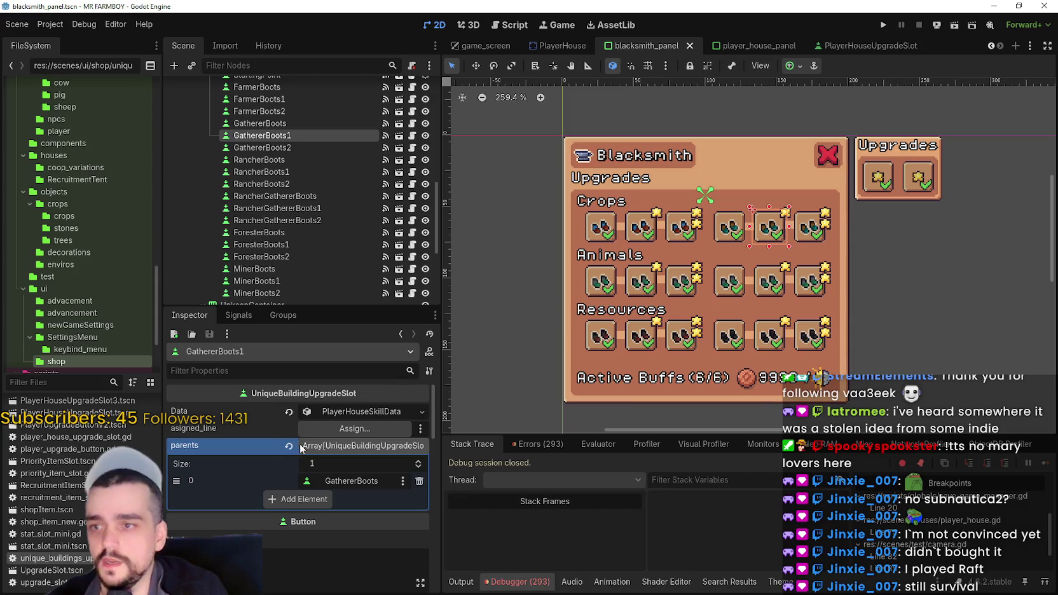
pyautogui.click(332, 432)
pyautogui.write('farm')
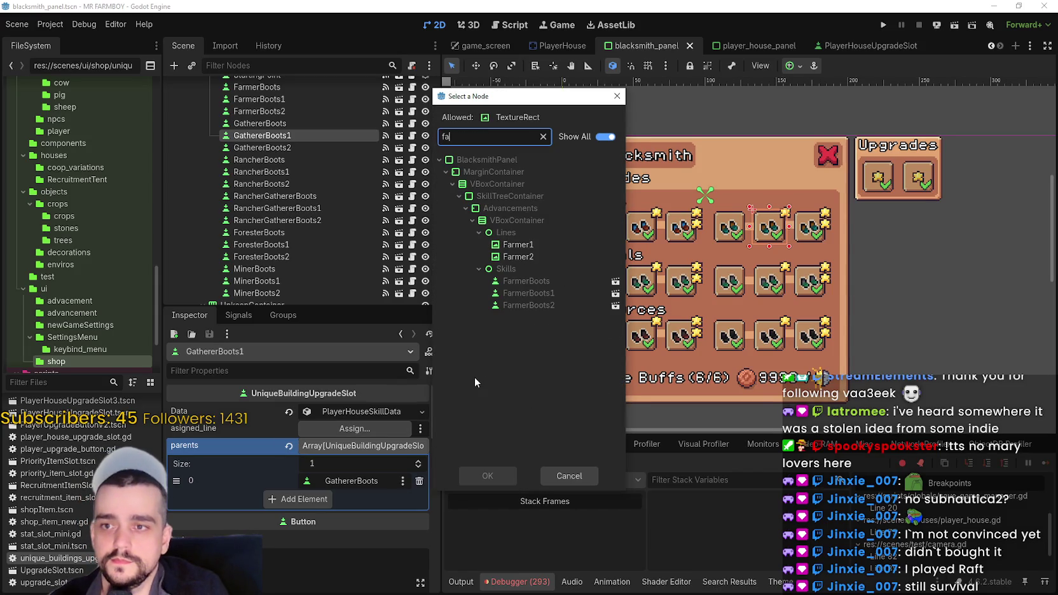
pyautogui.doubleClick(558, 244)
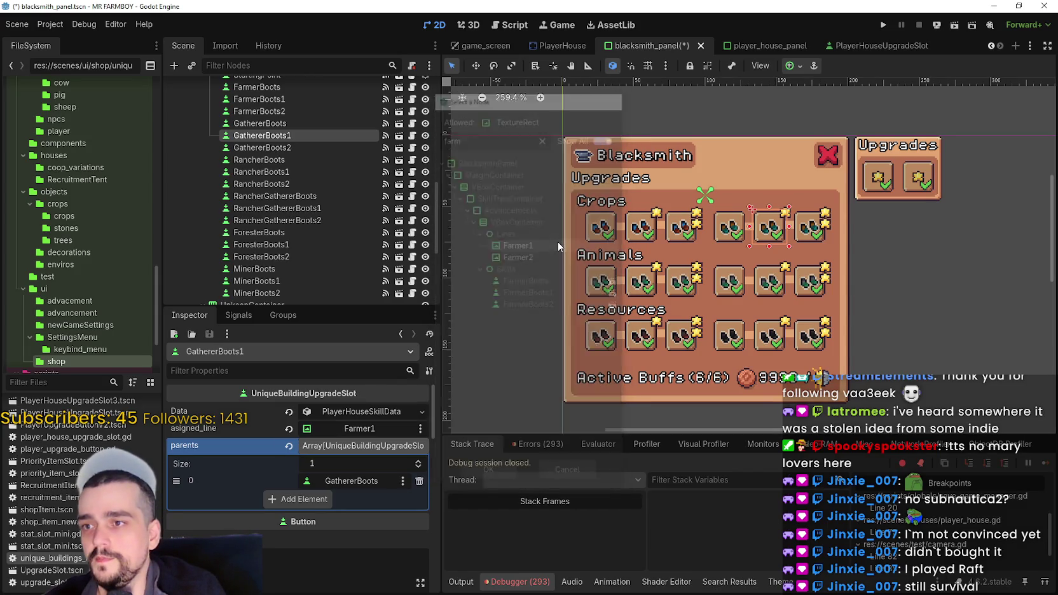
pyautogui.hotkey('ctrl', 's')
pyautogui.click(804, 233)
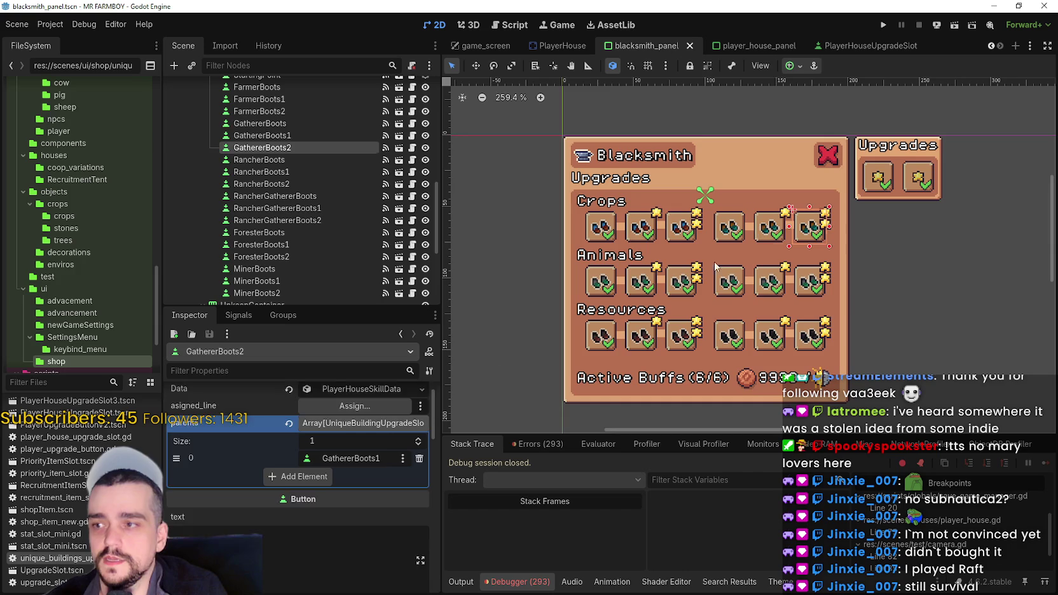
pyautogui.click(756, 237)
pyautogui.click(380, 424)
pyautogui.write('gat')
pyautogui.doubleClick(521, 244)
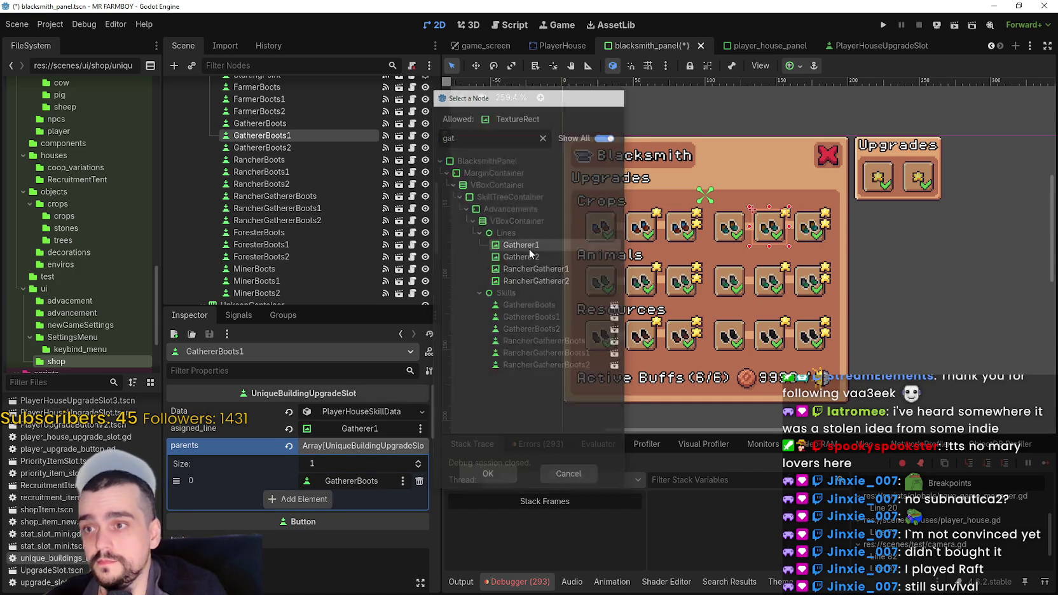
# Assign Gatherer2 as GathererBoots2's assigned line and save the scene.
pyautogui.click(808, 233)
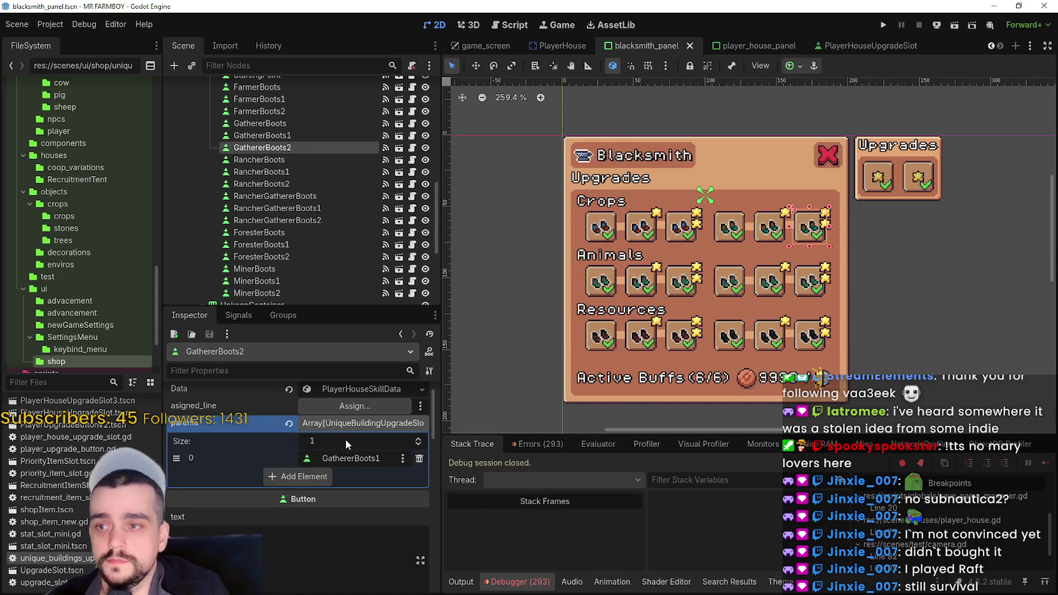
pyautogui.click(367, 405)
pyautogui.write('ga')
pyautogui.doubleClick(547, 258)
pyautogui.hotkey('ctrl', 's')
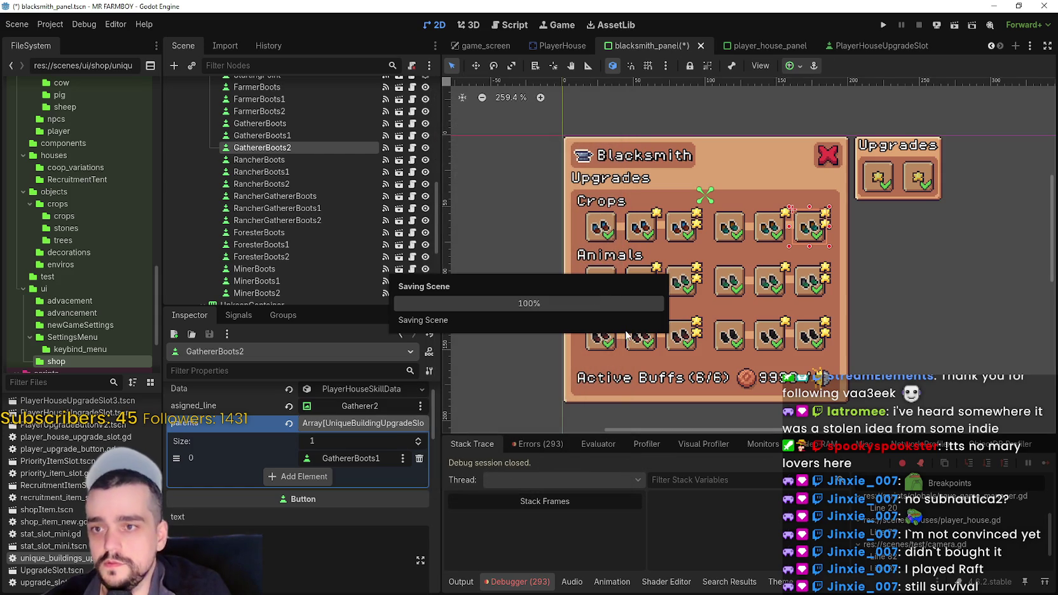
pyautogui.click(598, 280)
pyautogui.click(652, 288)
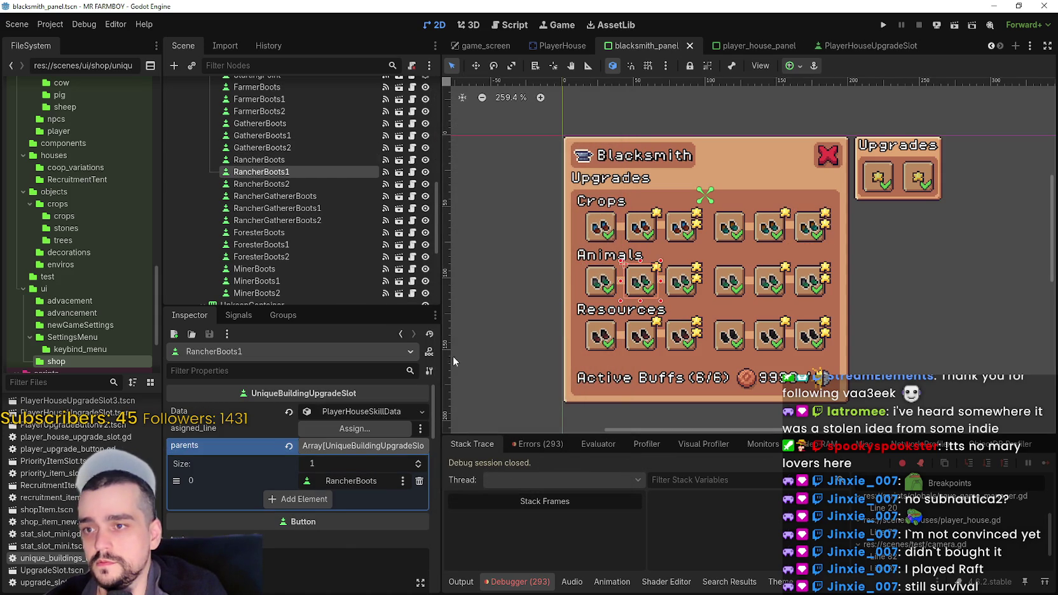
# Assign RancherFeeder1 and RancherFeeder2 to RancherBoots1 and RancherBoots2, then save.
pyautogui.click(349, 427)
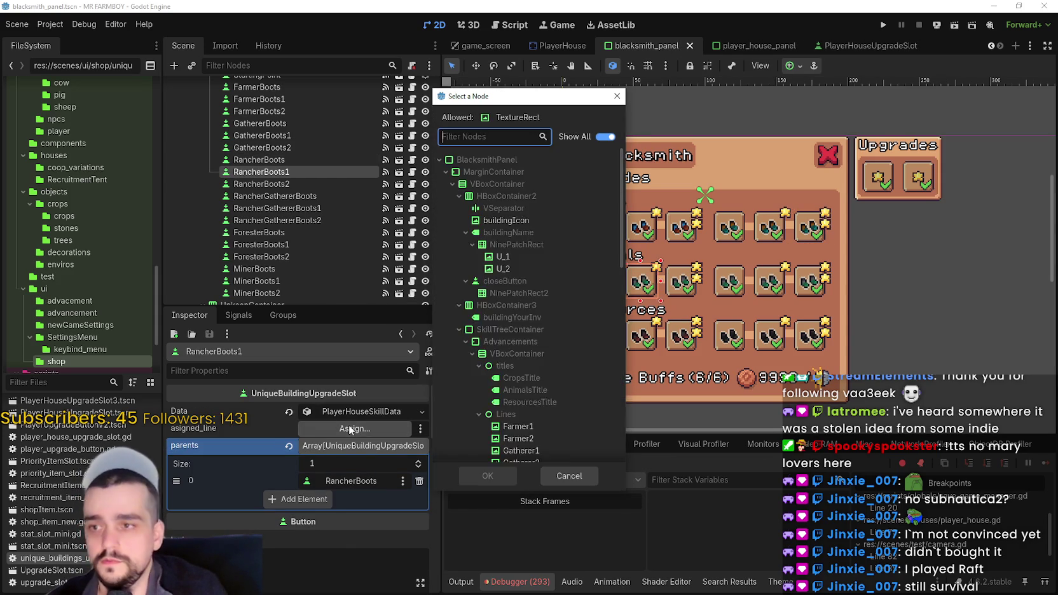
pyautogui.write('ran')
pyautogui.doubleClick(502, 245)
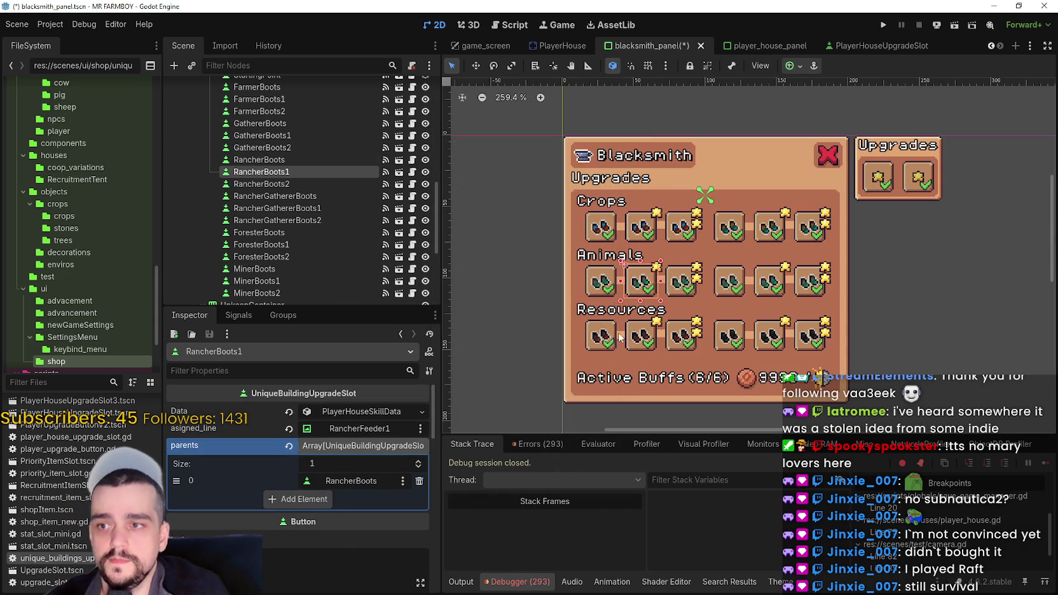
pyautogui.click(682, 280)
pyautogui.click(366, 429)
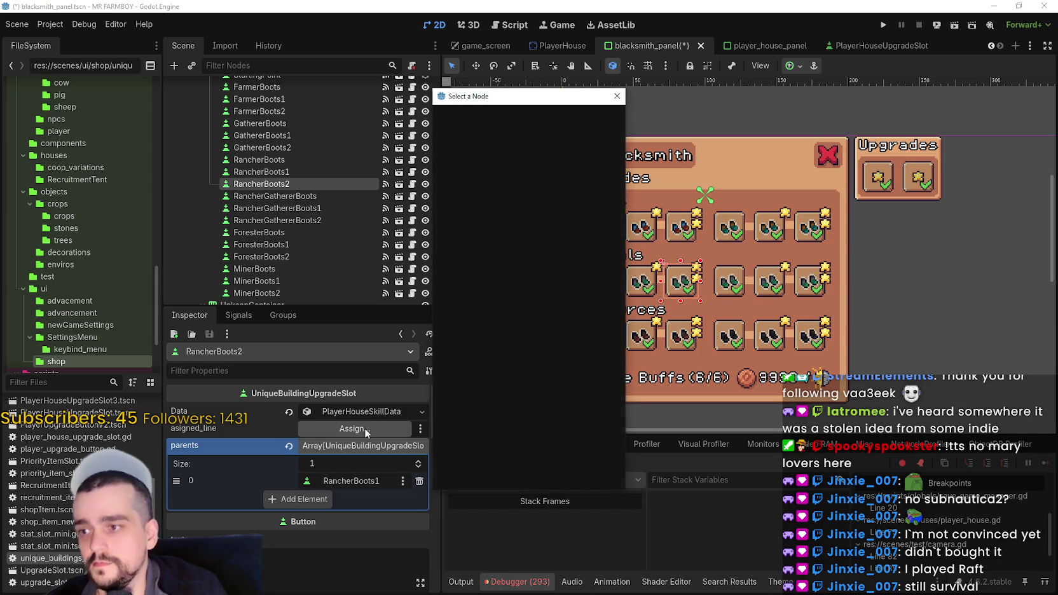
pyautogui.write('ran')
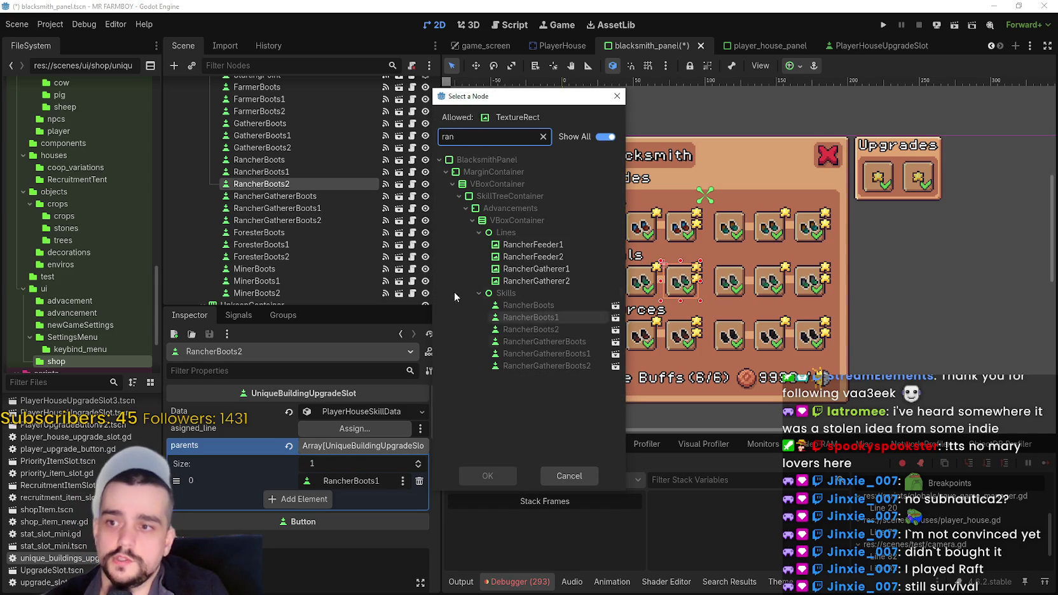
pyautogui.doubleClick(505, 257)
pyautogui.hotkey('ctrl', 's')
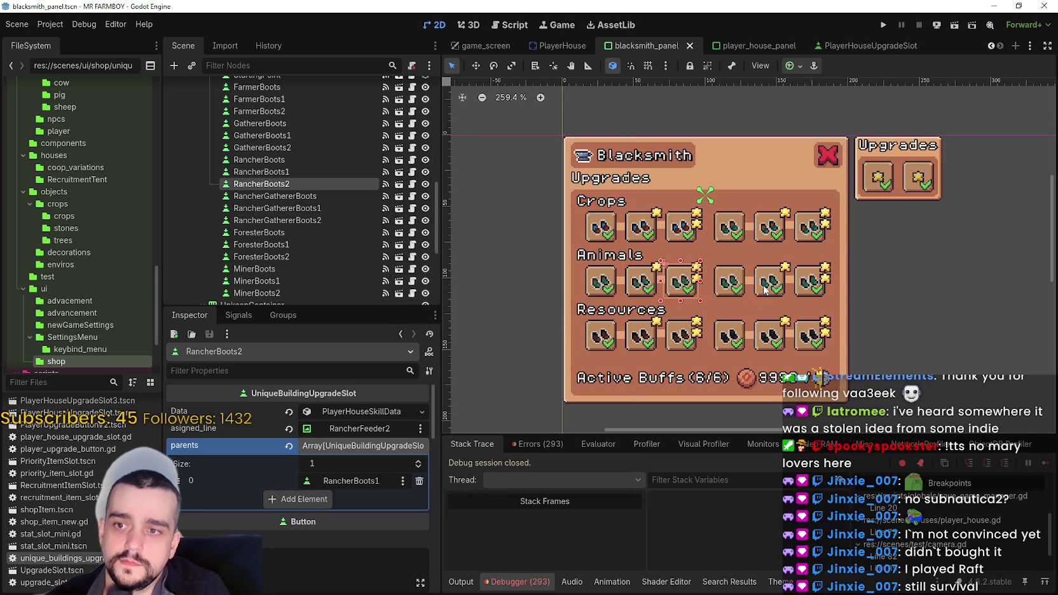
# Assign RancherGatherer1 and RancherGatherer2 to the two RancherGathererBoots slots, then save.
pyautogui.click(764, 289)
pyautogui.click(338, 430)
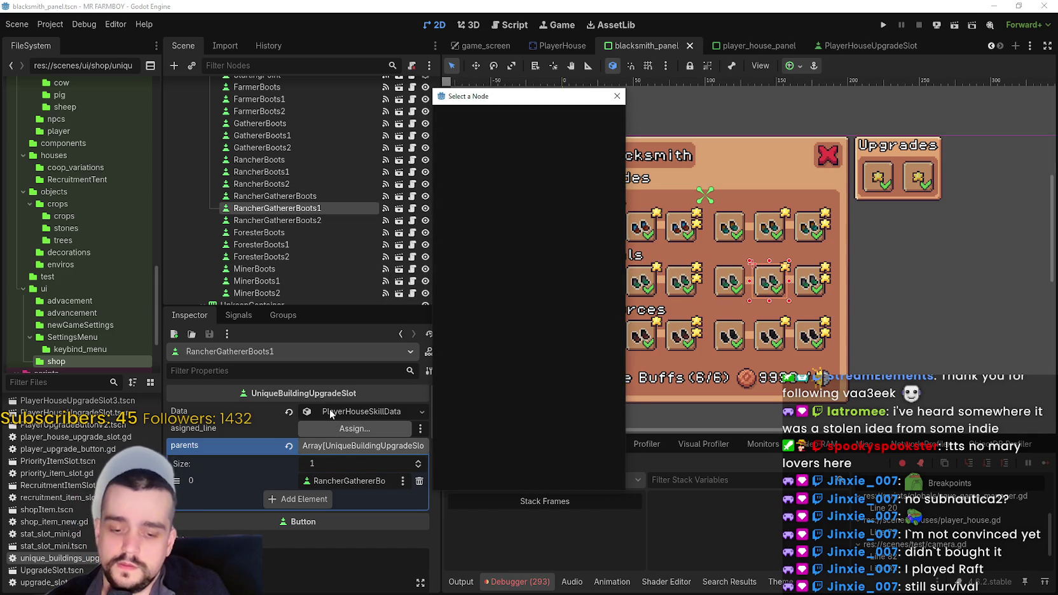
pyautogui.write('ran')
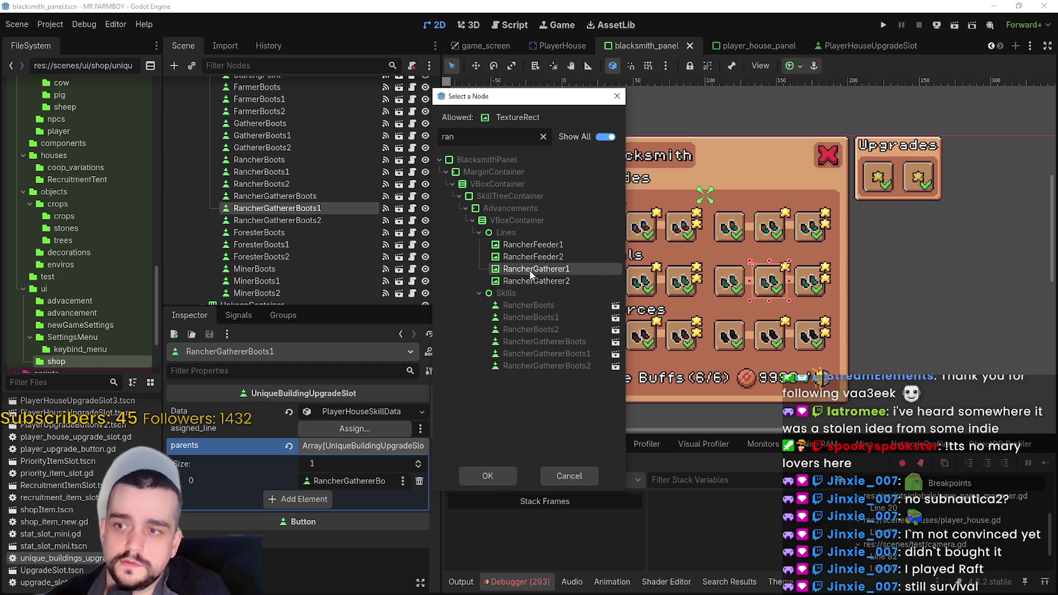
pyautogui.doubleClick(534, 269)
pyautogui.click(816, 291)
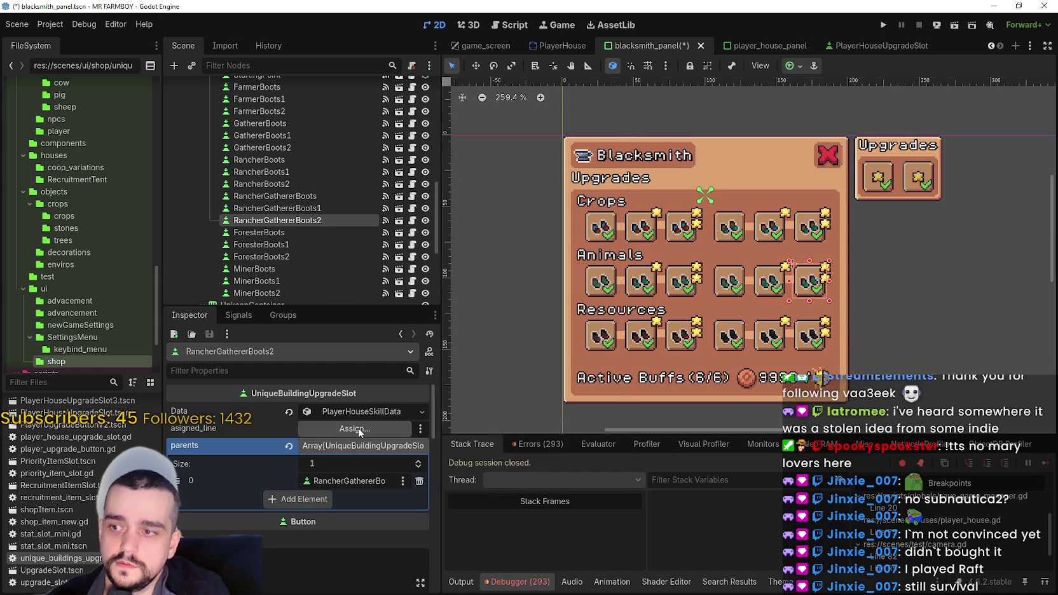
pyautogui.click(367, 430)
pyautogui.write('ran')
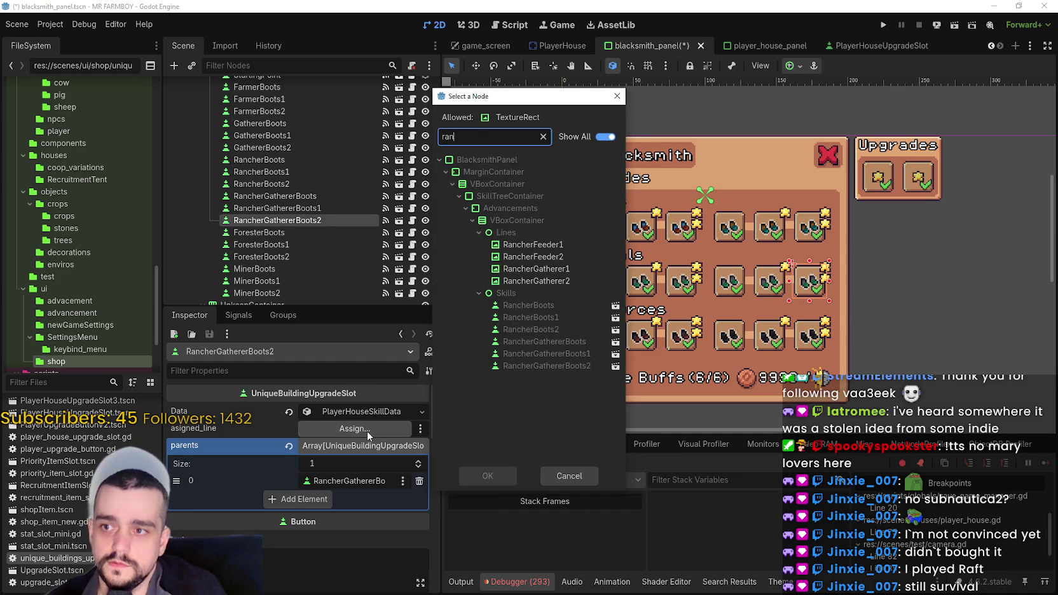
pyautogui.doubleClick(535, 280)
pyautogui.hotkey('ctrl', 's')
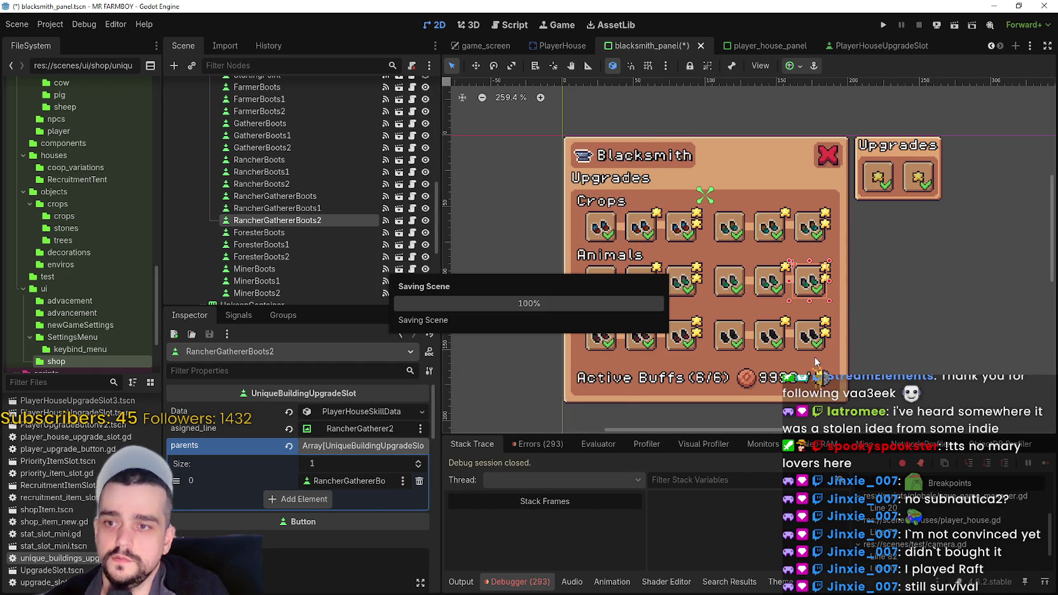
# Assign Forester1 and Forester2 to ForesterBoots1 and ForesterBoots2, saving after each.
pyautogui.click(637, 347)
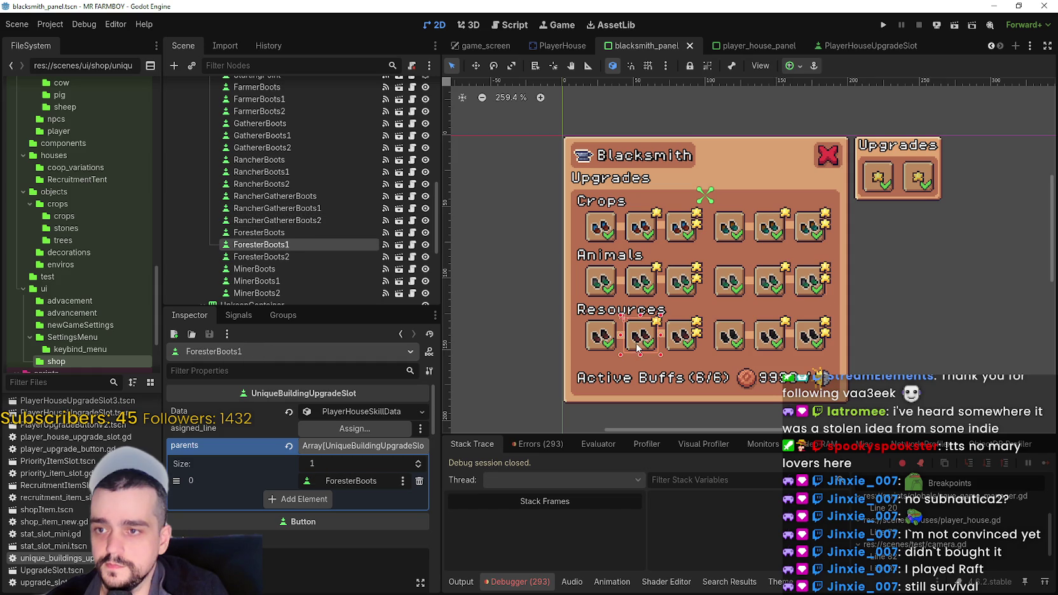
pyautogui.click(349, 430)
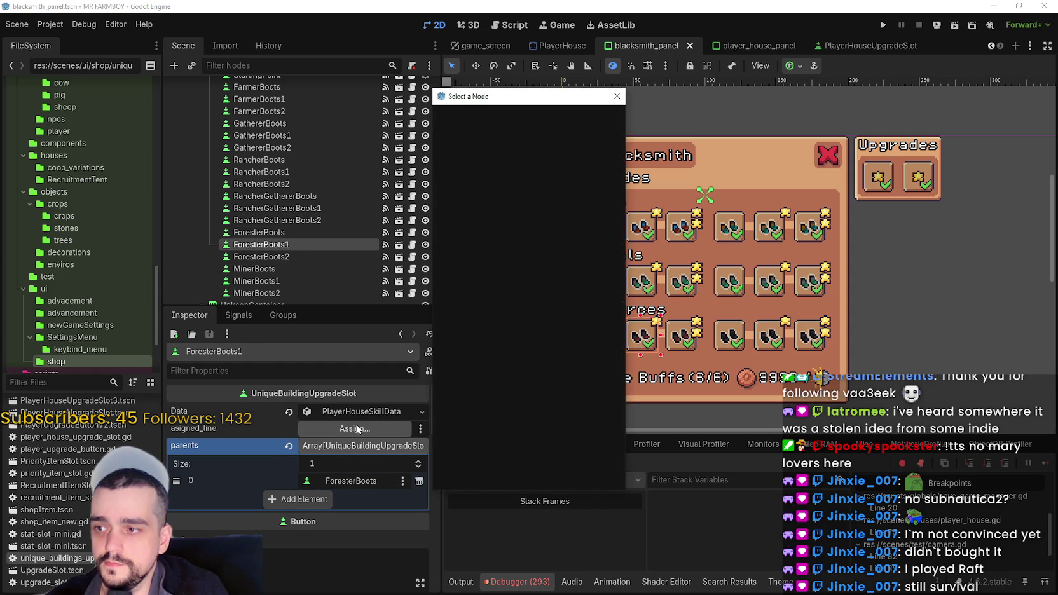
pyautogui.write('fore')
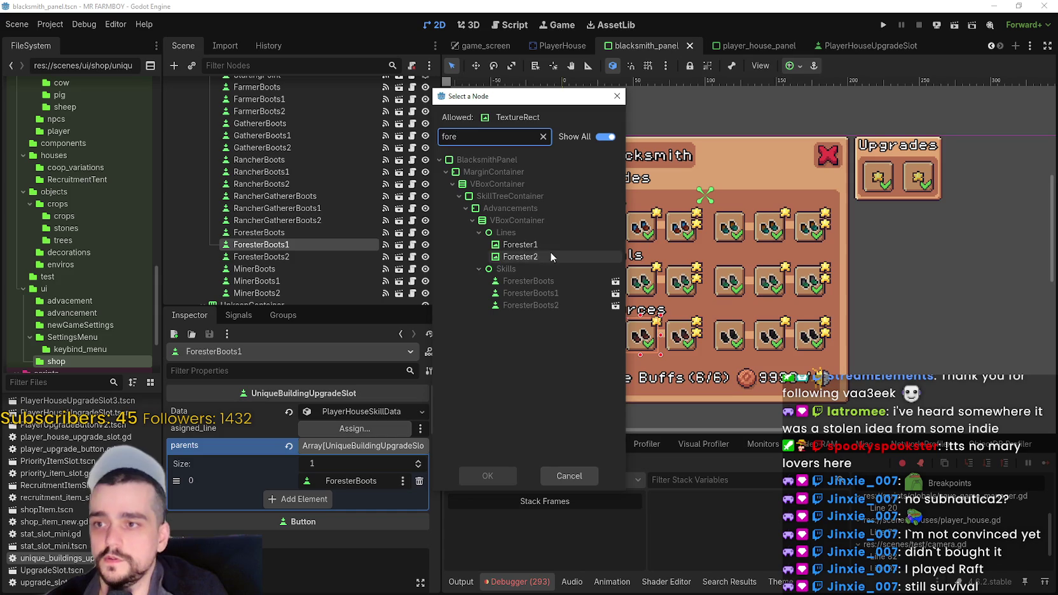
pyautogui.doubleClick(549, 244)
pyautogui.hotkey('ctrl', 's')
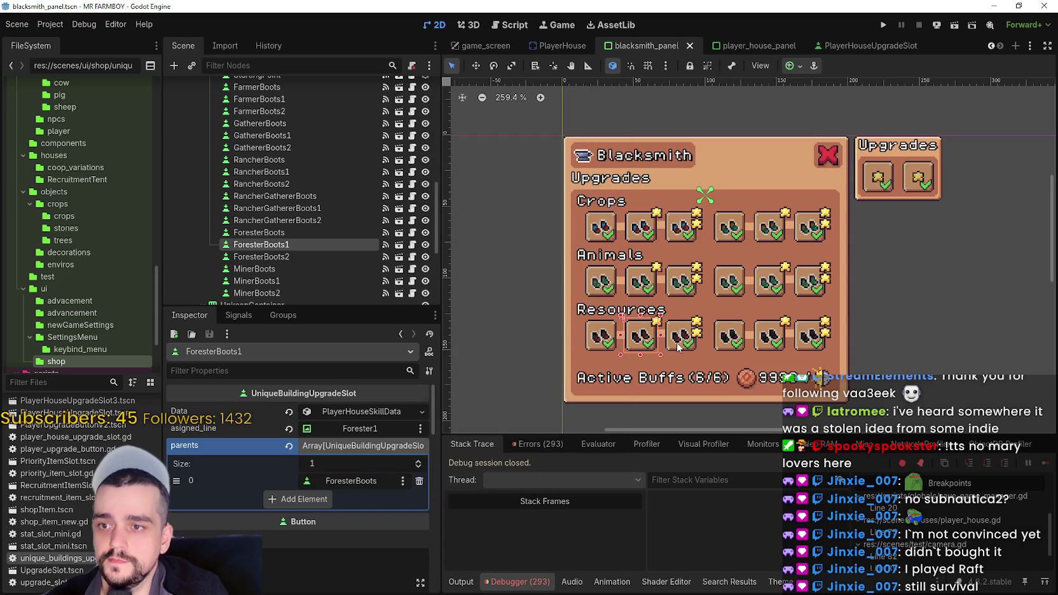
pyautogui.click(260, 256)
pyautogui.click(378, 427)
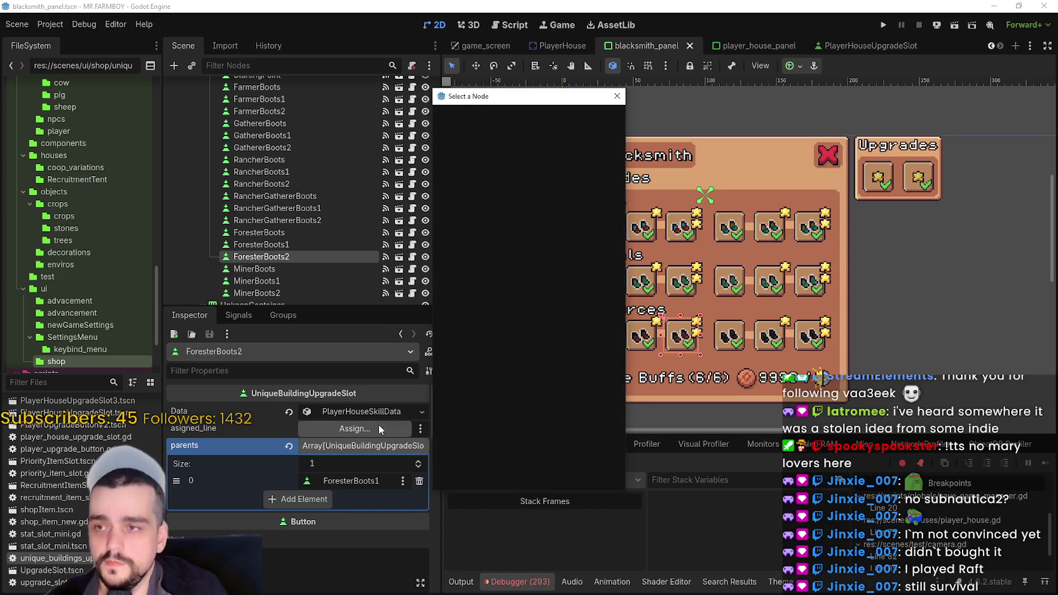
pyautogui.write('fore')
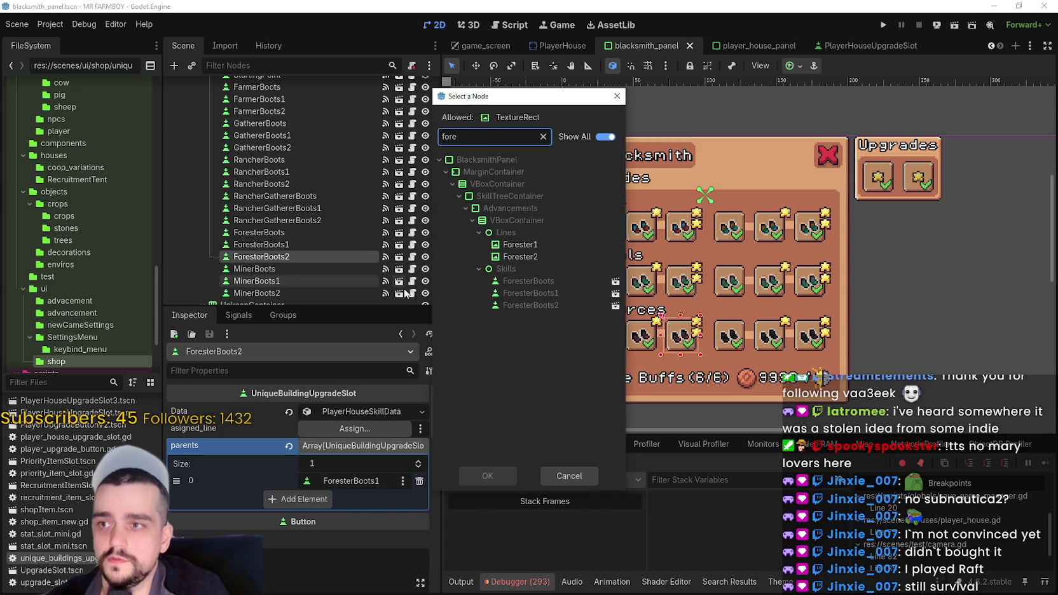
pyautogui.doubleClick(554, 254)
pyautogui.hotkey('ctrl', 's')
# Assign Miner1 and Miner2 to MinerBoots1 and MinerBoots2, save, and run the game.
pyautogui.click(774, 346)
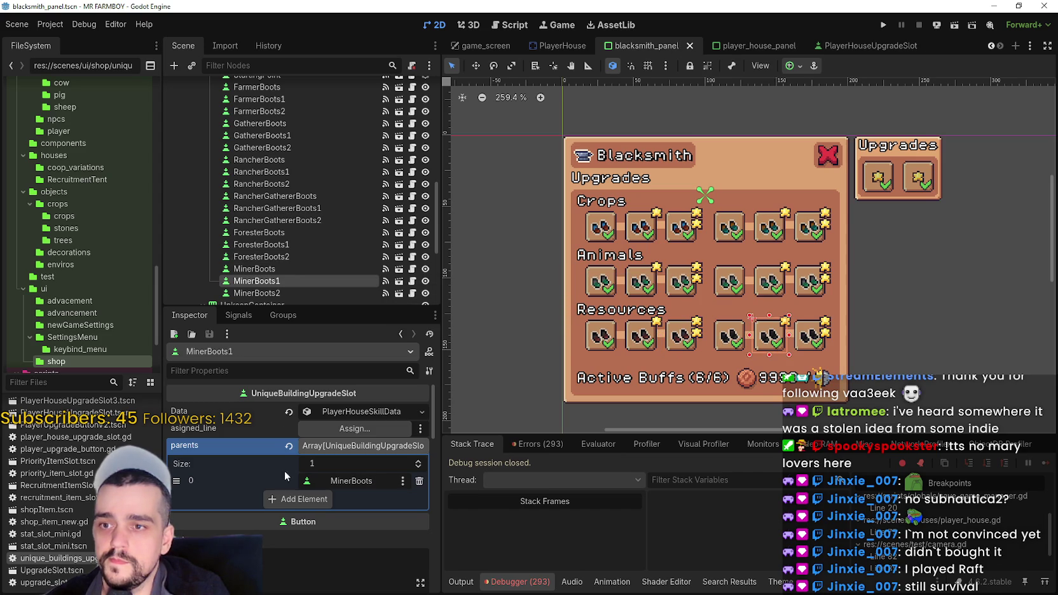
pyautogui.click(340, 429)
pyautogui.write('miner')
pyautogui.doubleClick(516, 244)
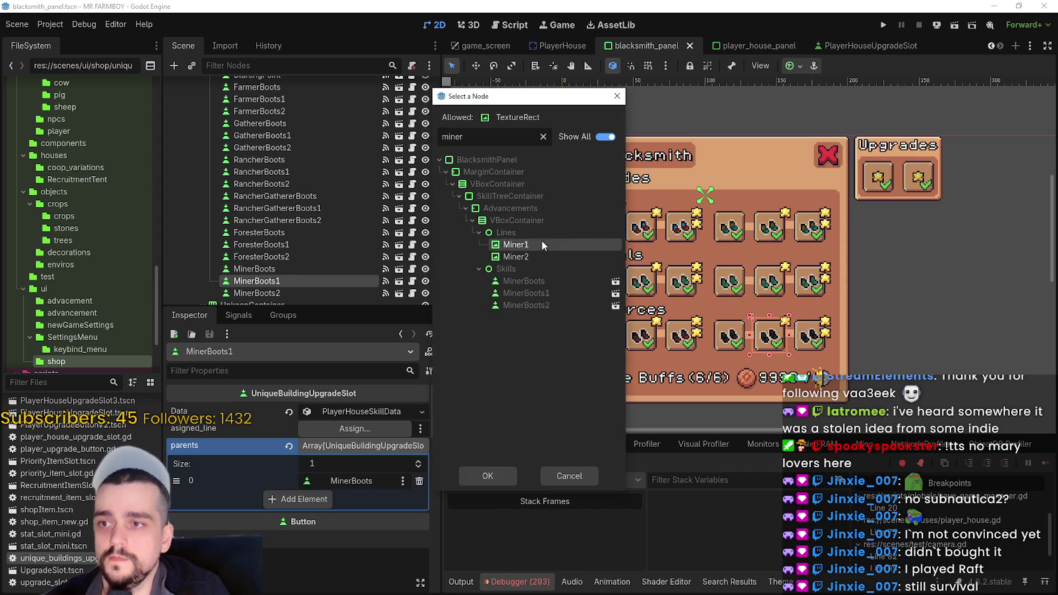
pyautogui.hotkey('ctrl', 's')
pyautogui.click(810, 348)
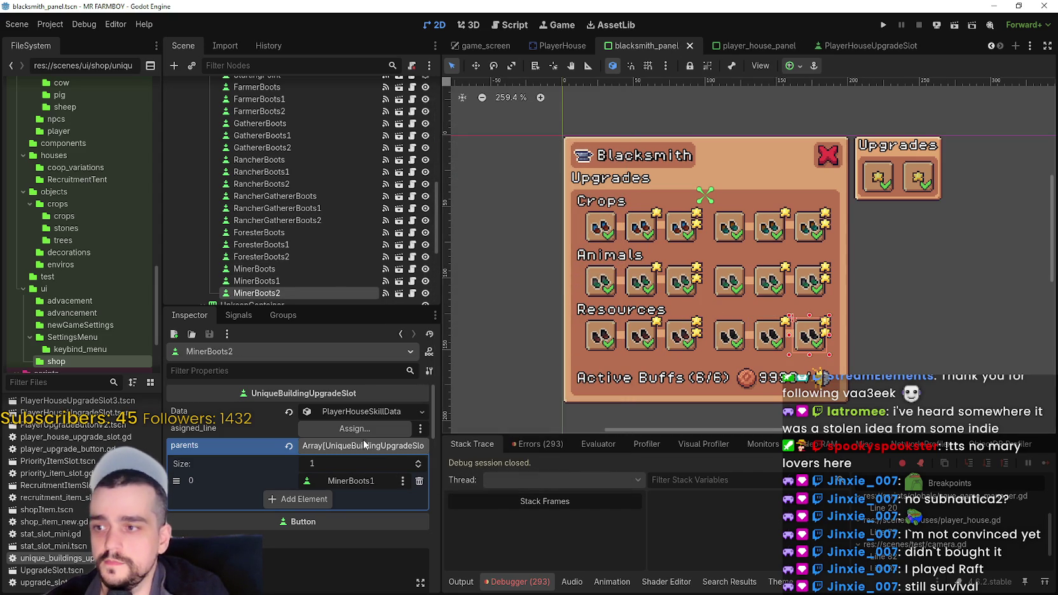
pyautogui.click(386, 429)
pyautogui.write('miner')
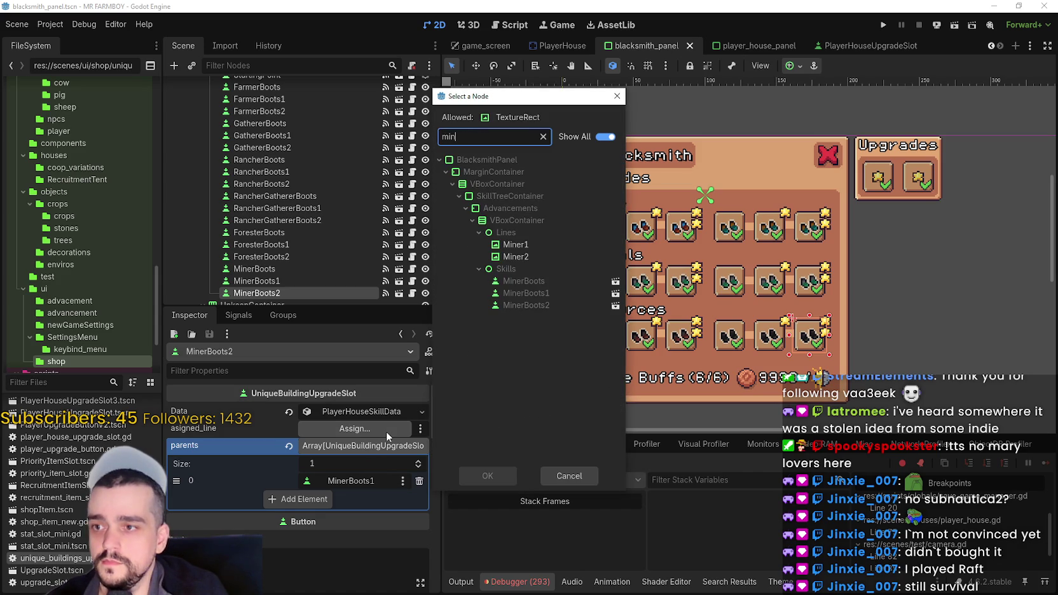
pyautogui.doubleClick(533, 260)
pyautogui.hotkey('ctrl', 's')
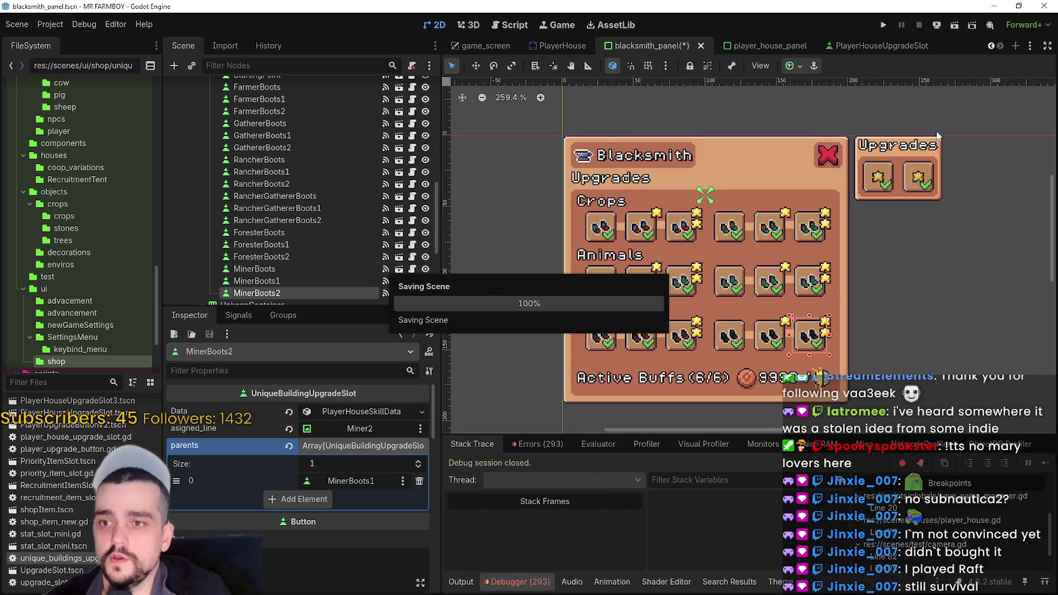
pyautogui.click(883, 25)
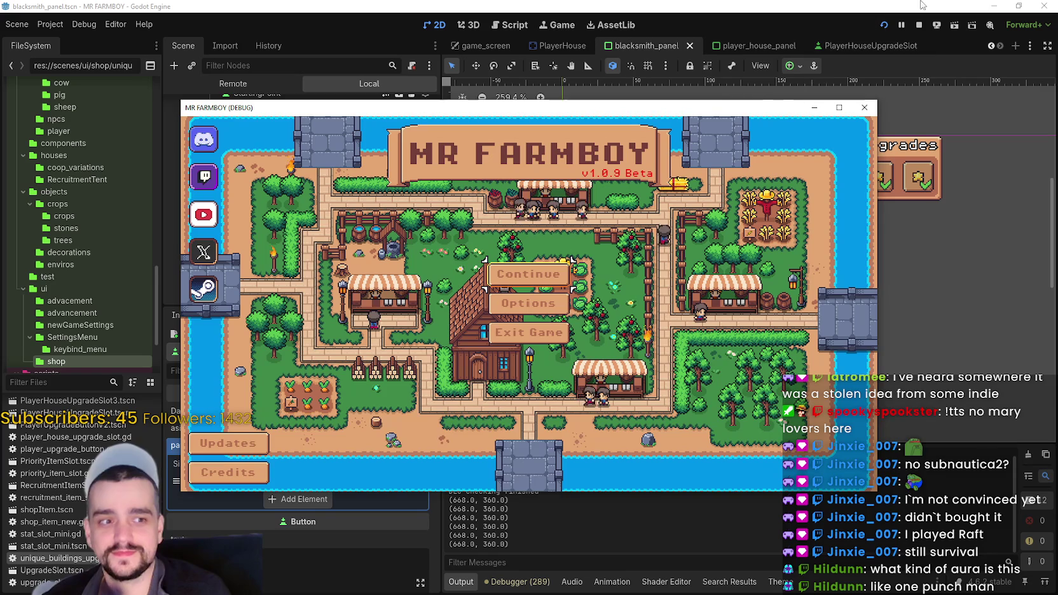
# Open the save list in the running game and load Save 1.
pyautogui.click(527, 274)
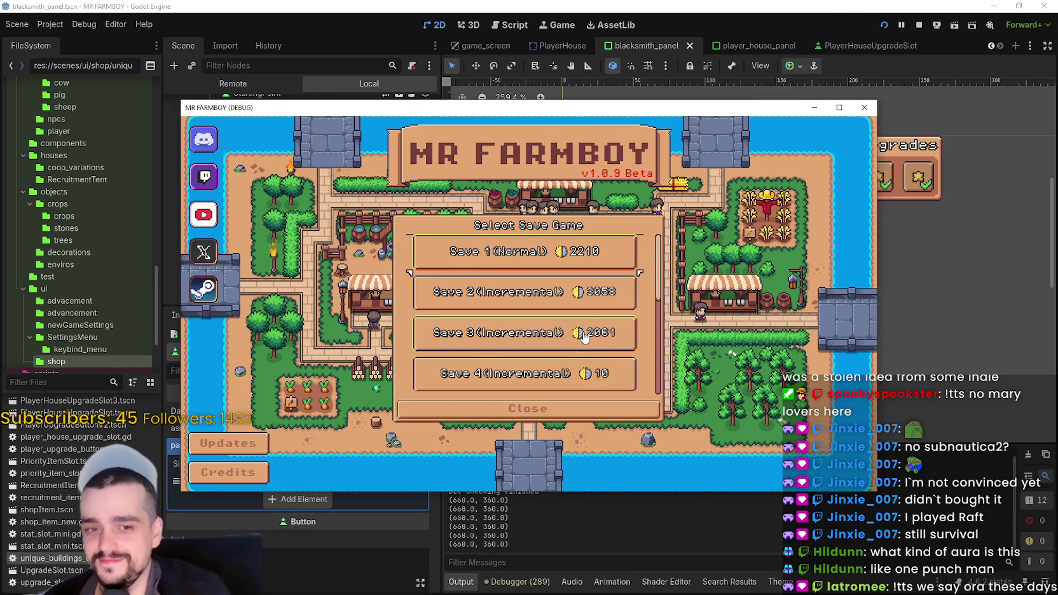
pyautogui.click(504, 251)
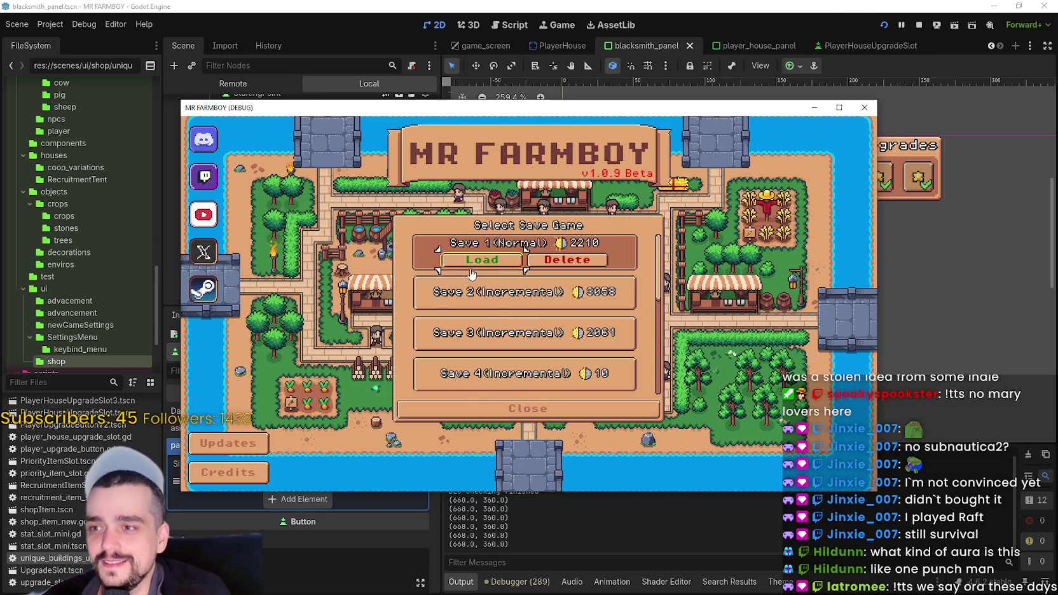
pyautogui.click(473, 260)
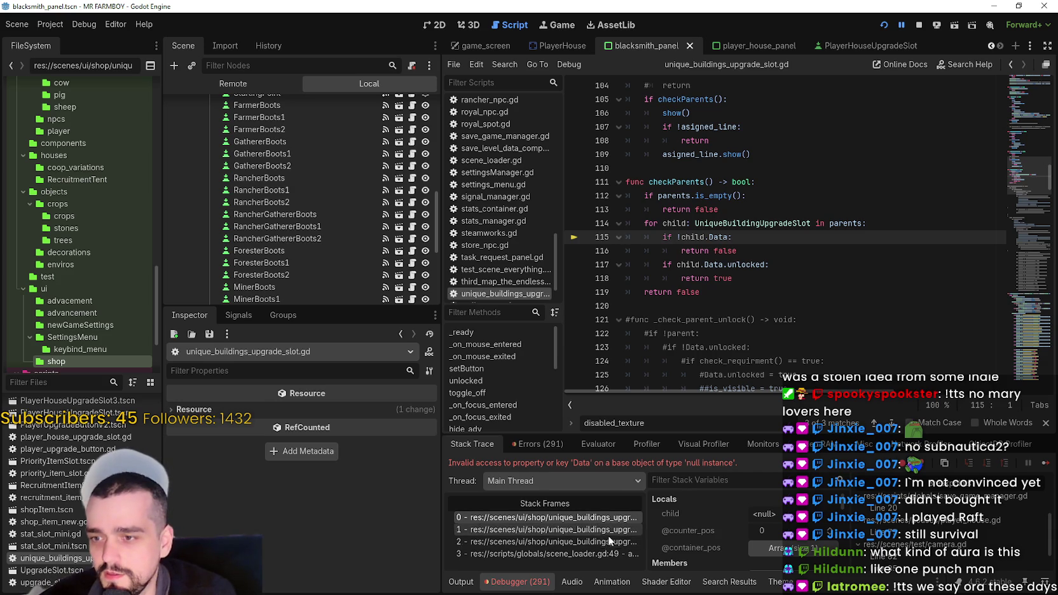
# Inspect the scene_loader.gd and upgrade slot script stack frames behind the null Data error.
pyautogui.click(597, 554)
pyautogui.scroll(-1, 788, 541)
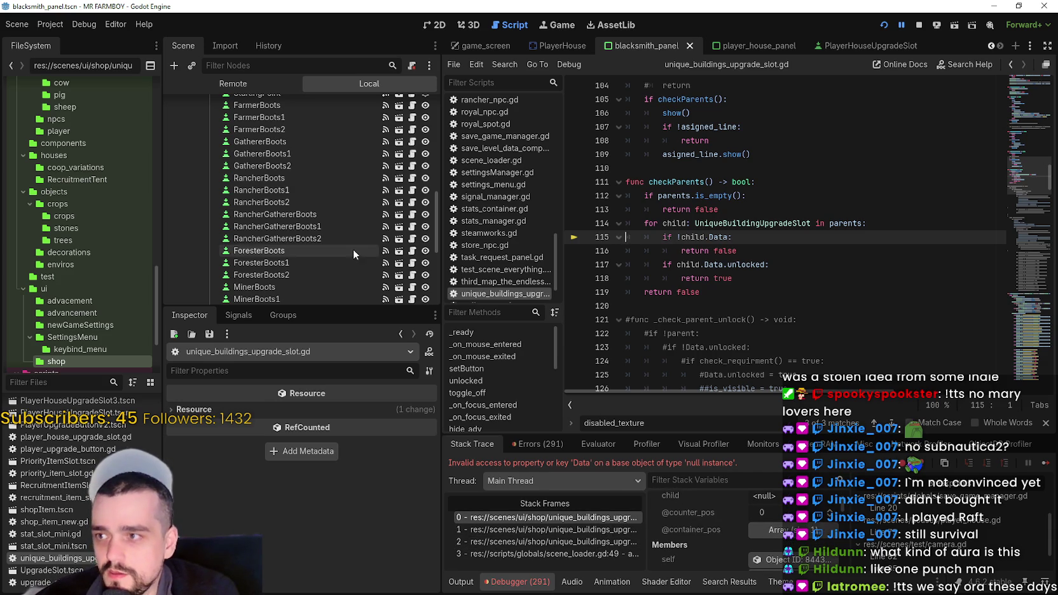
pyautogui.scroll(4, 355, 235)
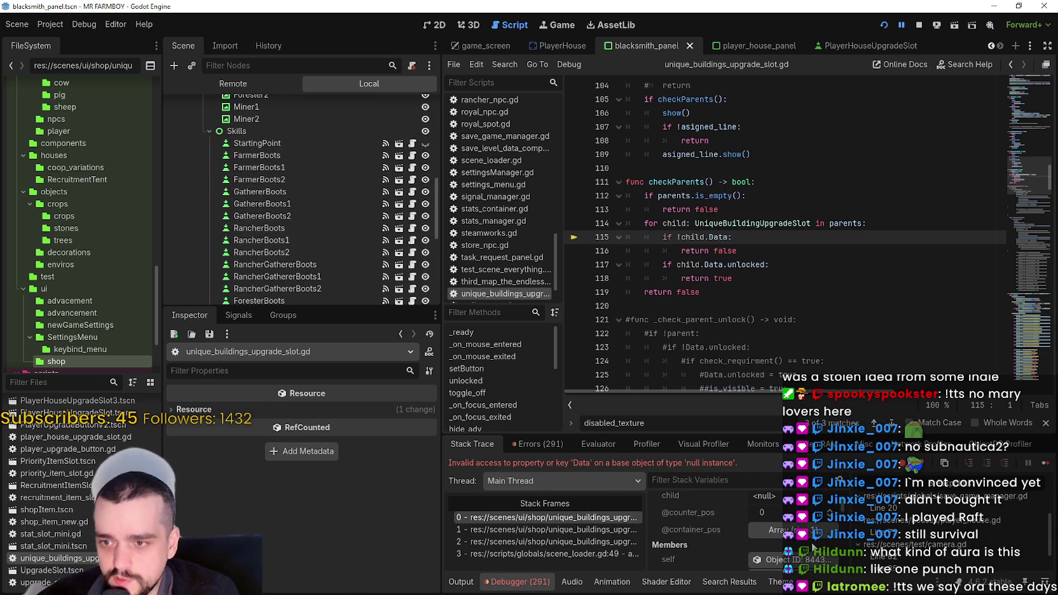
pyautogui.click(577, 530)
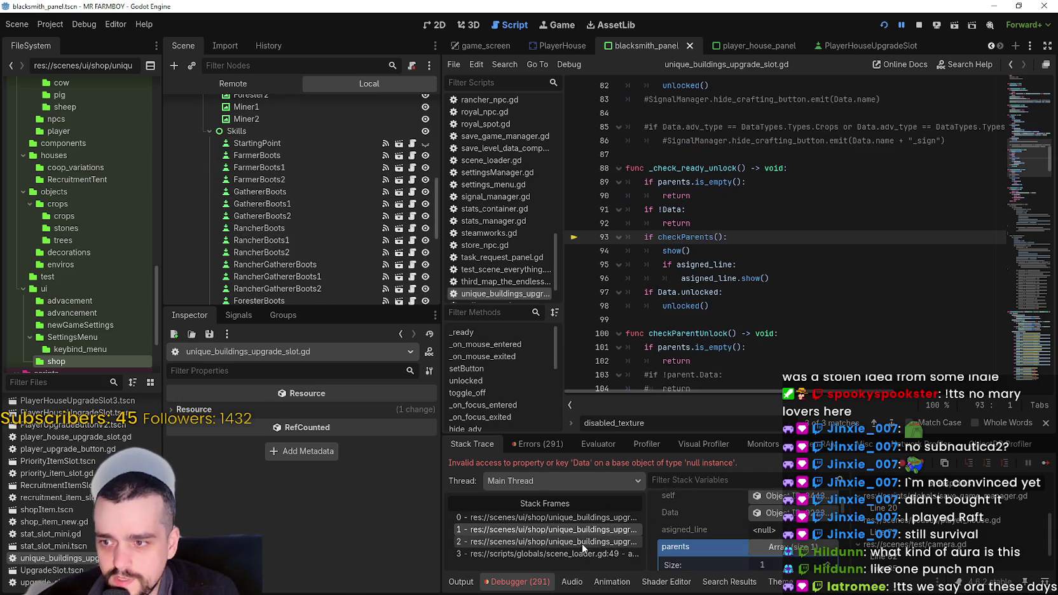
pyautogui.click(591, 550)
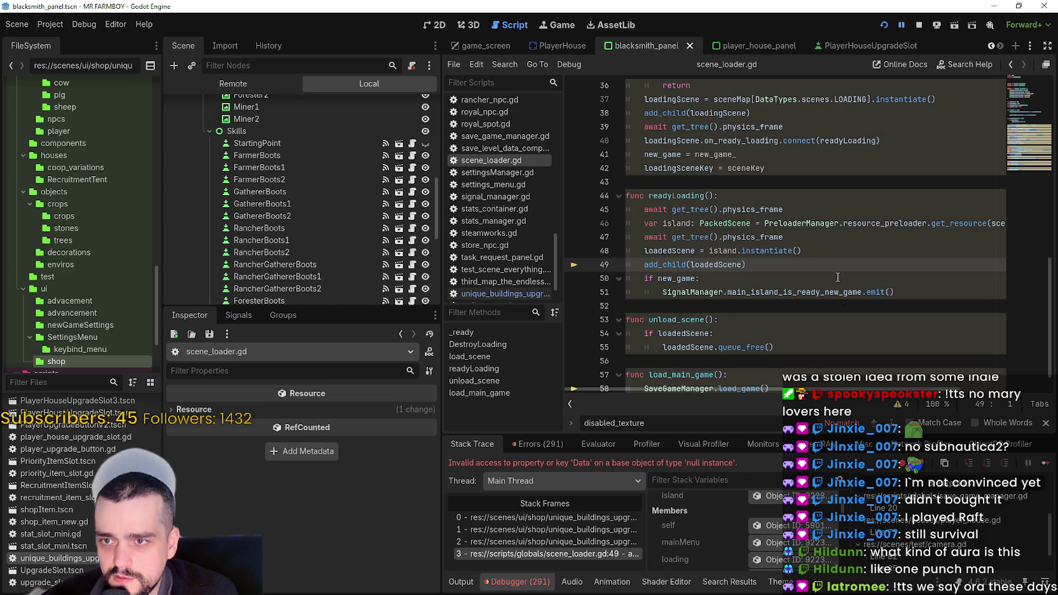
pyautogui.moveTo(826, 389)
pyautogui.mouseDown()
pyautogui.moveTo(924, 395)
pyautogui.moveTo(694, 396)
pyautogui.mouseUp()
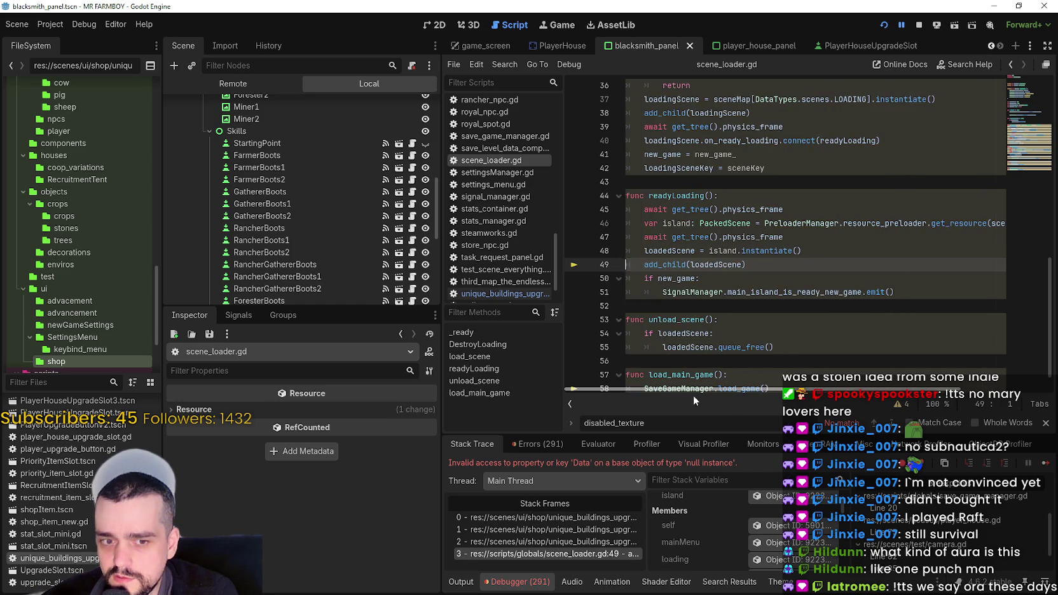
pyautogui.click(583, 536)
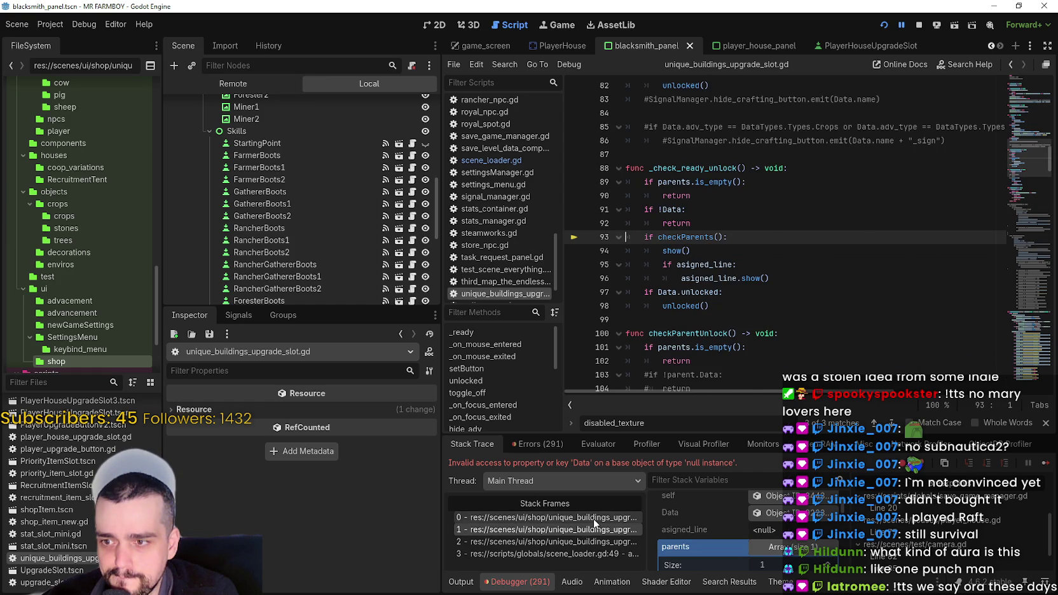
pyautogui.click(595, 520)
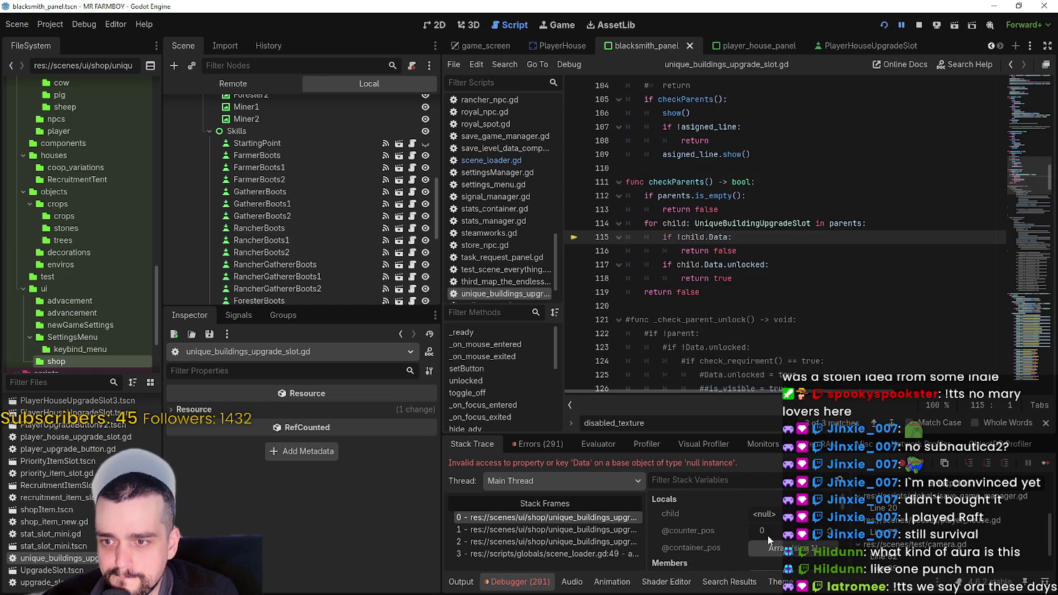
# Expand the parents array to reveal its null entry, then stop the running game.
pyautogui.scroll(-3, 699, 534)
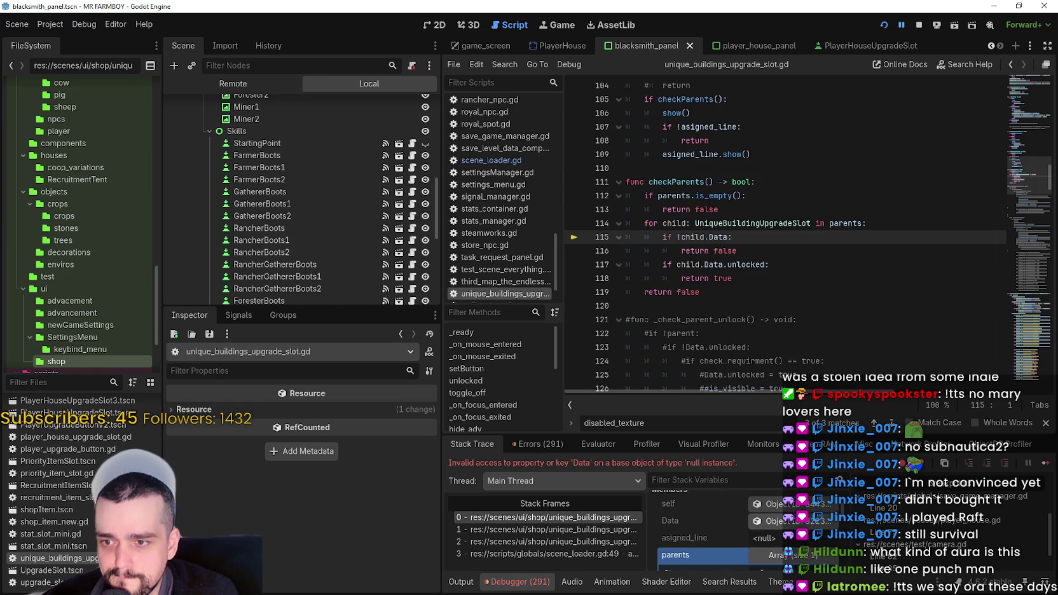
pyautogui.click(769, 555)
pyautogui.scroll(-1, 699, 527)
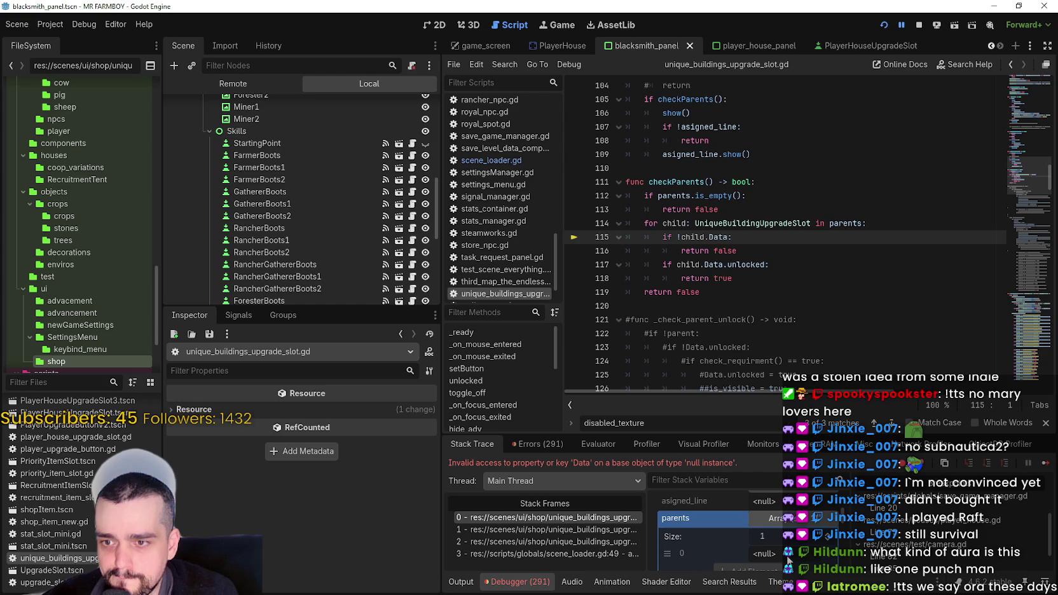
pyautogui.click(918, 29)
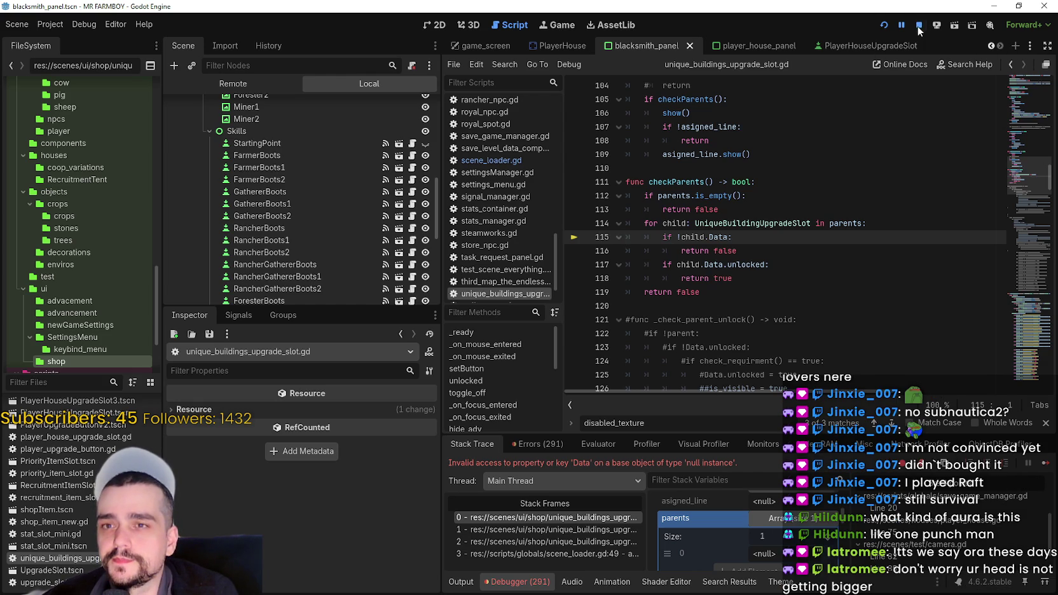
# Inspect the StartingPoint slot's skill data and the child Data null check in the script.
pyautogui.click(311, 126)
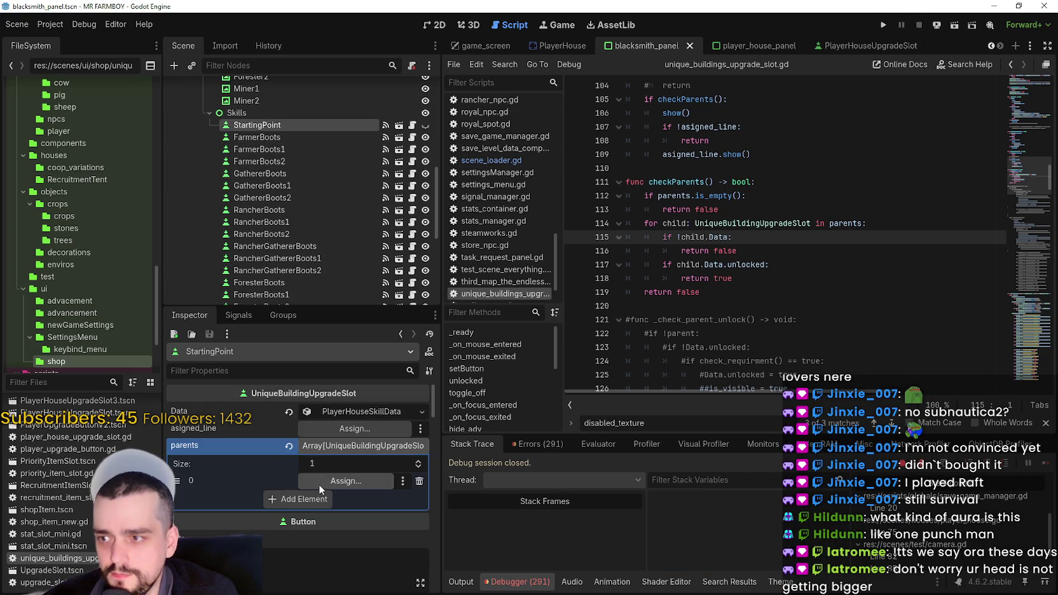
pyautogui.click(346, 411)
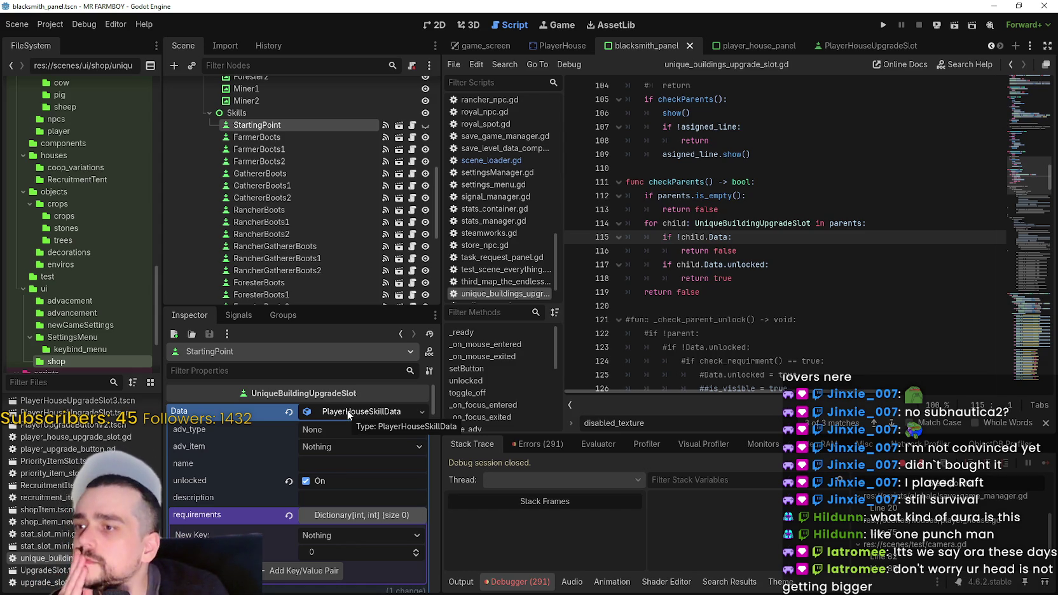
pyautogui.click(354, 411)
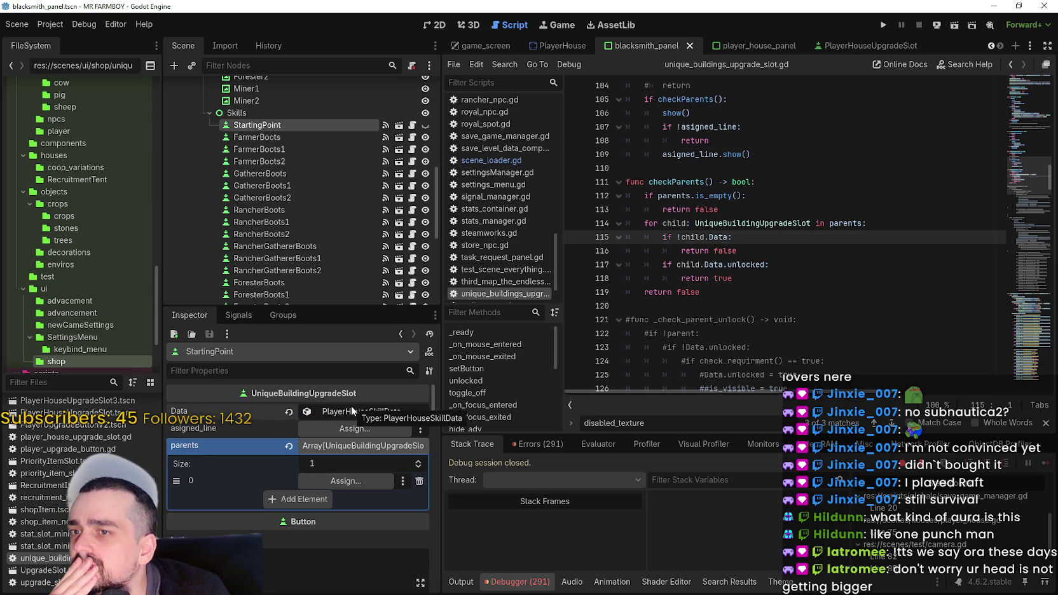
pyautogui.moveTo(736, 252); pyautogui.dragTo(647, 236)
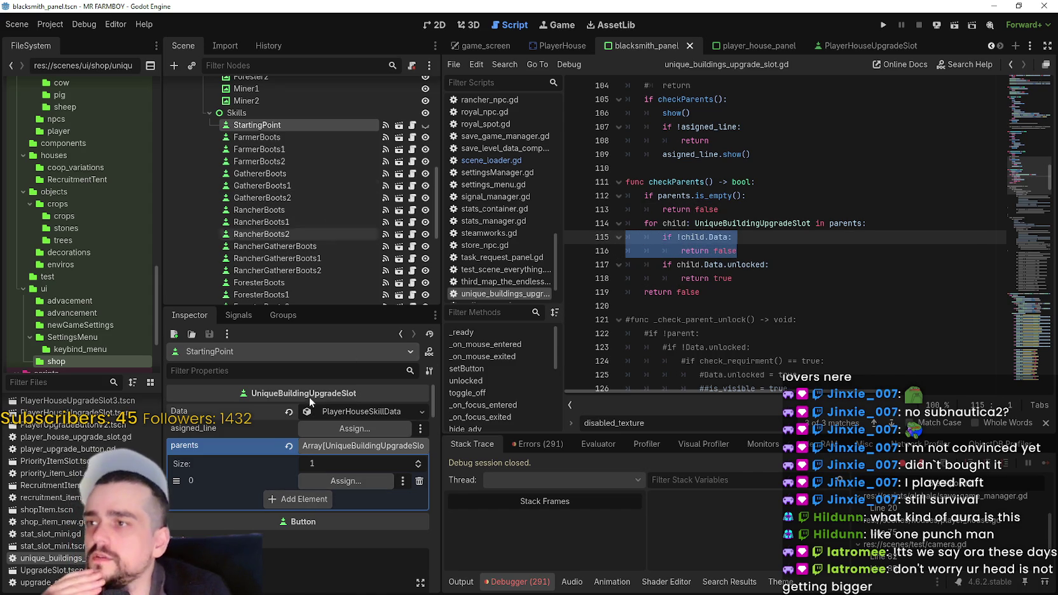
# Assign StartingPoint to the slot's parents entry and save the scene.
pyautogui.click(331, 481)
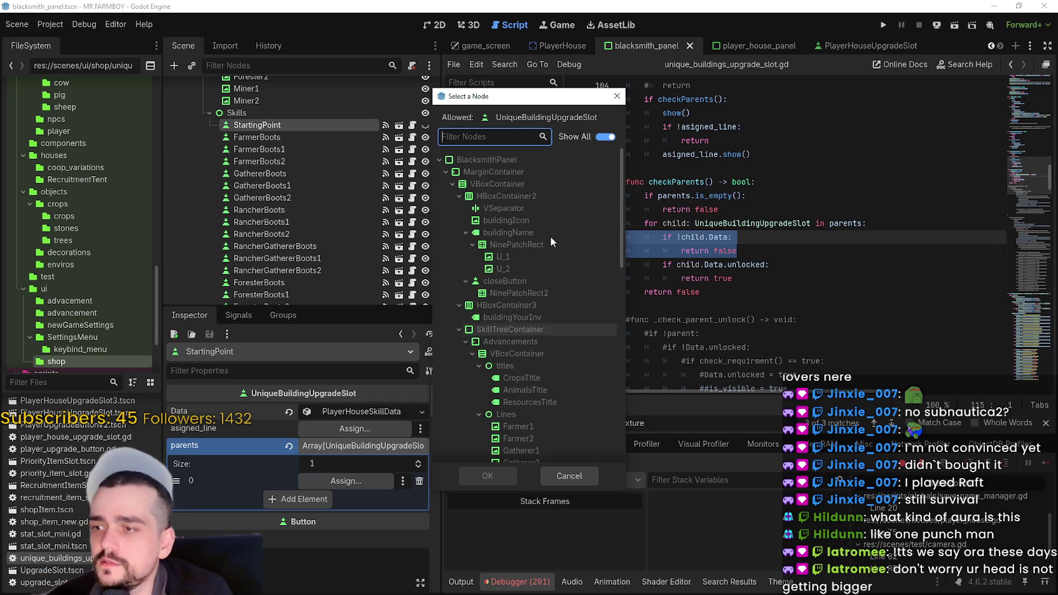
pyautogui.write('sta')
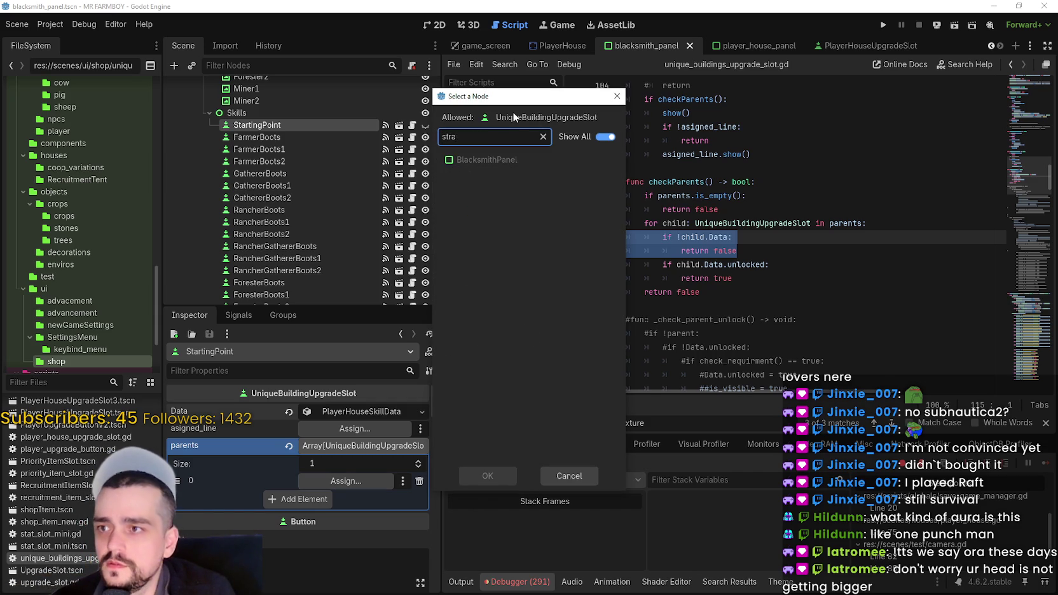
pyautogui.click(538, 247)
pyautogui.press('Return')
pyautogui.hotkey('ctrl', 's')
# Remove the StartingPoint slot's parents entries and save the scene.
pyautogui.click(283, 137)
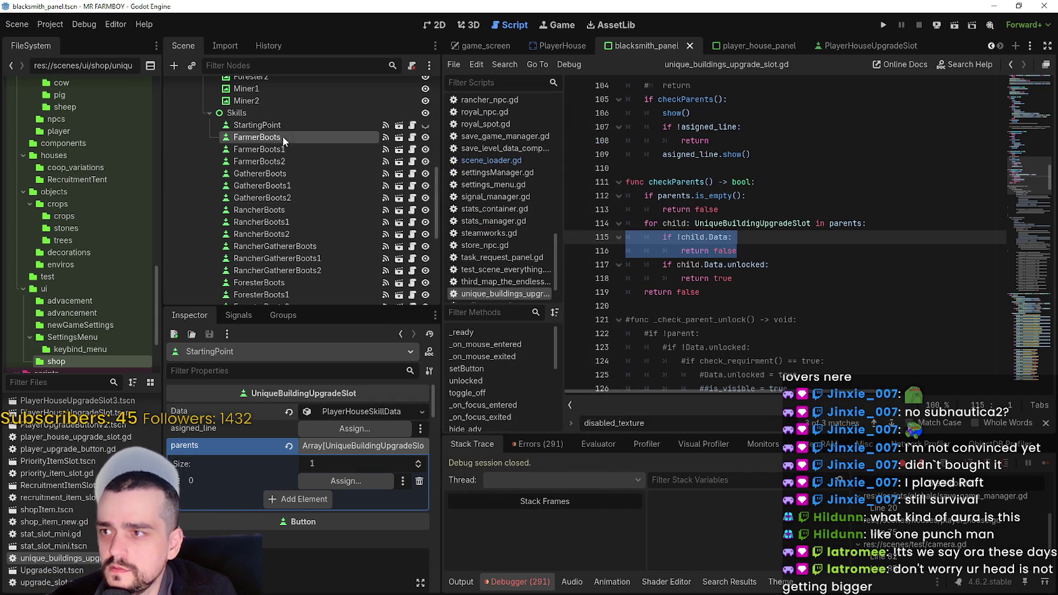
pyautogui.click(282, 125)
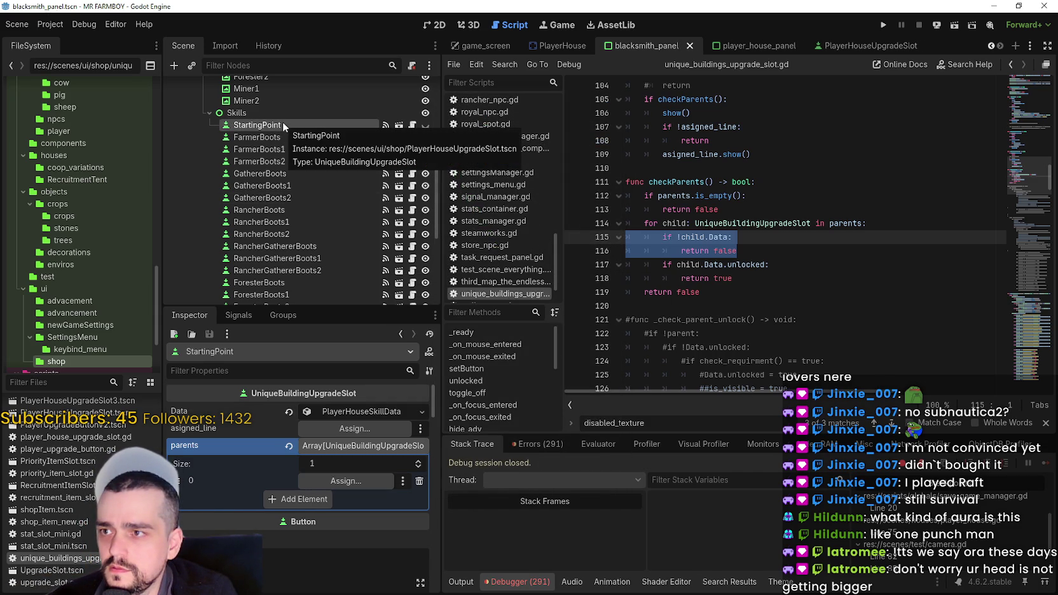
pyautogui.click(299, 500)
pyautogui.click(419, 498)
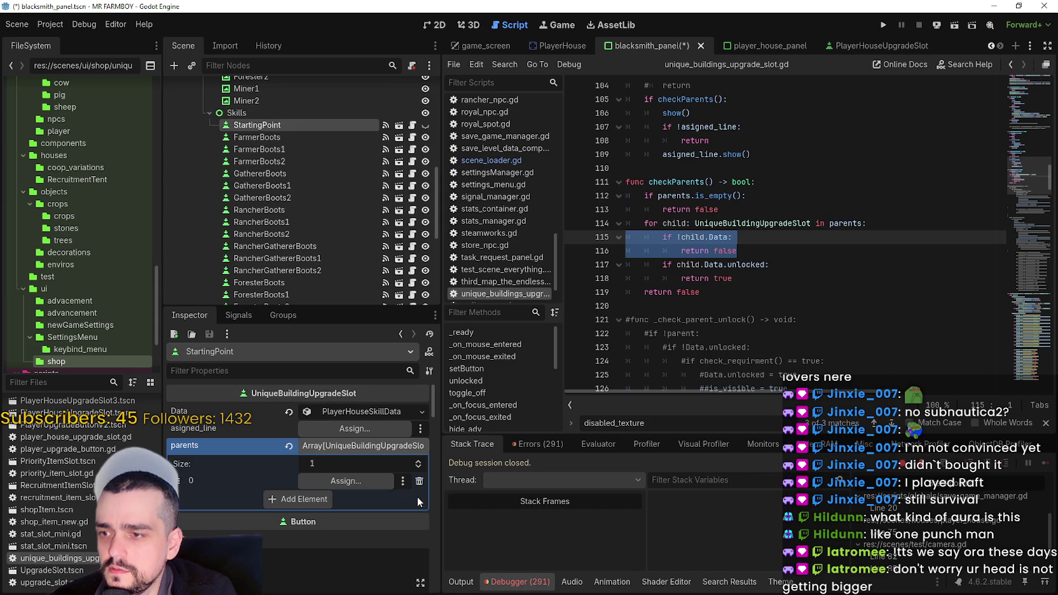
pyautogui.click(419, 481)
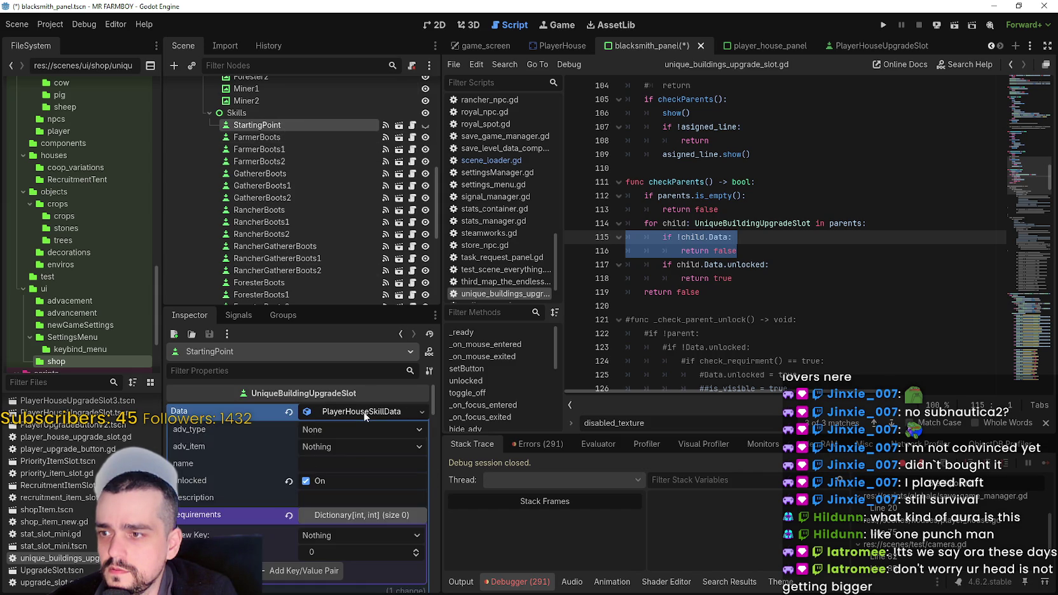
pyautogui.click(432, 26)
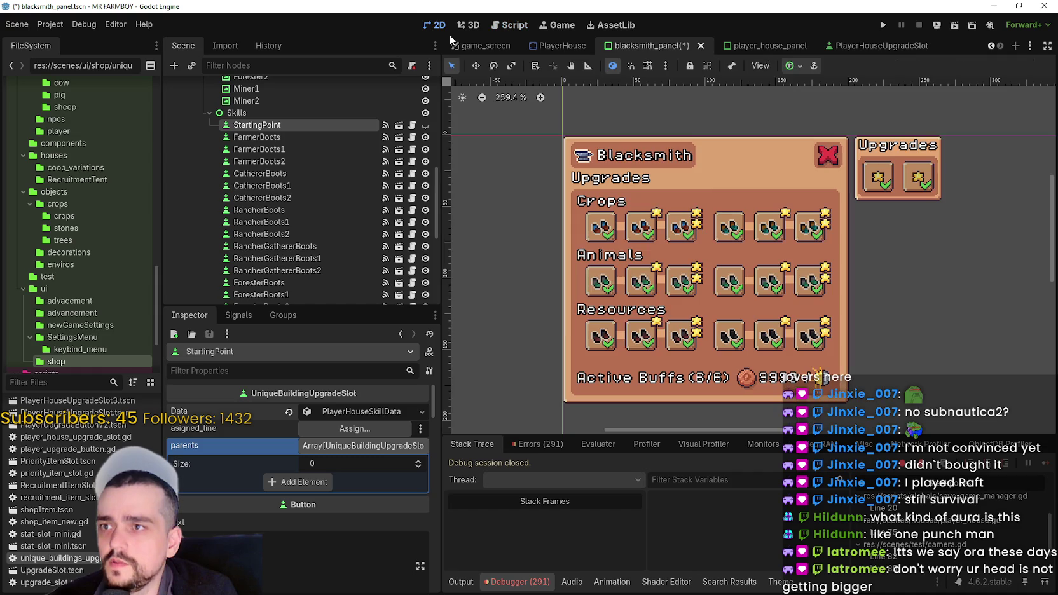
pyautogui.hotkey('ctrl', 's')
# Add StartingPoint back as the single parents entry, save, and launch the game.
pyautogui.click(304, 482)
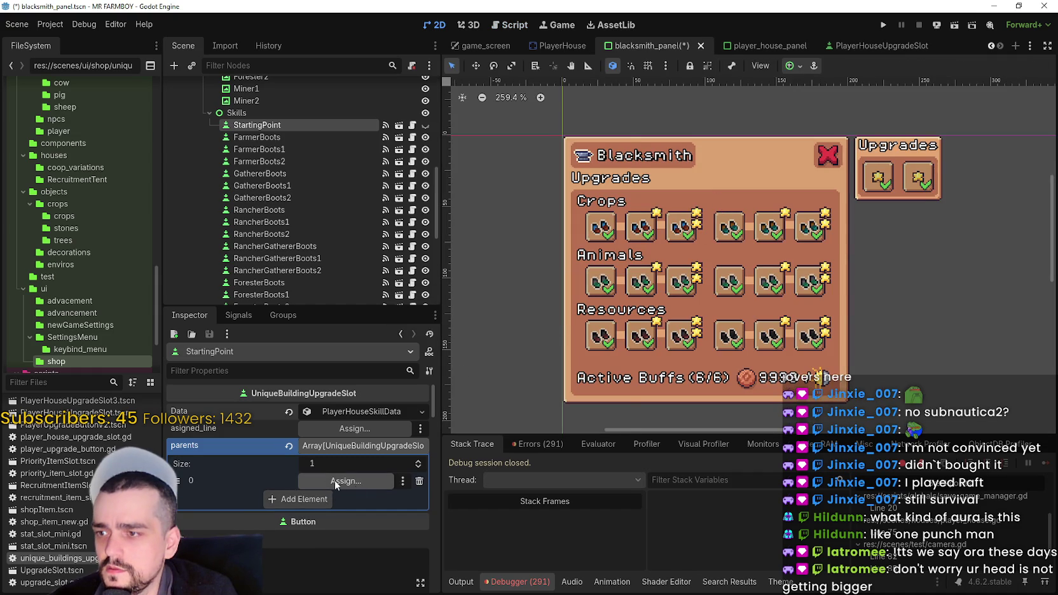
pyautogui.click(346, 481)
pyautogui.write('start')
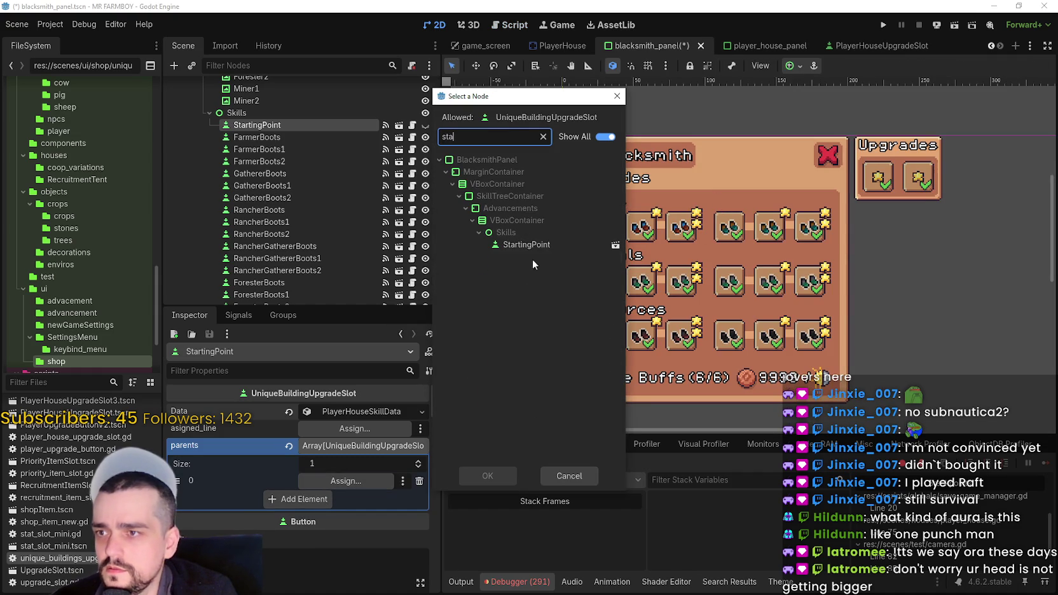
pyautogui.doubleClick(539, 248)
pyautogui.hotkey('ctrl', 's')
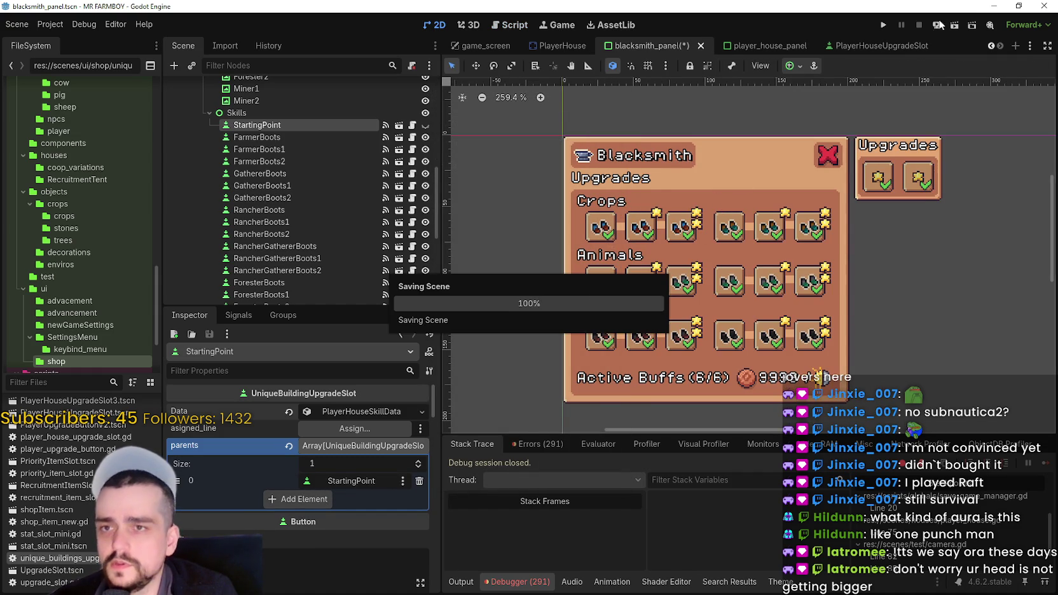
pyautogui.click(884, 25)
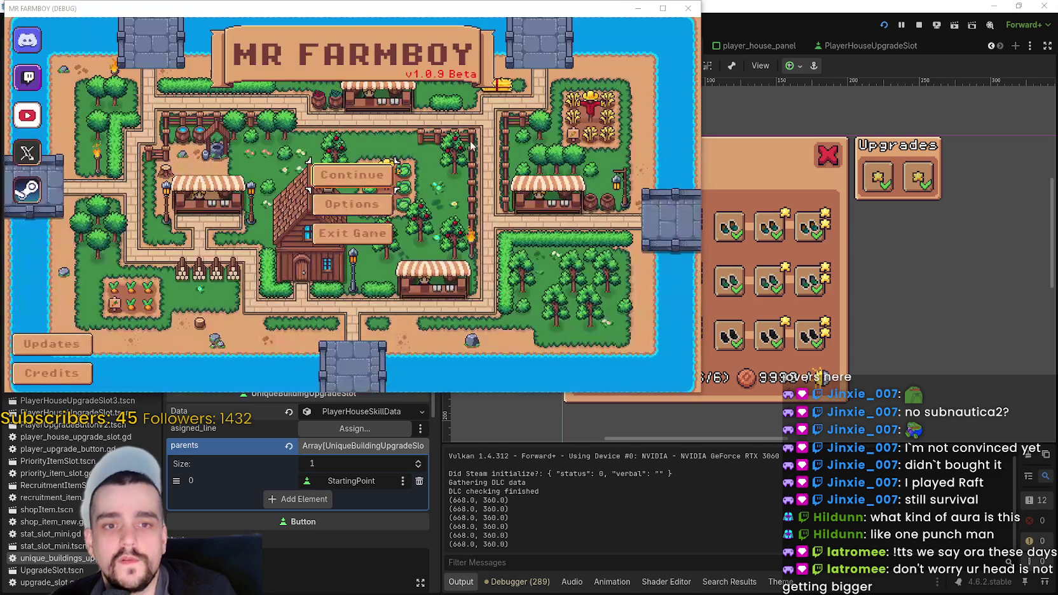
# Continue from the Mr Farmboy main menu and load Save 1 (Normal).
pyautogui.click(374, 166)
pyautogui.click(374, 159)
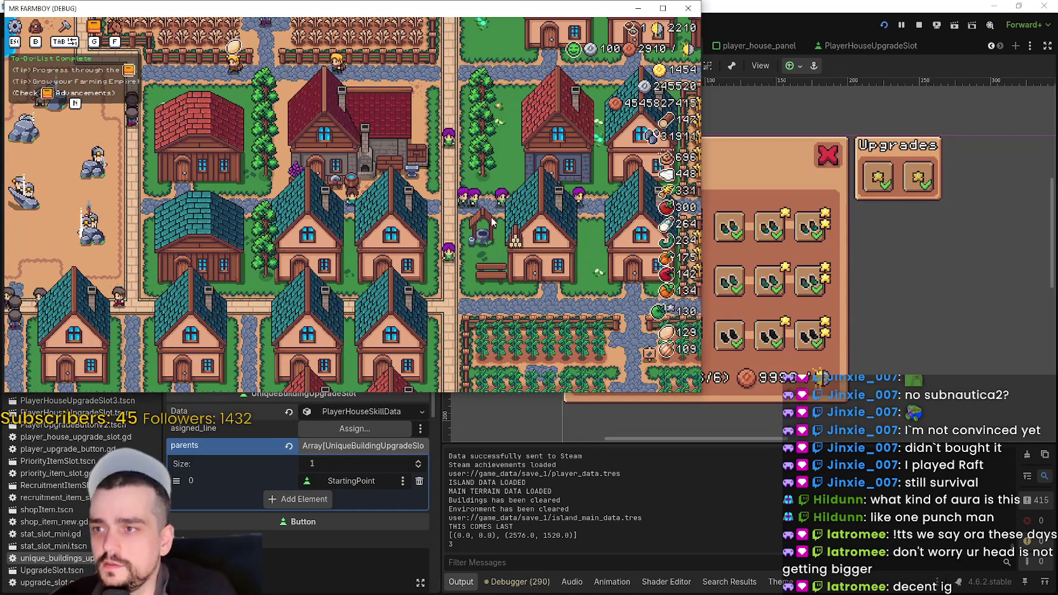
pyautogui.scroll(3, 351, 204)
pyautogui.press('super+Up')
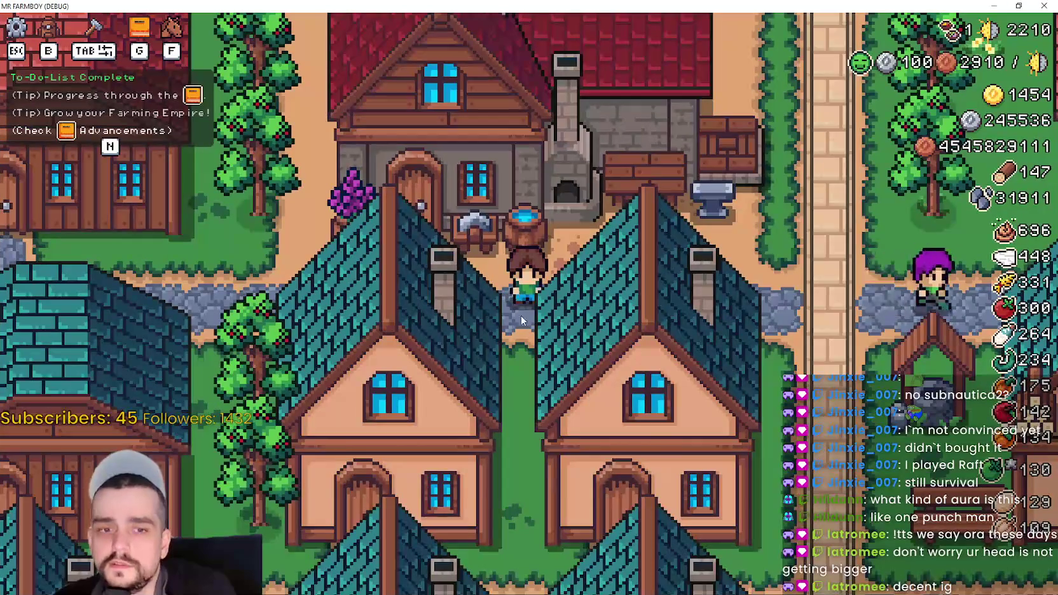
pyautogui.press('b')
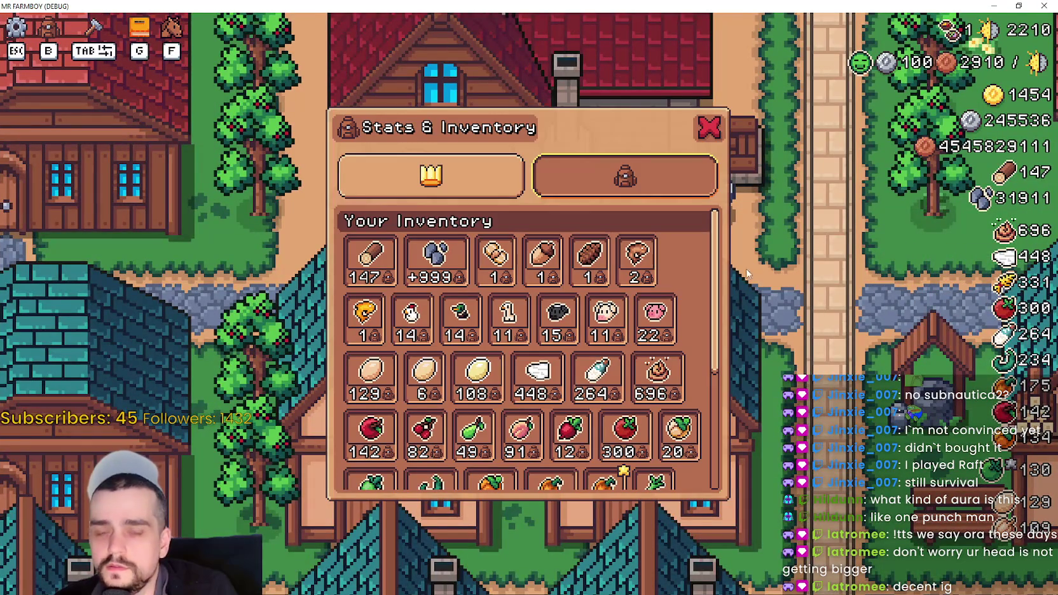
pyautogui.press('w')
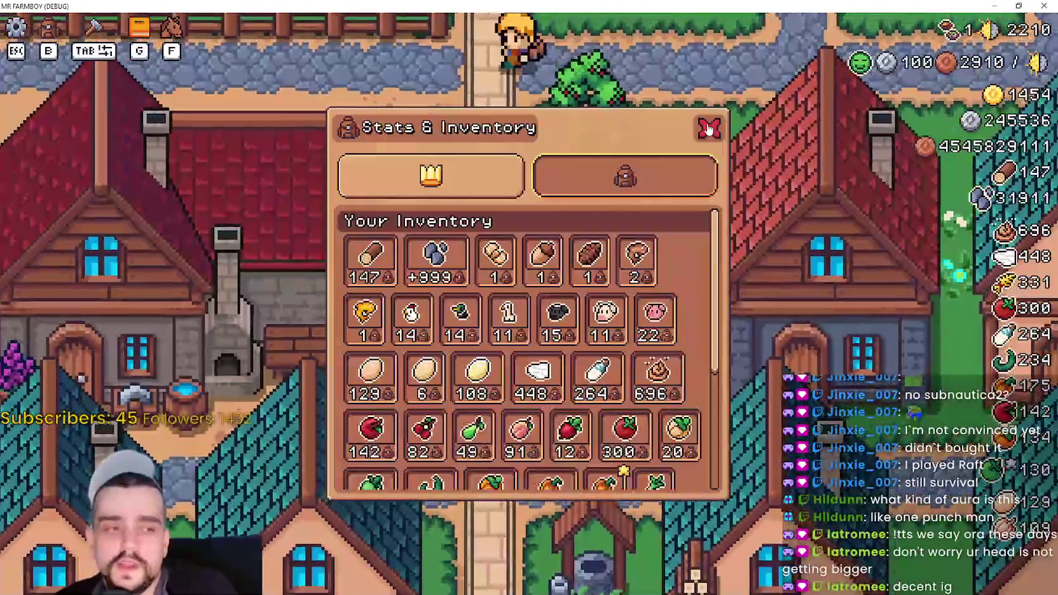
pyautogui.click(709, 128)
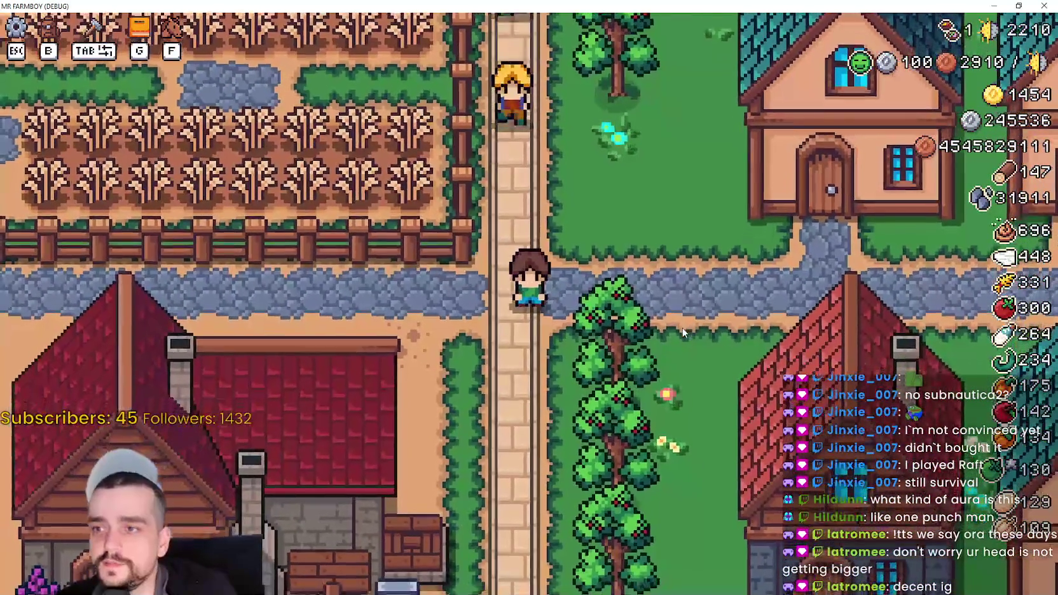
pyautogui.press('b')
pyautogui.scroll(-3, 700, 283)
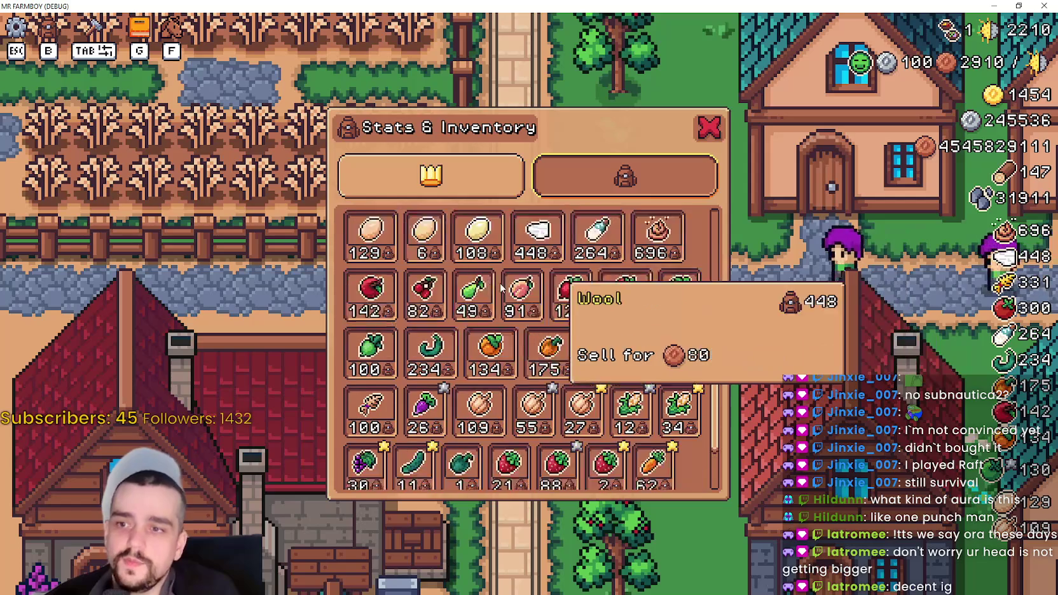
pyautogui.click(443, 182)
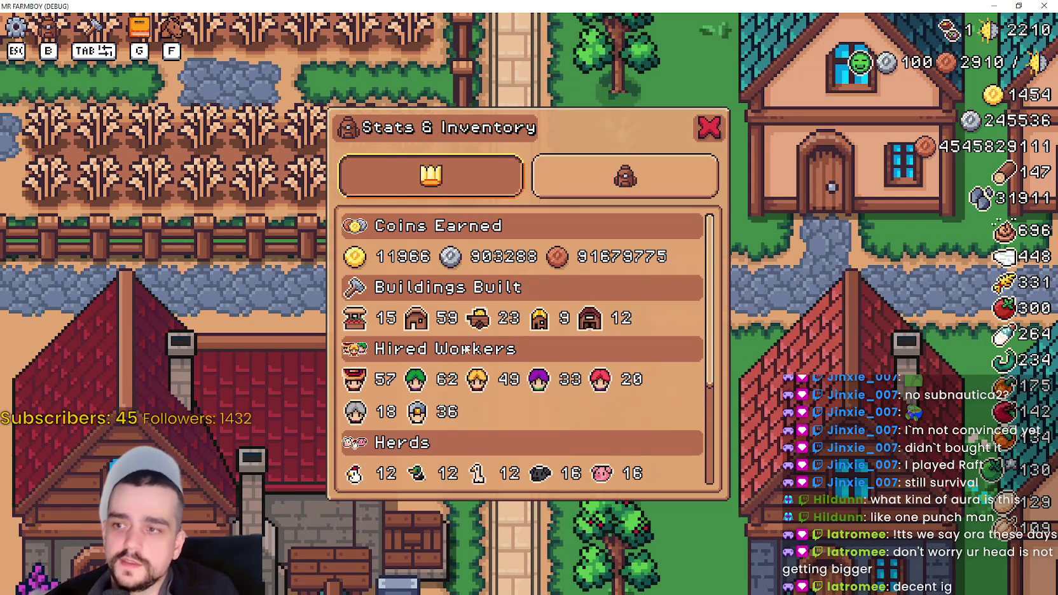
pyautogui.scroll(-5, 464, 337)
pyautogui.scroll(3, 535, 349)
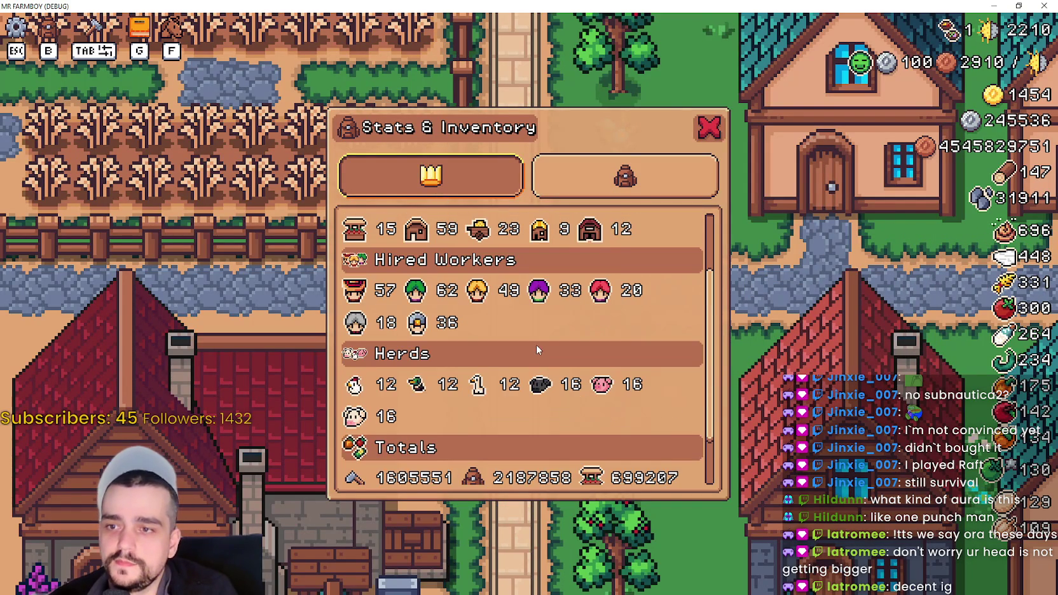
pyautogui.scroll(3, 535, 349)
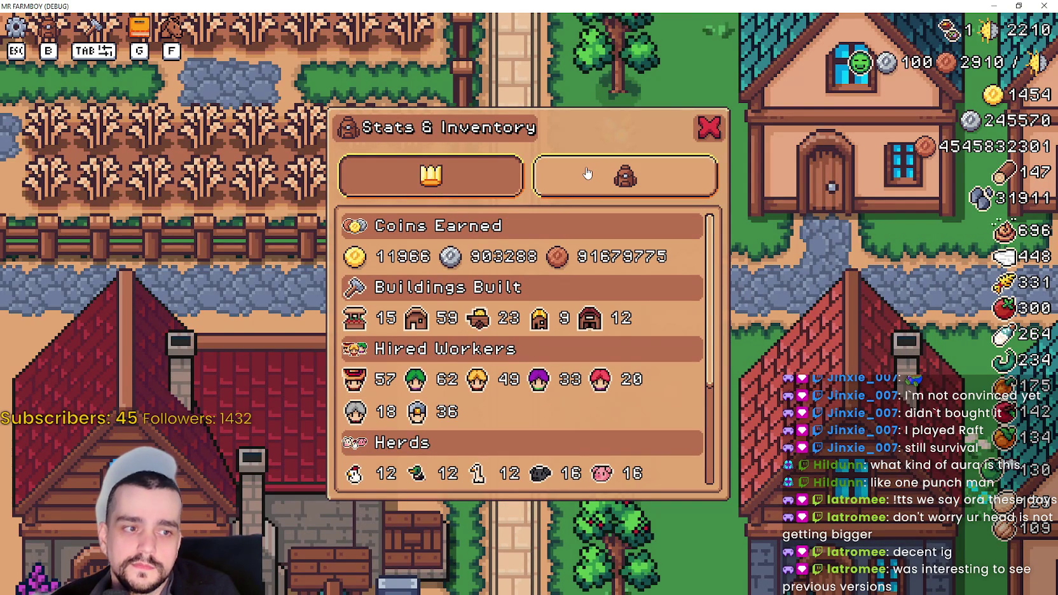
pyautogui.press('Tab')
pyautogui.press('Tab')
pyautogui.press('Tab')
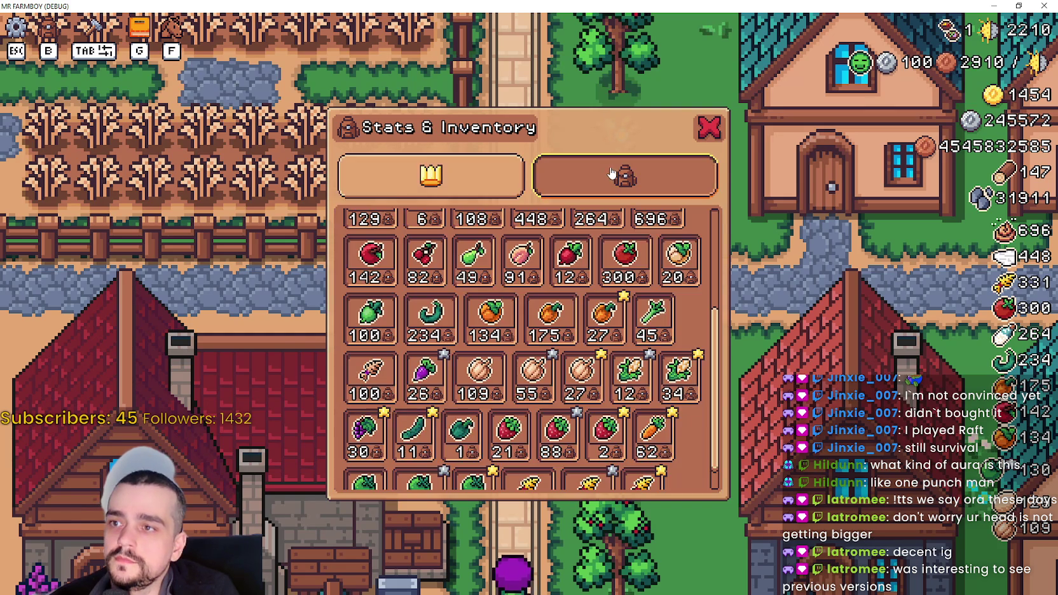
pyautogui.press('Tab')
pyautogui.scroll(5, 585, 330)
pyautogui.scroll(-3, 483, 357)
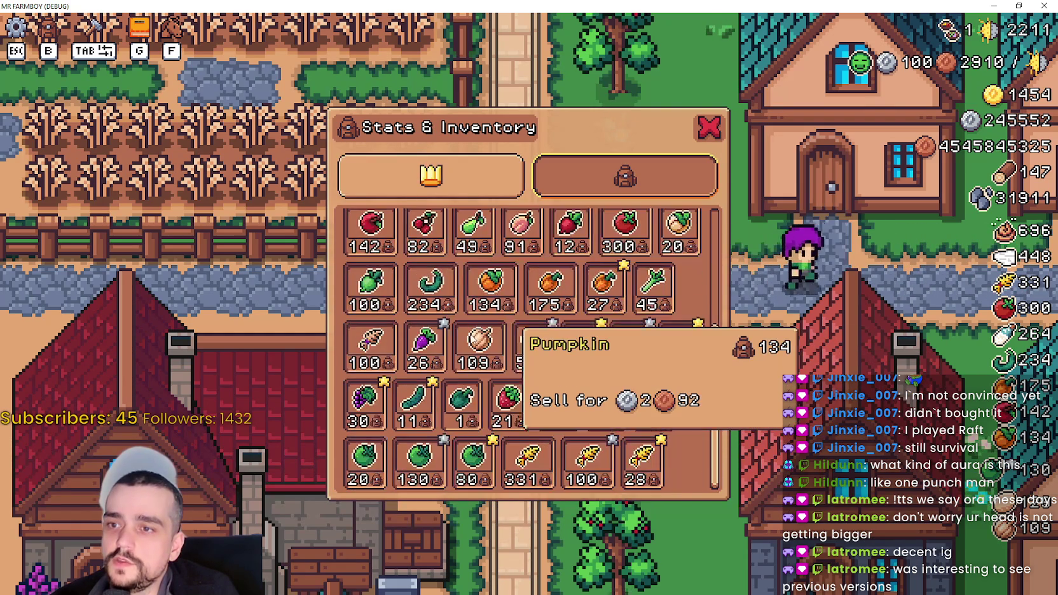
pyautogui.scroll(3, 502, 359)
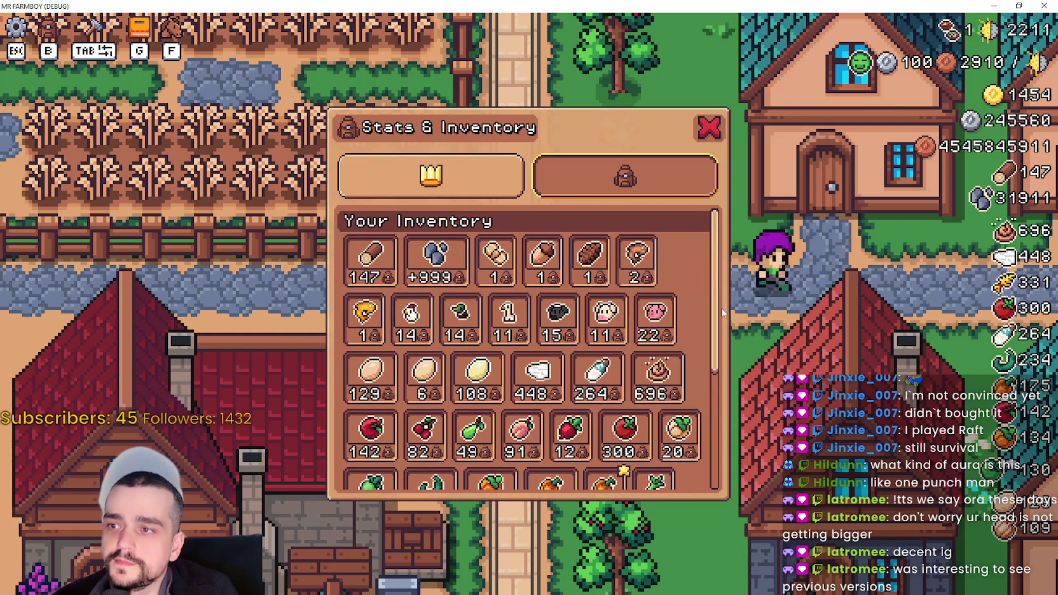
pyautogui.scroll(-3, 679, 304)
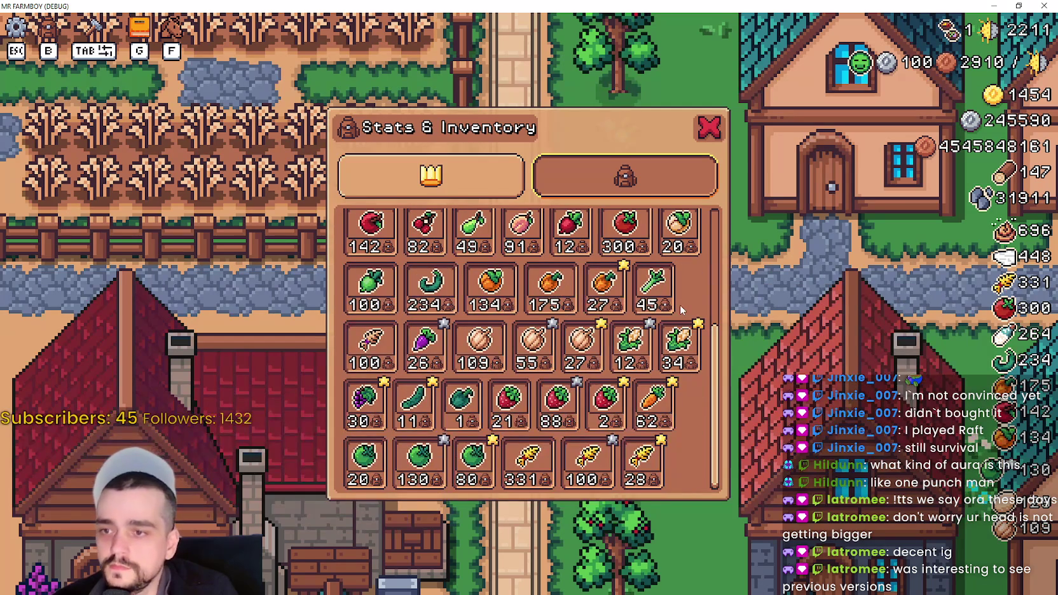
pyautogui.scroll(3, 466, 392)
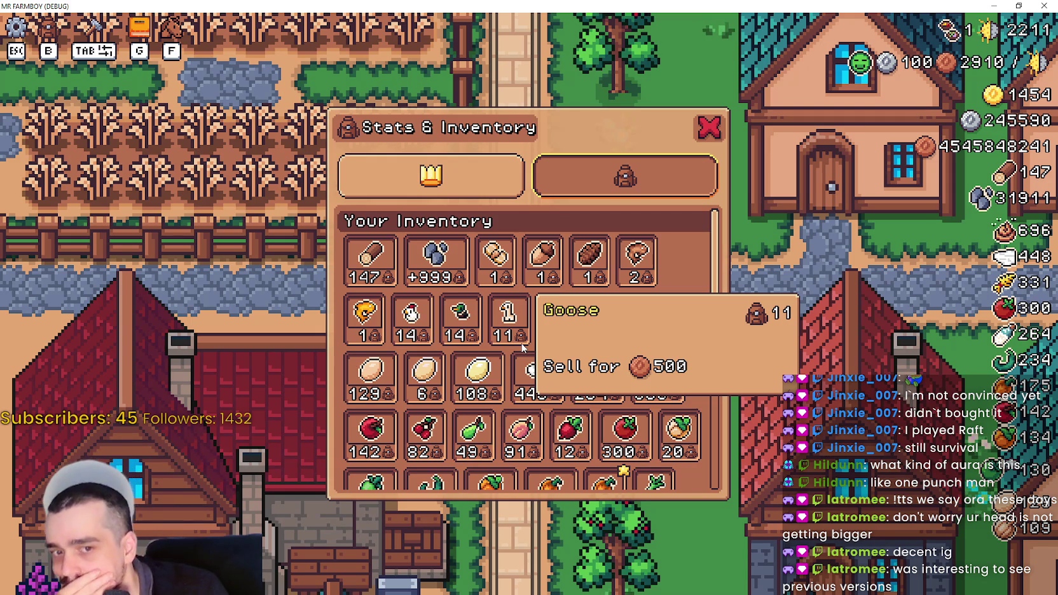
pyautogui.scroll(-4, 522, 347)
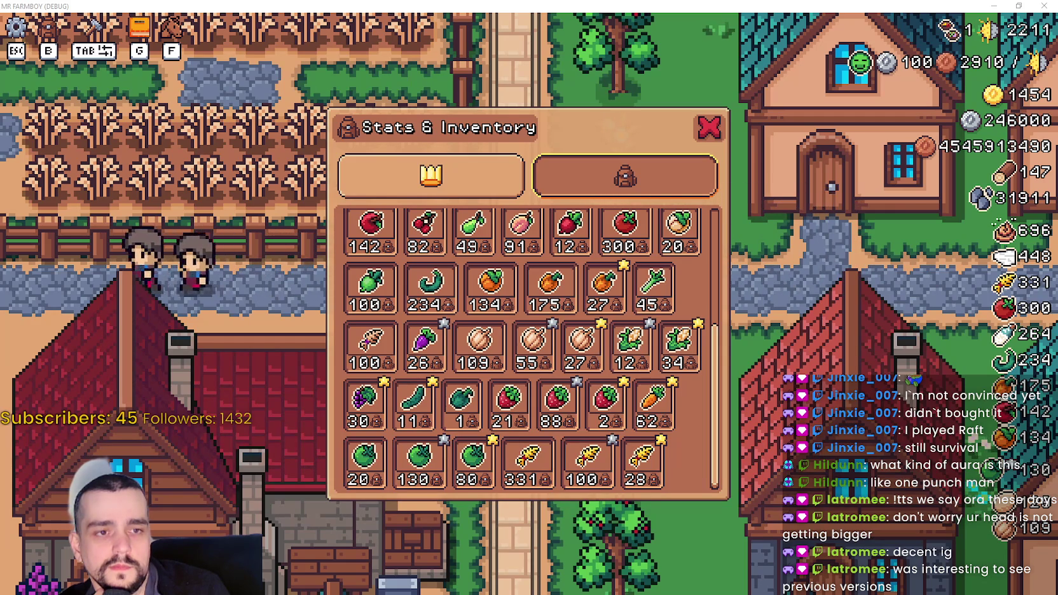
# Close the inventory, walk the farmer to the blacksmith, and open its boot upgrades panel.
pyautogui.press('Escape')
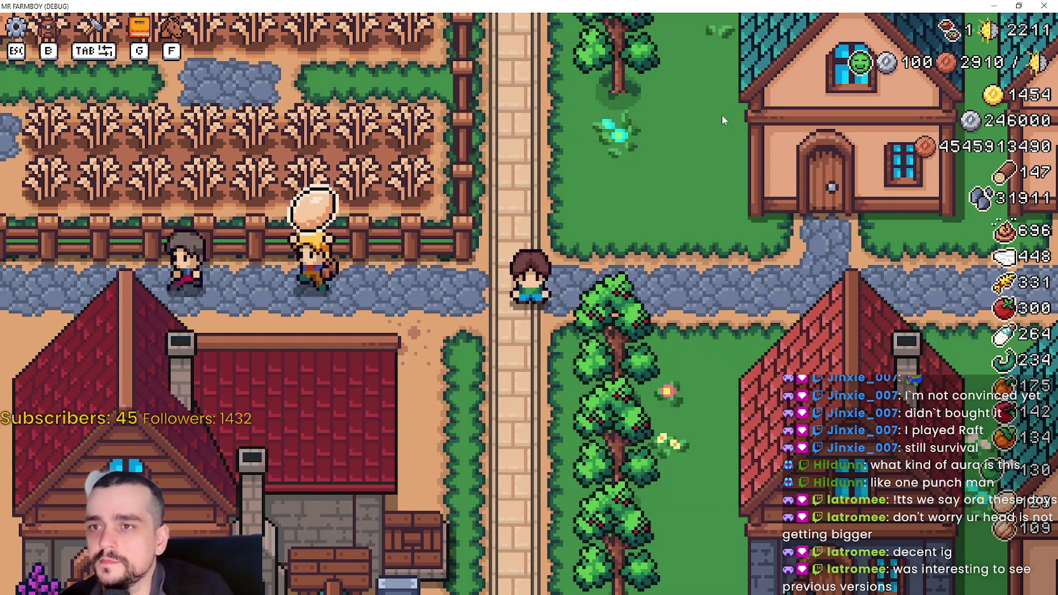
pyautogui.press('s')
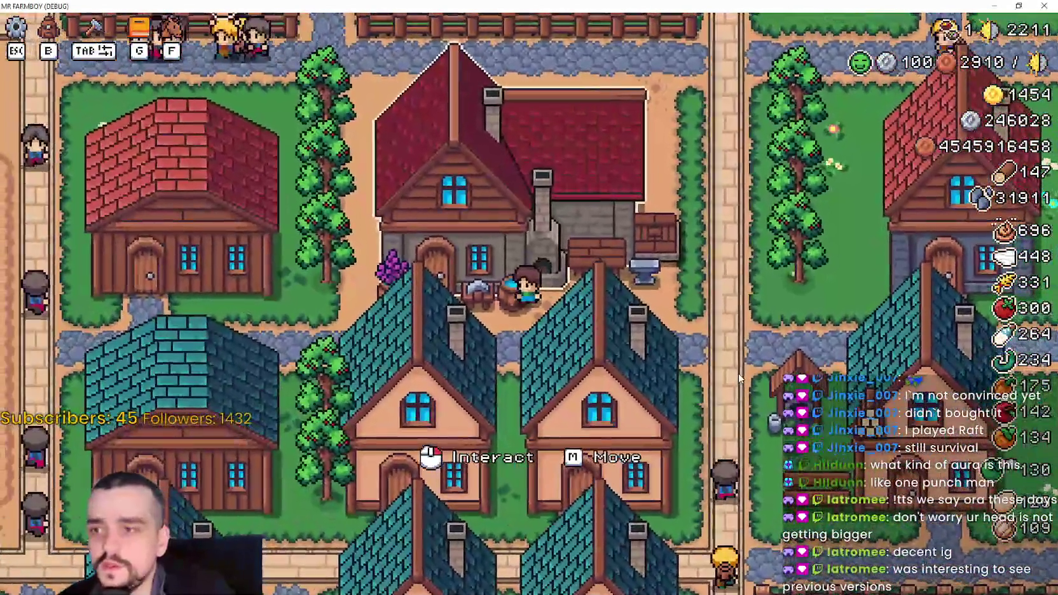
pyautogui.click(763, 349)
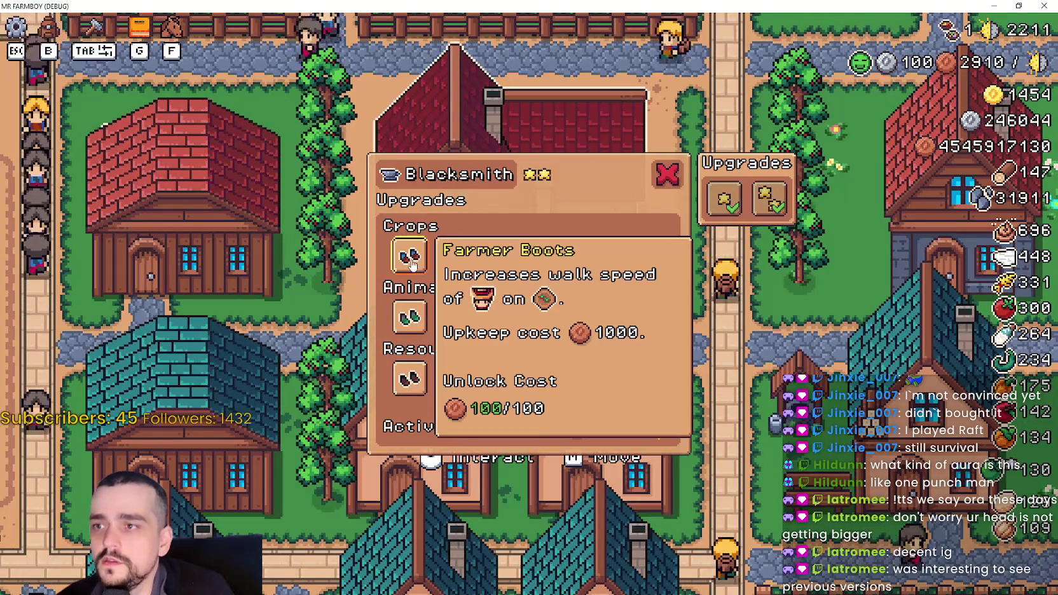
pyautogui.moveTo(732, 215)
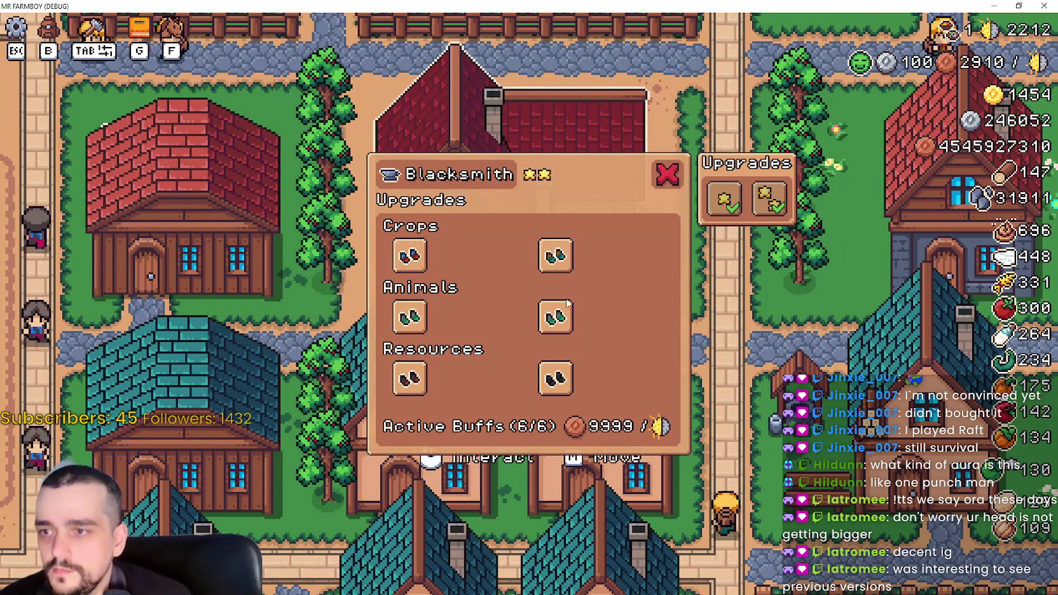
pyautogui.moveTo(407, 257)
pyautogui.moveTo(545, 272)
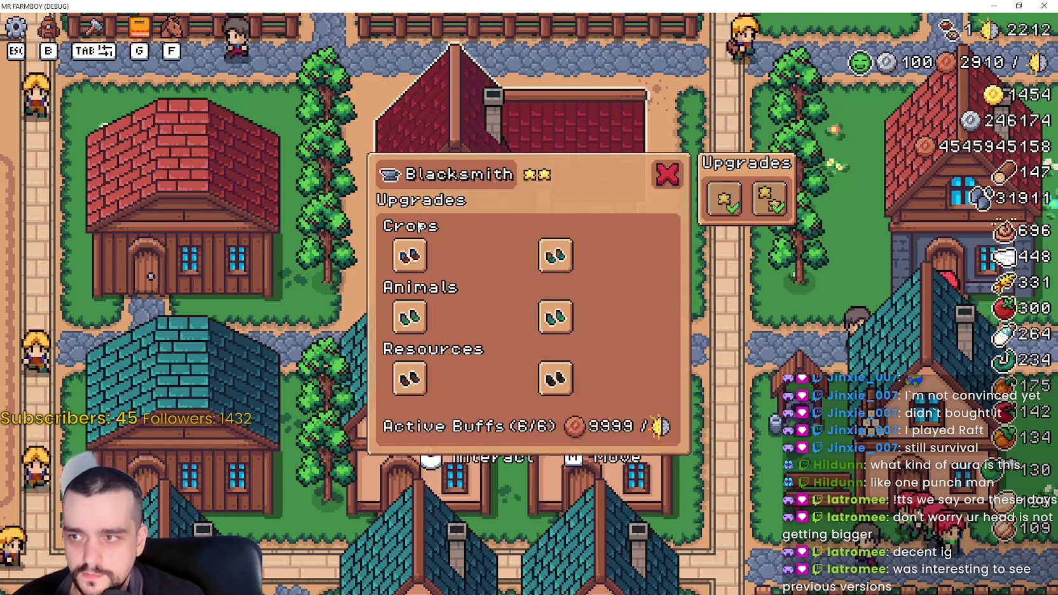
pyautogui.moveTo(553, 252)
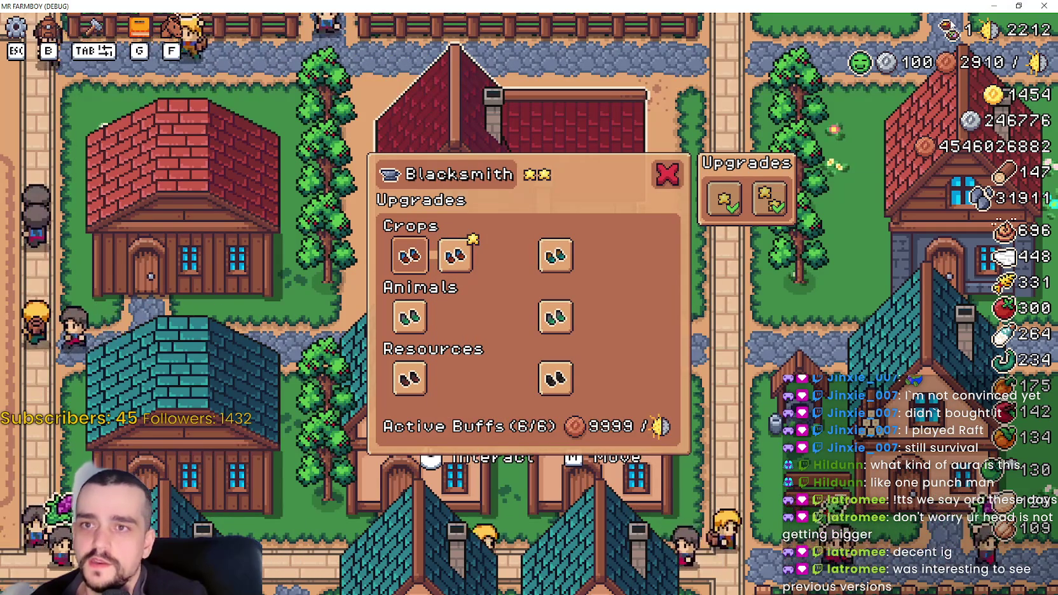
pyautogui.moveTo(455, 263)
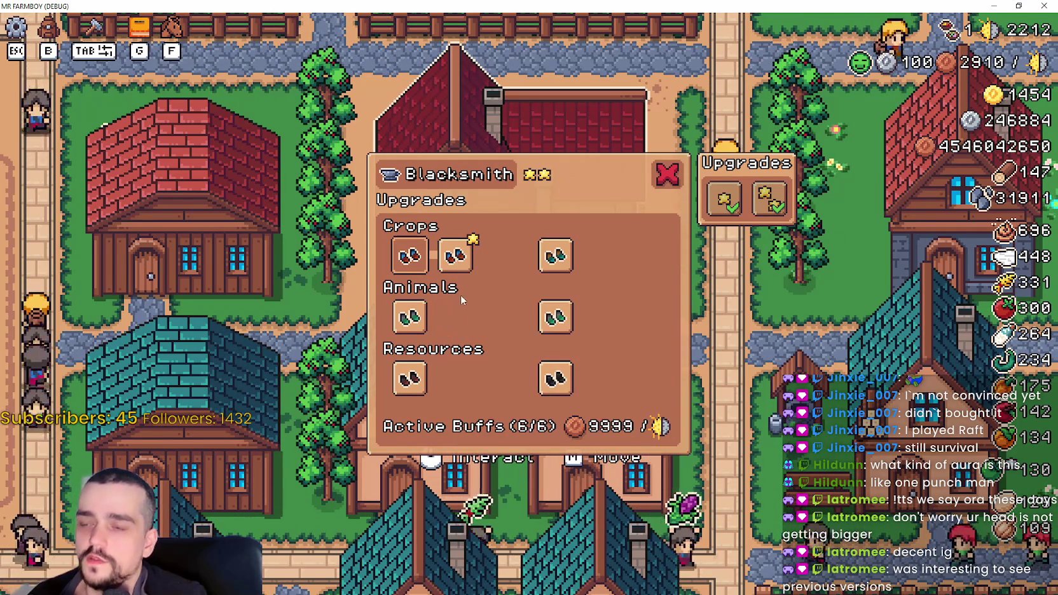
pyautogui.moveTo(449, 256)
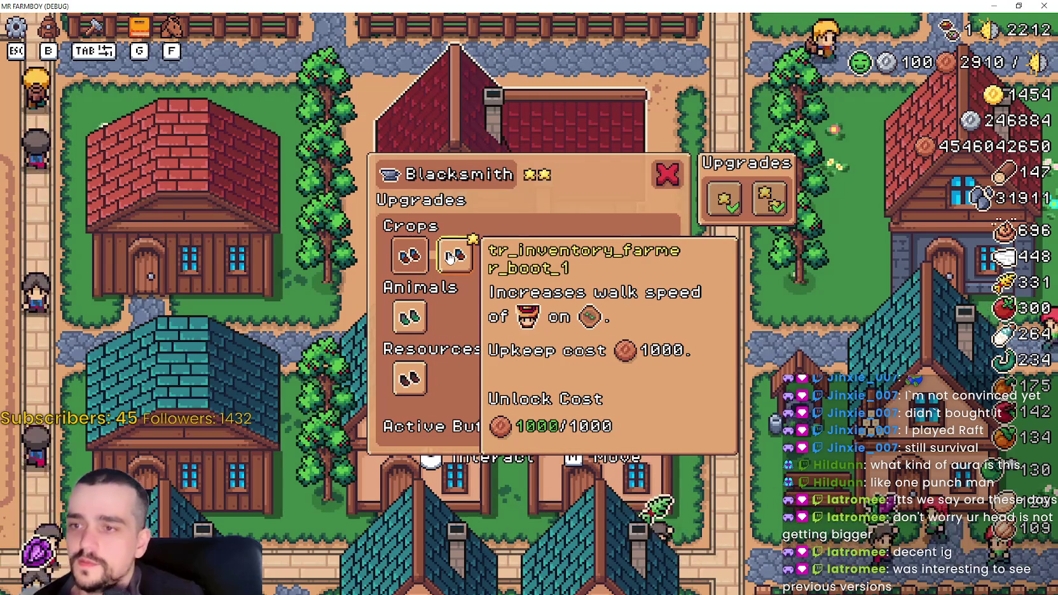
# Buy the Crops, Animals and Resources boot upgrades, including Miner Boots, until each row shows six slots.
pyautogui.click(449, 256)
pyautogui.click(493, 267)
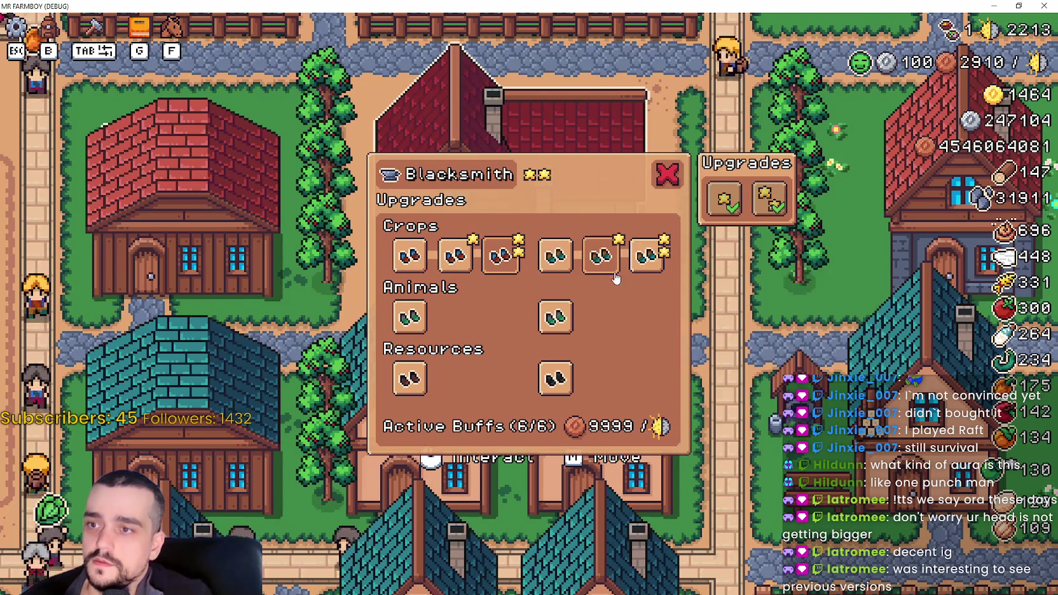
pyautogui.click(555, 317)
pyautogui.click(425, 318)
pyautogui.click(424, 380)
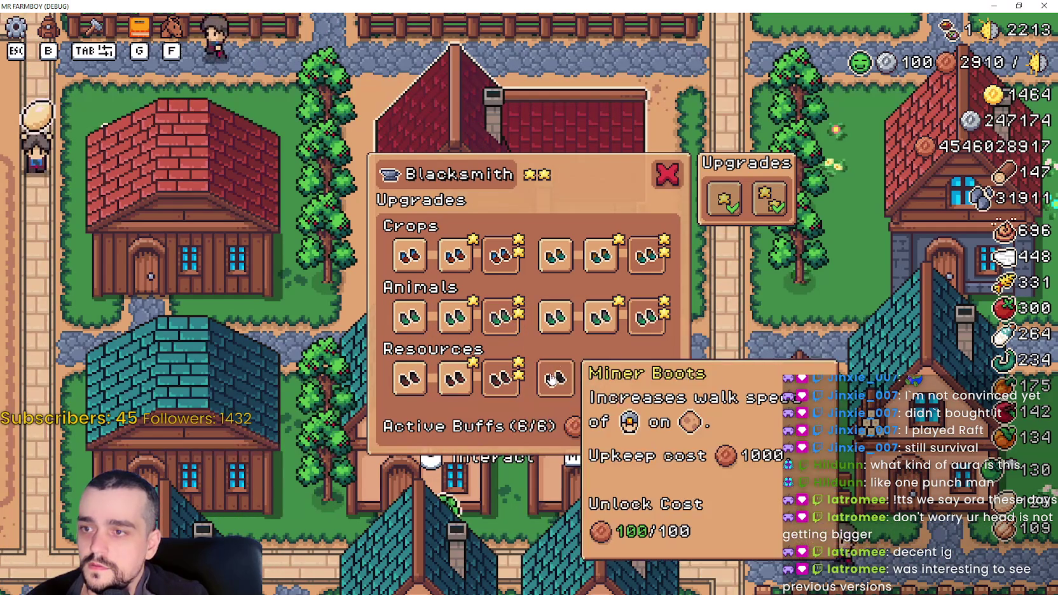
pyautogui.click(555, 380)
pyautogui.click(610, 383)
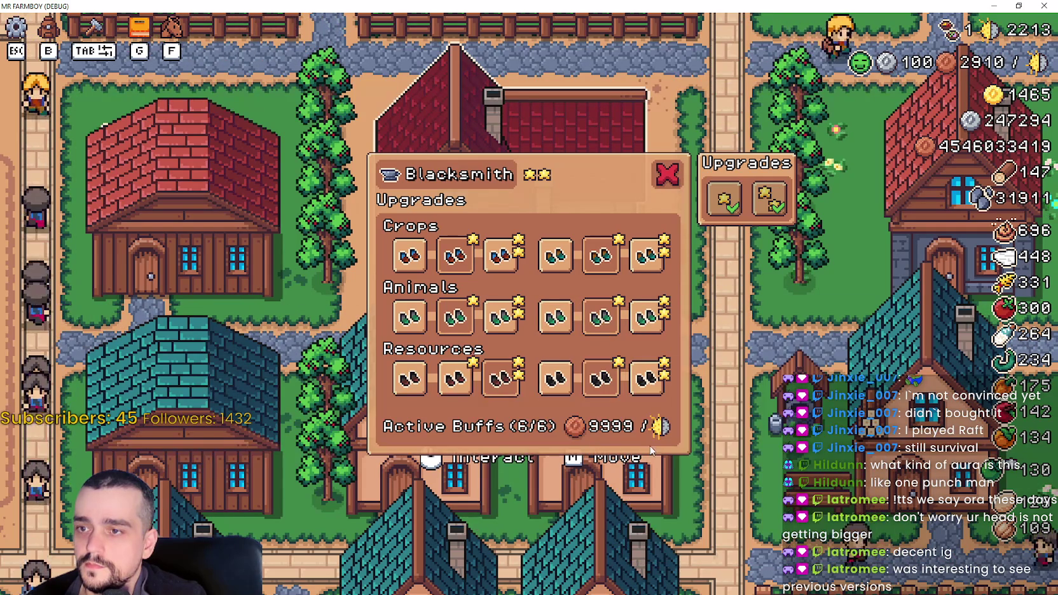
pyautogui.moveTo(459, 315)
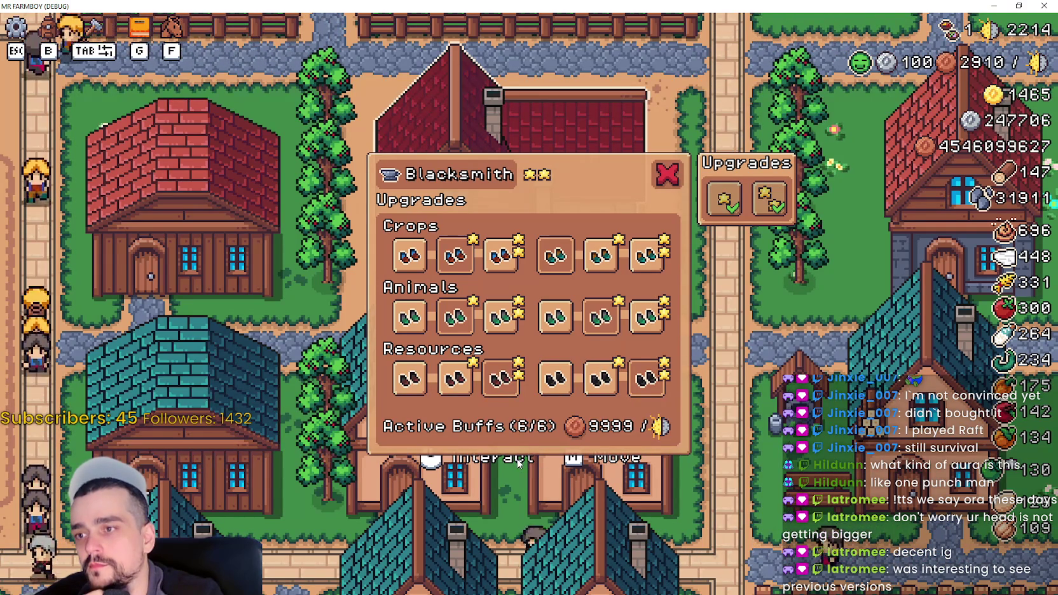
# Look over the Upgrade 1 and Upgrade 2 cards, then un-maximize the game window to reveal the editor.
pyautogui.moveTo(720, 200)
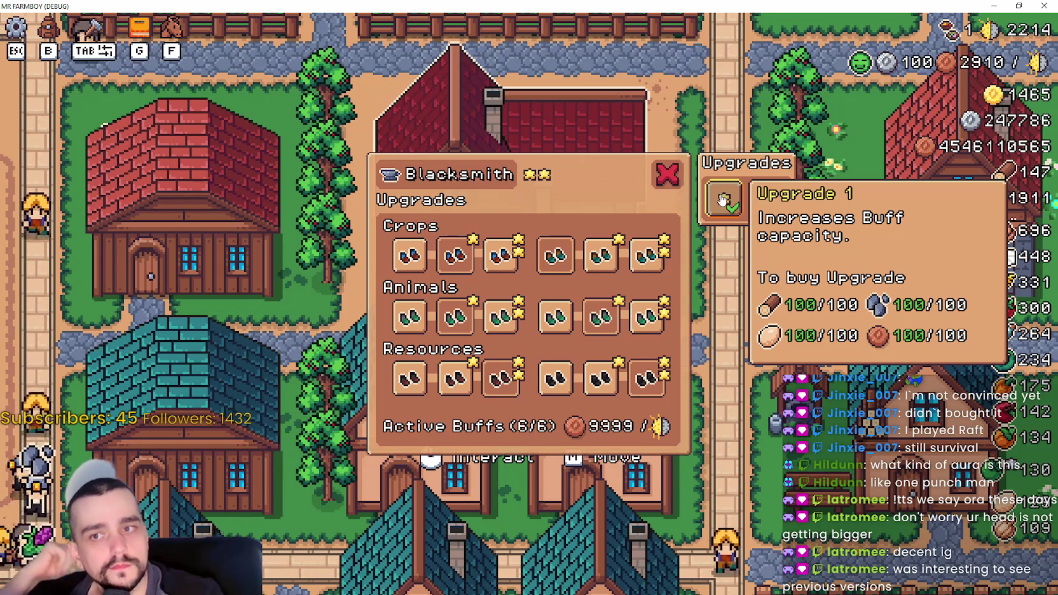
pyautogui.moveTo(764, 202)
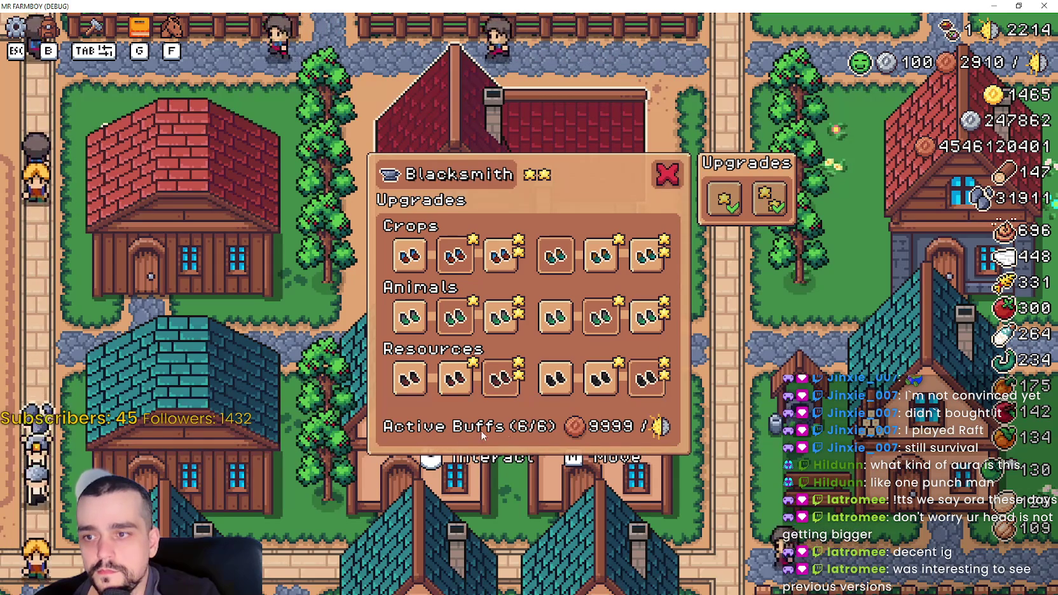
pyautogui.moveTo(557, 379)
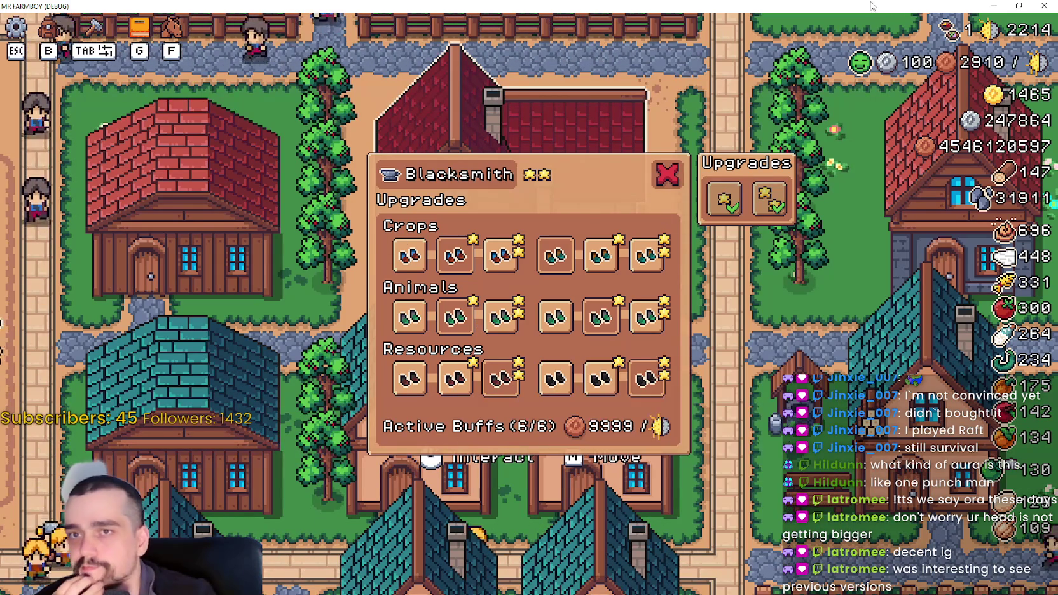
pyautogui.click(1018, 6)
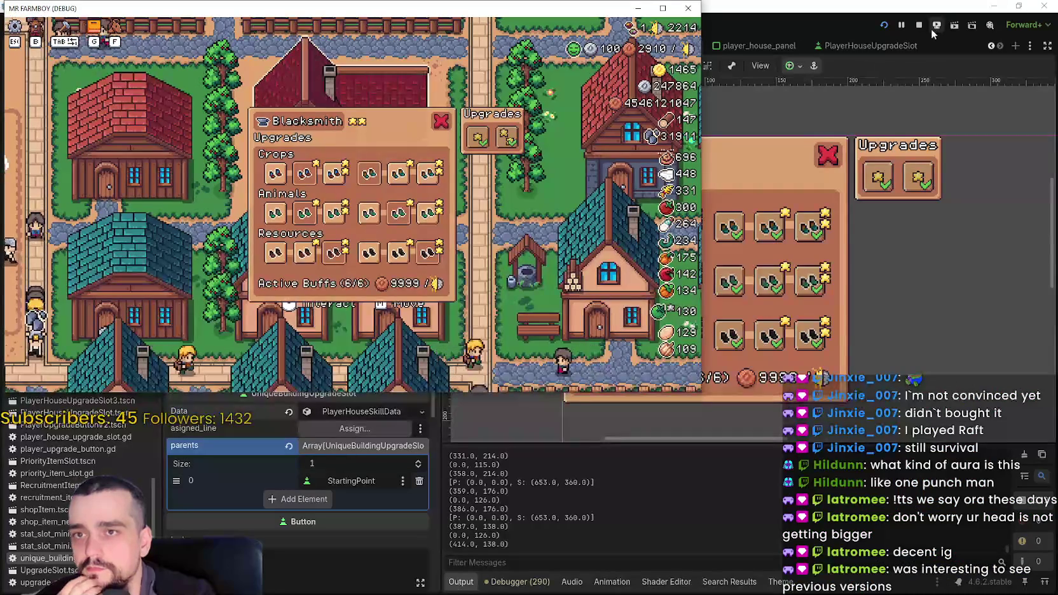
# Stop the running game and select the FarmerBoots1 slot under Crops in the blacksmith panel scene.
pyautogui.click(920, 25)
pyautogui.scroll(2, 675, 231)
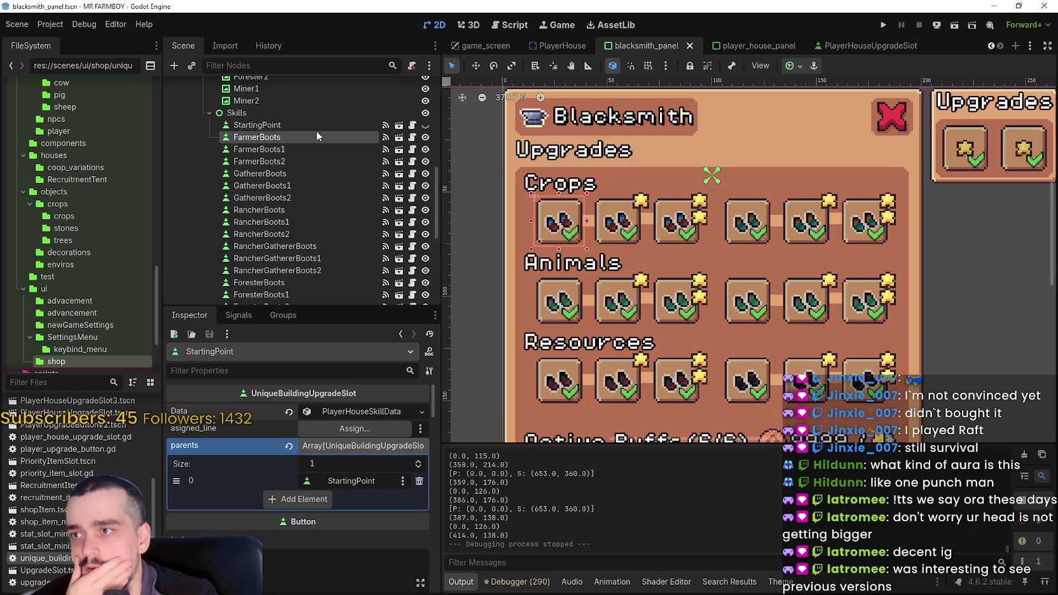
pyautogui.scroll(-5, 381, 502)
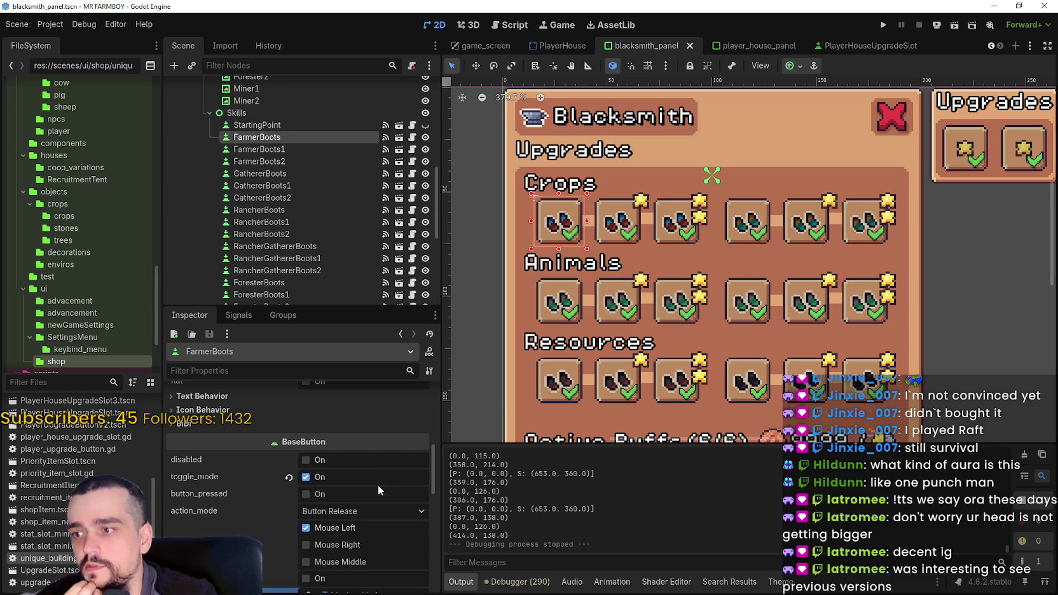
pyautogui.moveTo(218, 480)
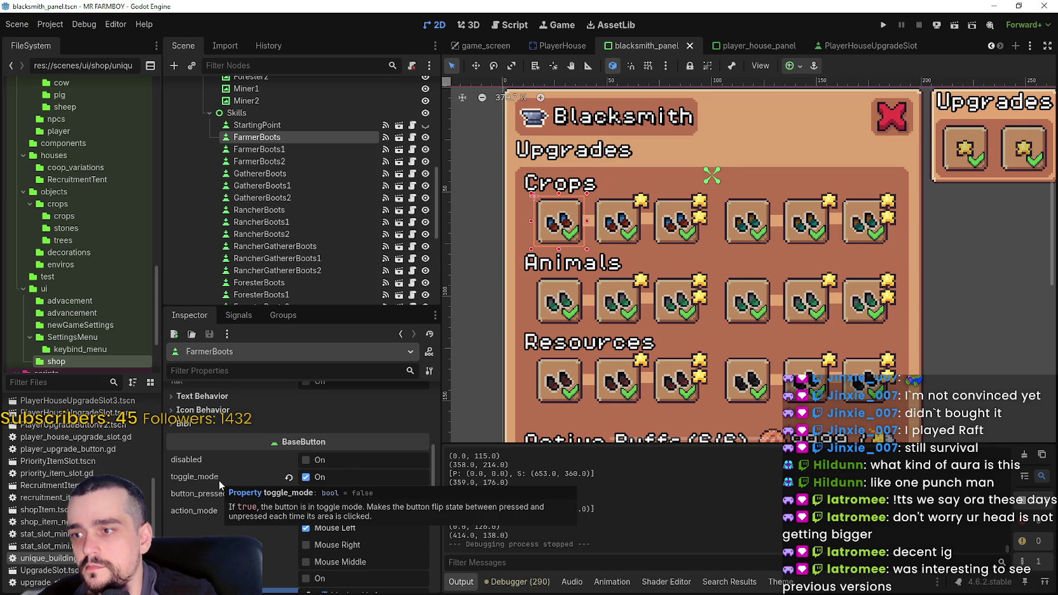
pyautogui.scroll(-2, 217, 479)
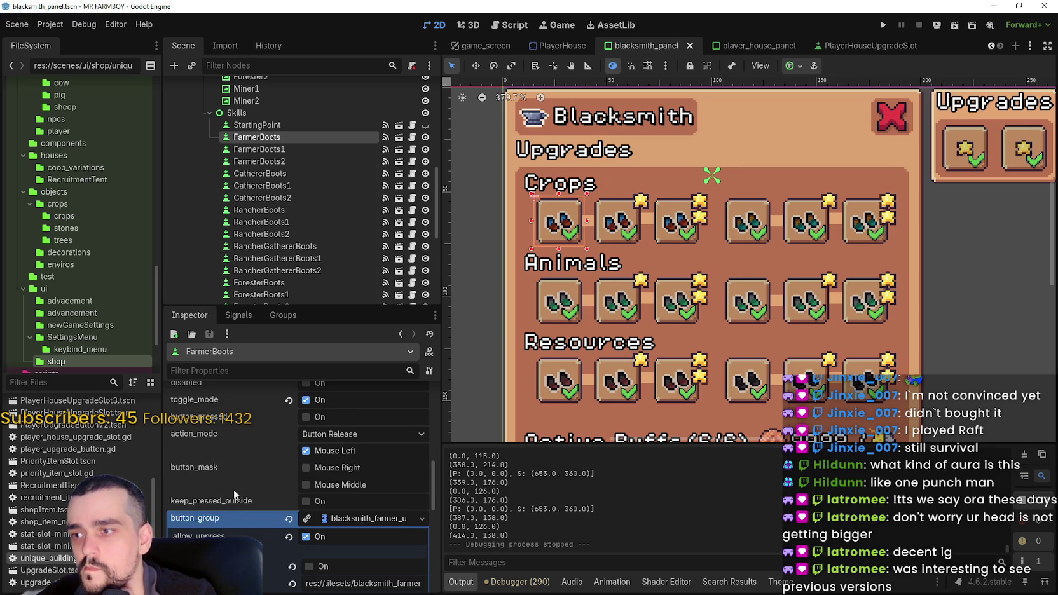
pyautogui.scroll(-1, 280, 499)
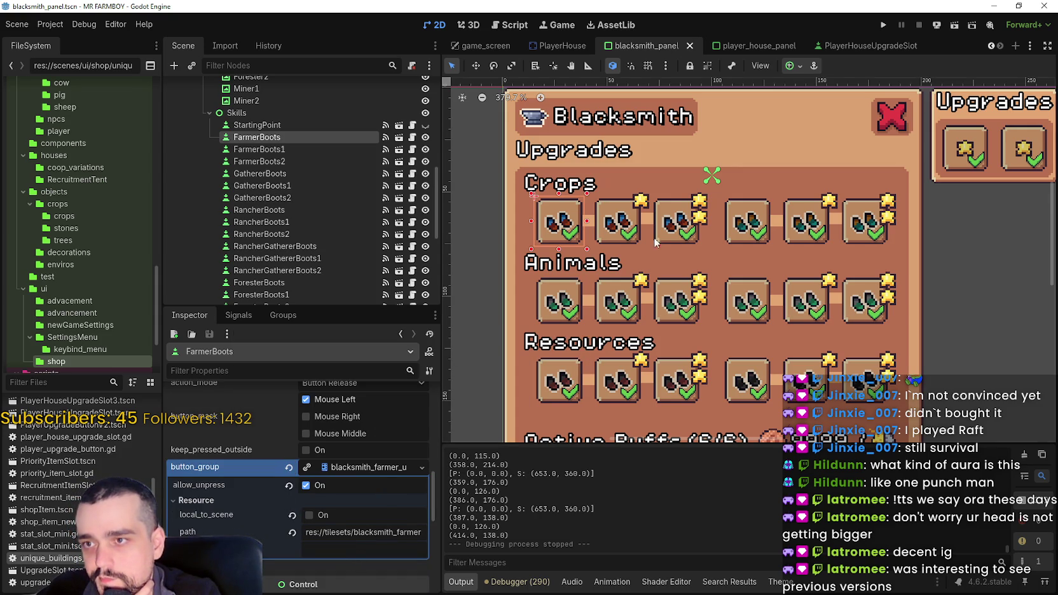
pyautogui.scroll(1, 620, 233)
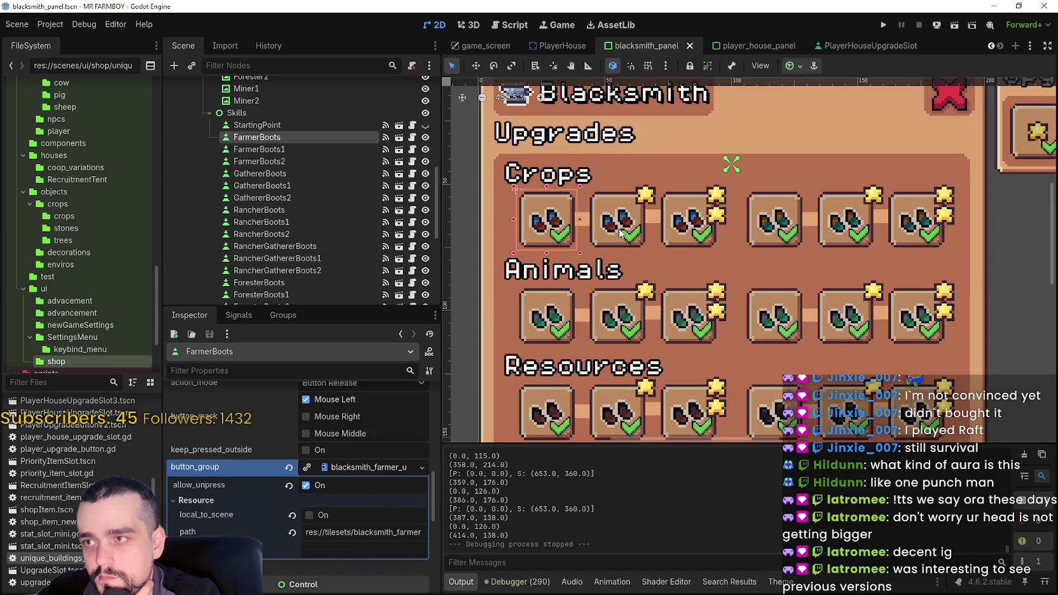
pyautogui.click(617, 246)
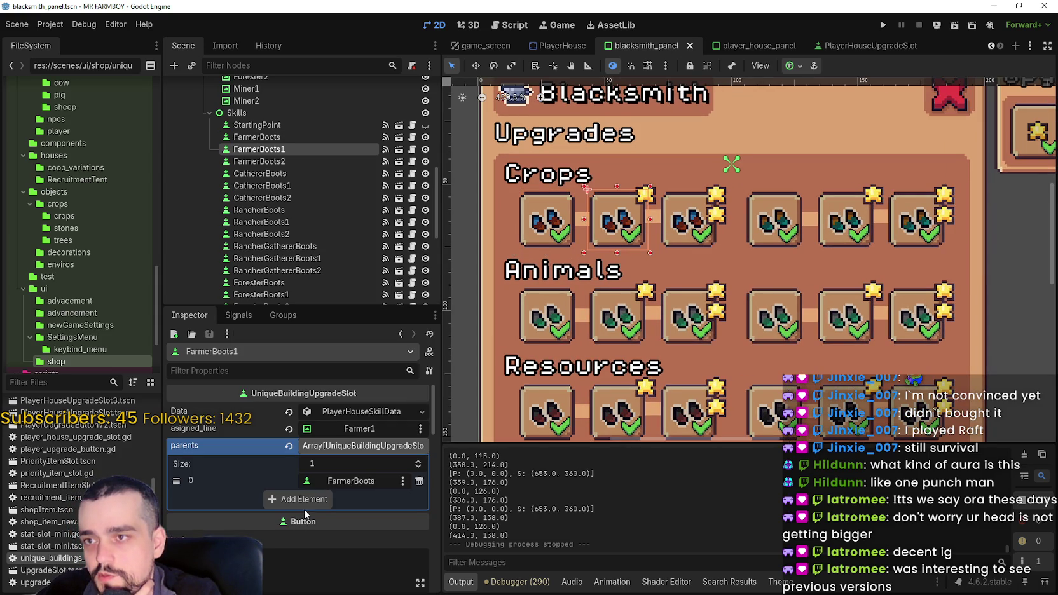
pyautogui.scroll(-5, 318, 484)
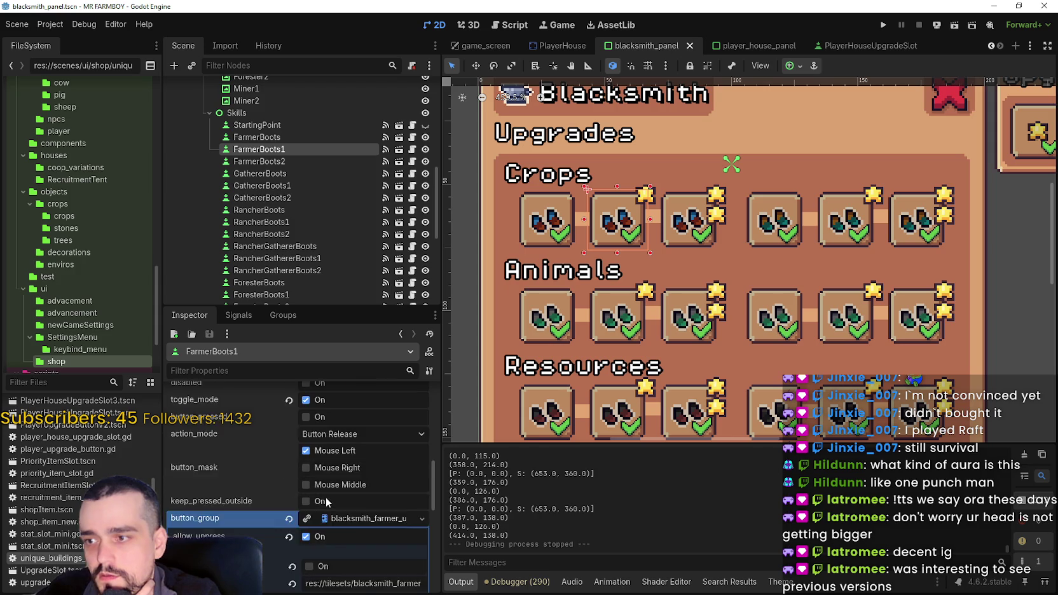
pyautogui.scroll(-3, 325, 497)
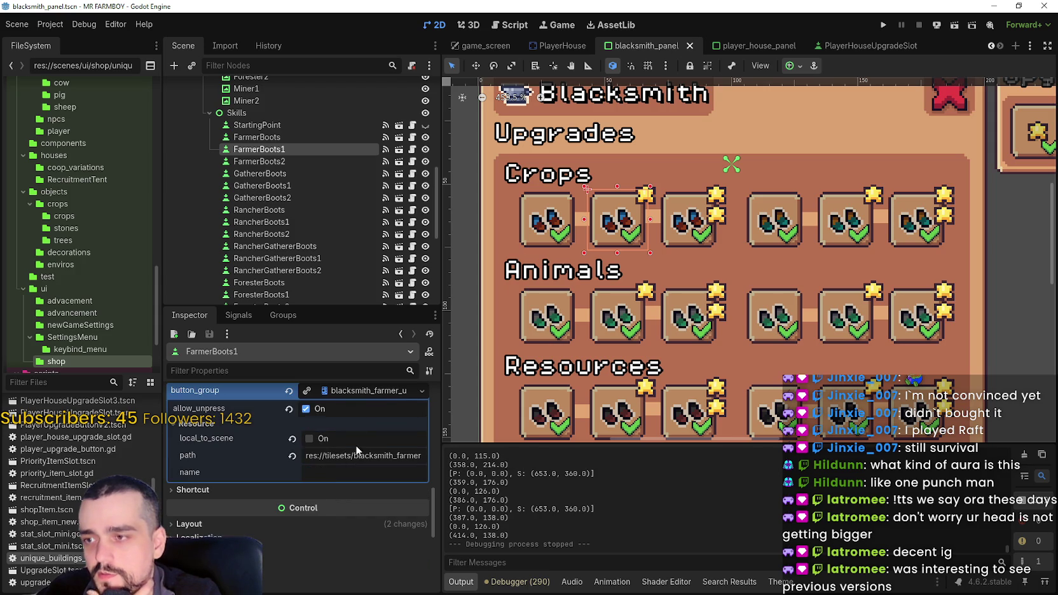
pyautogui.scroll(-2, 355, 445)
pyautogui.scroll(6, 353, 452)
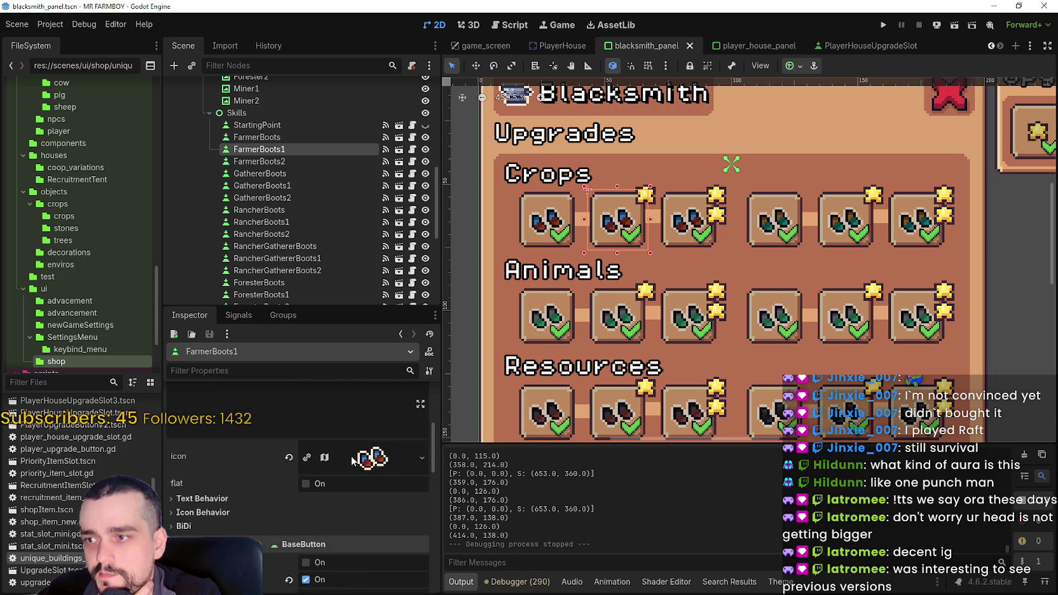
pyautogui.scroll(5, 350, 455)
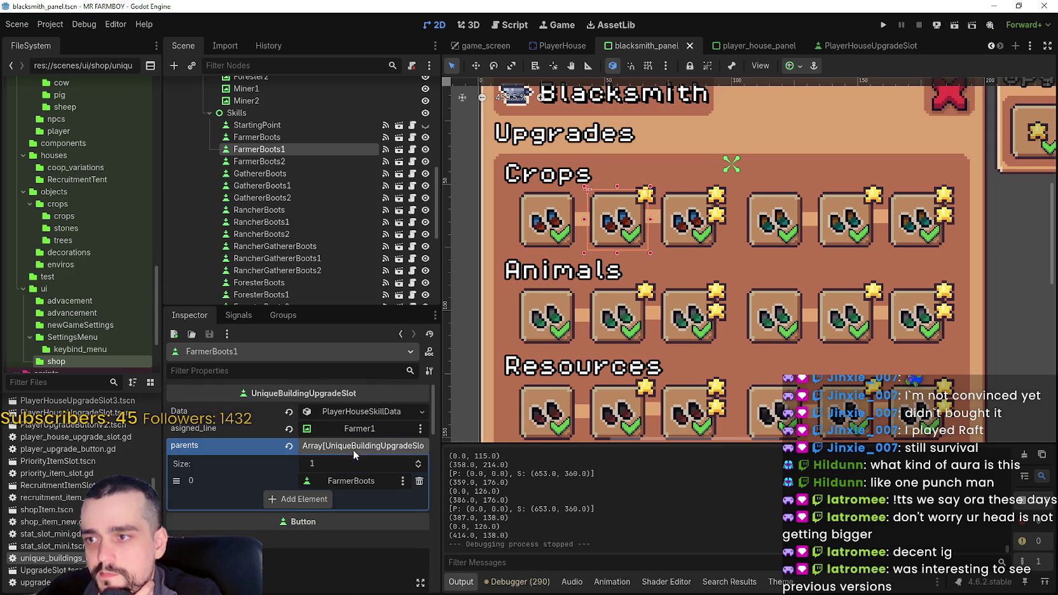
# Add a Gold 999999 requirement to FarmerBoots1's skill data and save the scene.
pyautogui.click(363, 412)
pyautogui.scroll(-2, 336, 483)
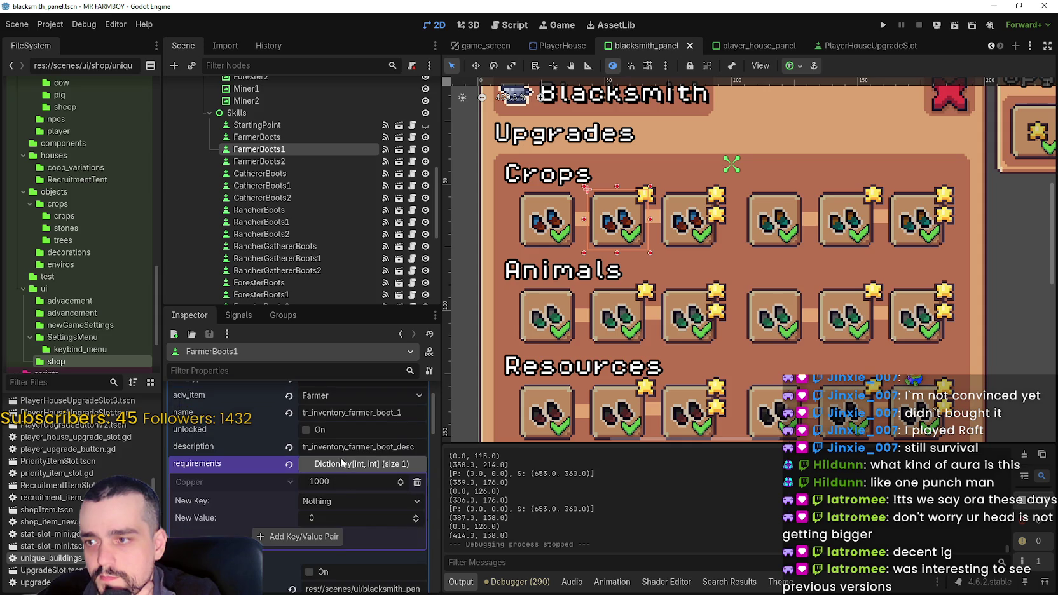
pyautogui.click(329, 500)
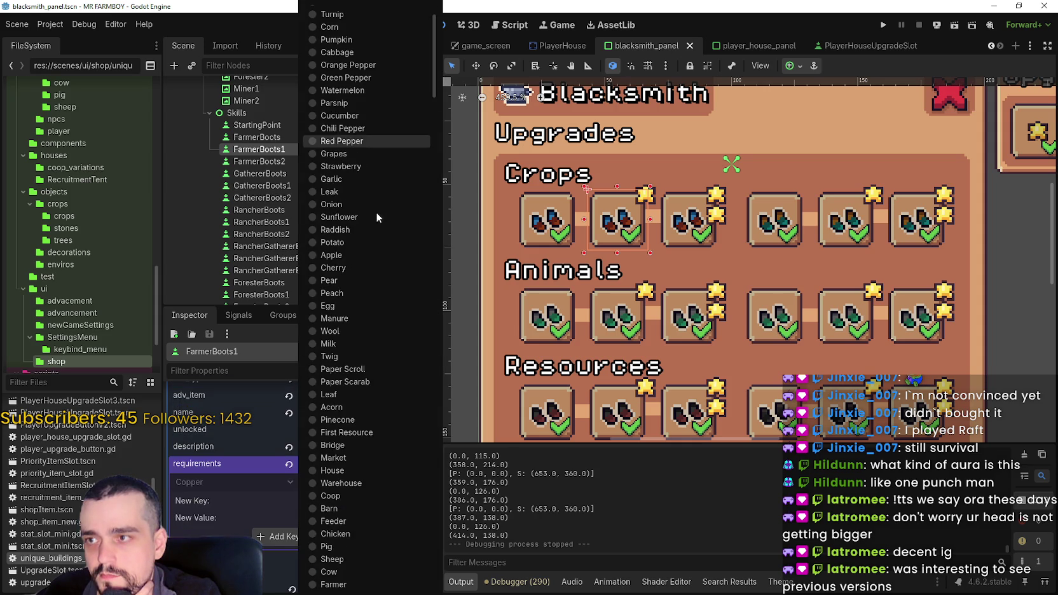
pyautogui.scroll(-5, 355, 191)
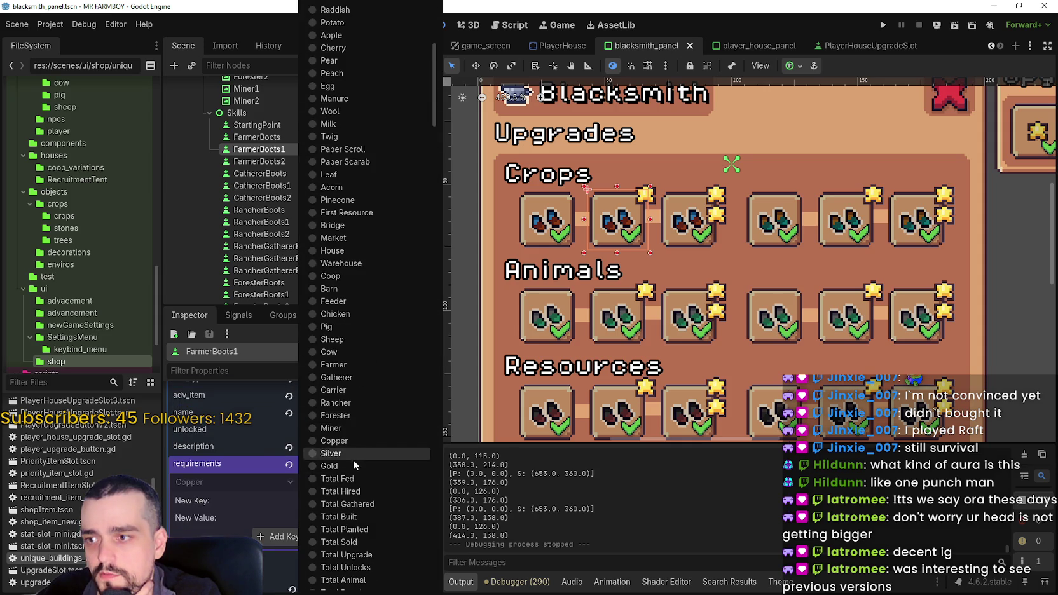
pyautogui.click(351, 466)
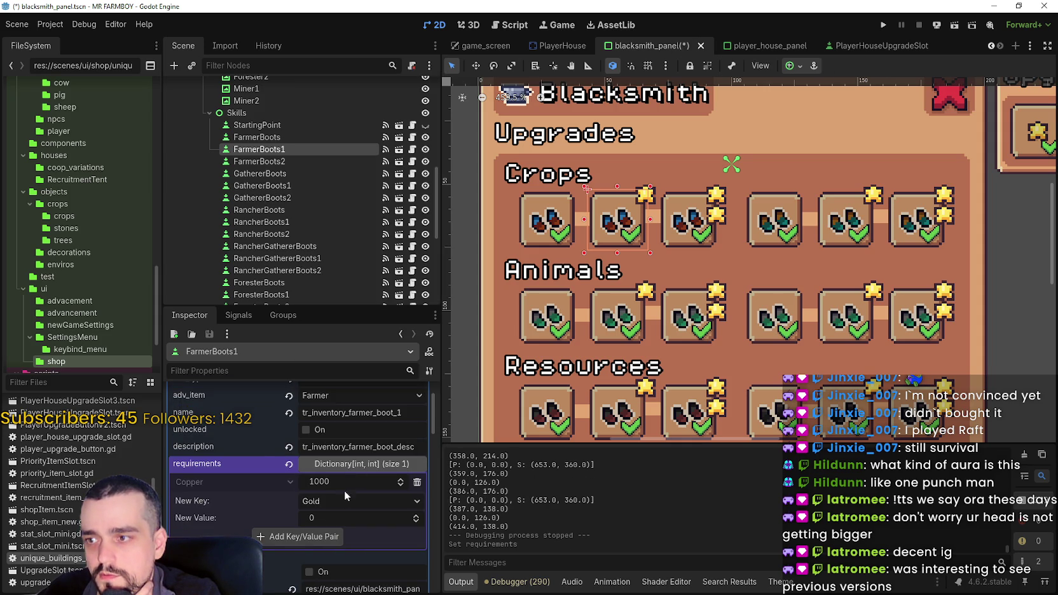
pyautogui.click(325, 542)
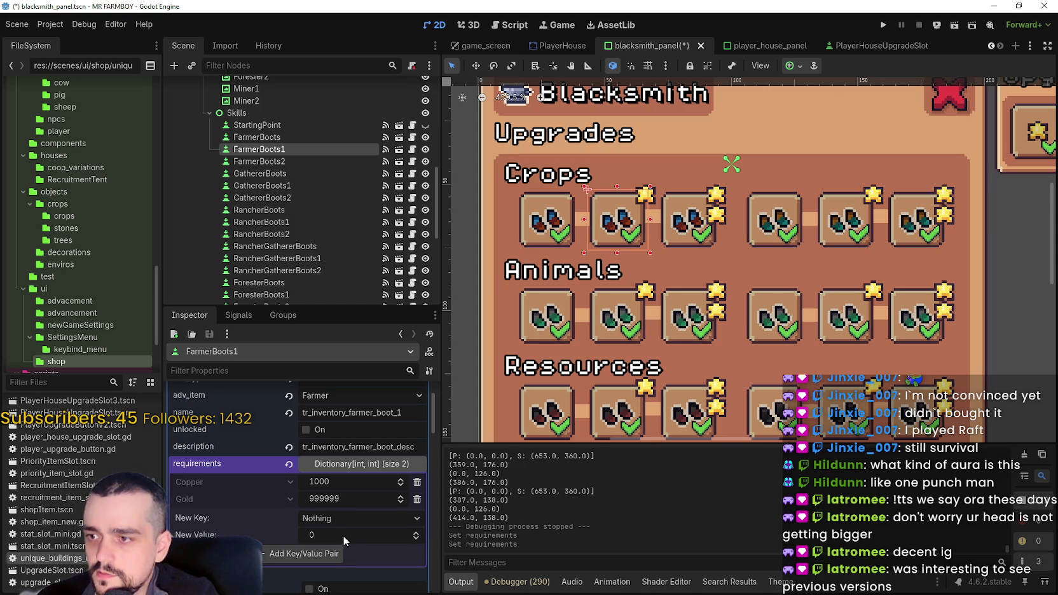
pyautogui.hotkey('ctrl', 's')
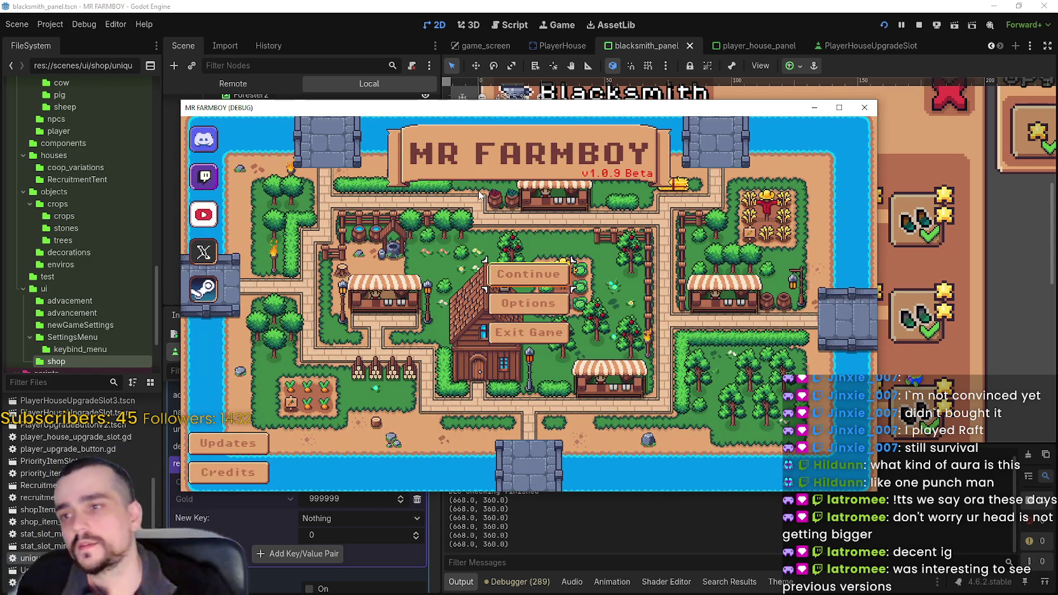
pyautogui.click(525, 269)
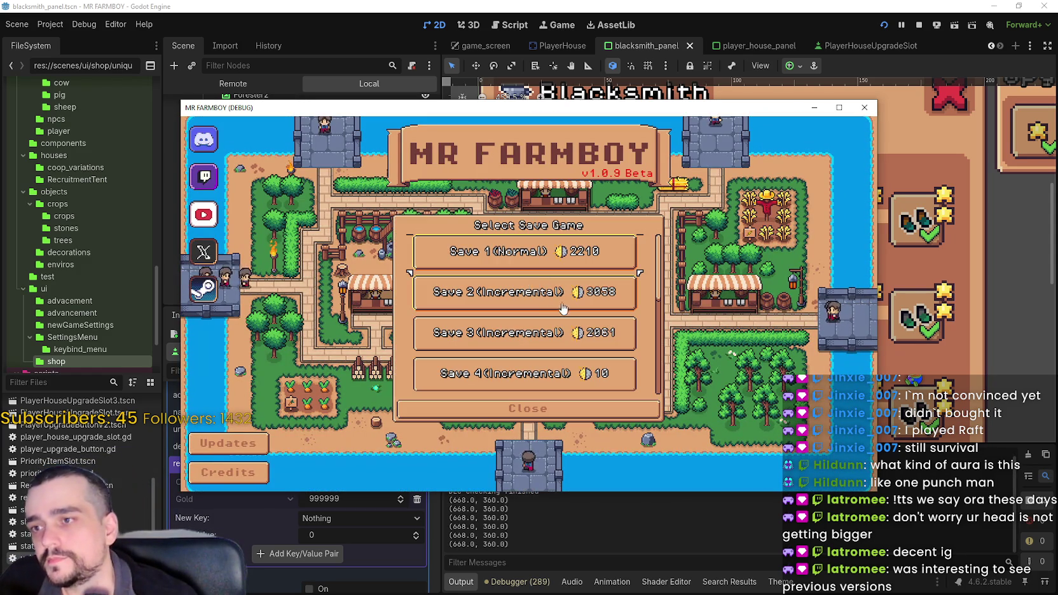
pyautogui.click(525, 267)
pyautogui.click(482, 259)
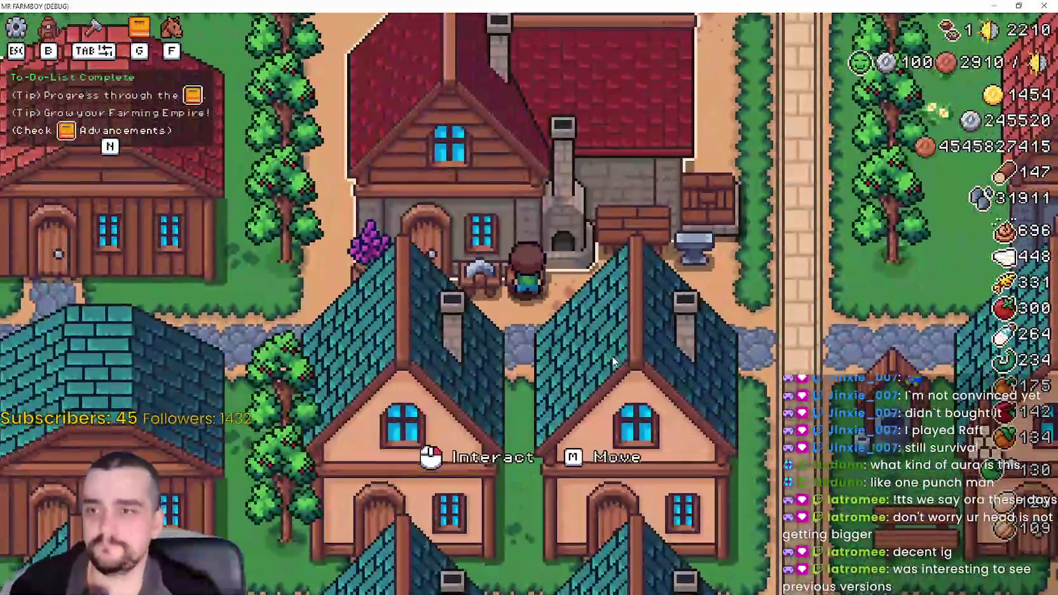
pyautogui.click(617, 347)
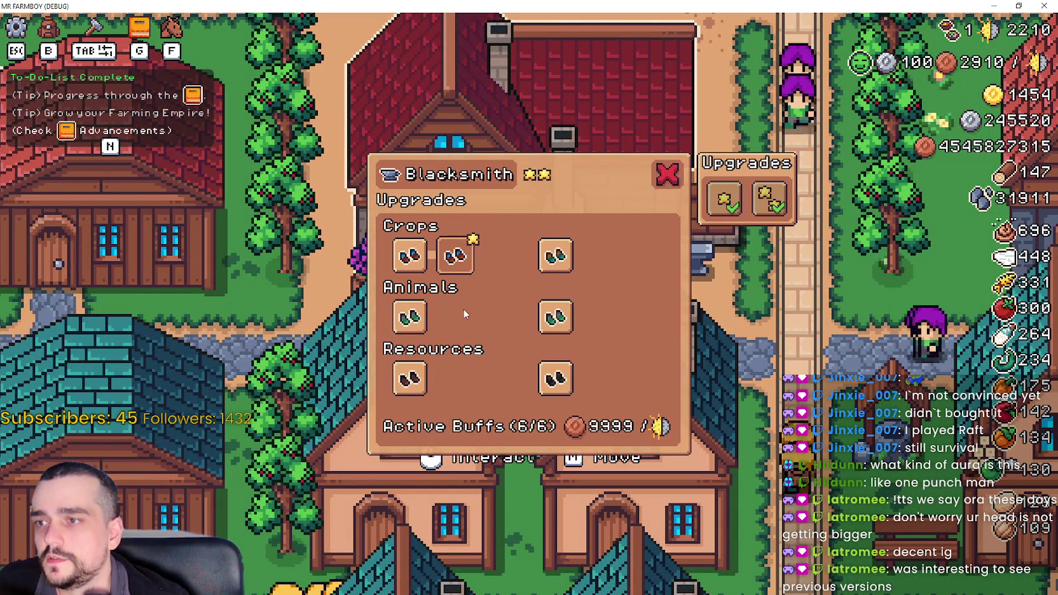
pyautogui.moveTo(456, 266)
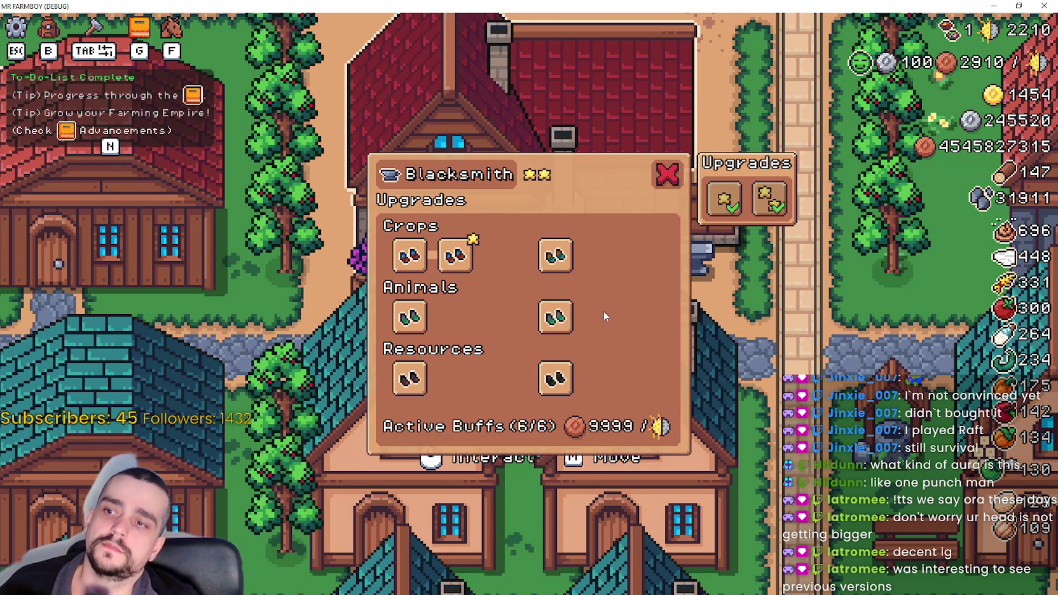
pyautogui.moveTo(548, 256)
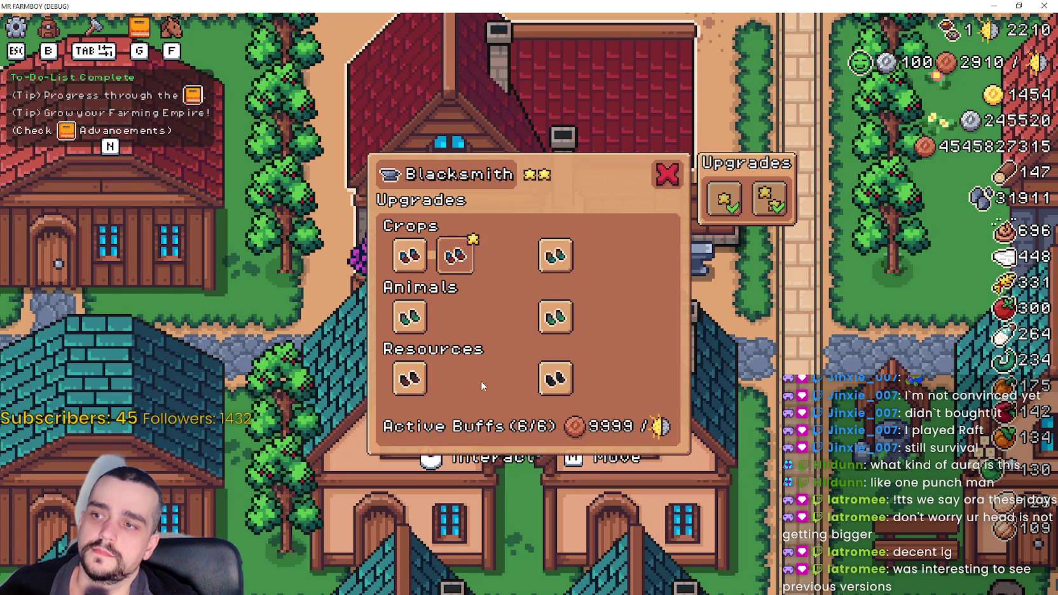
pyautogui.click(1018, 5)
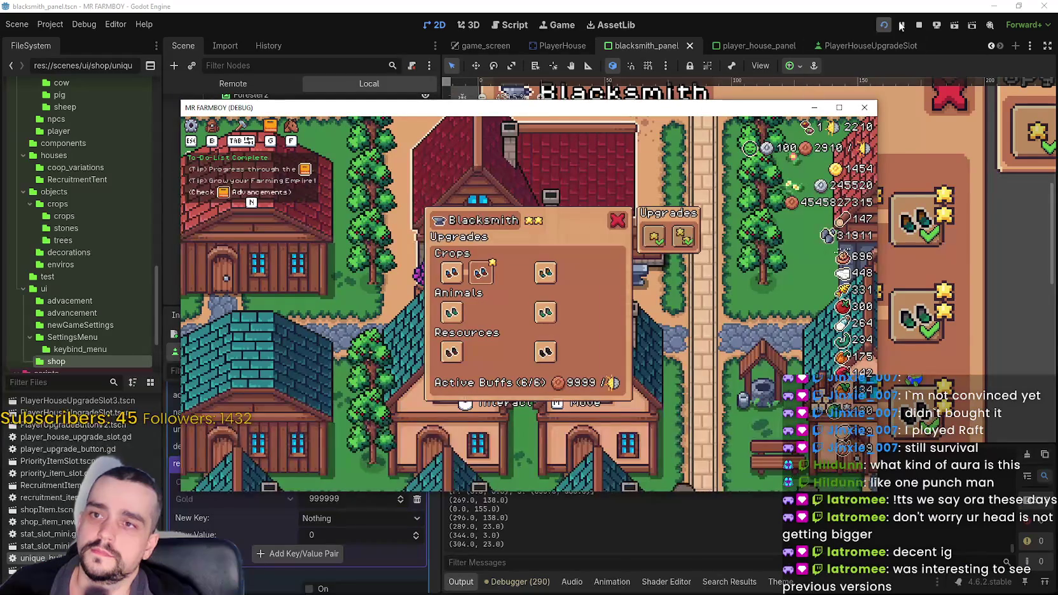
pyautogui.click(919, 26)
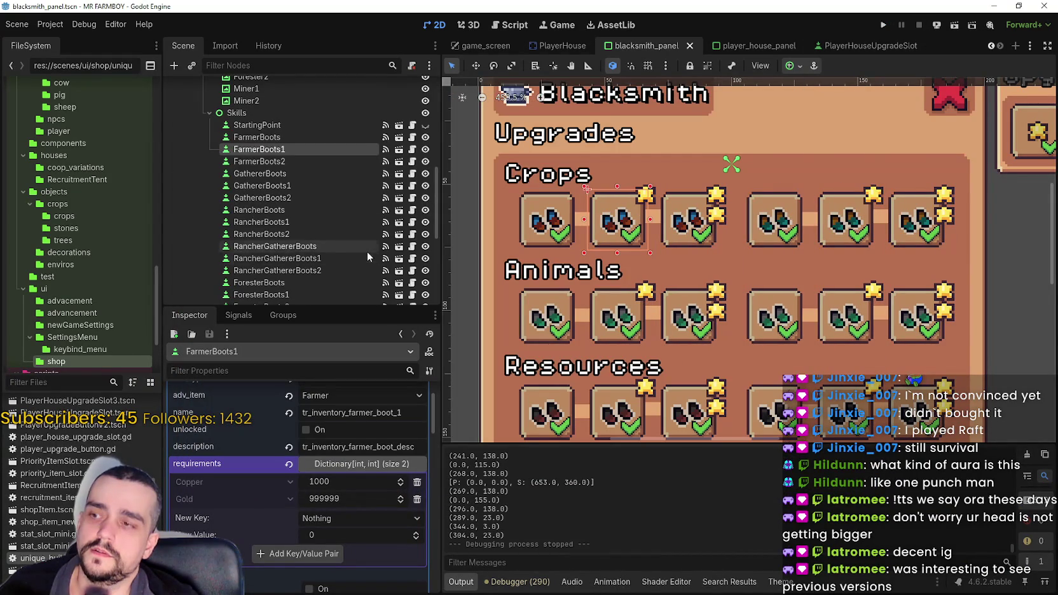
# Uncheck toggle_mode on both the FarmerBoots1 and FarmerBoots buttons.
pyautogui.scroll(3, 354, 527)
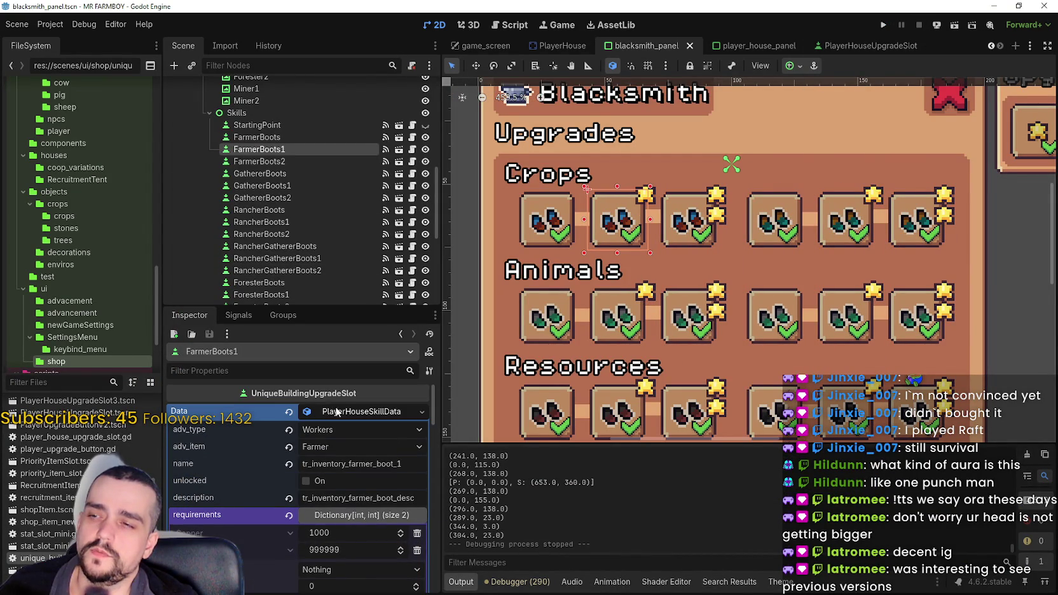
pyautogui.click(346, 411)
pyautogui.scroll(-5, 318, 501)
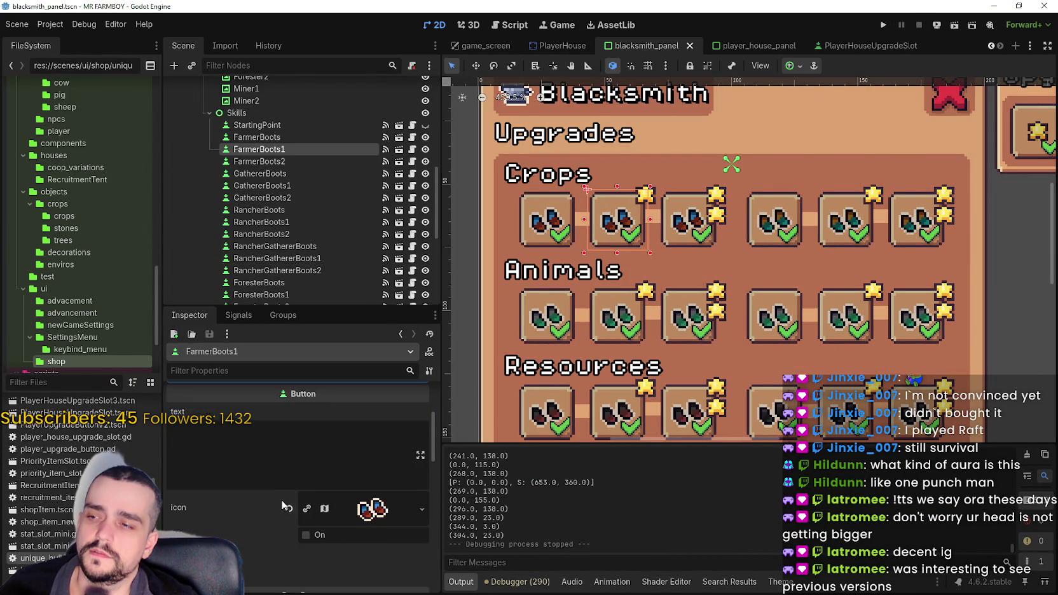
pyautogui.click(321, 505)
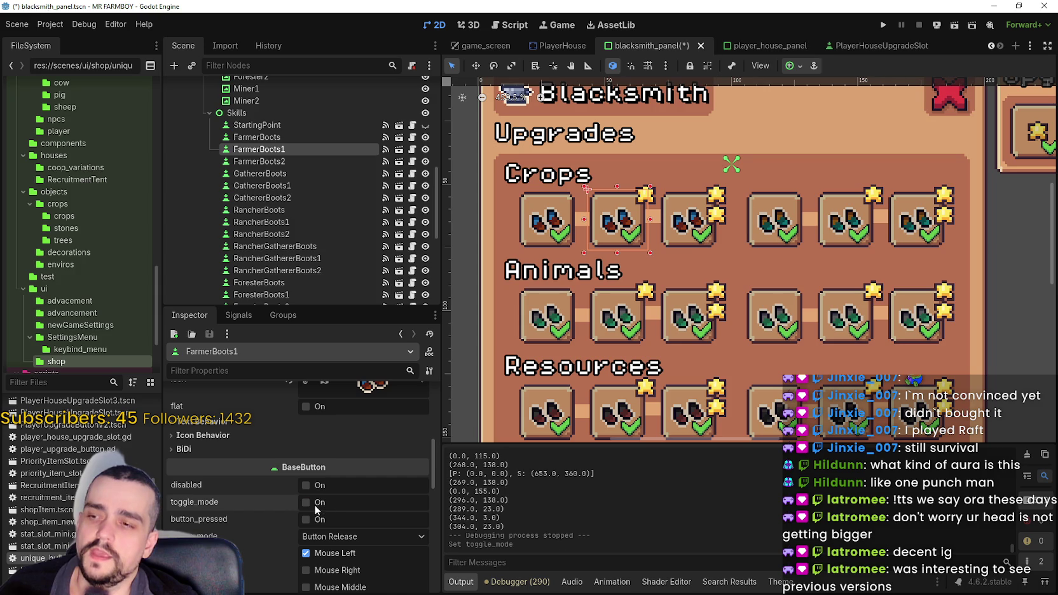
pyautogui.click(289, 134)
pyautogui.scroll(-2, 324, 505)
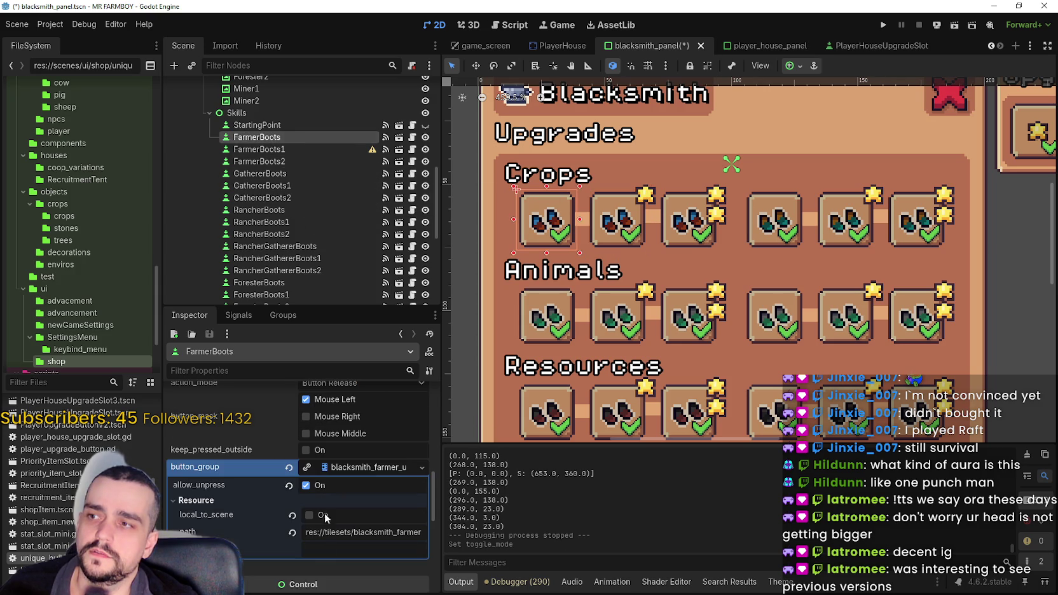
pyautogui.scroll(2, 327, 513)
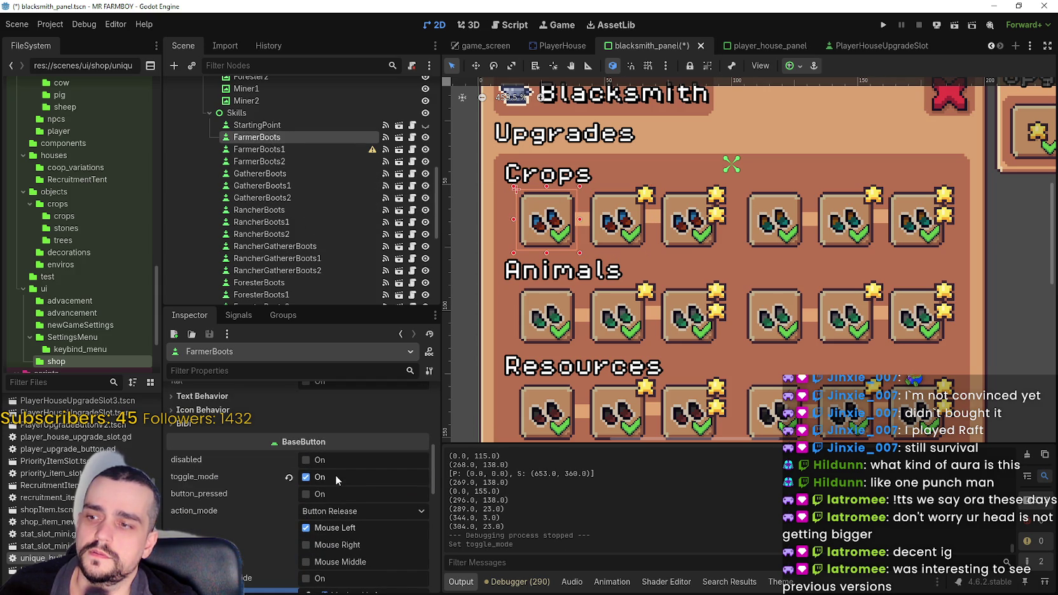
pyautogui.click(335, 476)
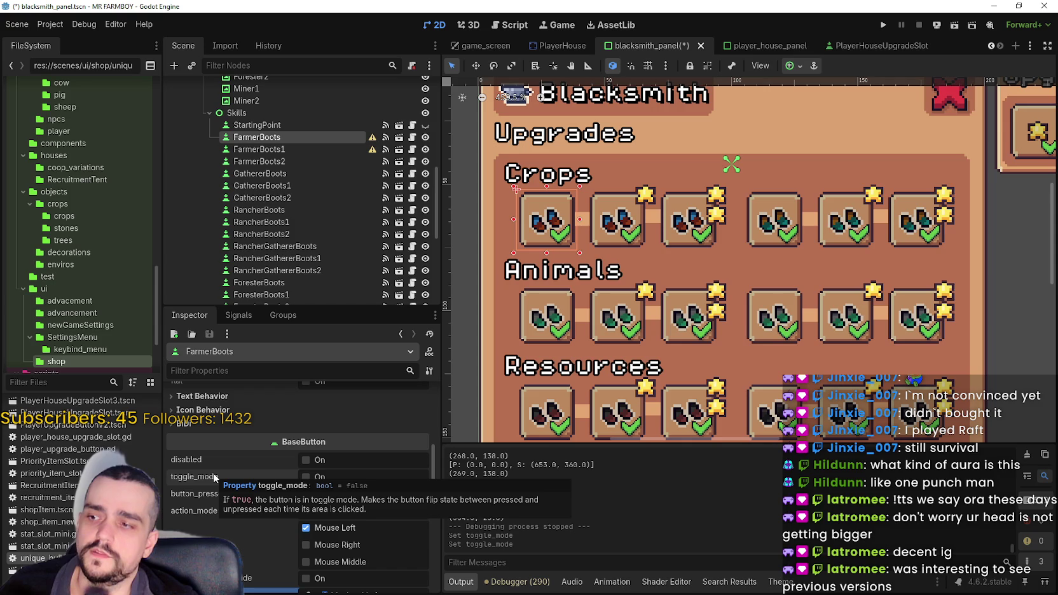
# Save the scene and run the project.
pyautogui.hotkey('ctrl', 's')
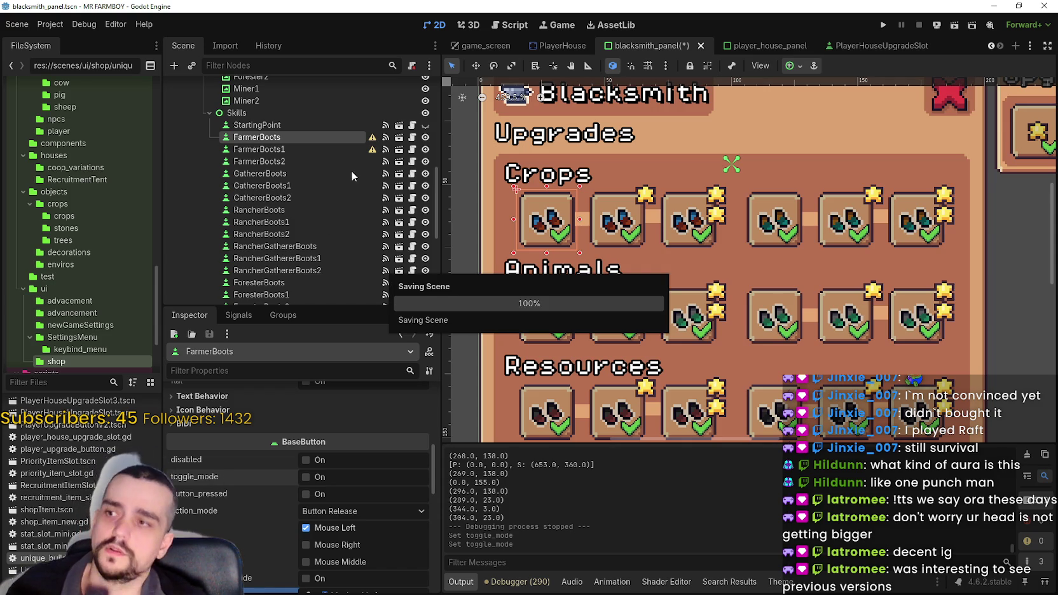
pyautogui.moveTo(372, 141)
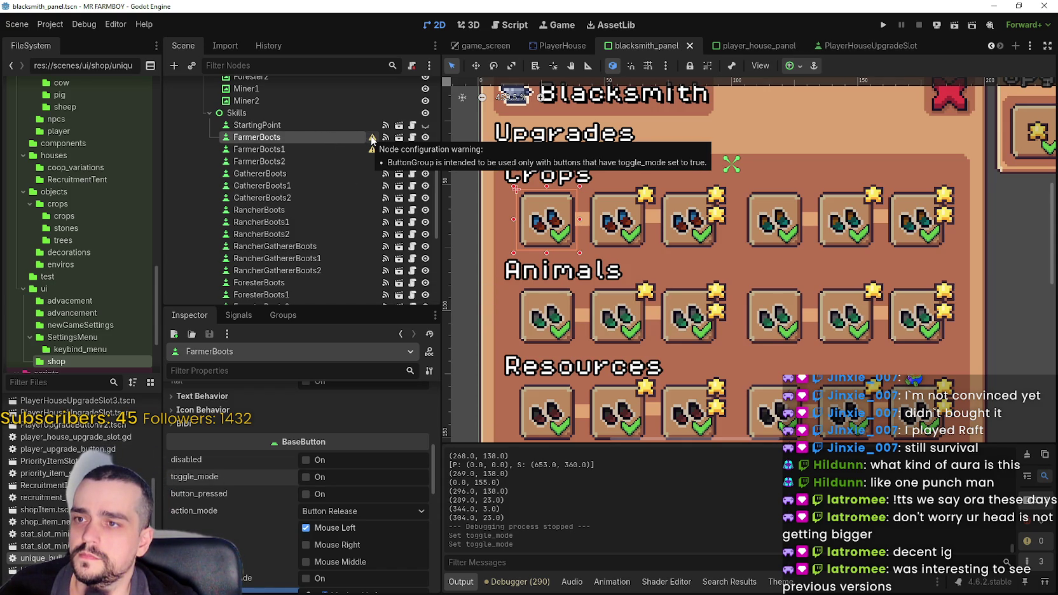
pyautogui.click(885, 24)
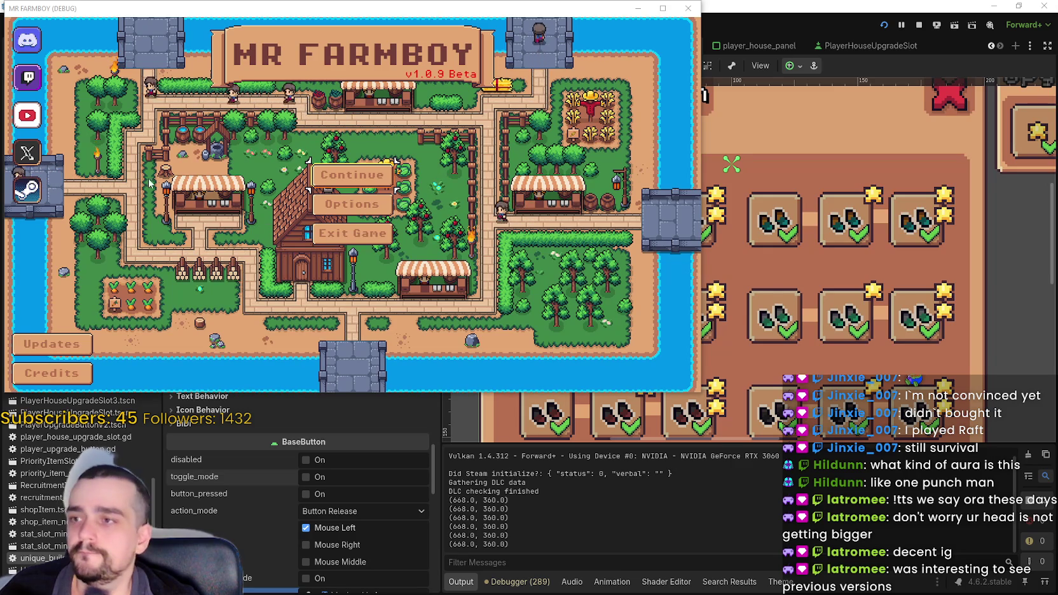
# Load Save 1 and maximize the game window.
pyautogui.click(343, 177)
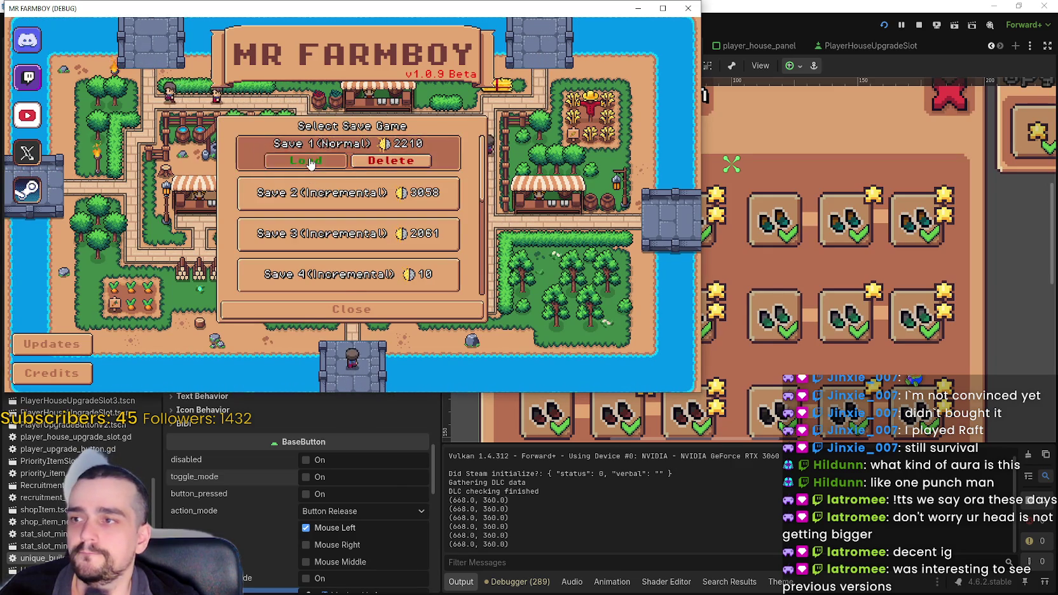
pyautogui.click(310, 163)
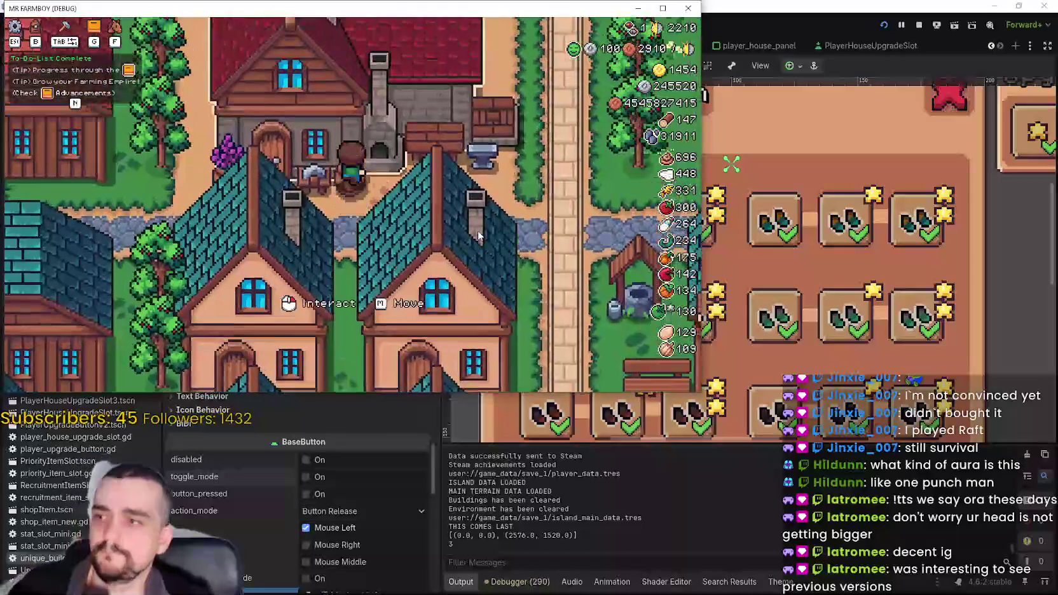
pyautogui.click(662, 8)
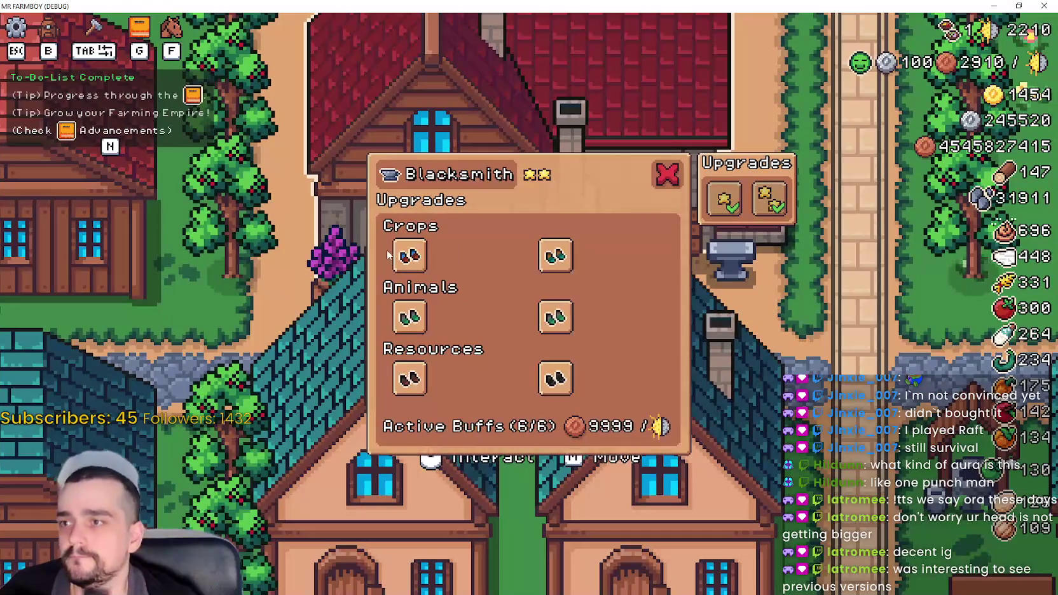
# Open the Blacksmith panel to check the boot slots, then restore the window and stop the game.
pyautogui.click(409, 255)
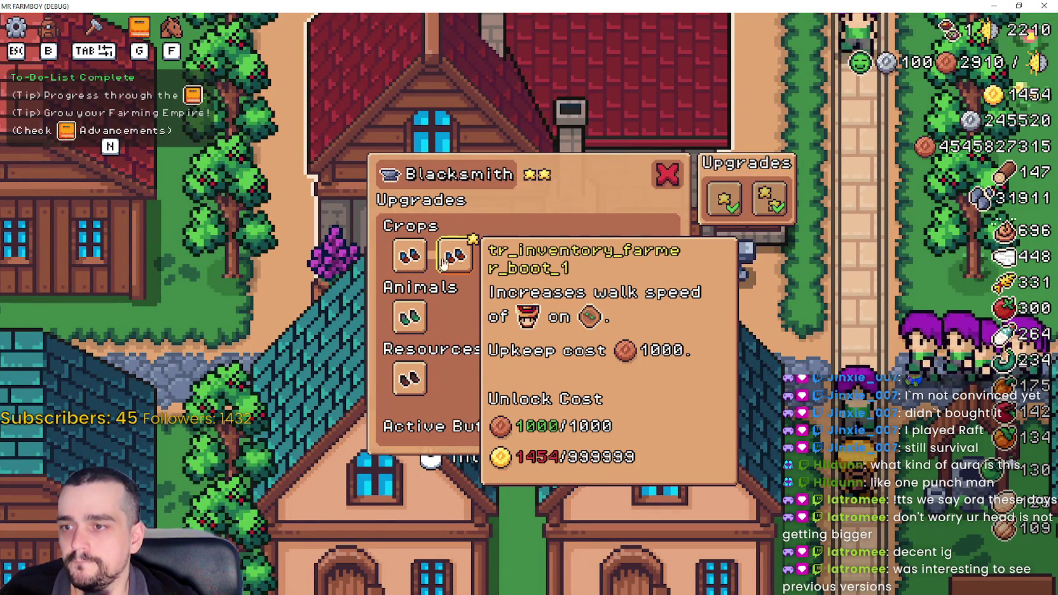
pyautogui.moveTo(469, 275)
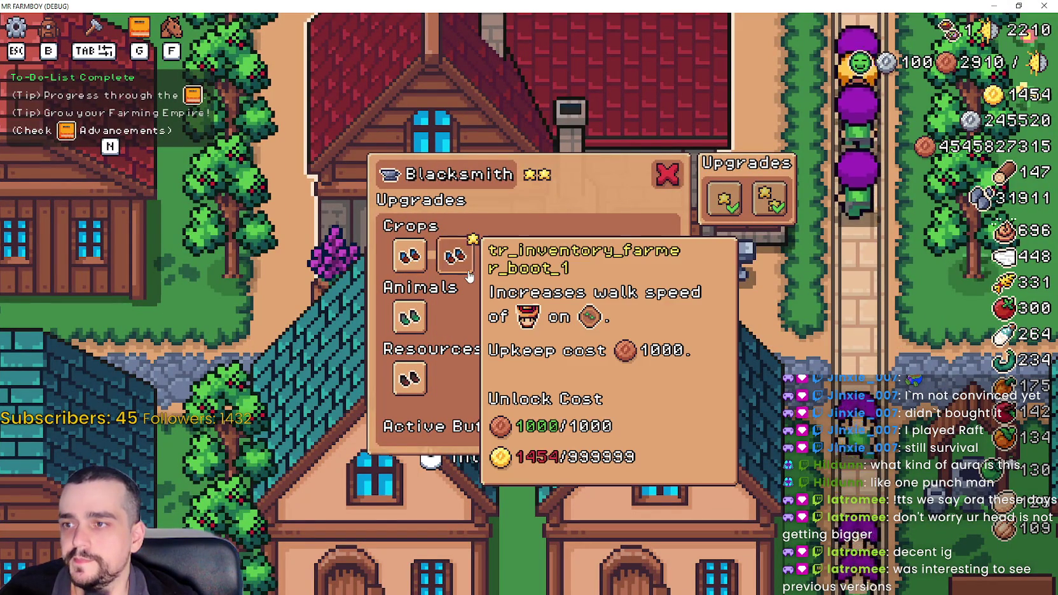
pyautogui.moveTo(420, 274)
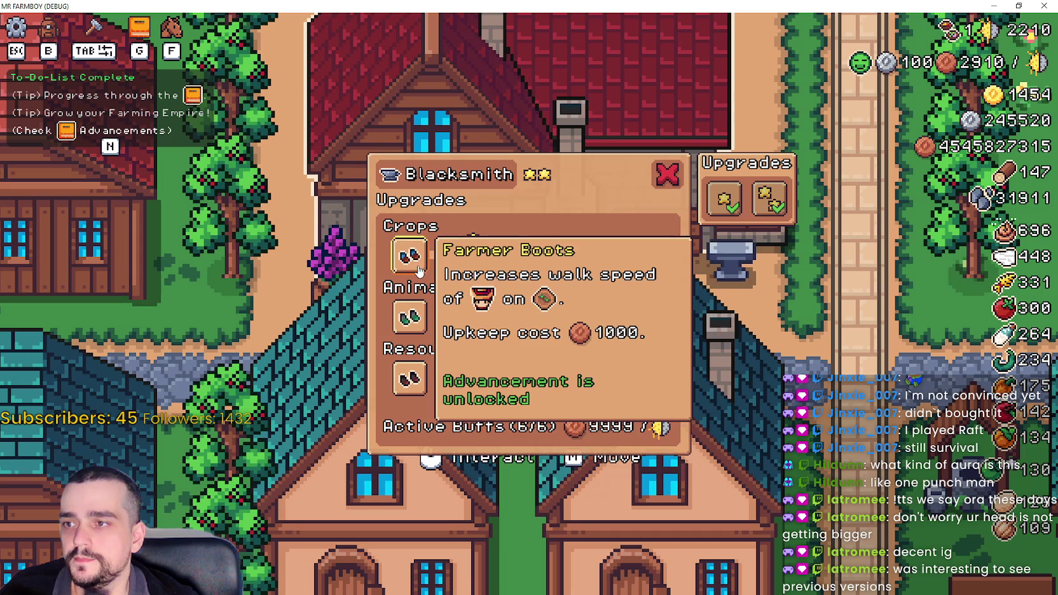
pyautogui.click(1017, 6)
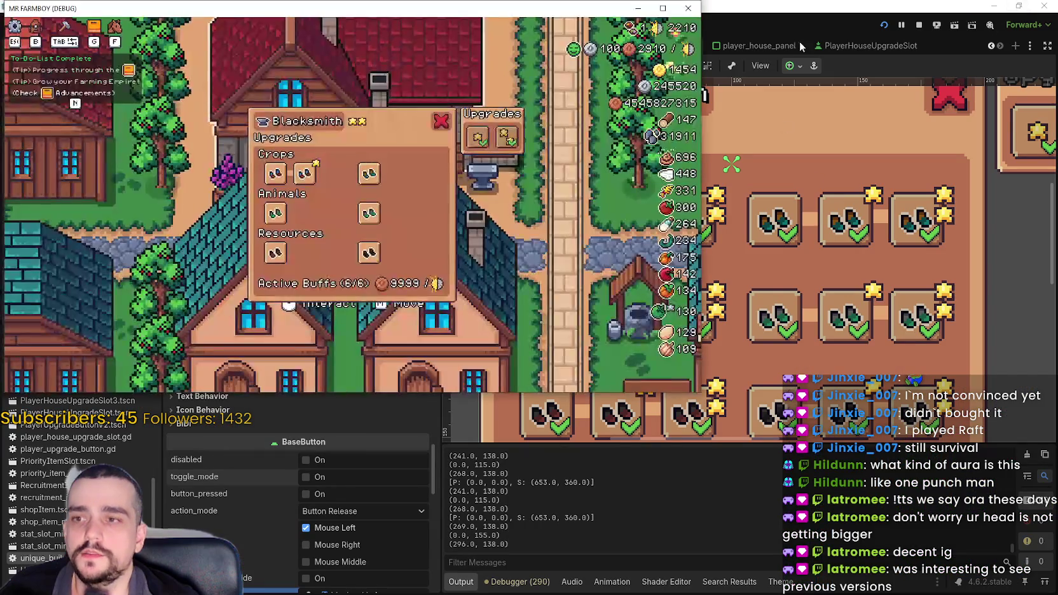
pyautogui.click(919, 26)
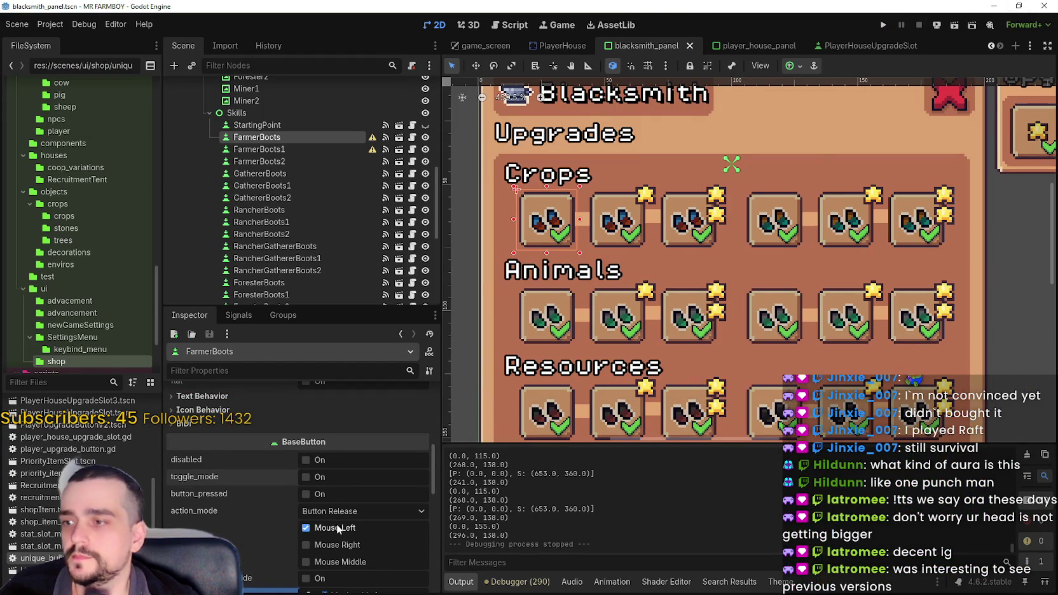
# Open unique_buildings_upgrade_slot.gd and jump to the unlocked() function's definition.
pyautogui.click(412, 136)
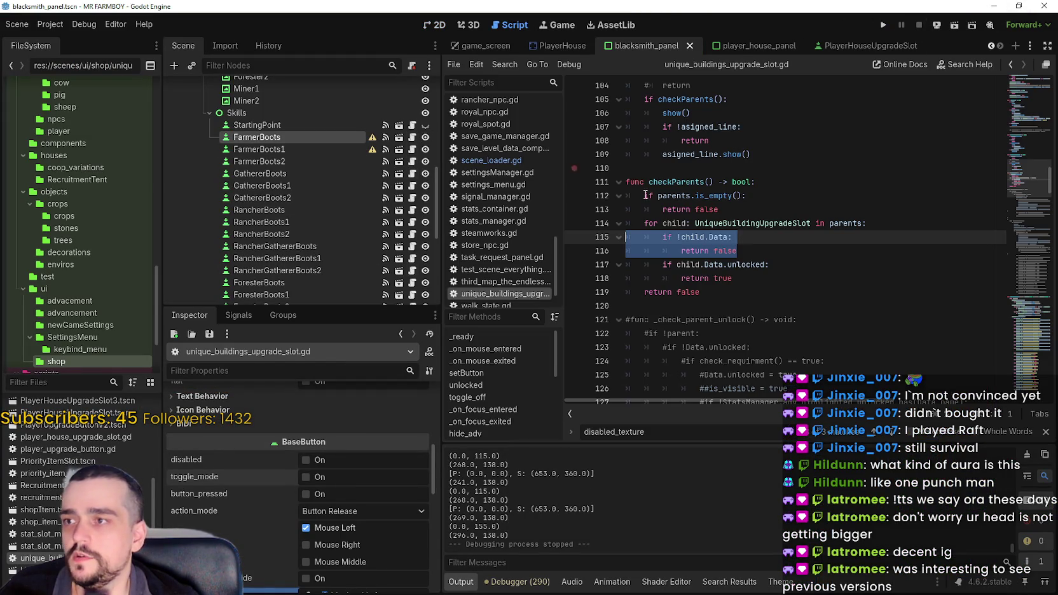
pyautogui.click(779, 269)
pyautogui.scroll(4, 800, 252)
pyautogui.scroll(3, 799, 253)
pyautogui.scroll(5, 1024, 149)
pyautogui.scroll(5, 1024, 149)
pyautogui.scroll(-5, 1019, 148)
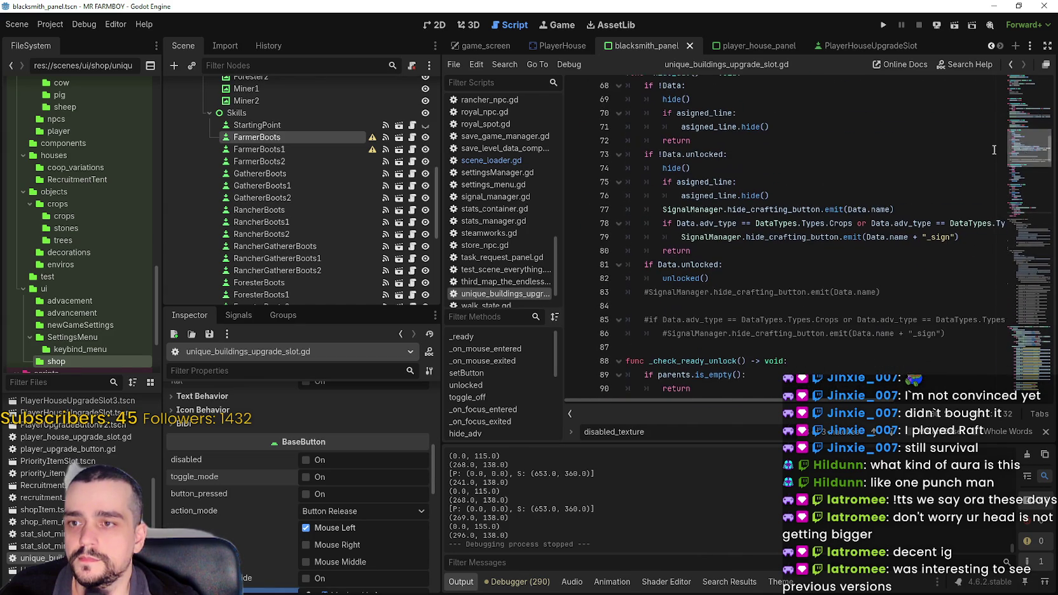
pyautogui.rightClick(698, 278)
pyautogui.click(747, 452)
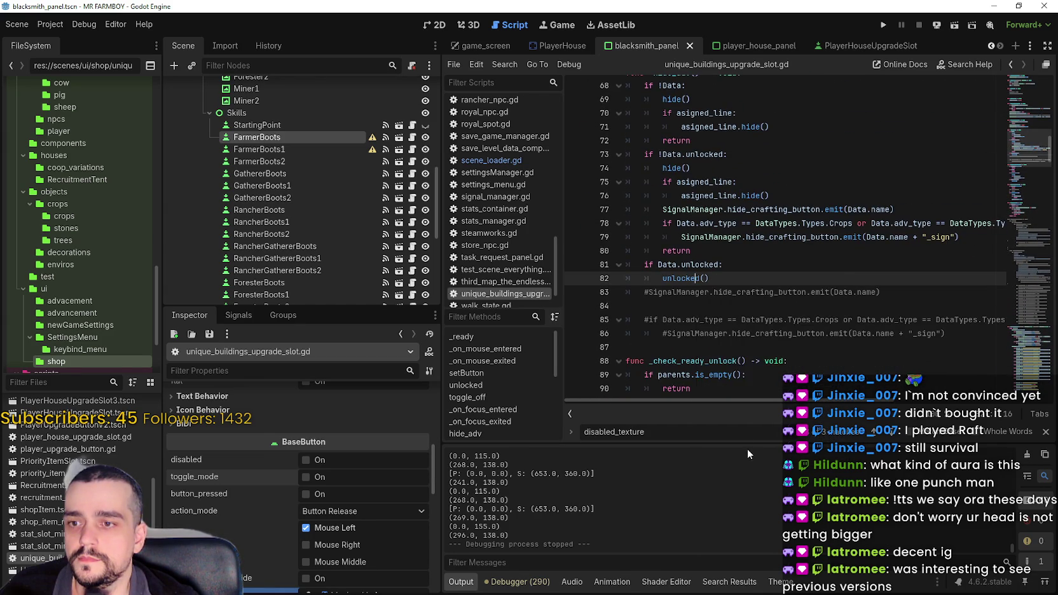
pyautogui.click(744, 256)
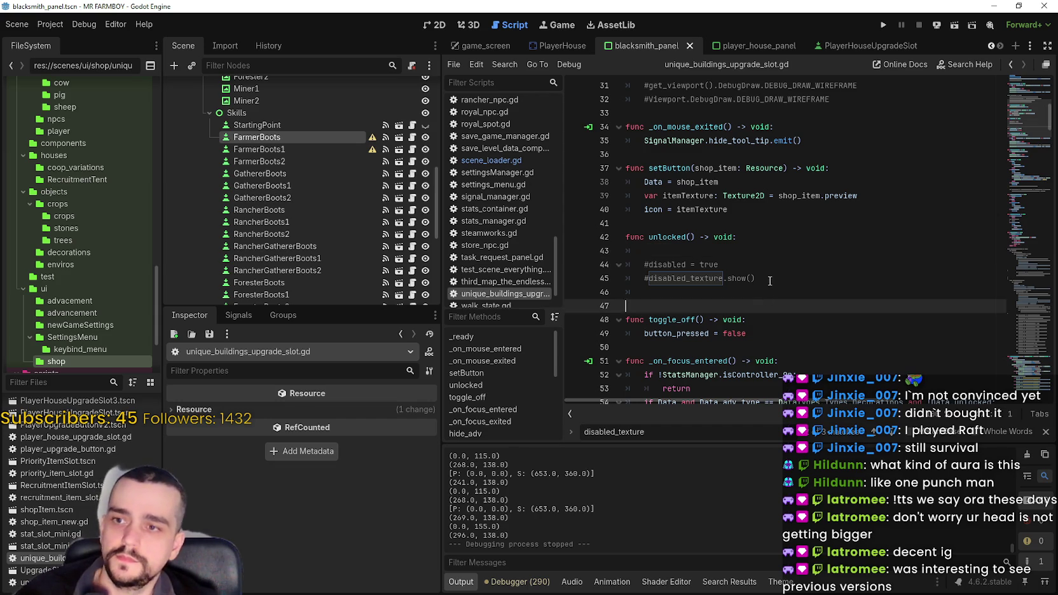
pyautogui.click(757, 261)
pyautogui.click(752, 251)
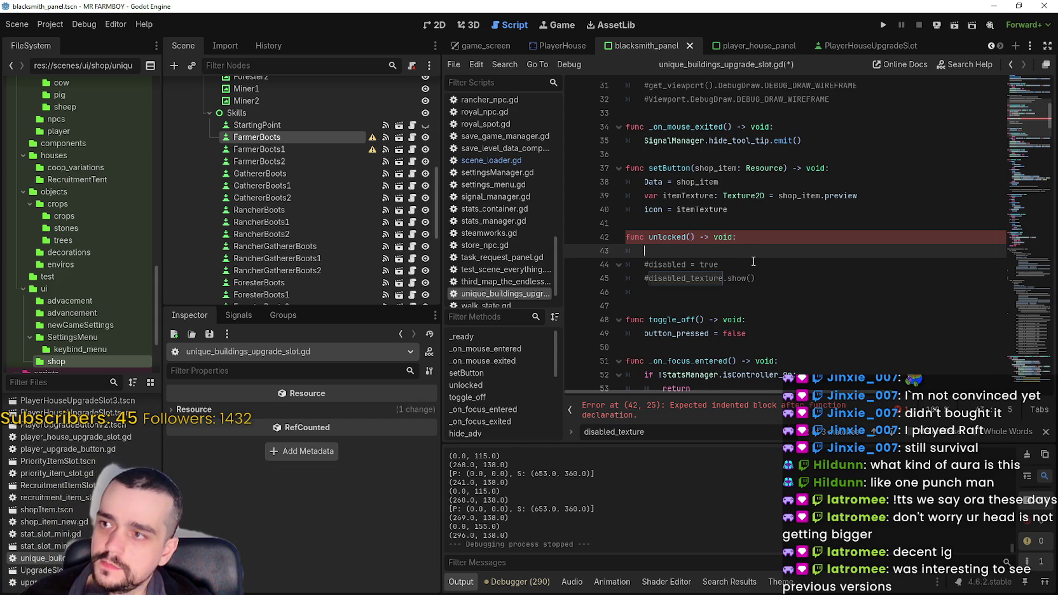
# Write toggle_mode = true in the body of unlocked(), using autocomplete for toggle_mode.
pyautogui.click(258, 149)
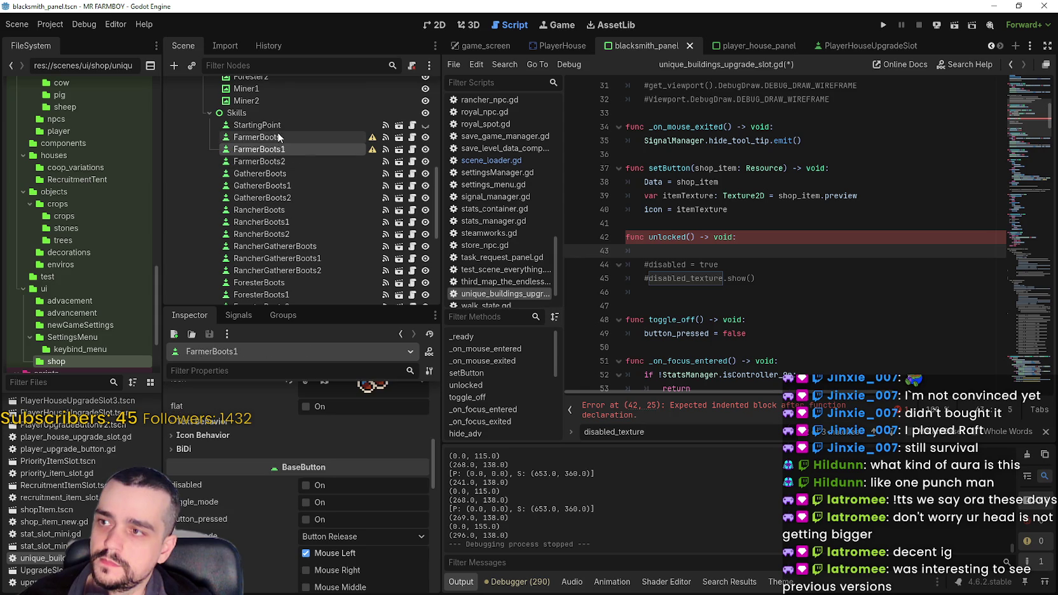
pyautogui.scroll(-2, 393, 482)
pyautogui.scroll(2, 393, 482)
pyautogui.scroll(-2, 384, 479)
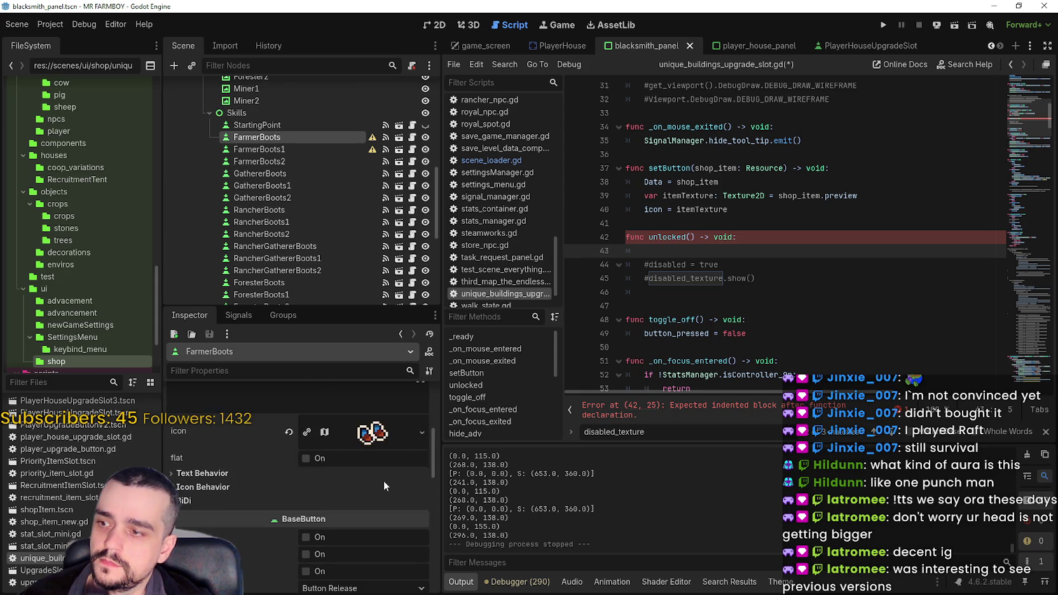
pyautogui.scroll(2, 377, 478)
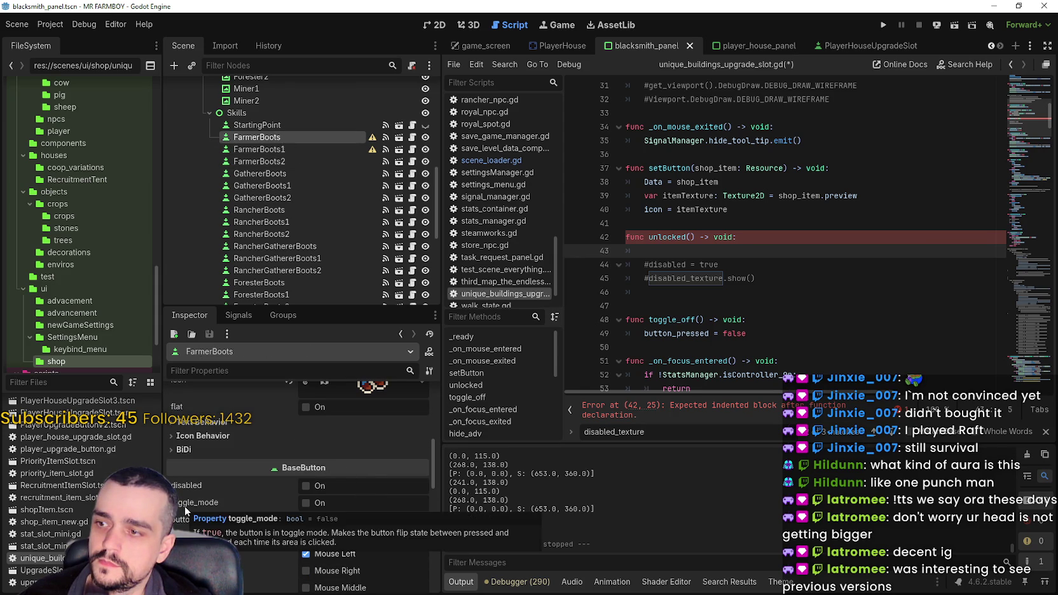
pyautogui.write('to')
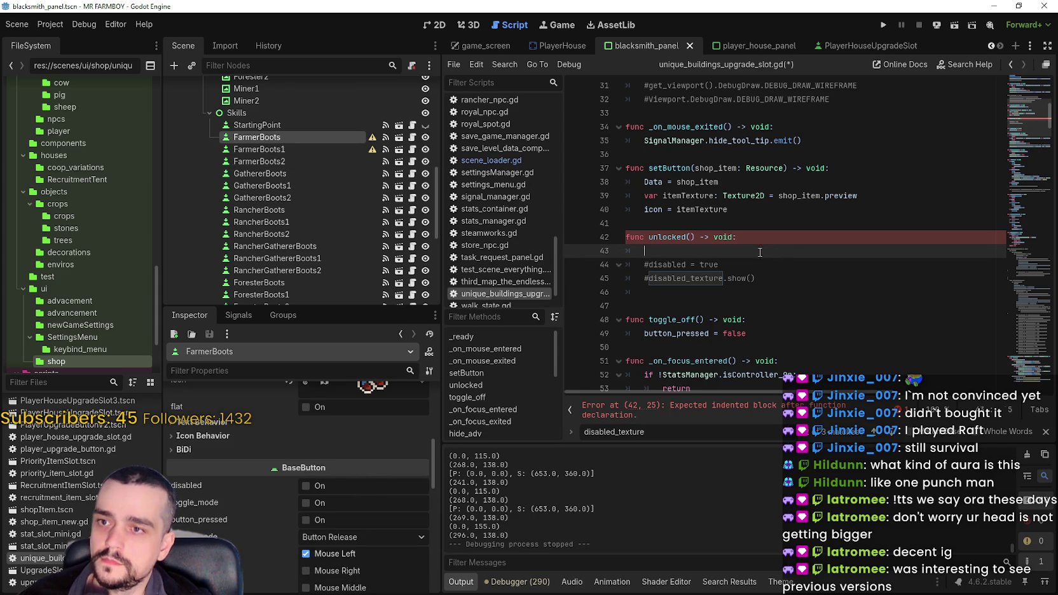
pyautogui.write('ggle')
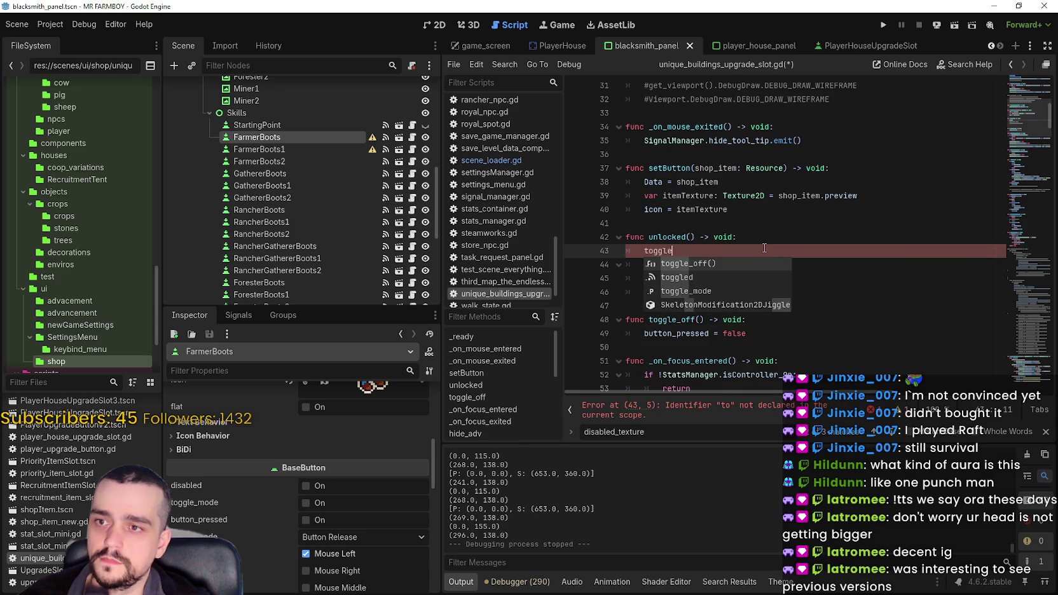
pyautogui.press('Down')
pyautogui.press('Down')
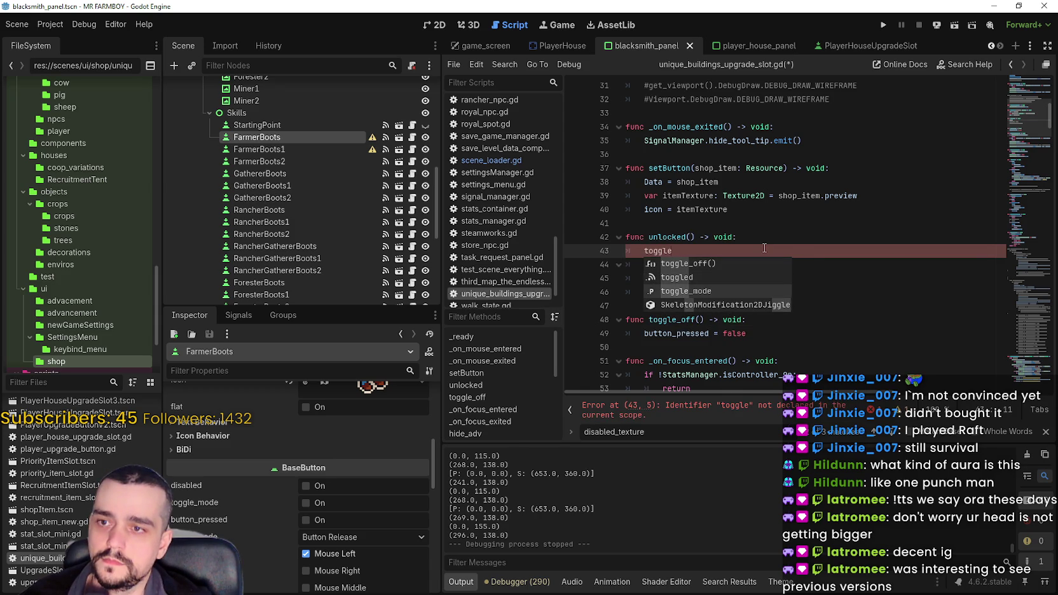
pyautogui.press('Return')
pyautogui.write('= true')
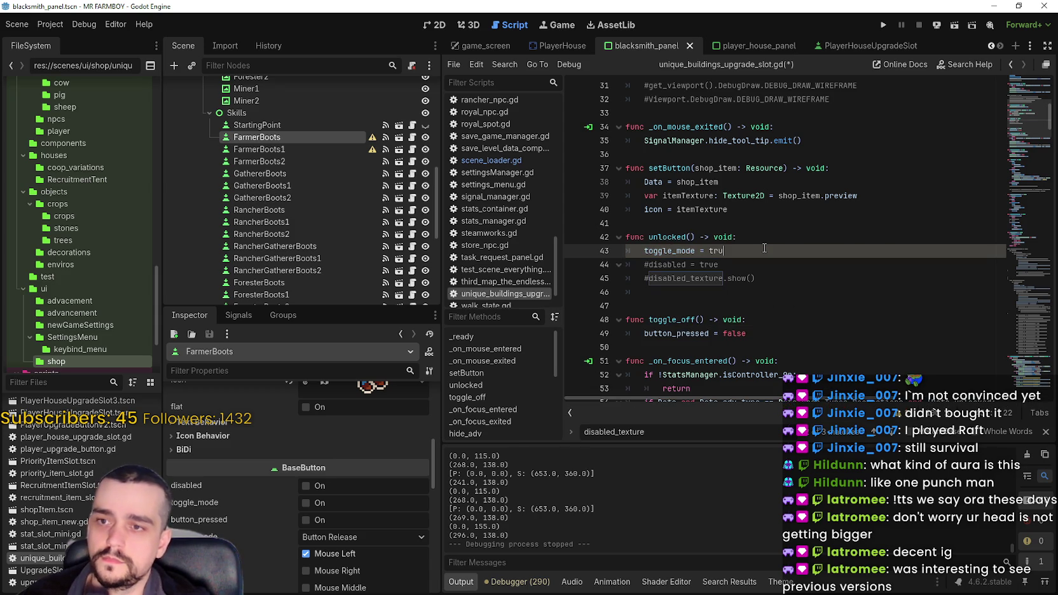
pyautogui.click(754, 270)
# Save and run the project, go full screen, and load Save 1.
pyautogui.click(883, 24)
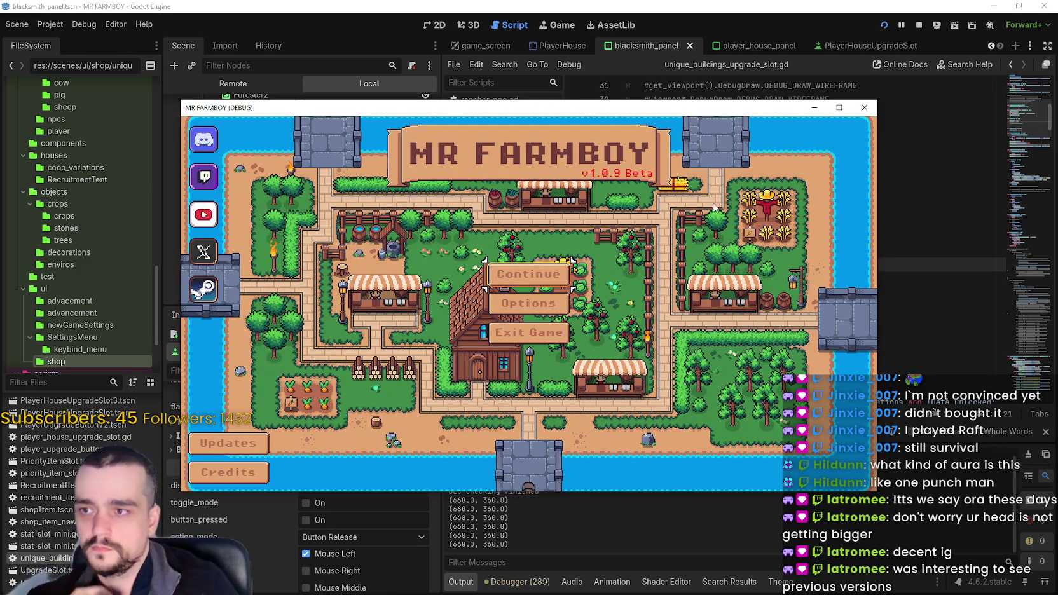
pyautogui.click(838, 108)
pyautogui.click(529, 258)
pyautogui.click(556, 248)
pyautogui.click(474, 245)
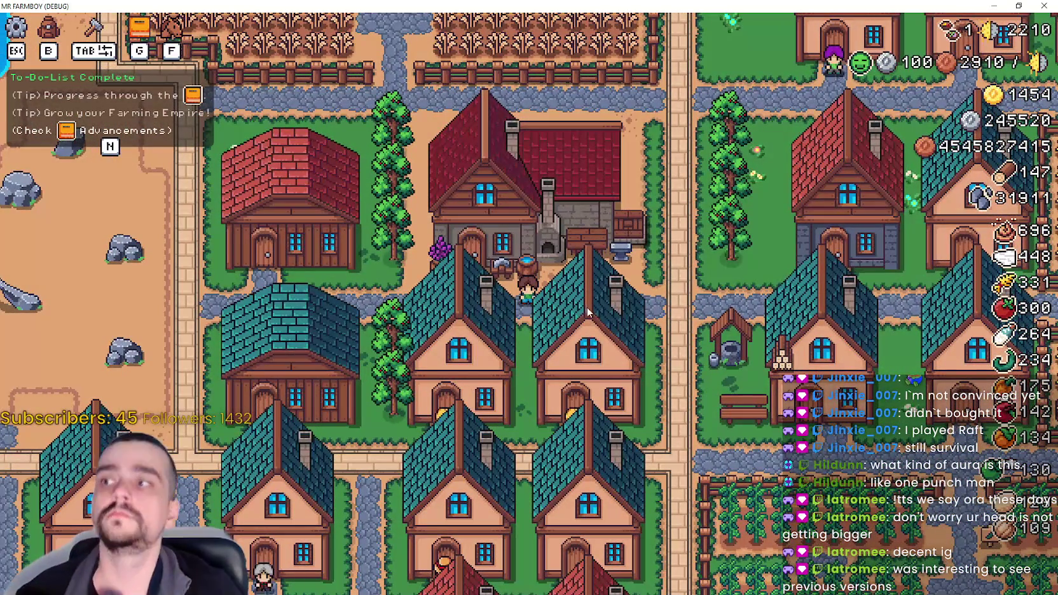
# Open the Blacksmith upgrades with E, click Farmer Boots twice to test toggling, then close it.
pyautogui.press('e')
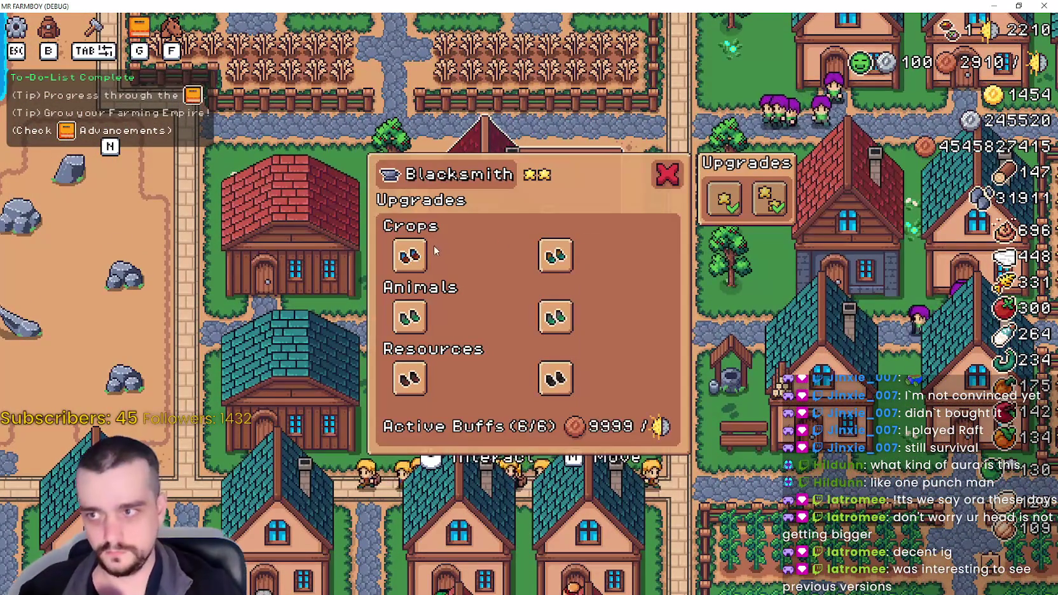
pyautogui.moveTo(431, 257)
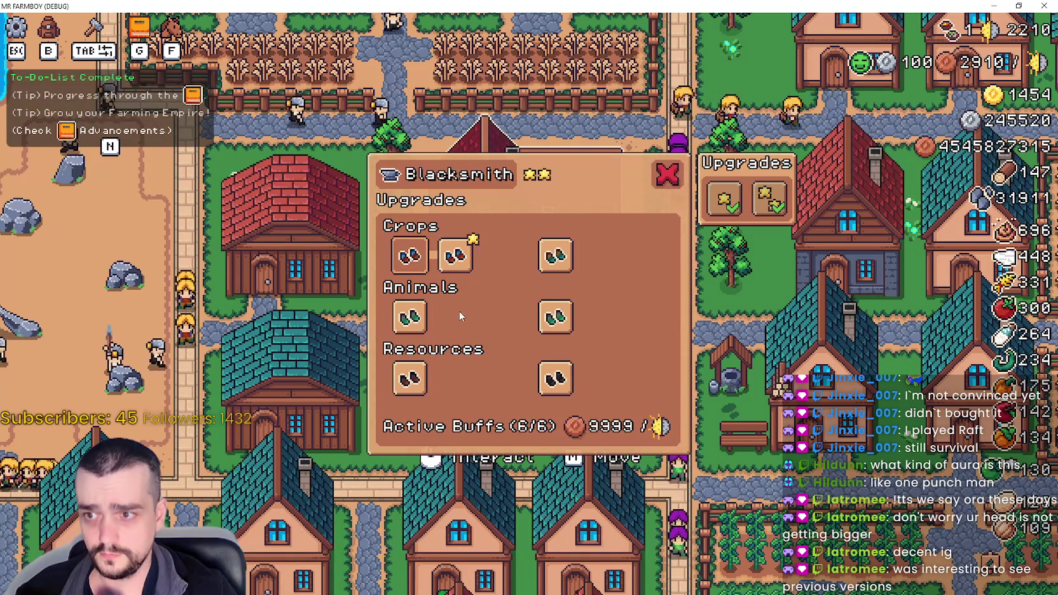
pyautogui.click(412, 260)
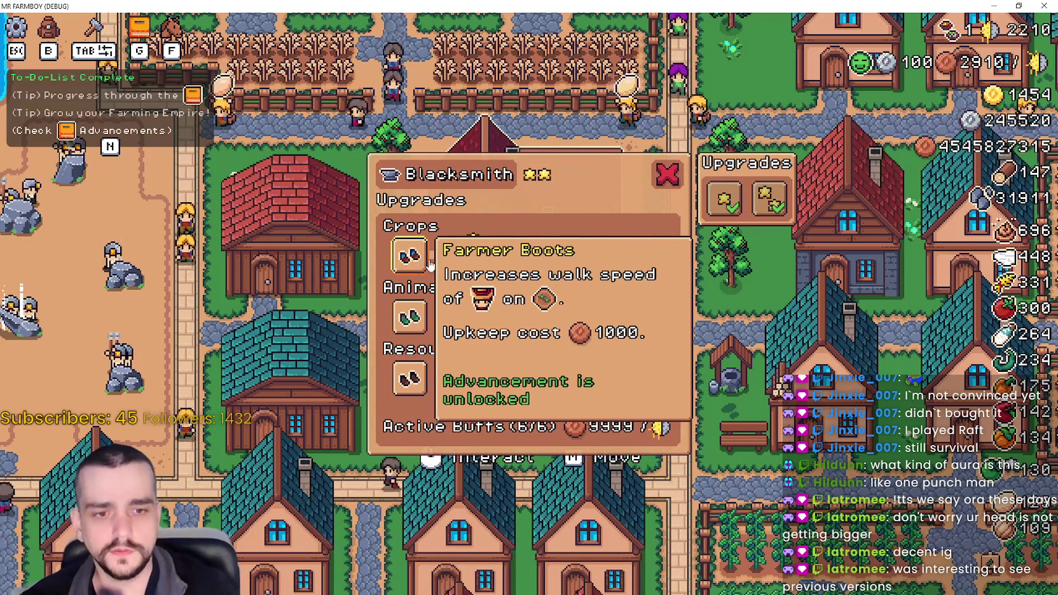
pyautogui.click(412, 258)
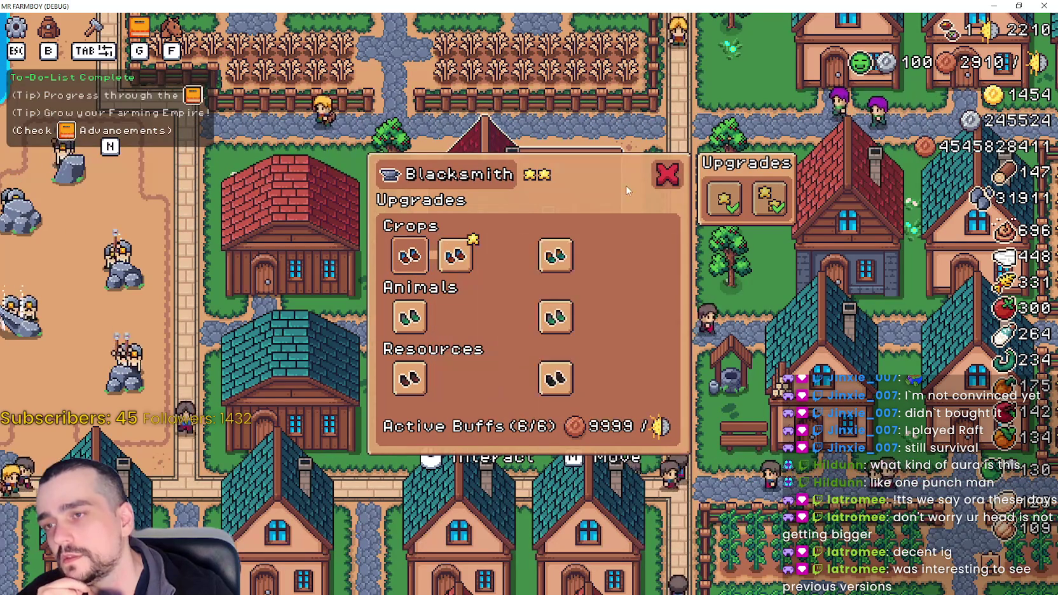
pyautogui.press('Escape')
# Walk over to the Warehouse, closing the reopened Blacksmith panel and the storage view.
pyautogui.click(527, 209)
pyautogui.press('Escape')
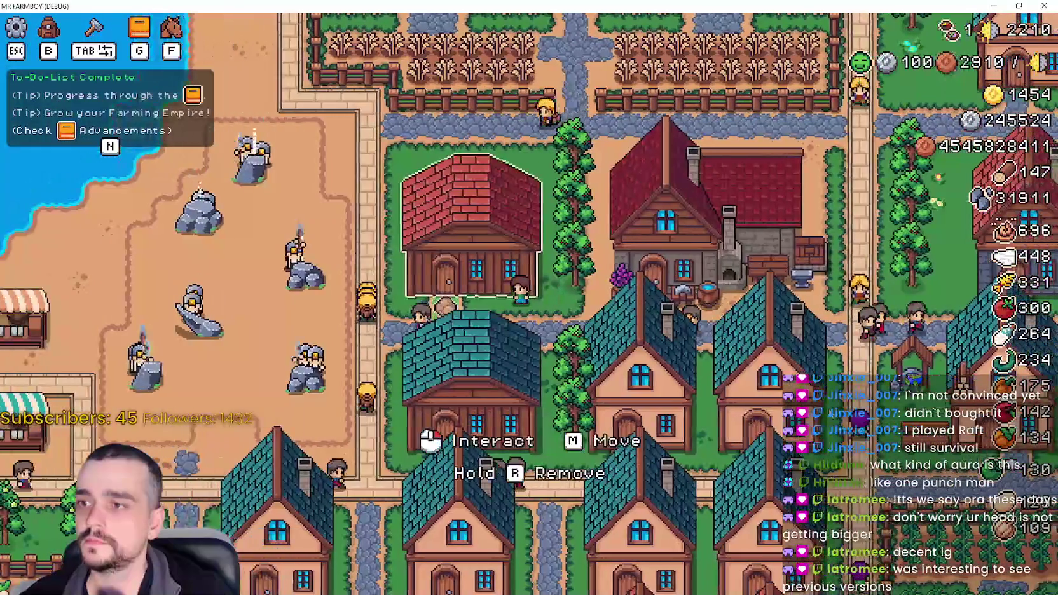
pyautogui.click(470, 216)
pyautogui.press('Escape')
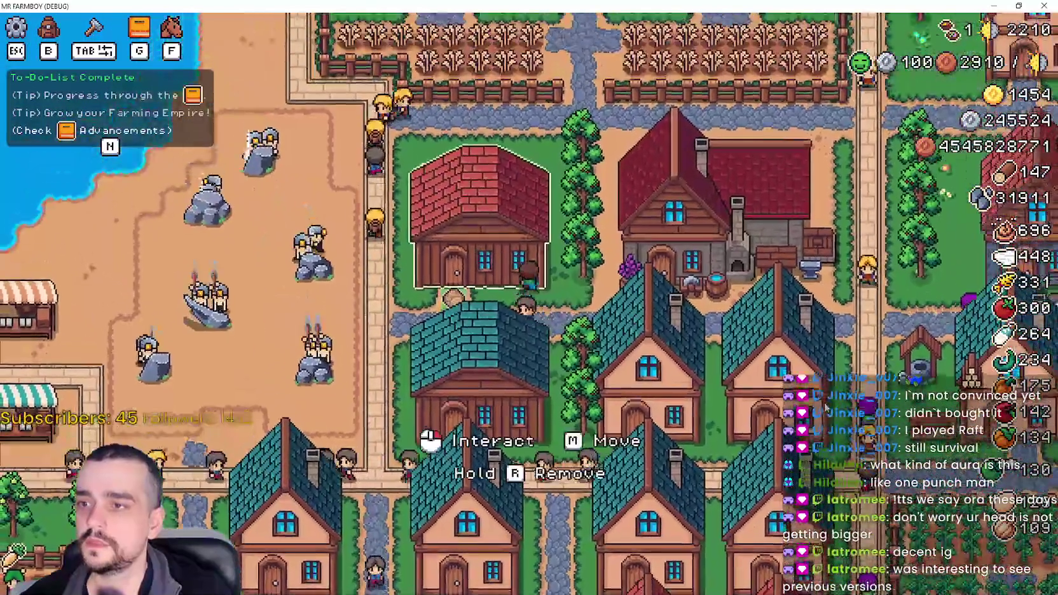
# Set the Warehouse's minimum reserved amount to 10, then leave the Warehouse.
pyautogui.click(410, 475)
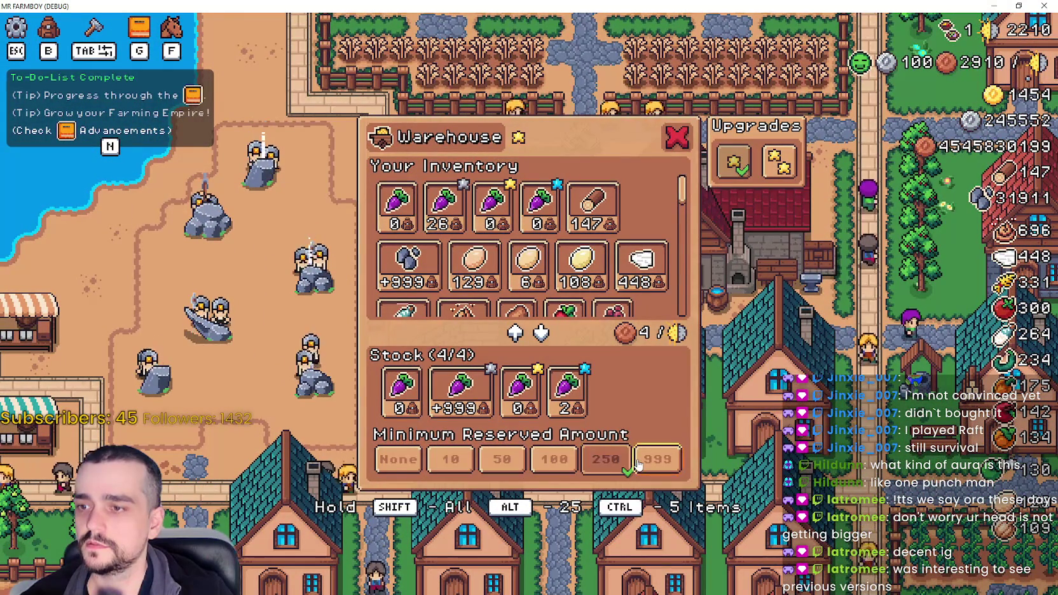
pyautogui.click(657, 459)
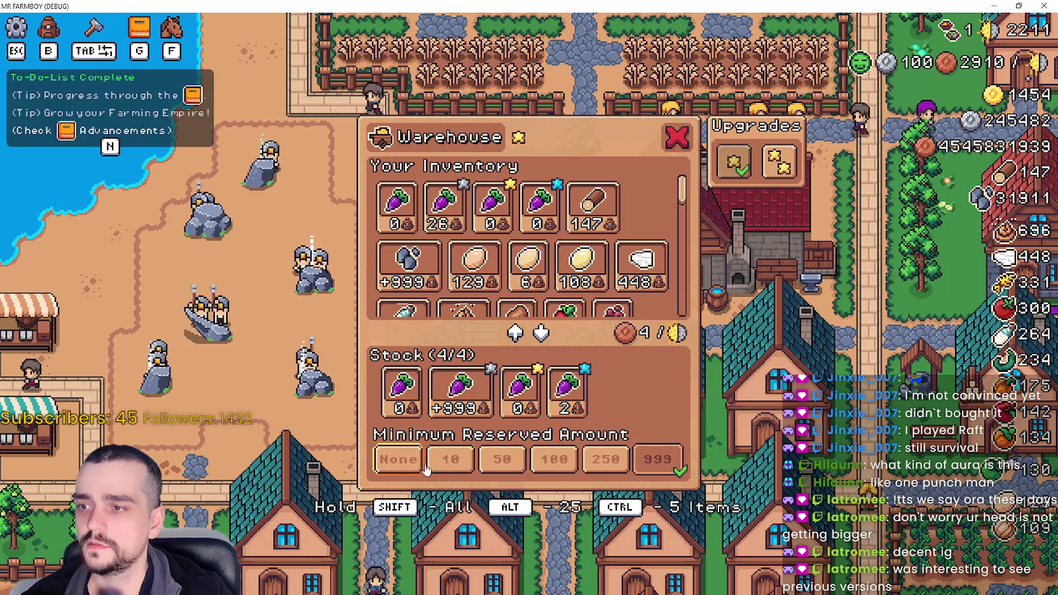
pyautogui.click(502, 463)
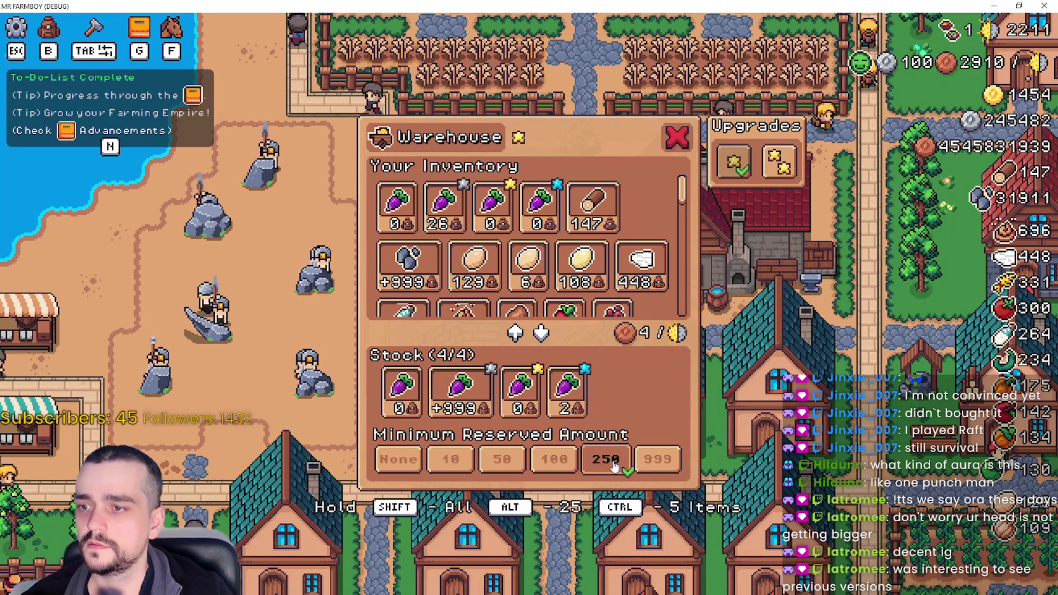
pyautogui.click(511, 469)
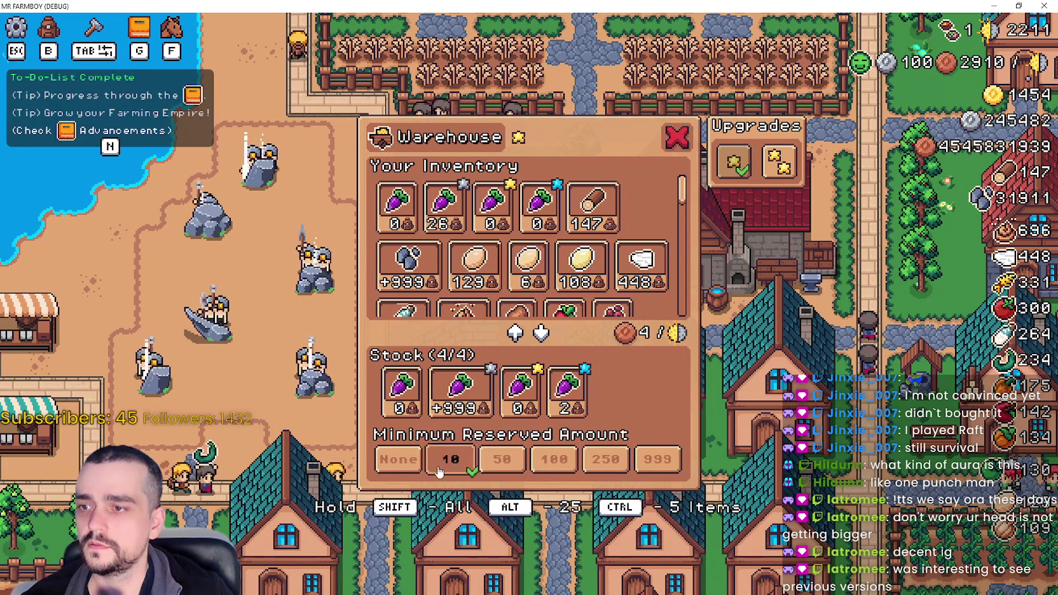
pyautogui.click(399, 461)
pyautogui.click(675, 139)
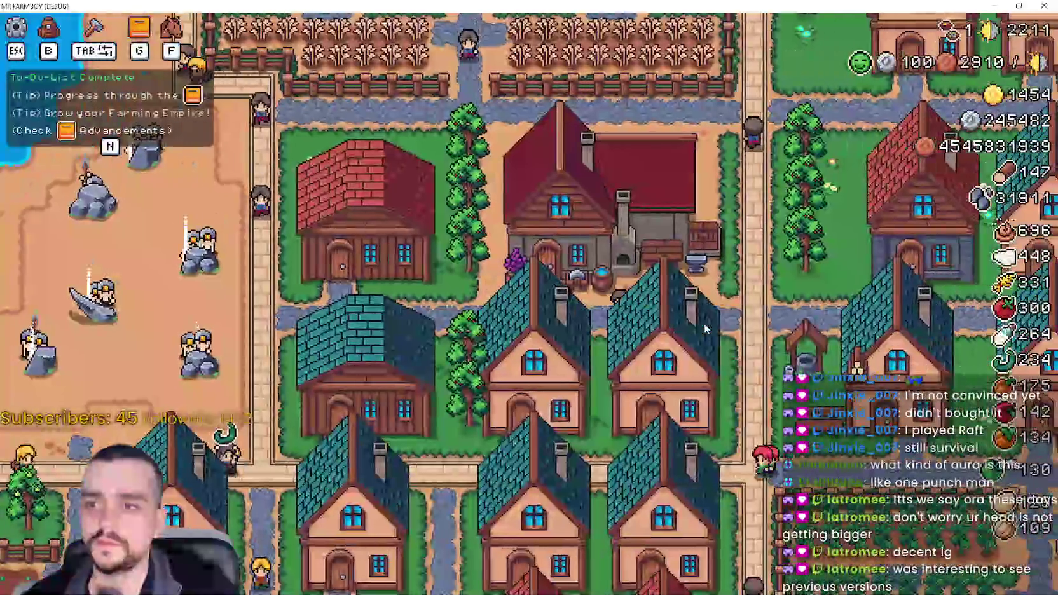